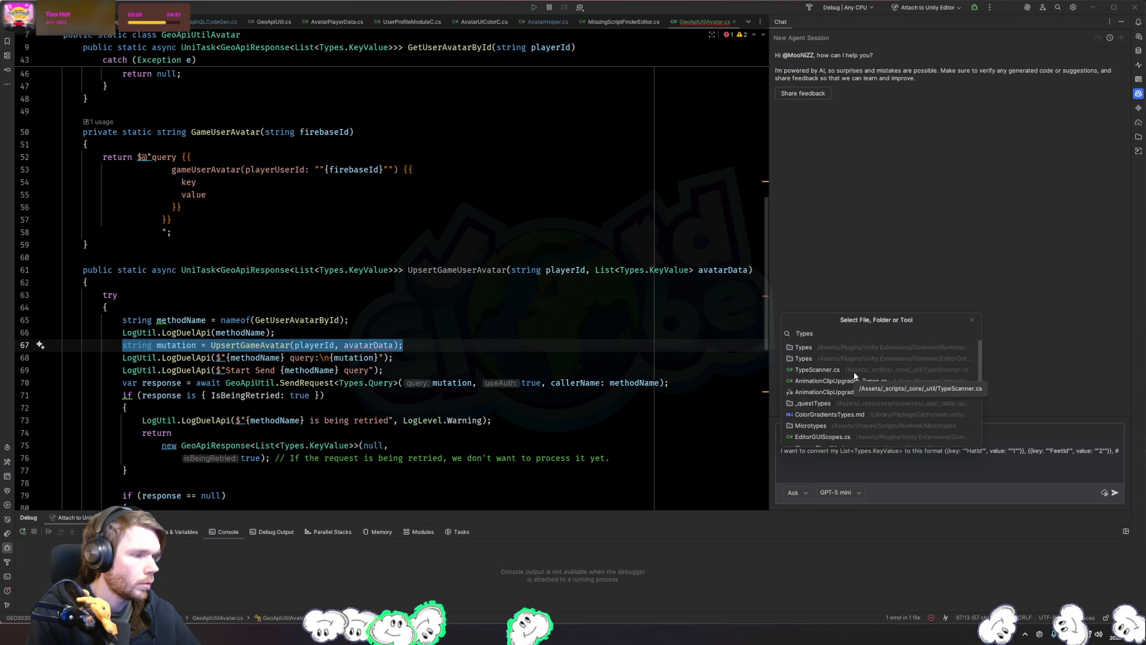
# Step: Look up the Types class in GraphQLCodeGen.cs, then return to GeoApiUtilAvatar.cs
pyautogui.scroll(-3, 915, 356)
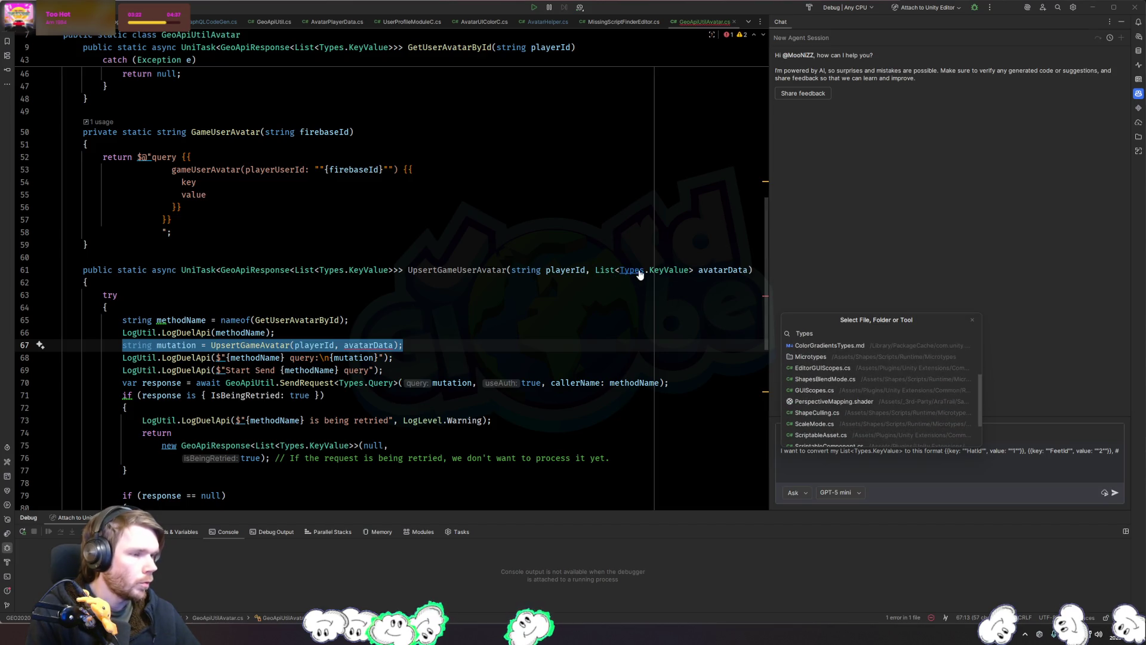
pyautogui.keyDown('ctrl'); pyautogui.click(634, 271); pyautogui.keyUp('ctrl')
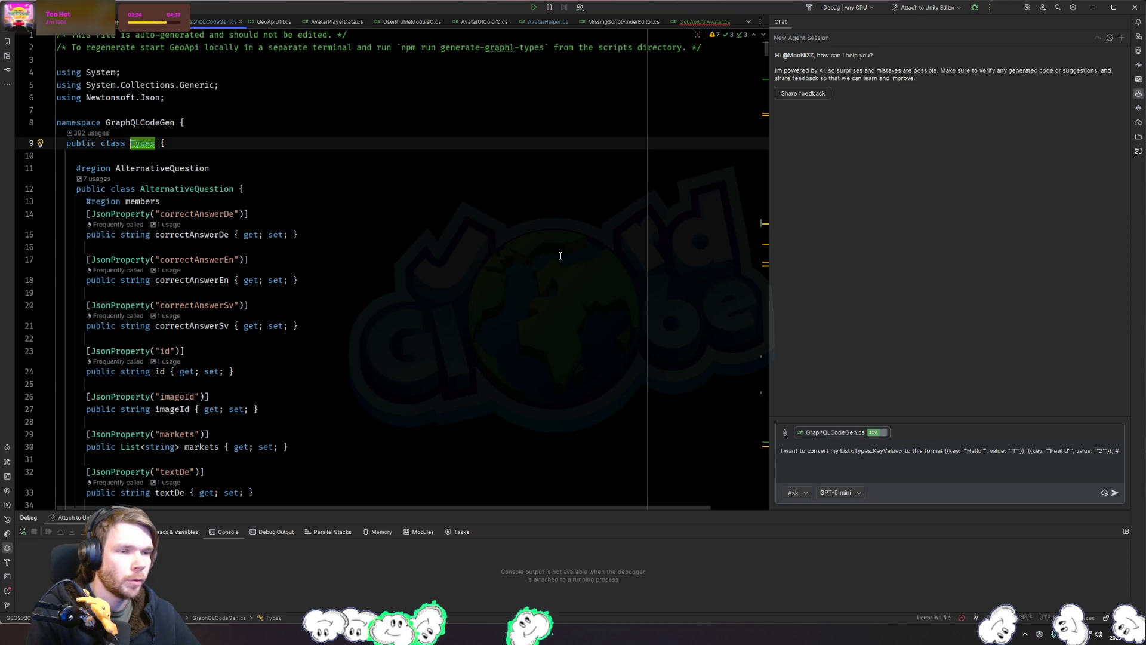
pyautogui.hotkey('ctrl', 'alt', 'Left')
# Step: Finish the chat prompt referencing Types, attach GraphQLCodeGen.cs, and send it to the AI assistant
pyautogui.click(876, 471)
pyautogui.write('Types')
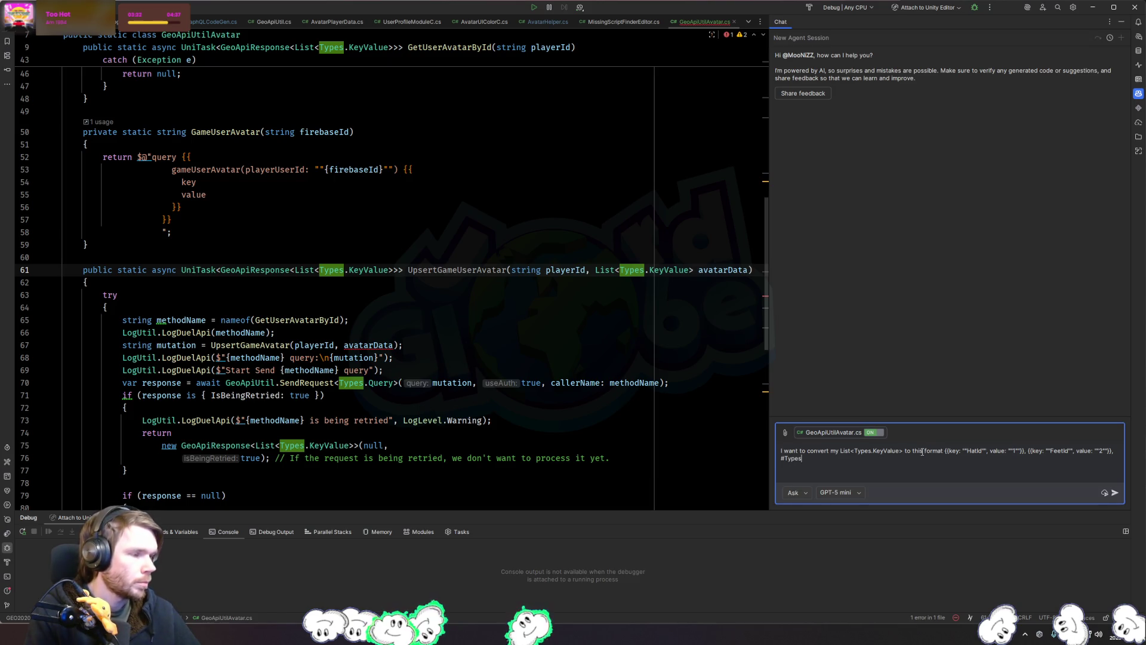
pyautogui.press('BackSpace')
pyautogui.press('BackSpace')
pyautogui.press('BackSpace')
pyautogui.write('ypes')
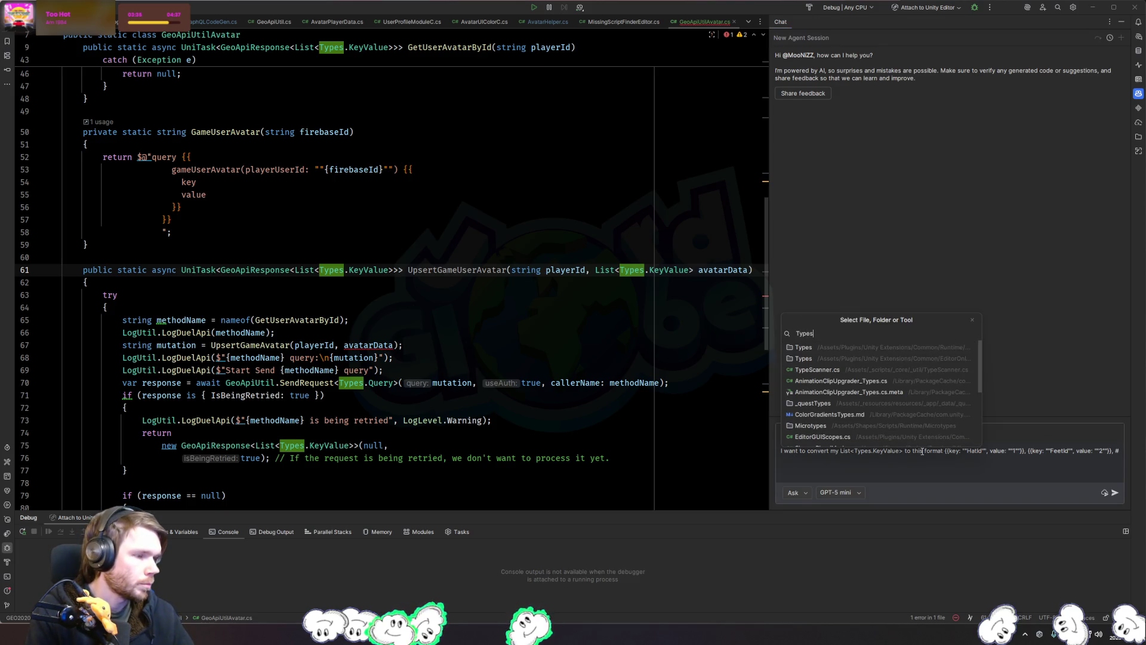
pyautogui.scroll(-5, 883, 392)
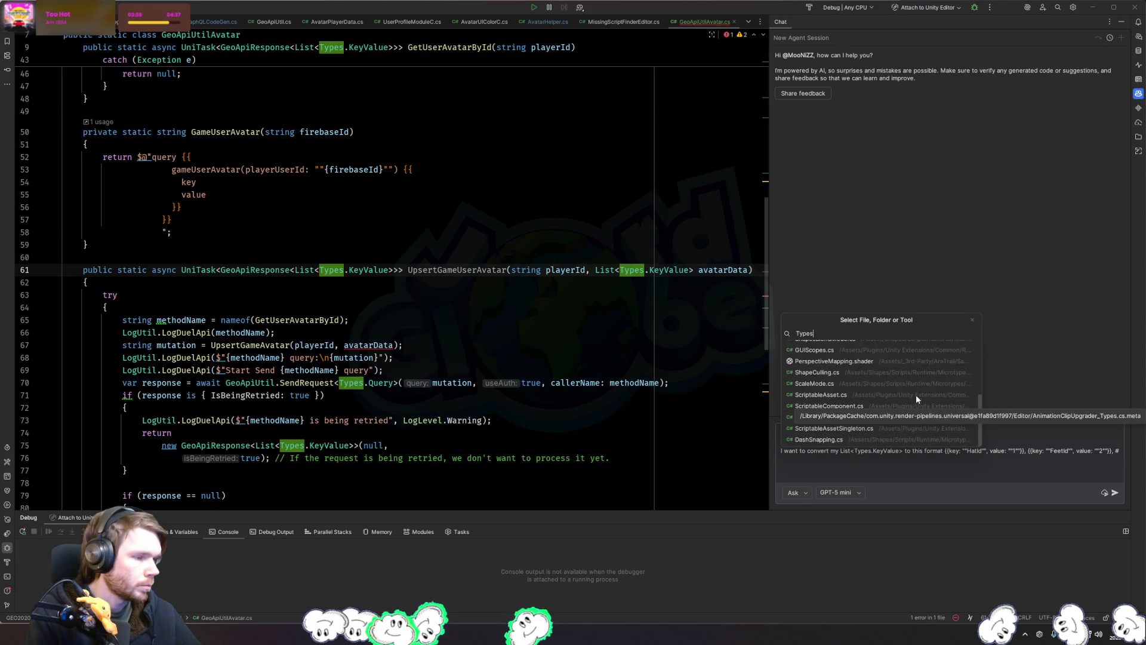
pyautogui.scroll(5, 914, 399)
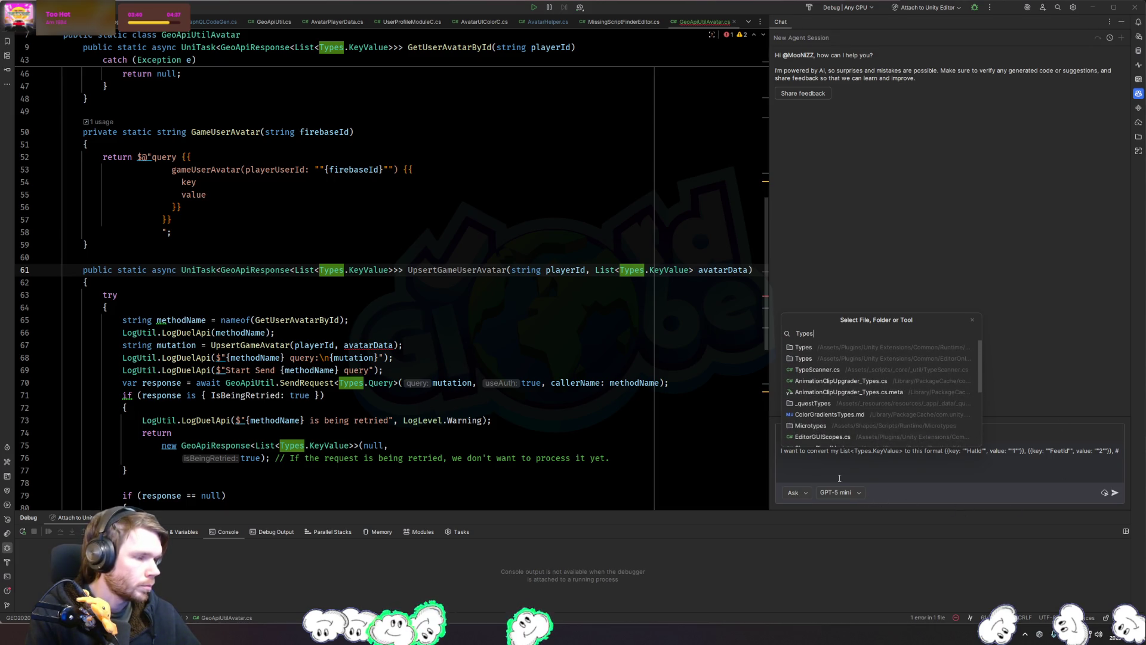
pyautogui.press('Return')
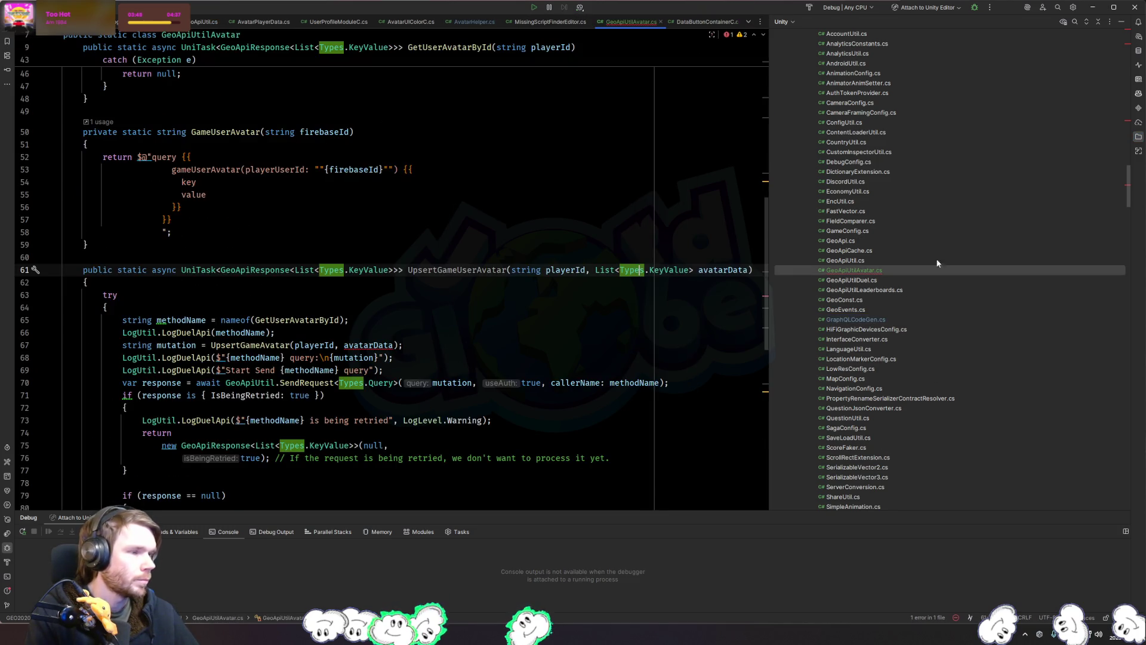
pyautogui.click(1139, 94)
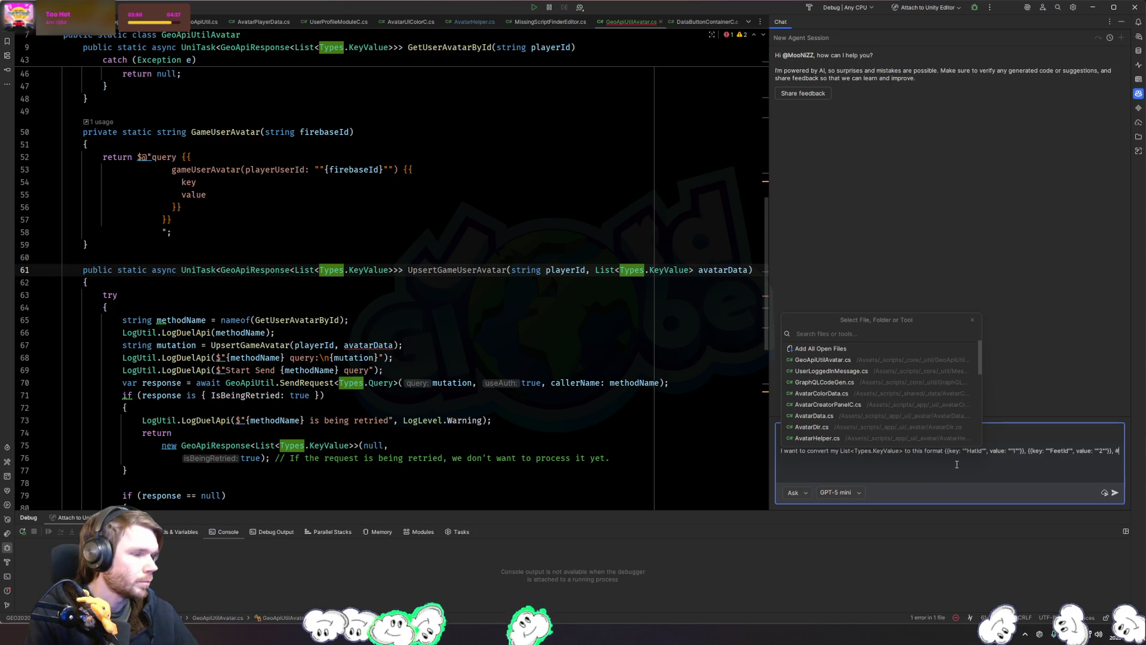
pyautogui.click(830, 382)
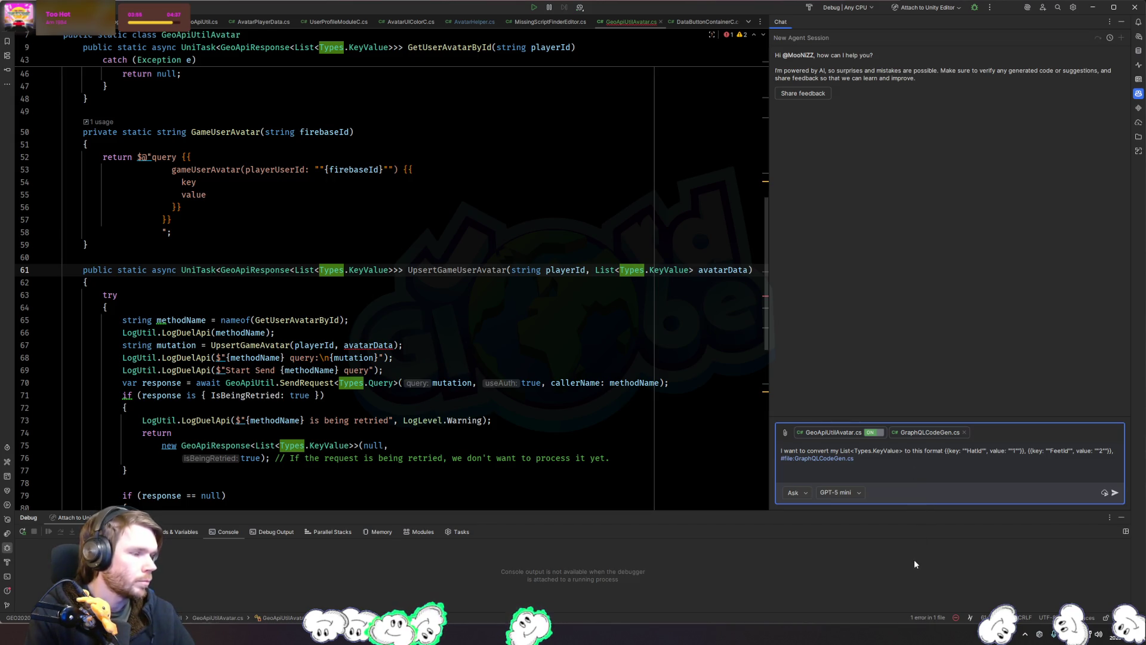
pyautogui.press('Return')
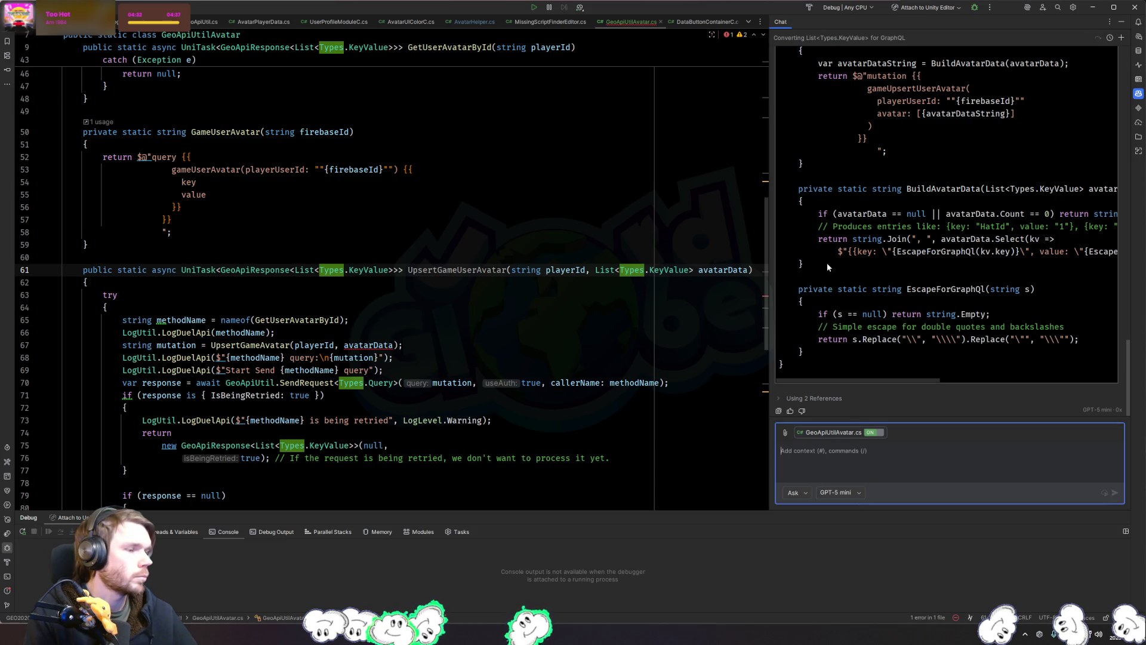
# Step: Select the BuildAvatarData and EscapeForGraphQl helper code in the AI chat reply
pyautogui.moveTo(816, 353); pyautogui.dragTo(775, 190)
# Step: Paste the copied helper methods below UpsertGameAvatar in GeoApiUtilAvatar.cs
pyautogui.scroll(-13, 155, 403)
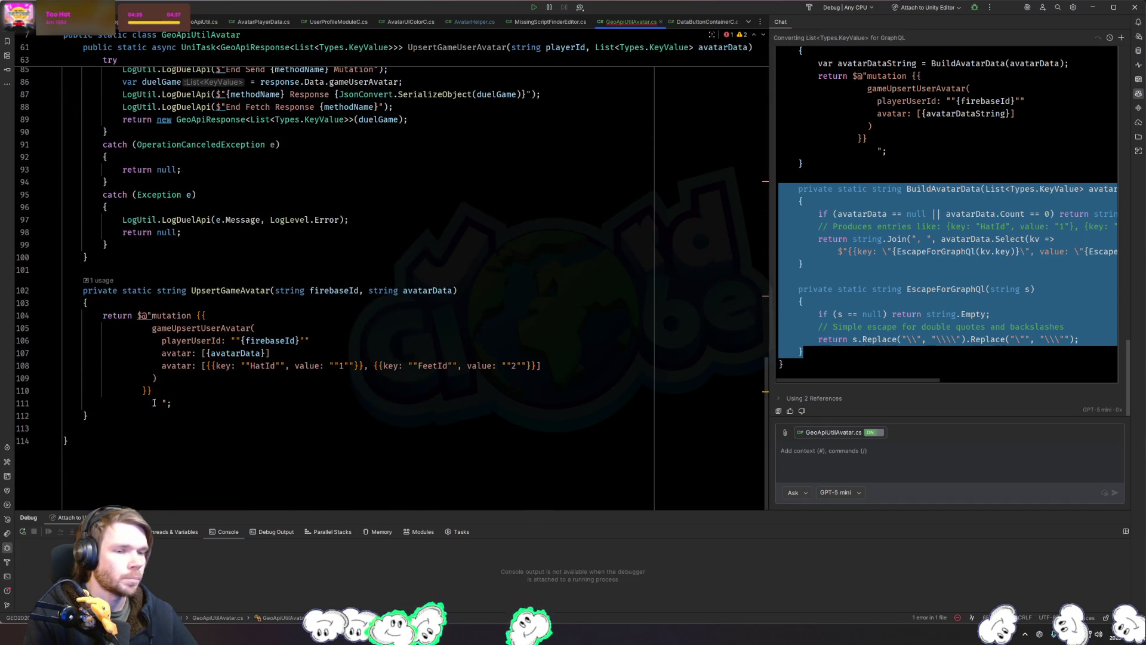
pyautogui.click(154, 428)
pyautogui.press('Return')
pyautogui.hotkey('ctrl', 'v')
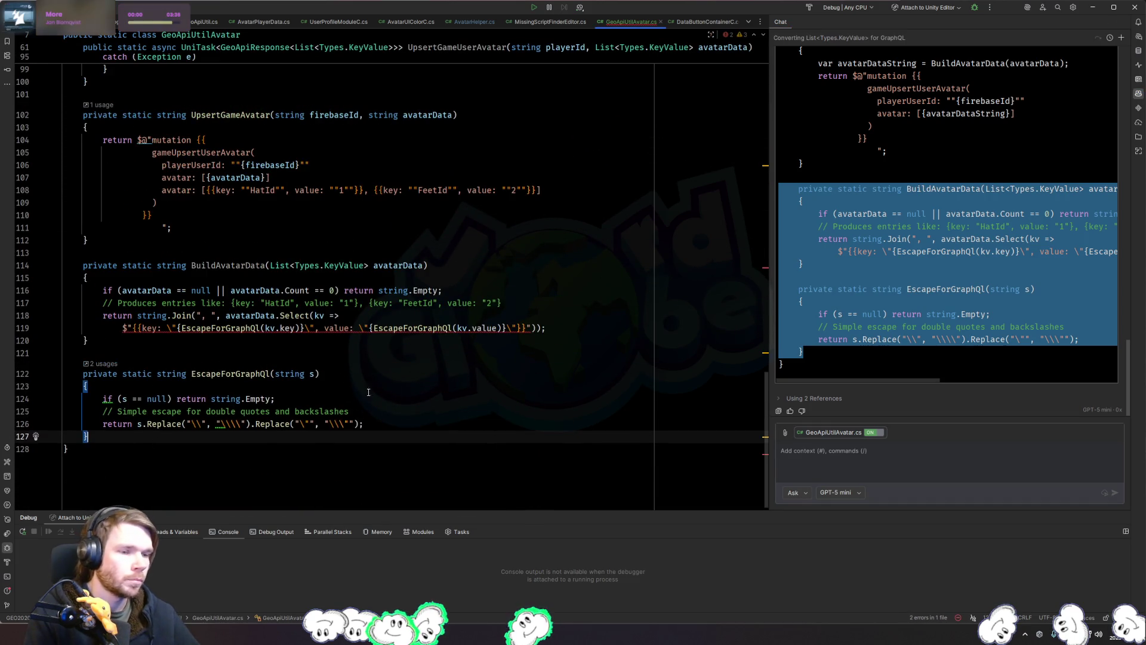
# Step: Inspect the error flagged on the EscapeForGraphQl call on line 119
pyautogui.click(311, 357)
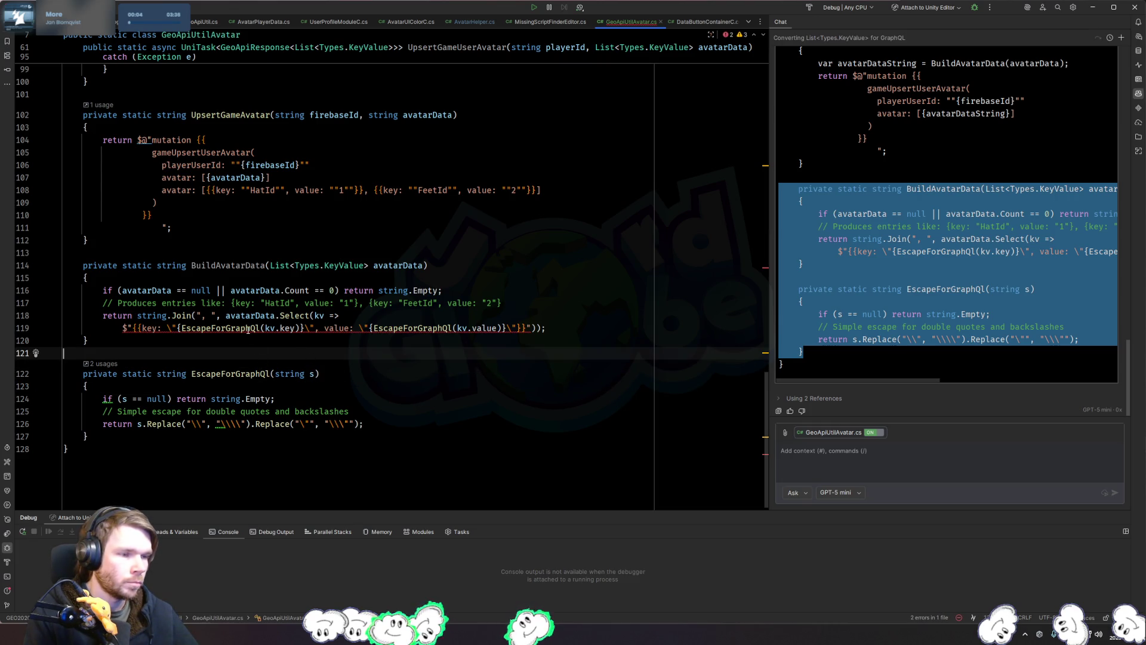
pyautogui.moveTo(248, 329)
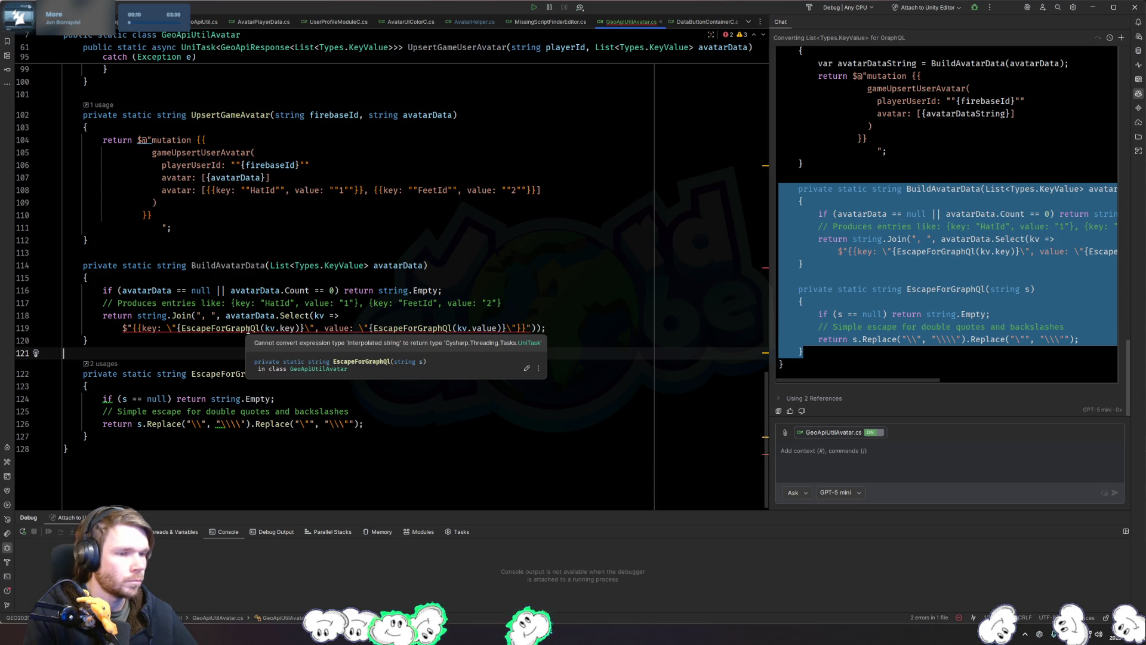
pyautogui.click(247, 329)
pyautogui.click(243, 354)
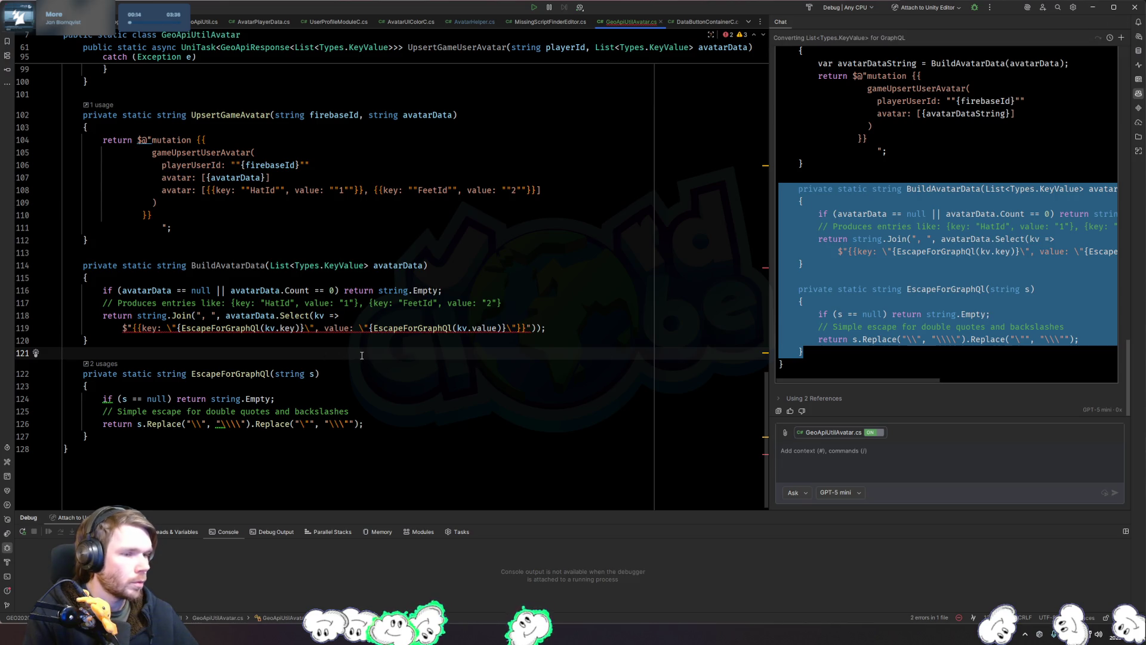
pyautogui.moveTo(422, 328)
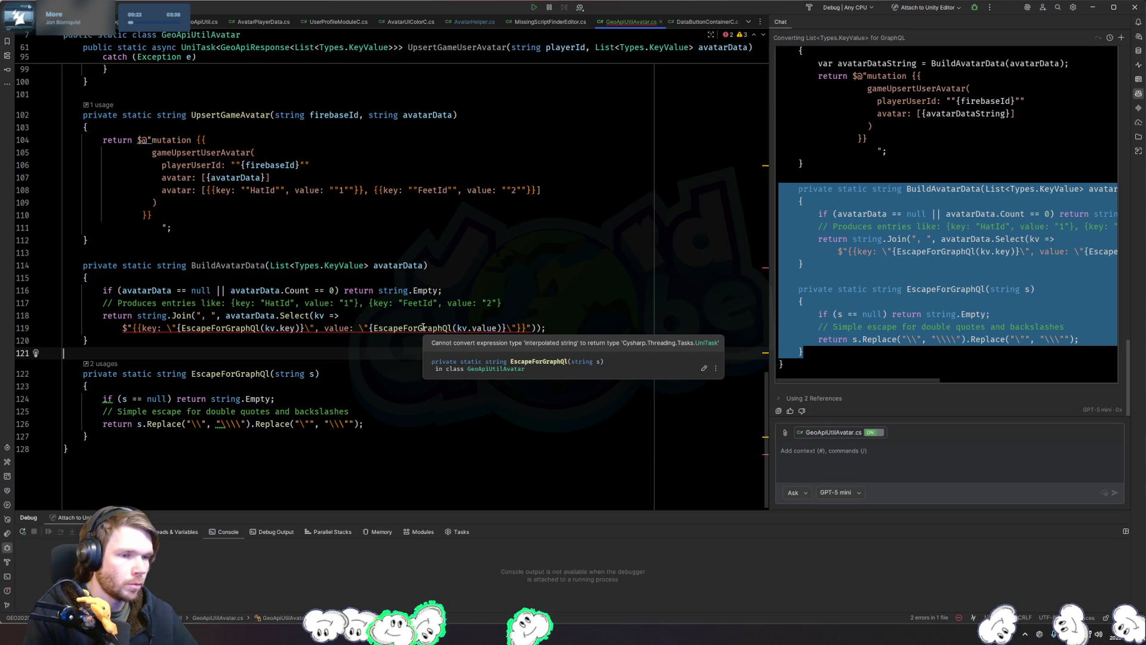
pyautogui.click(423, 328)
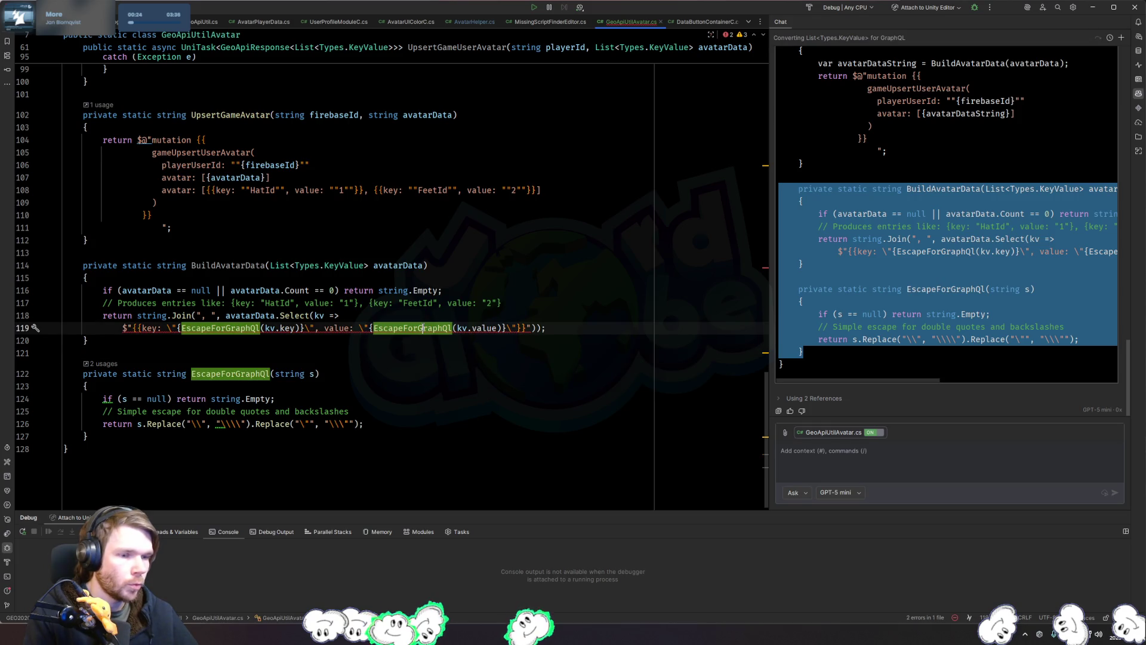
pyautogui.click(434, 387)
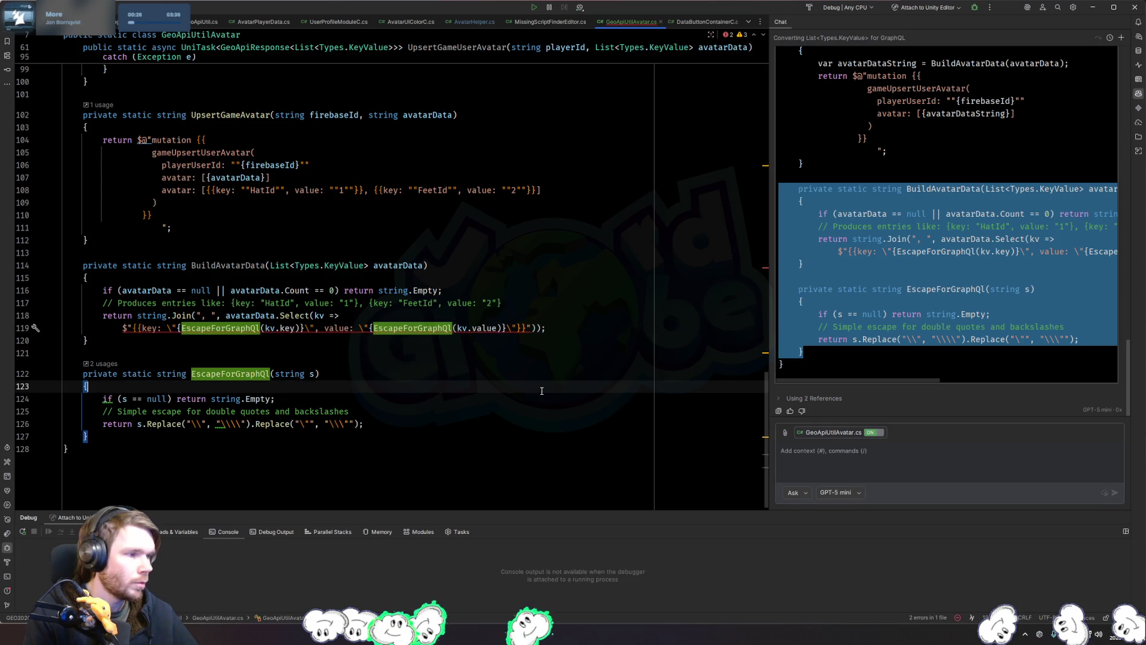
pyautogui.scroll(5, 938, 317)
pyautogui.scroll(5, 938, 316)
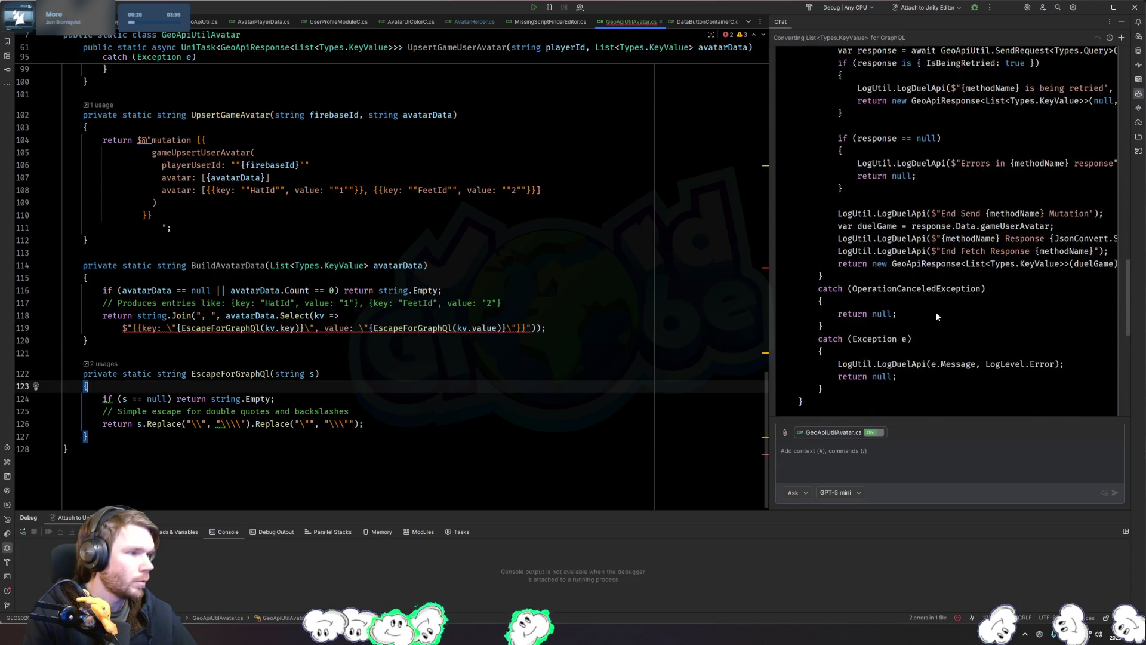
pyautogui.scroll(-5, 937, 317)
pyautogui.scroll(-3, 938, 316)
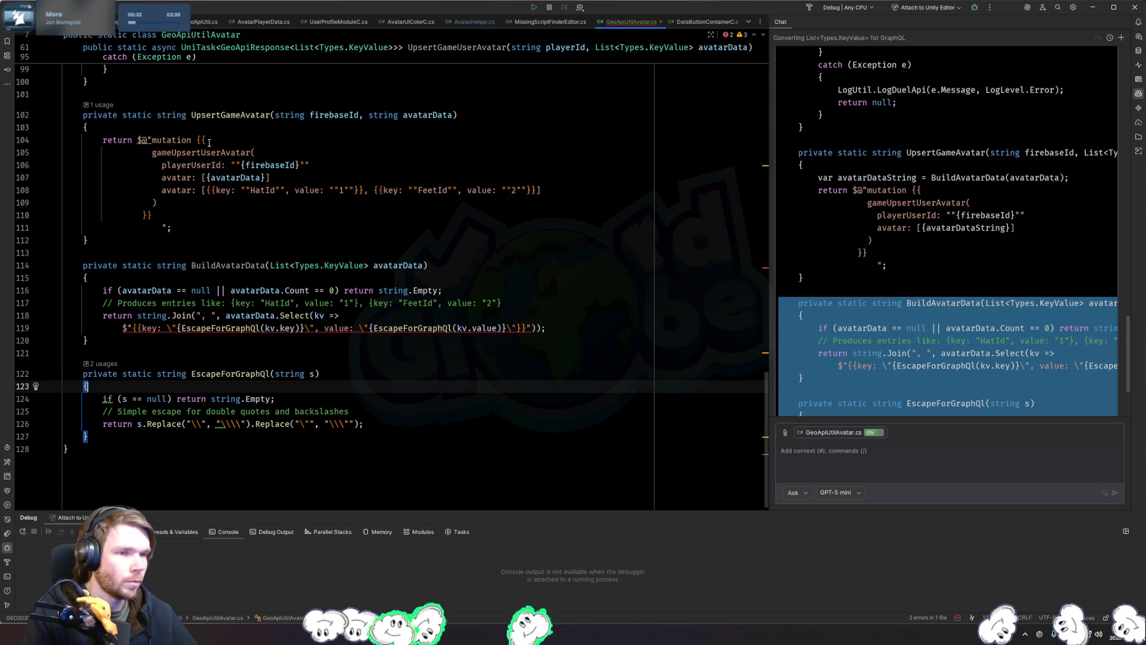
pyautogui.click(157, 340)
pyautogui.click(157, 328)
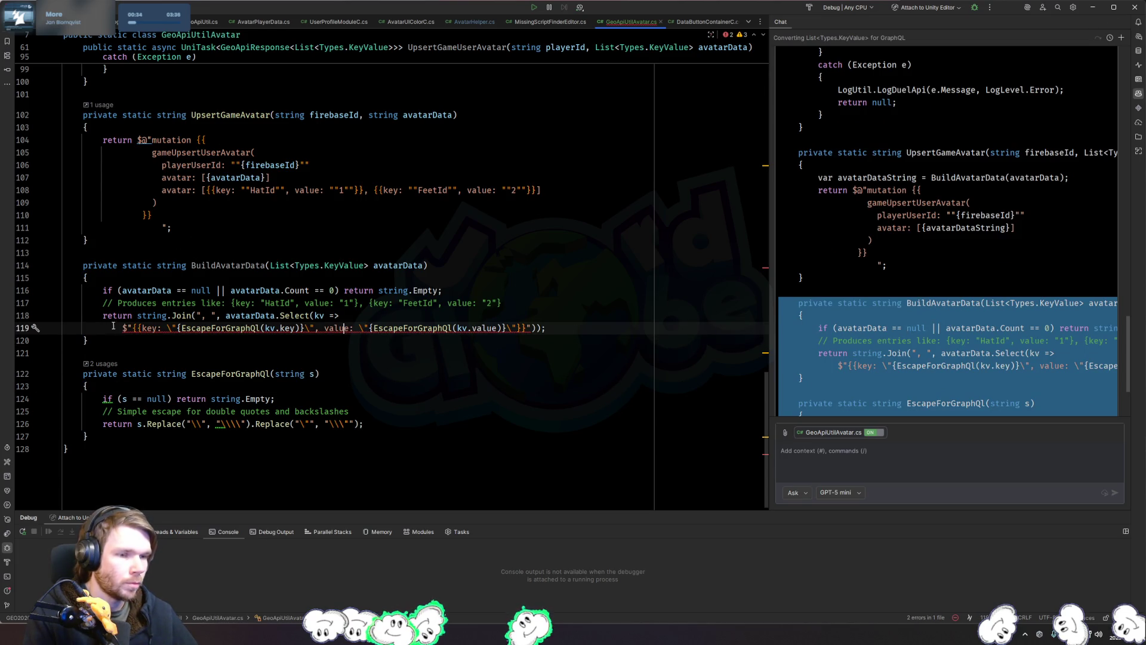
pyautogui.hotkey('alt', 'Return')
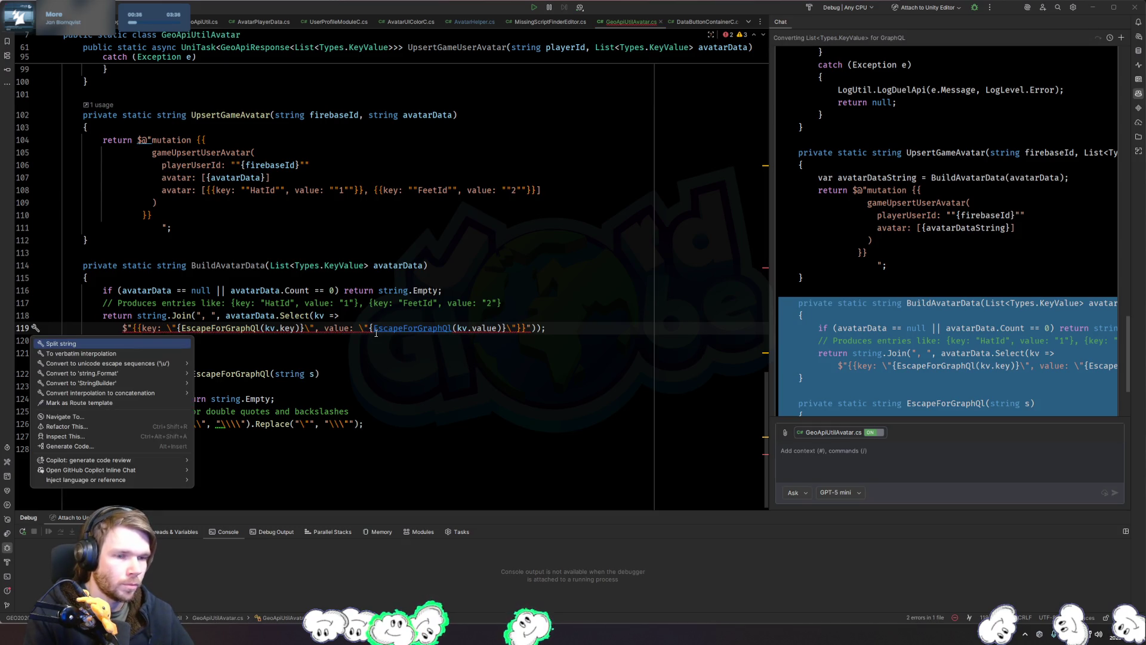
pyautogui.click(376, 332)
pyautogui.hotkey('alt', 'Return')
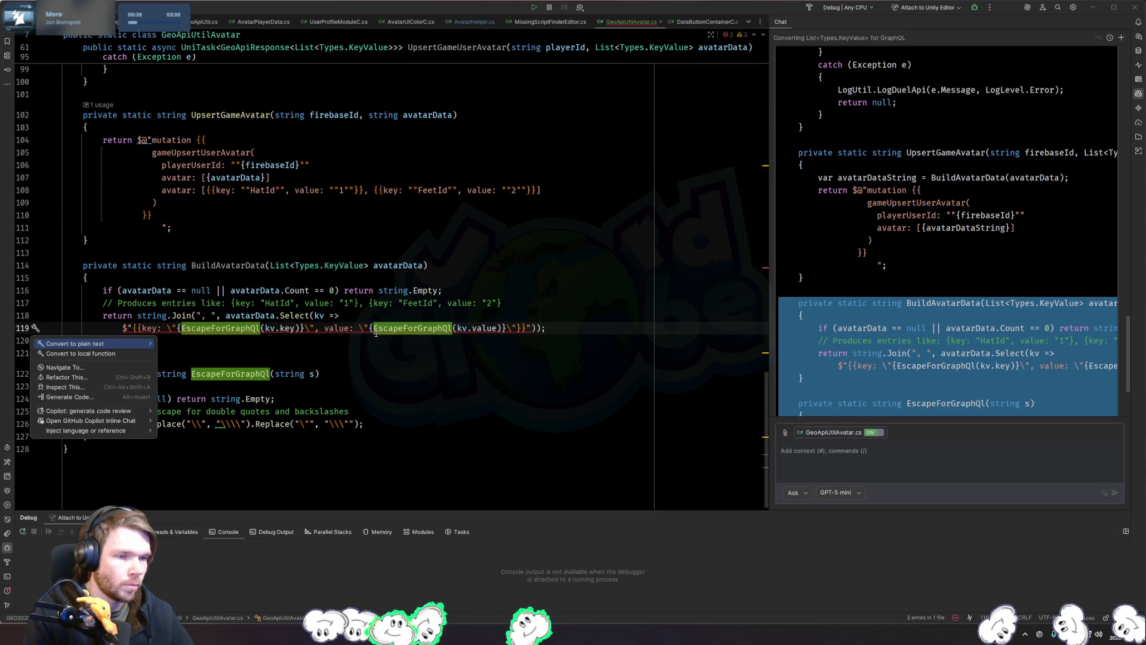
pyautogui.press('Escape')
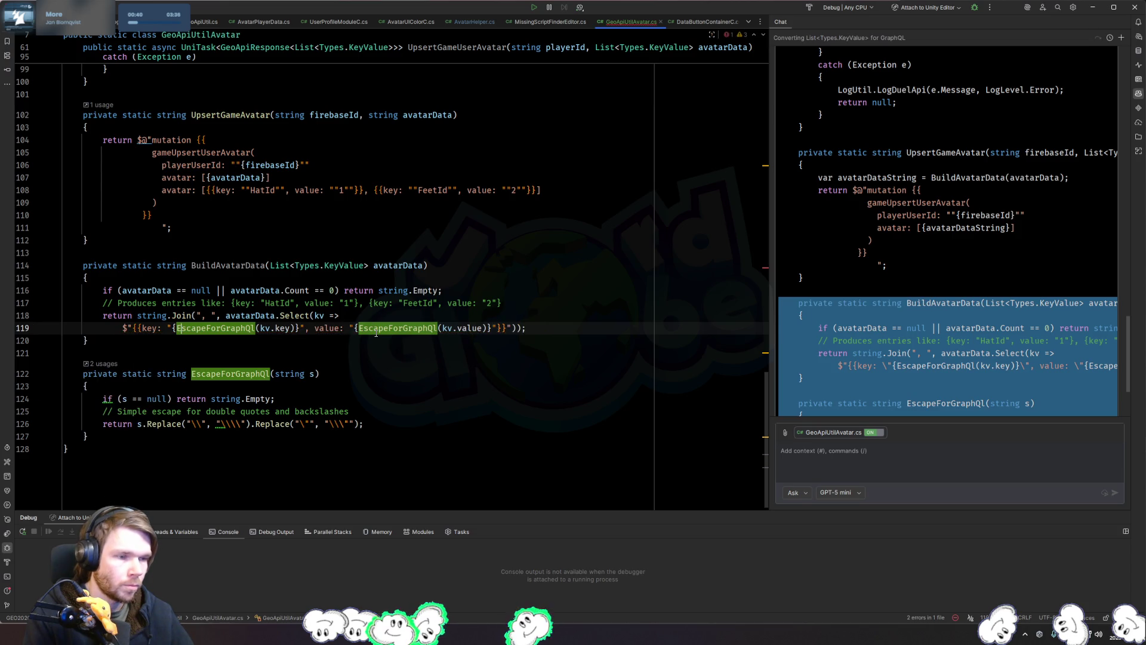
pyautogui.hotkey('alt', 'Return')
pyautogui.press('Down')
pyautogui.press('Return')
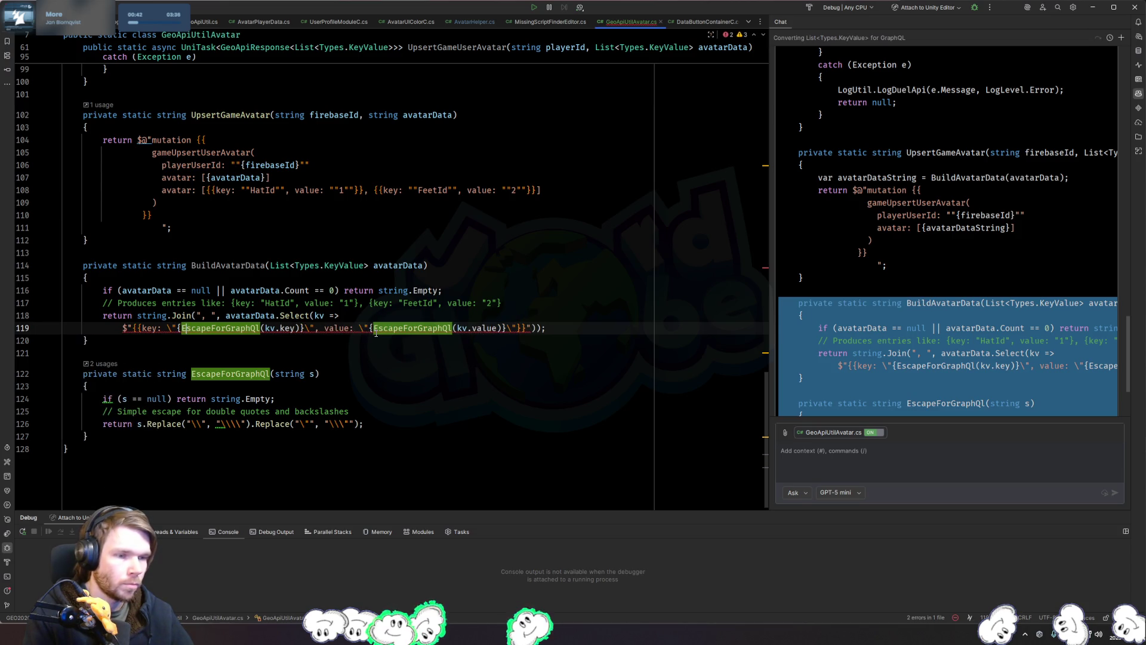
pyautogui.hotkey('ctrl', 'z')
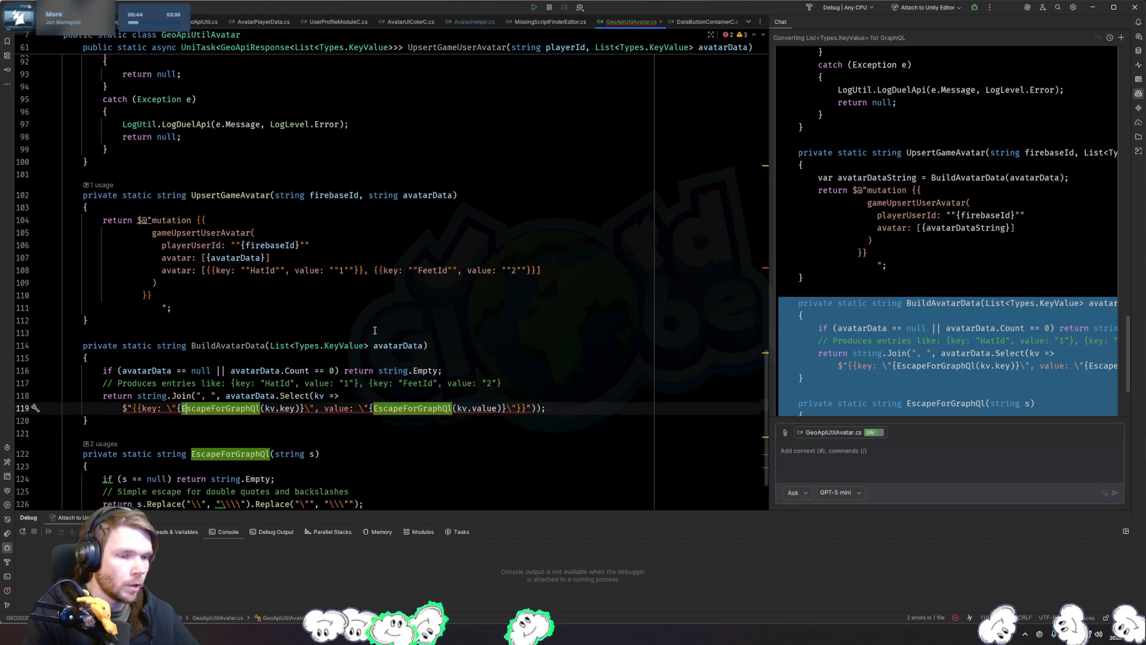
pyautogui.scroll(-3, 376, 333)
pyautogui.press('Down')
pyautogui.press('Down')
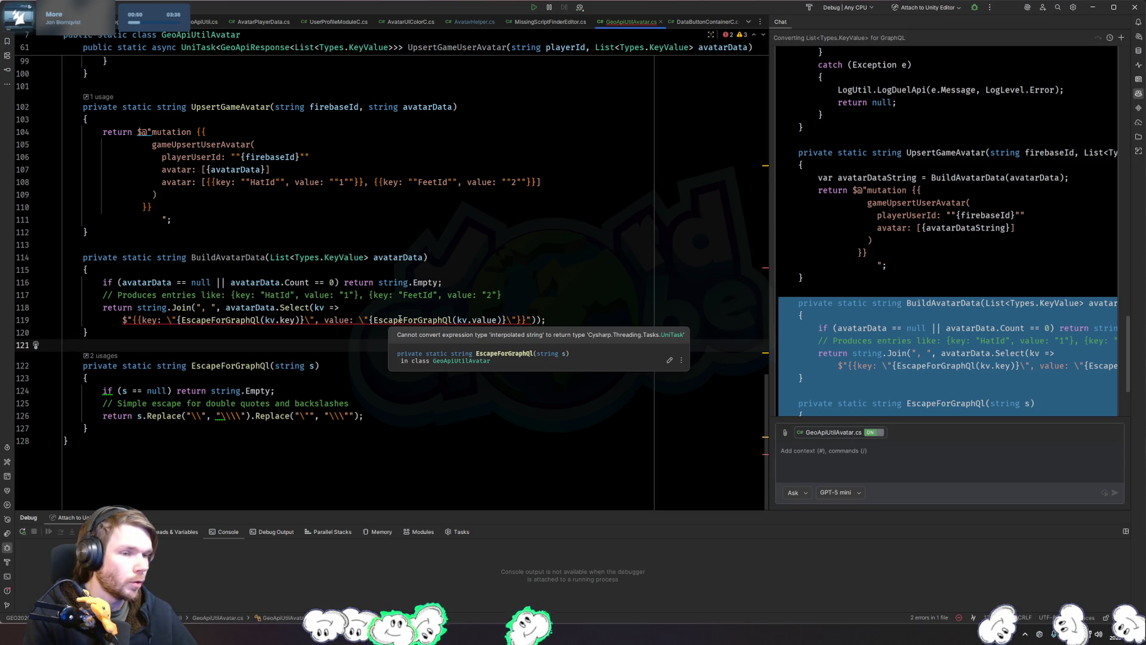
# Step: Append .ToList() to the Select projection inside BuildAvatarData's string.Join
pyautogui.press('Up')
pyautogui.press('Up')
pyautogui.press('Up')
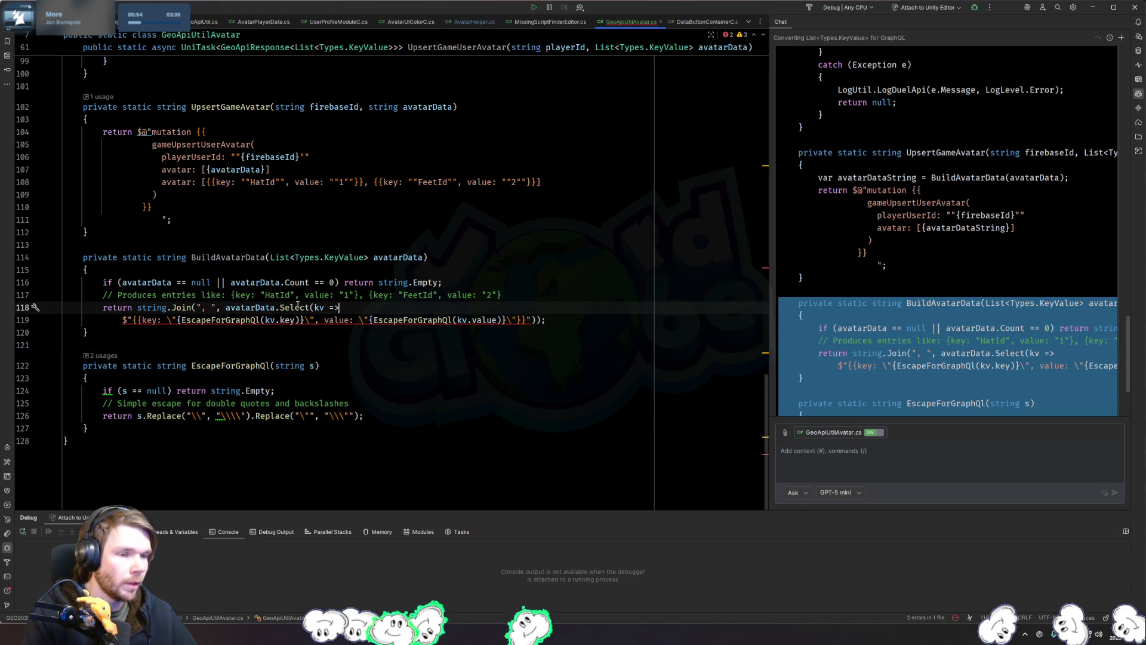
pyautogui.moveTo(297, 305)
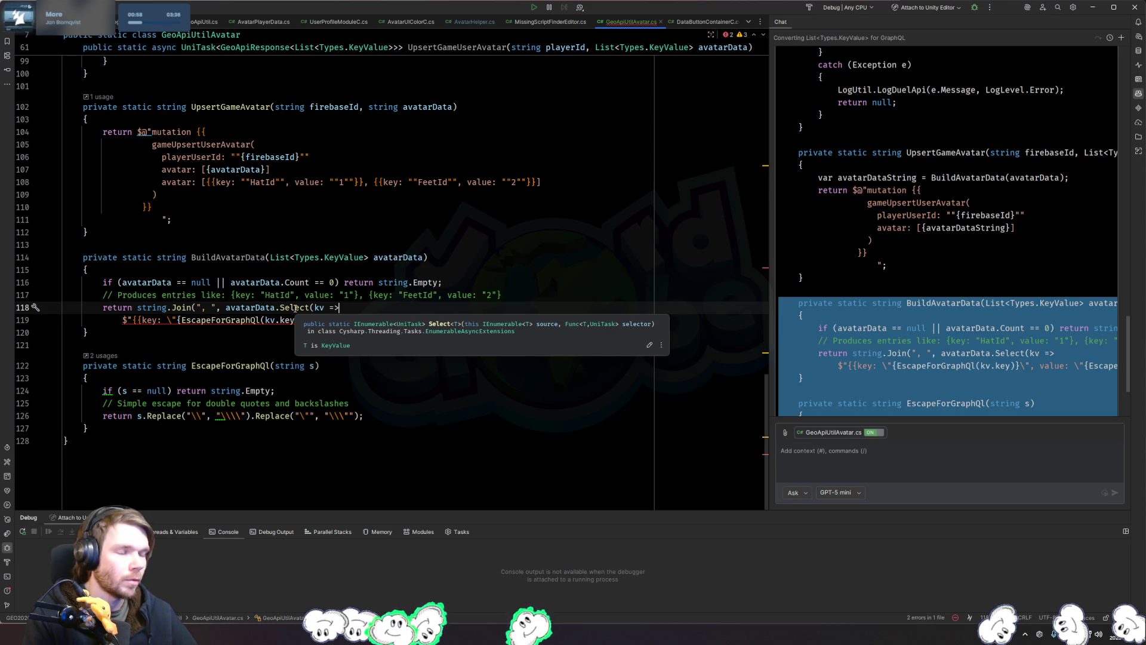
pyautogui.click(296, 308)
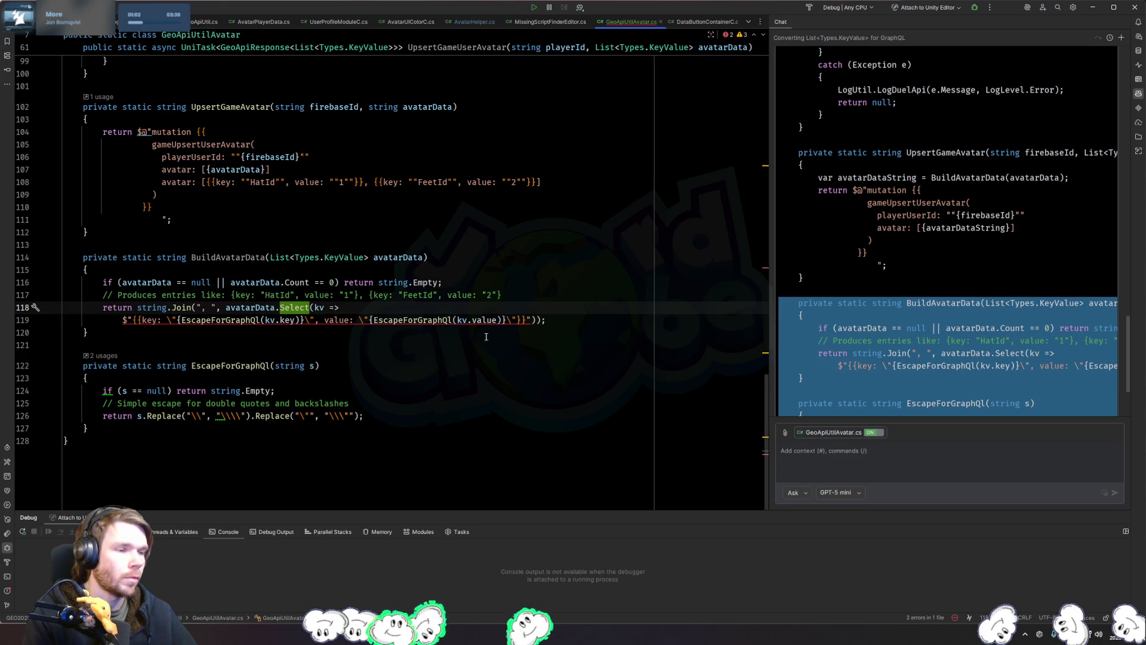
pyautogui.click(542, 323)
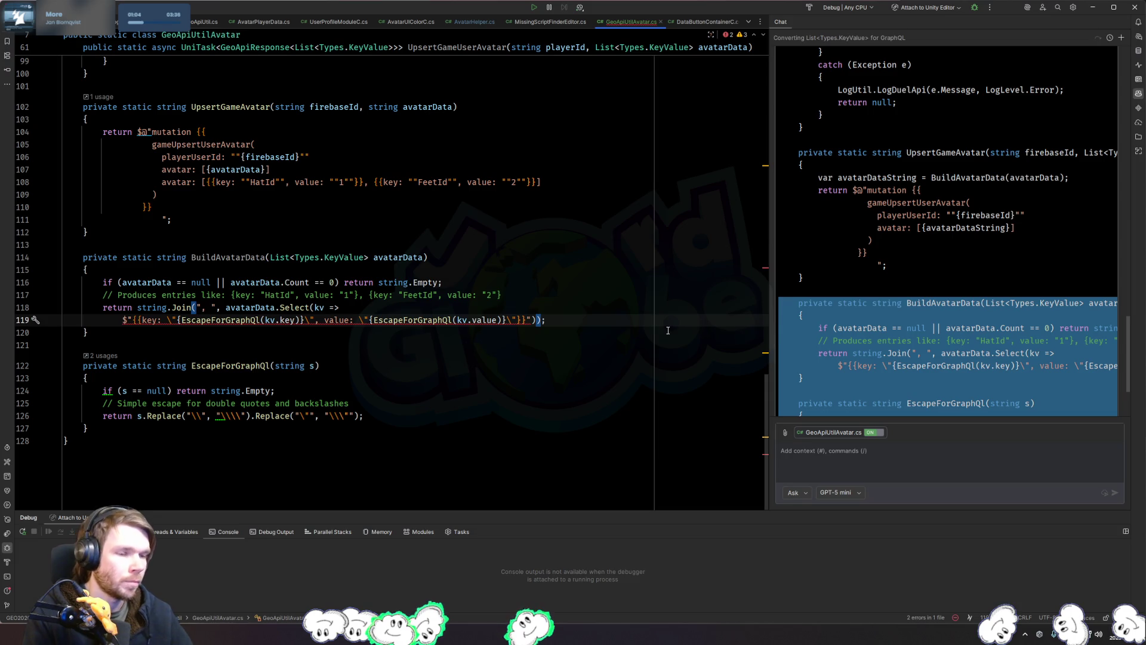
pyautogui.write('.ToList(')
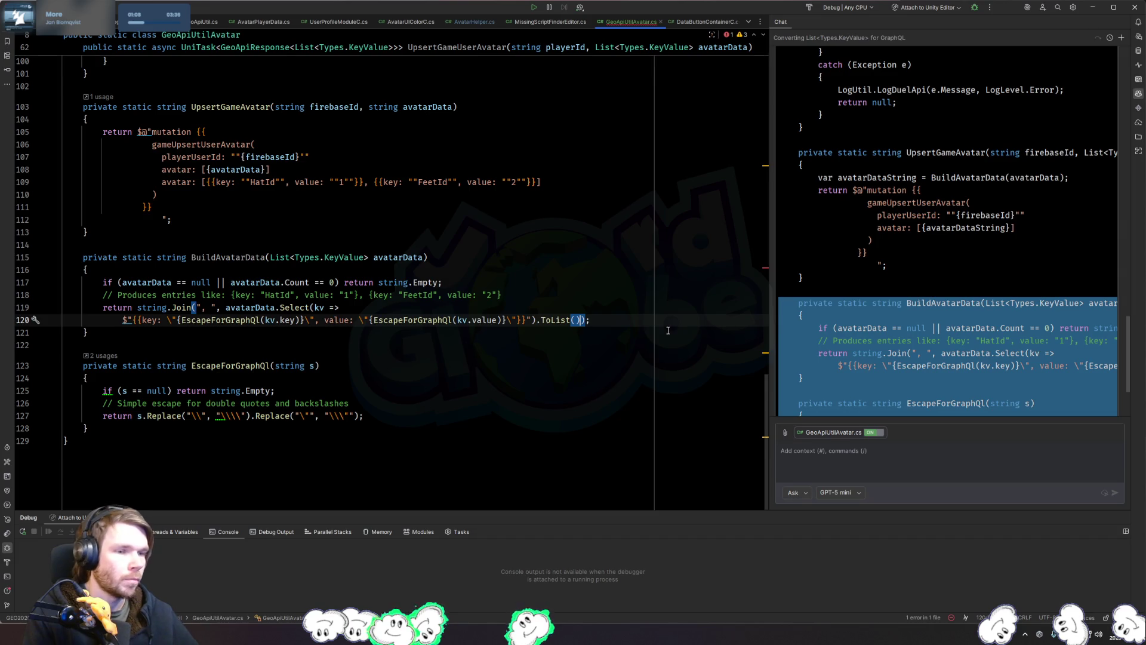
# Step: Add a trial BuildAvatarData() call in UpsertGameAvatar's body, then delete it
pyautogui.scroll(2, 153, 384)
pyautogui.click(152, 194)
pyautogui.press('Return')
pyautogui.write('Build')
pyautogui.press('Return')
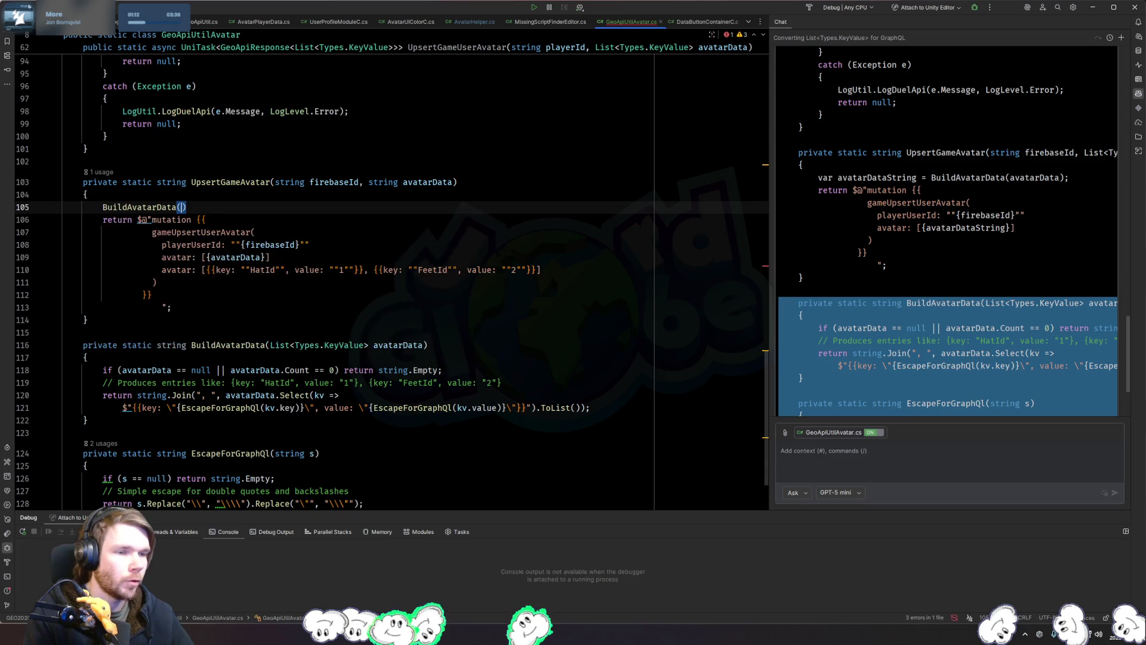
pyautogui.hotkey('shift', 'Home')
pyautogui.press('BackSpace')
pyautogui.press('BackSpace')
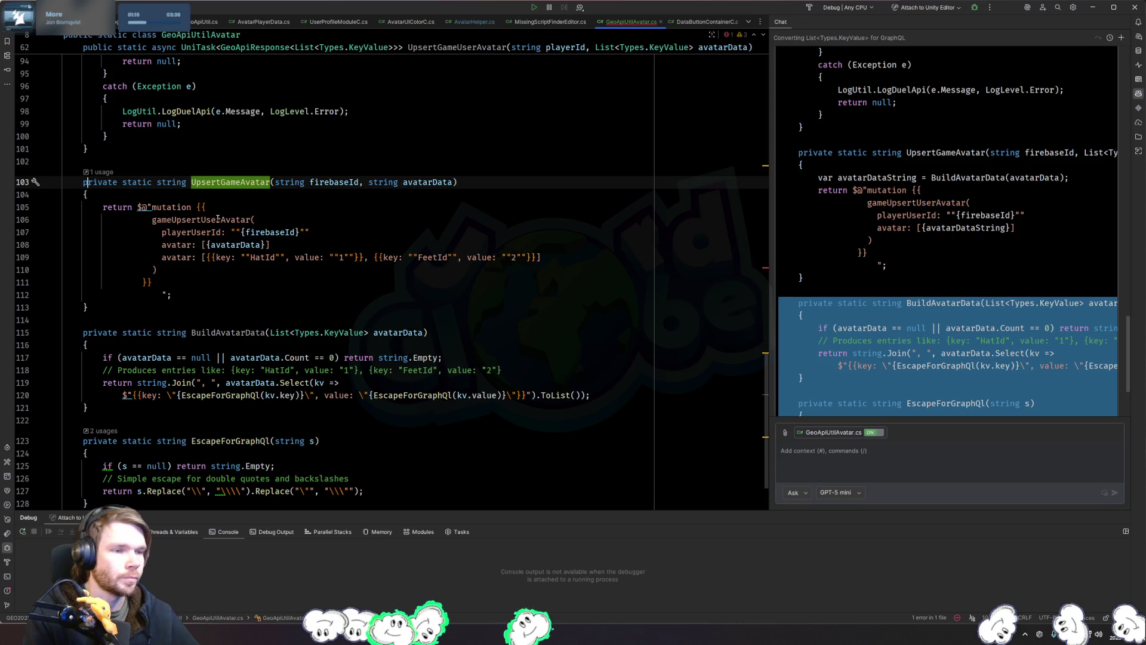
# Step: Delete the hard-coded HatId/FeetId avatar line from the mutation string
pyautogui.click(286, 269)
pyautogui.hotkey('ctrl', 'w')
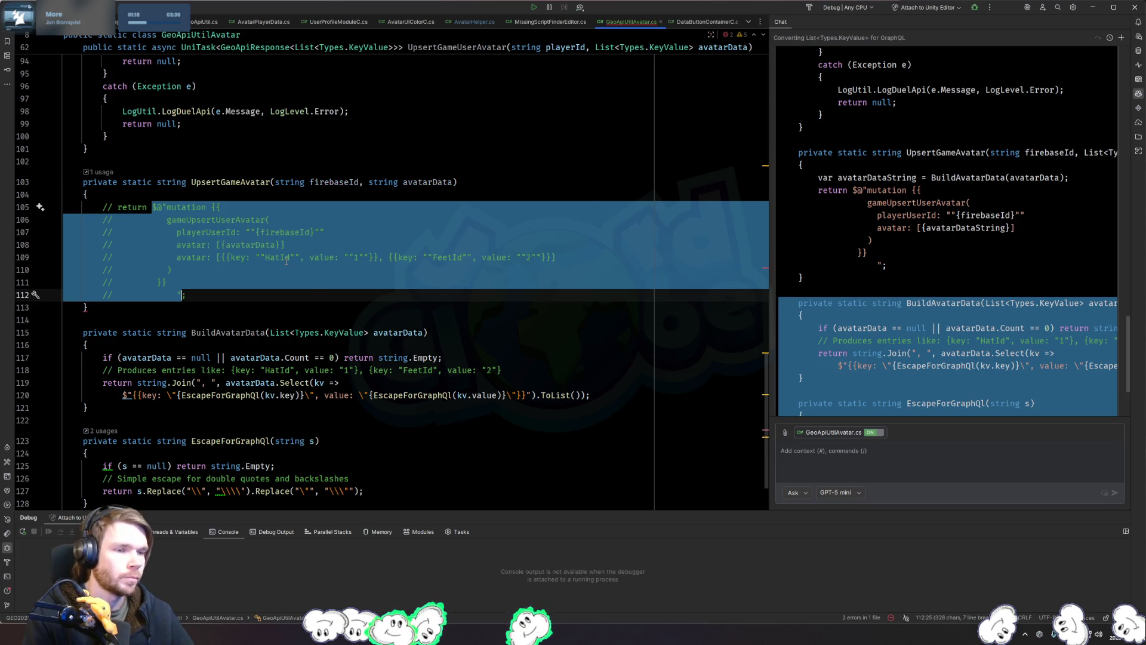
pyautogui.press('Up')
pyautogui.hotkey('shift', 'Home')
pyautogui.press('BackSpace')
pyautogui.press('BackSpace')
# Step: Re-insert the removed HatId/FeetId avatar line below UpsertGameAvatar as a // comment
pyautogui.press('Down')
pyautogui.press('Down')
pyautogui.press('Down')
pyautogui.write('///')
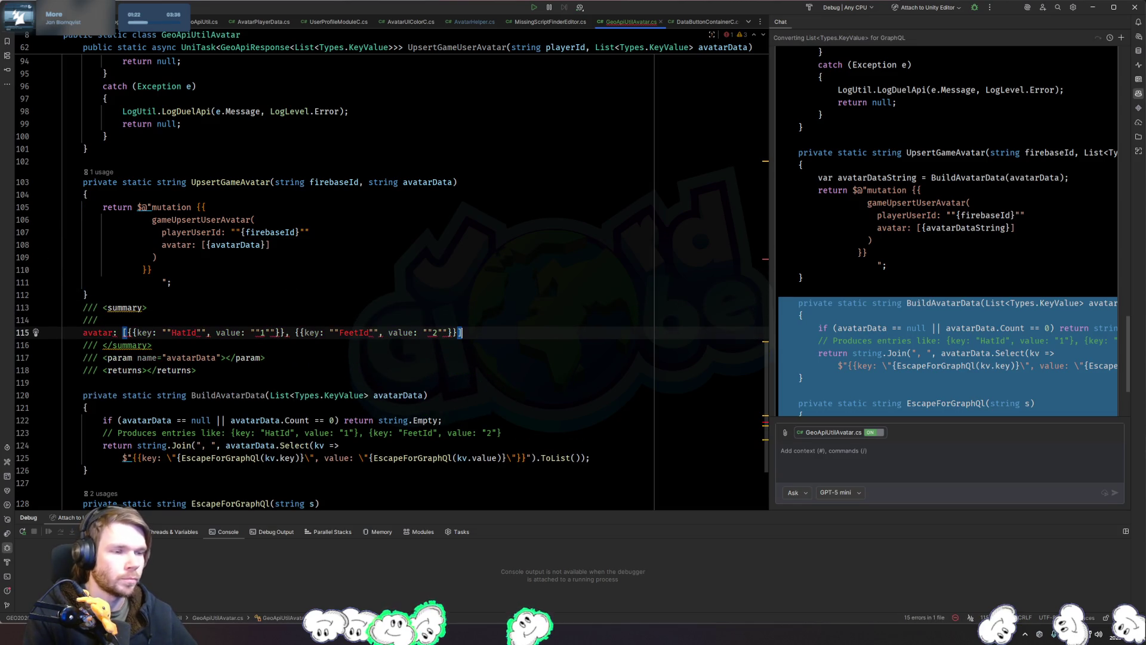
pyautogui.press('Escape')
pyautogui.hotkey('ctrl', 'z')
pyautogui.write('// avatar: [{{key: ""HatId"", value: ""1""}}, {{key: ""FeetId"", value: ""2""}}]')
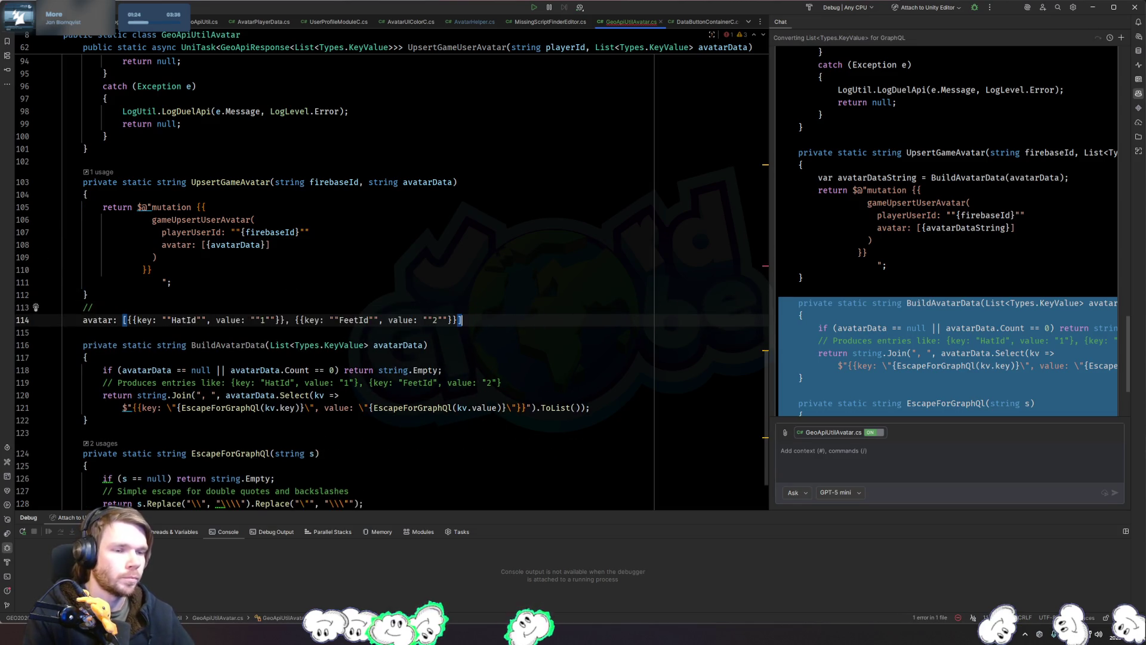
pyautogui.press('BackSpace')
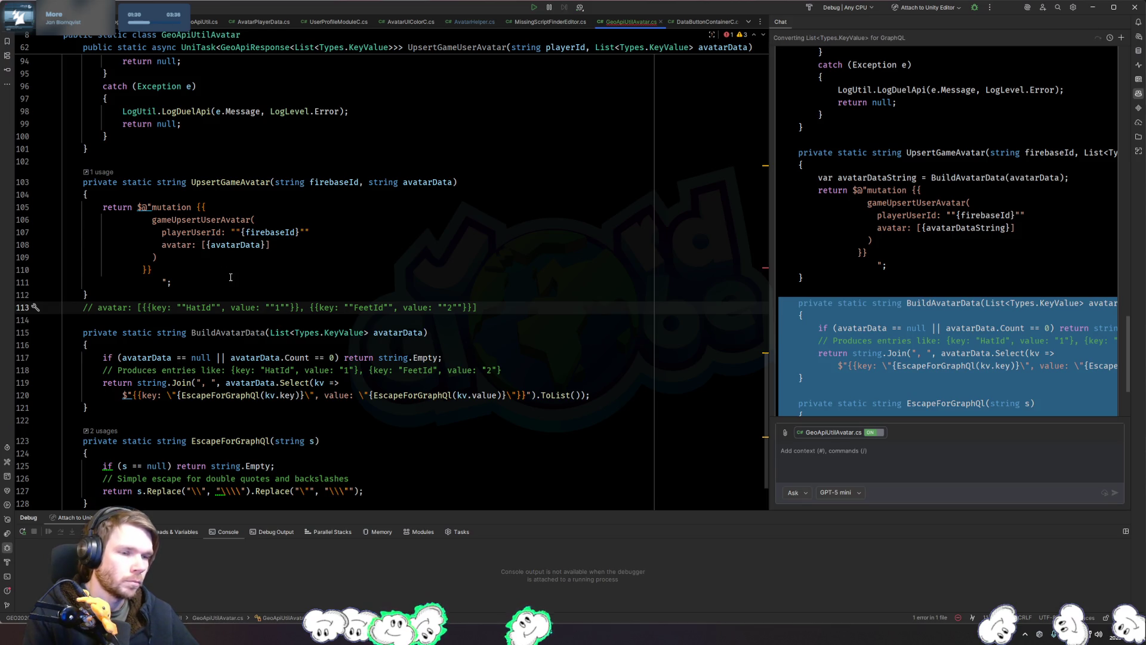
pyautogui.click(214, 198)
pyautogui.keyDown('ctrl'); pyautogui.click(226, 182); pyautogui.keyUp('ctrl')
# Step: Insert a BuildAvatarData(avatarData); call above the mutation line
pyautogui.click(366, 200)
pyautogui.press('Return')
pyautogui.write('Buil')
pyautogui.press('Return')
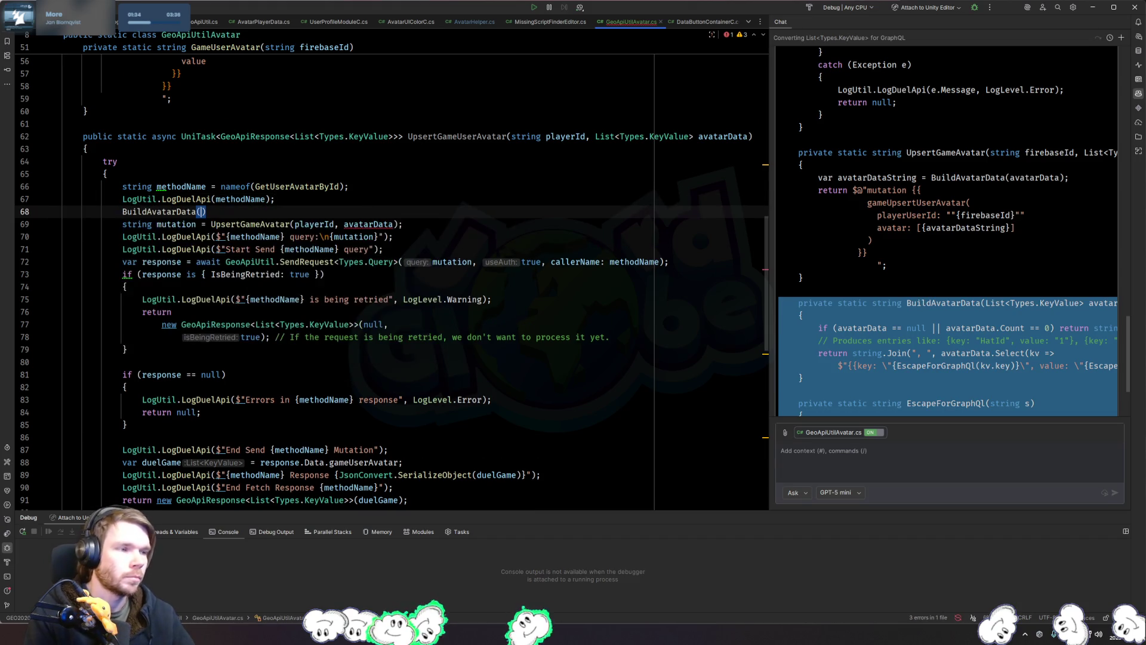
pyautogui.write('avatar')
pyautogui.press('Return')
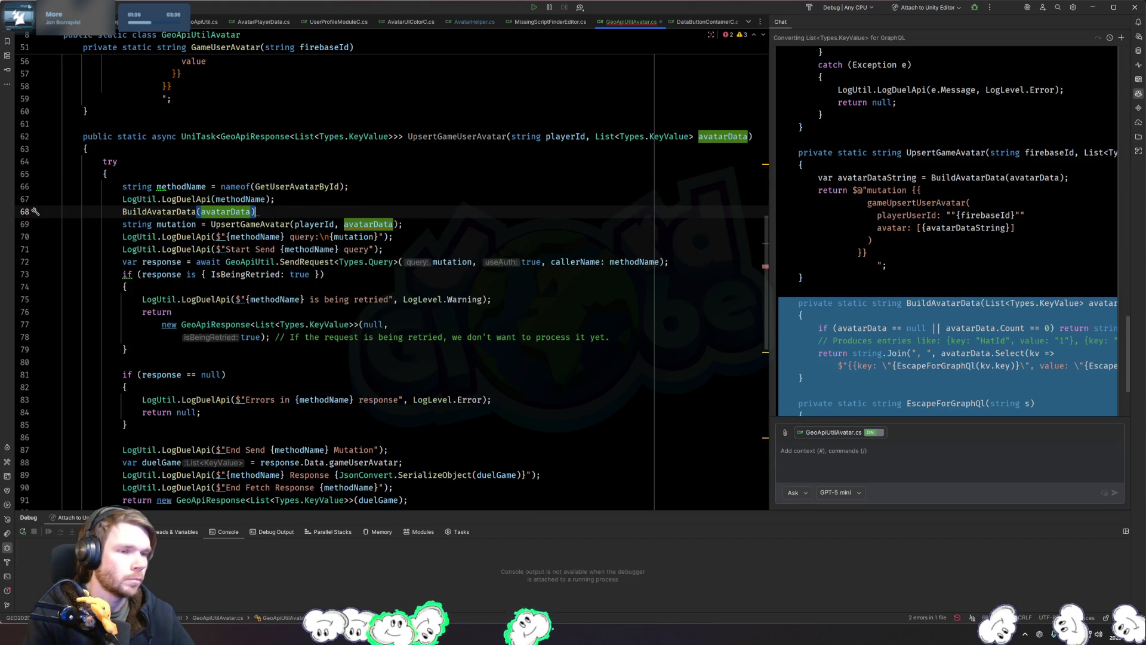
pyautogui.write(';')
# Step: Store the result in var avatarDataString and pass avatarDataString to UpsertGameAvatar
pyautogui.press('Home')
pyautogui.write('var avatarDta')
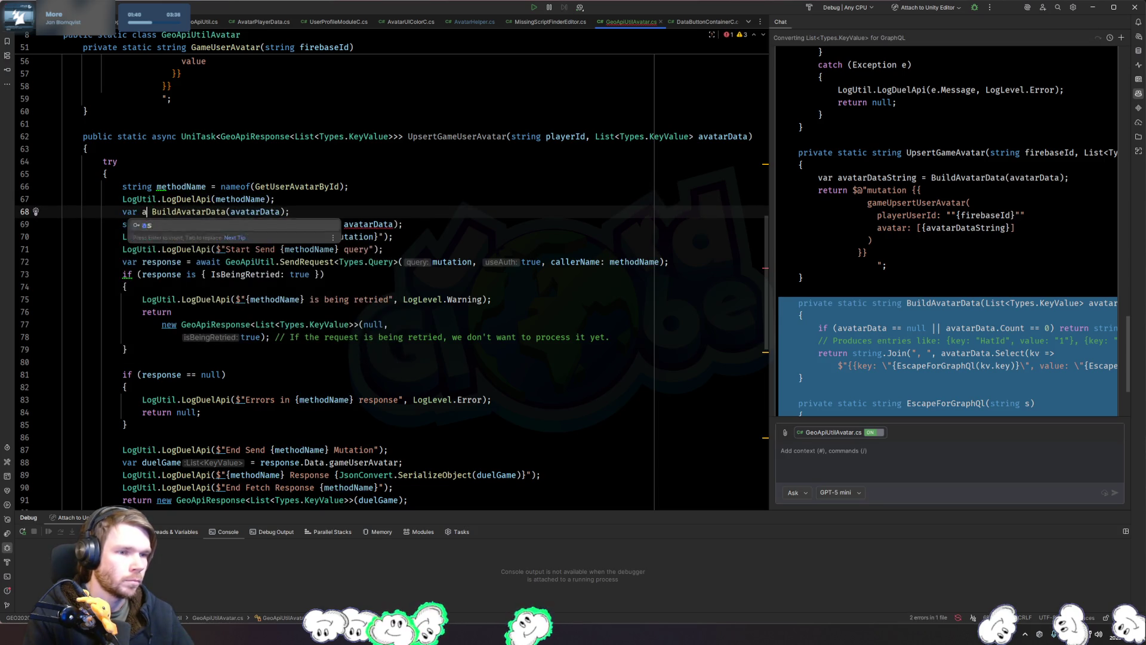
pyautogui.press('BackSpace')
pyautogui.press('BackSpace')
pyautogui.write('ataSTring')
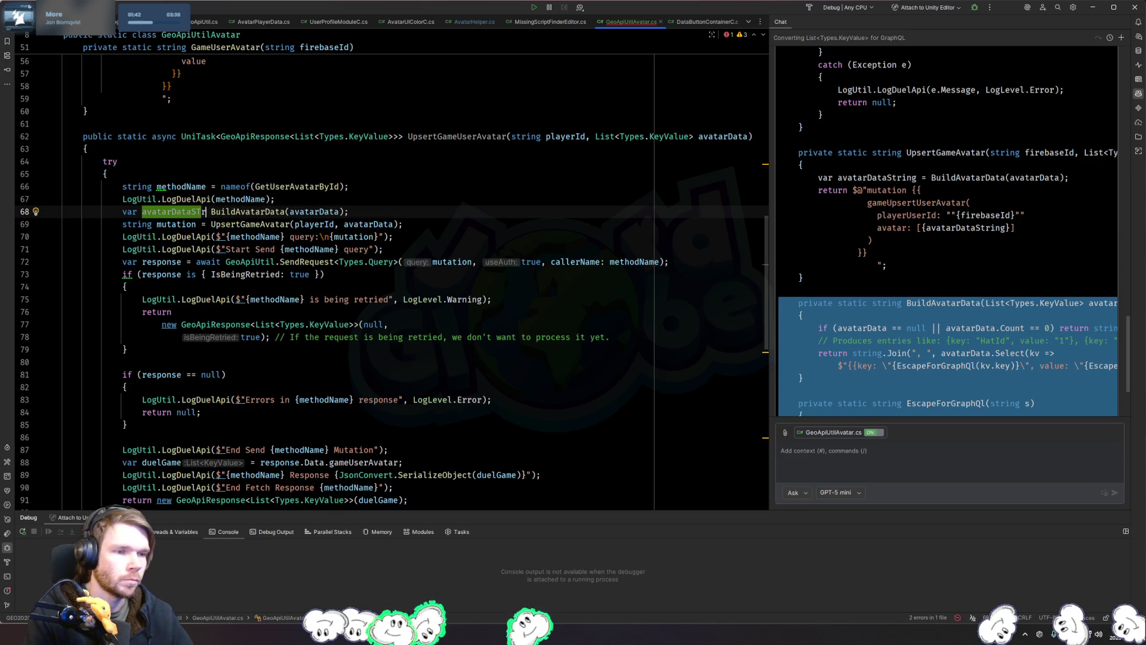
pyautogui.press('Left')
pyautogui.press('BackSpace')
pyautogui.write('t')
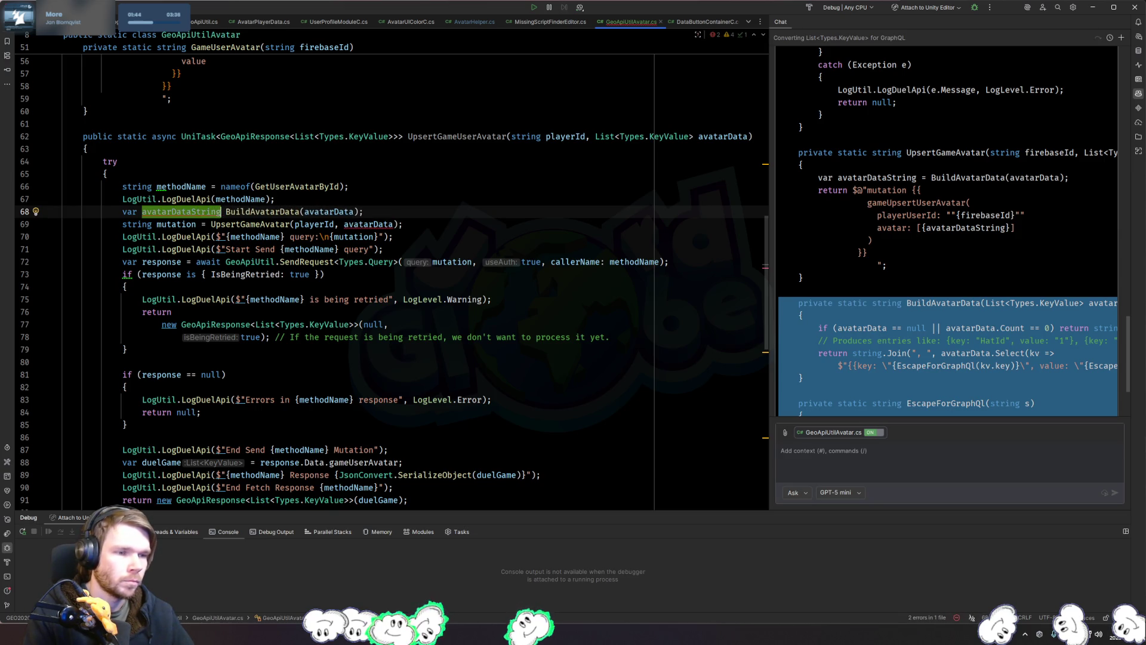
pyautogui.hotkey('ctrl', 'Right')
pyautogui.write('=')
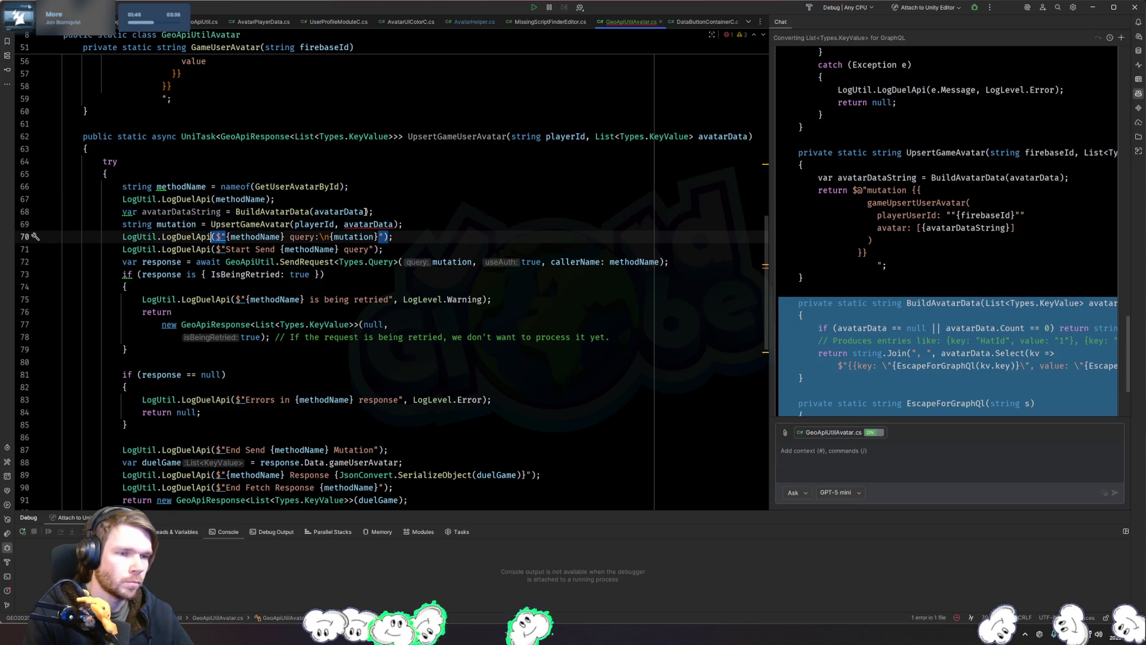
pyautogui.click(397, 224)
pyautogui.write('String')
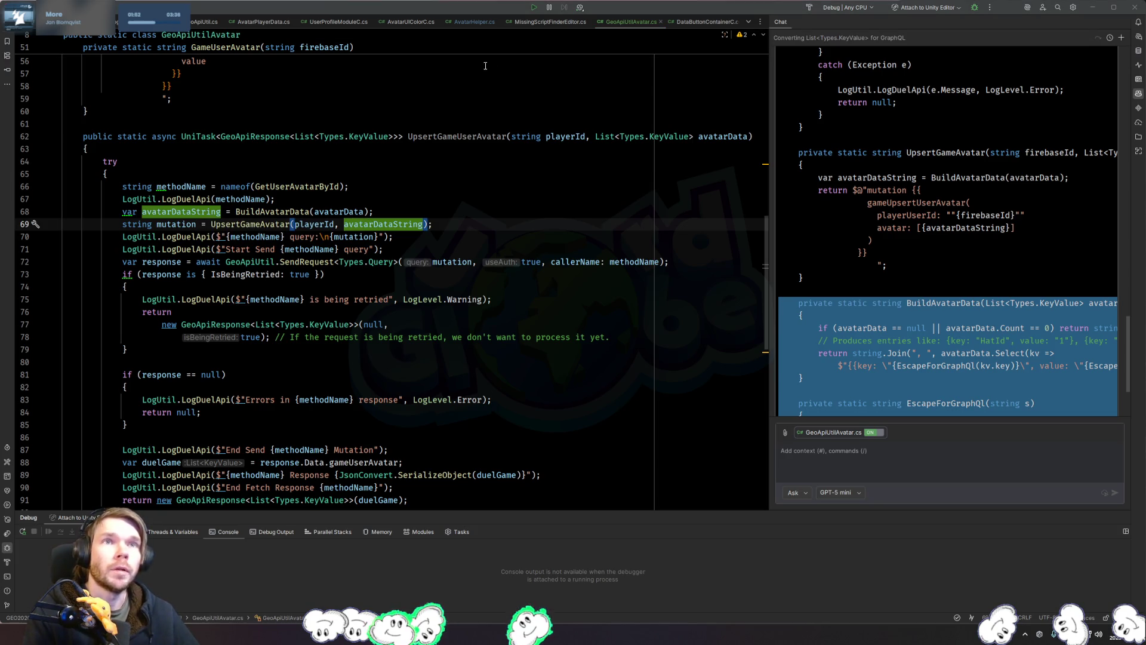
# Step: Select the Query type argument in the SendRequest call
pyautogui.click(518, 236)
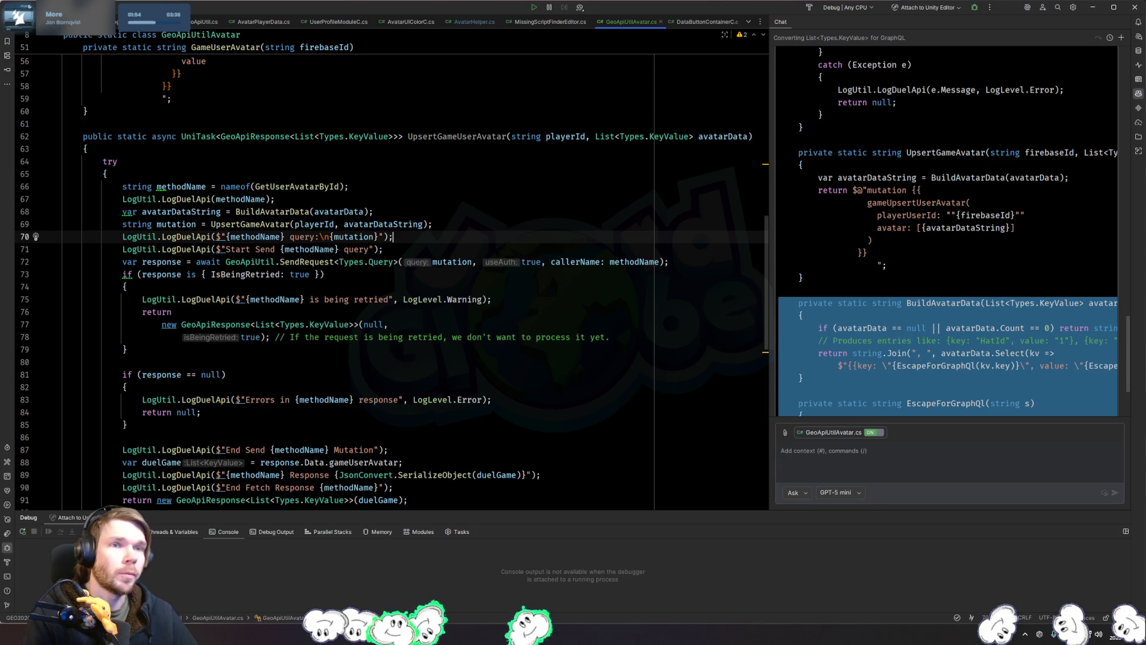
pyautogui.click(512, 300)
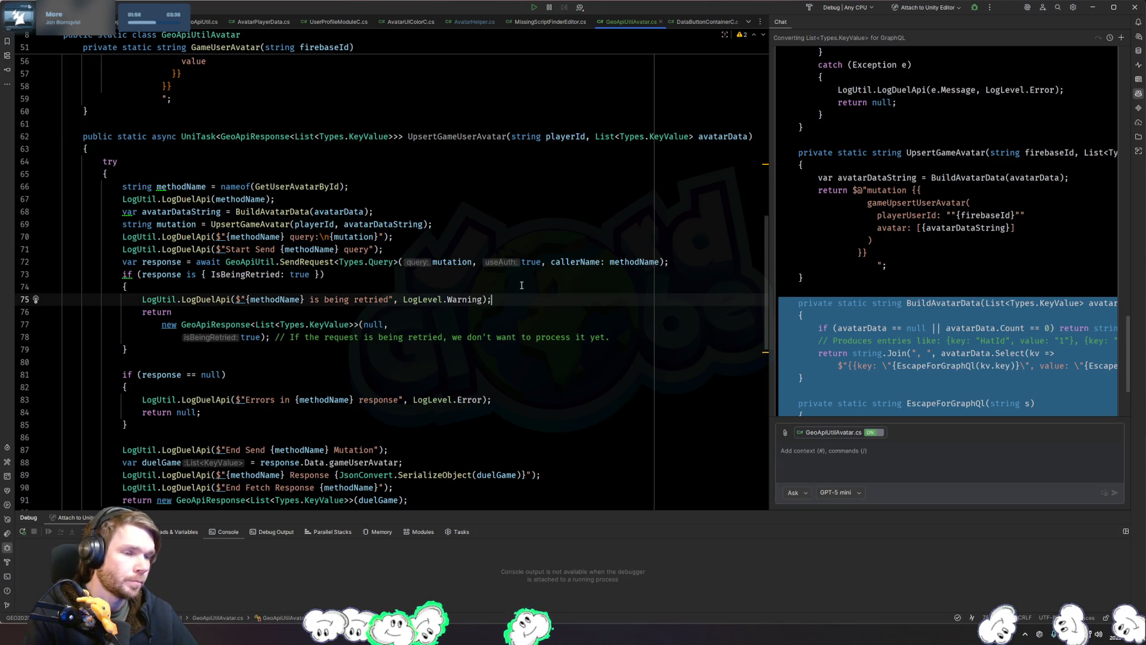
pyautogui.click(508, 283)
pyautogui.doubleClick(382, 262)
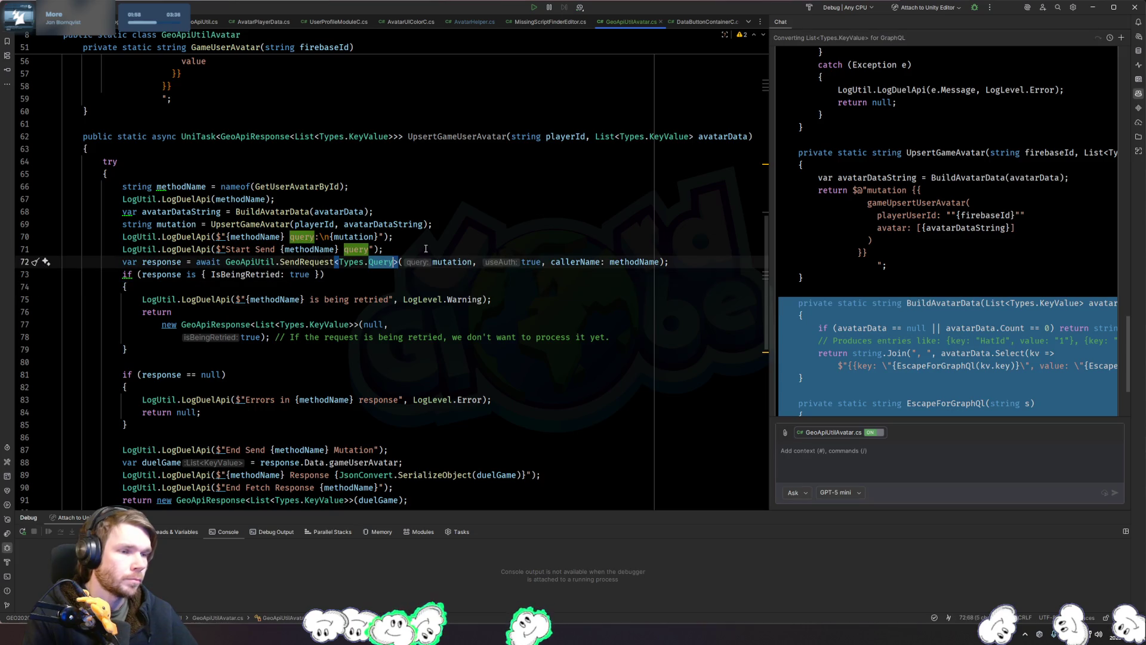
# Step: Change the request type to Mutation and read the gameUpsertUserAvatar response property
pyautogui.write('Mut')
pyautogui.press('Return')
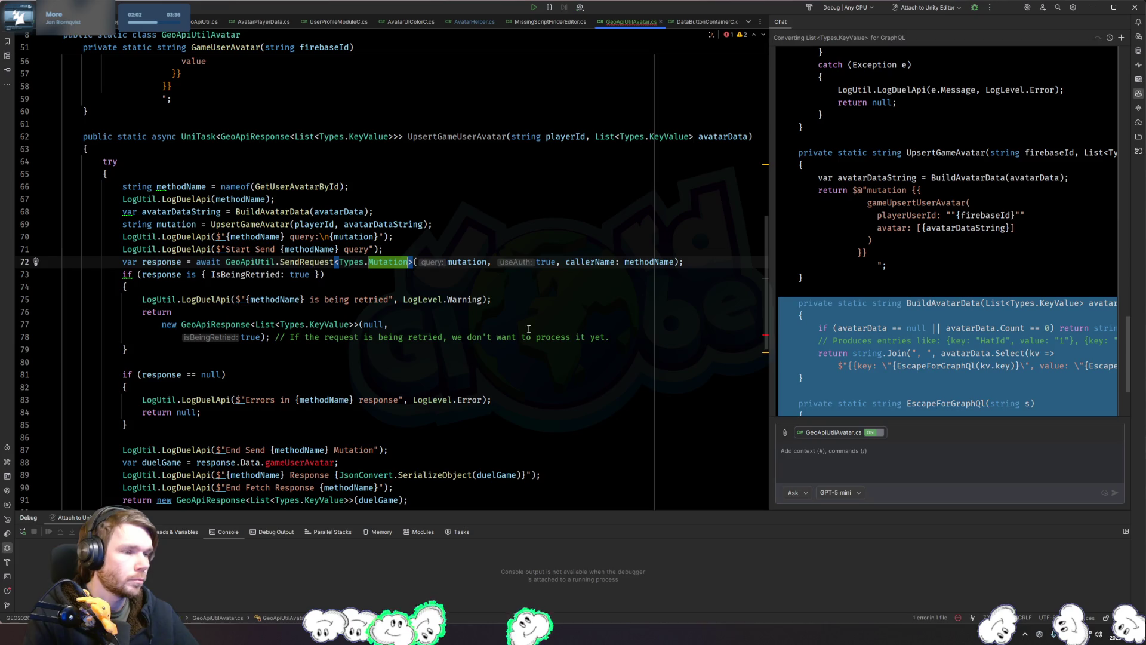
pyautogui.click(507, 328)
pyautogui.scroll(-2, 351, 412)
pyautogui.doubleClick(302, 387)
pyautogui.write('gam')
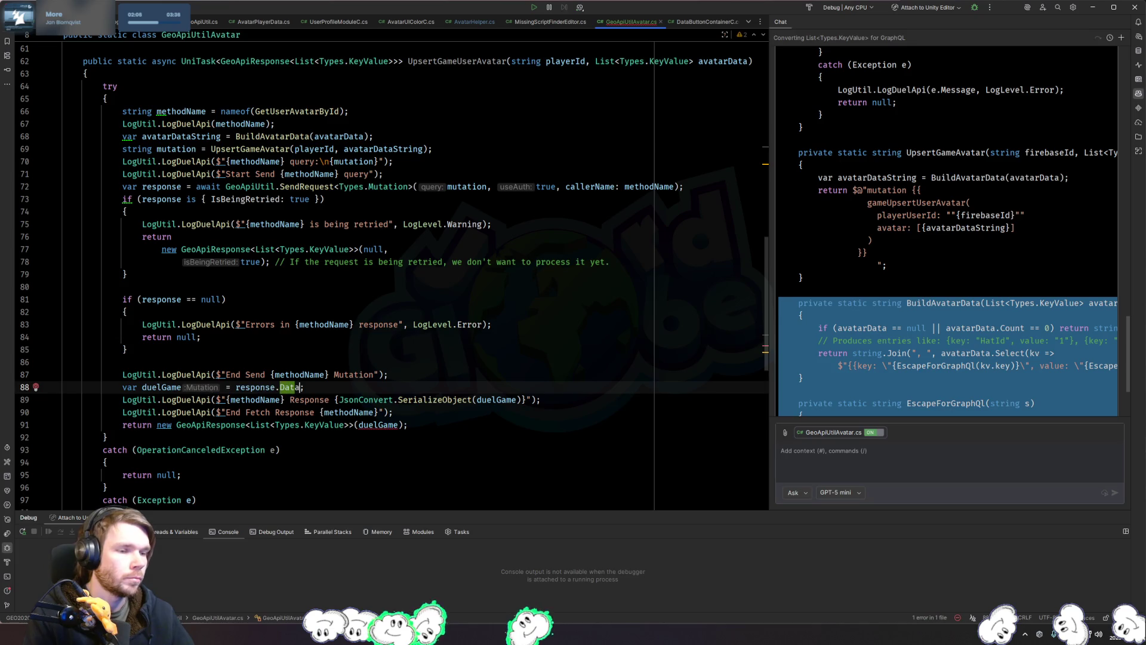
pyautogui.write('e')
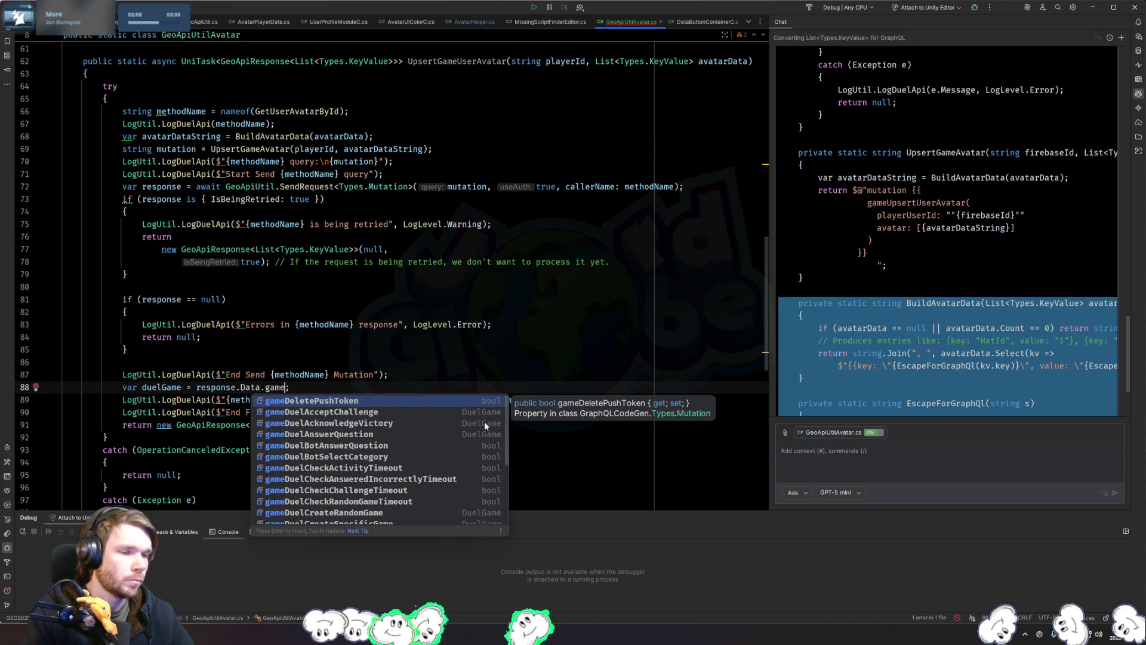
pyautogui.write('Up')
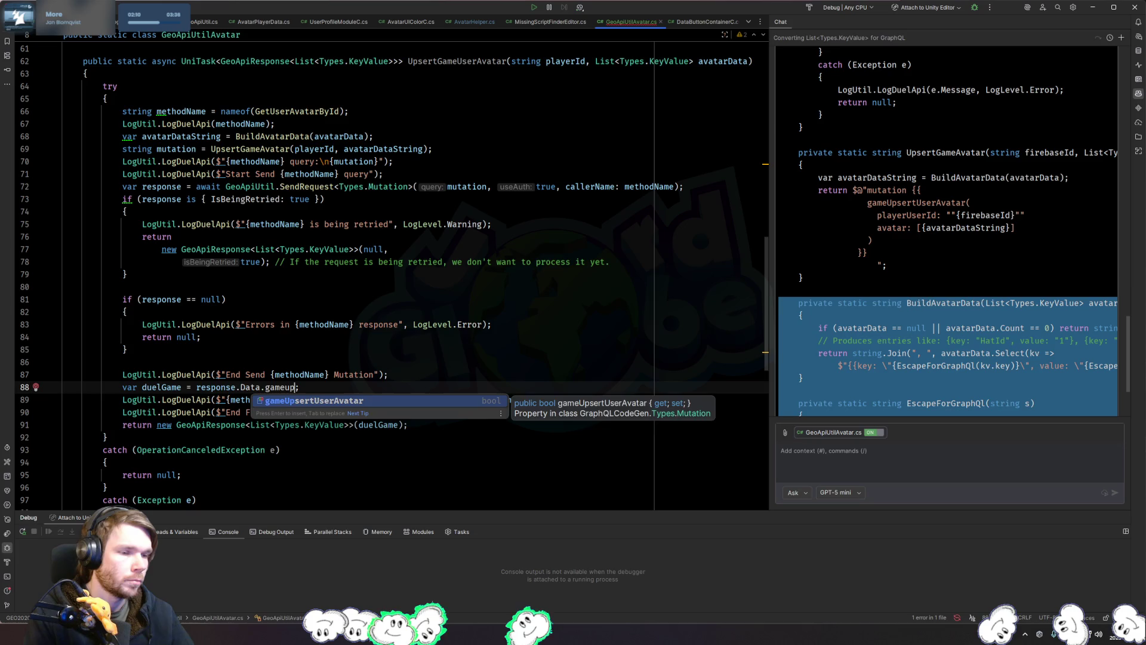
pyautogui.press('Return')
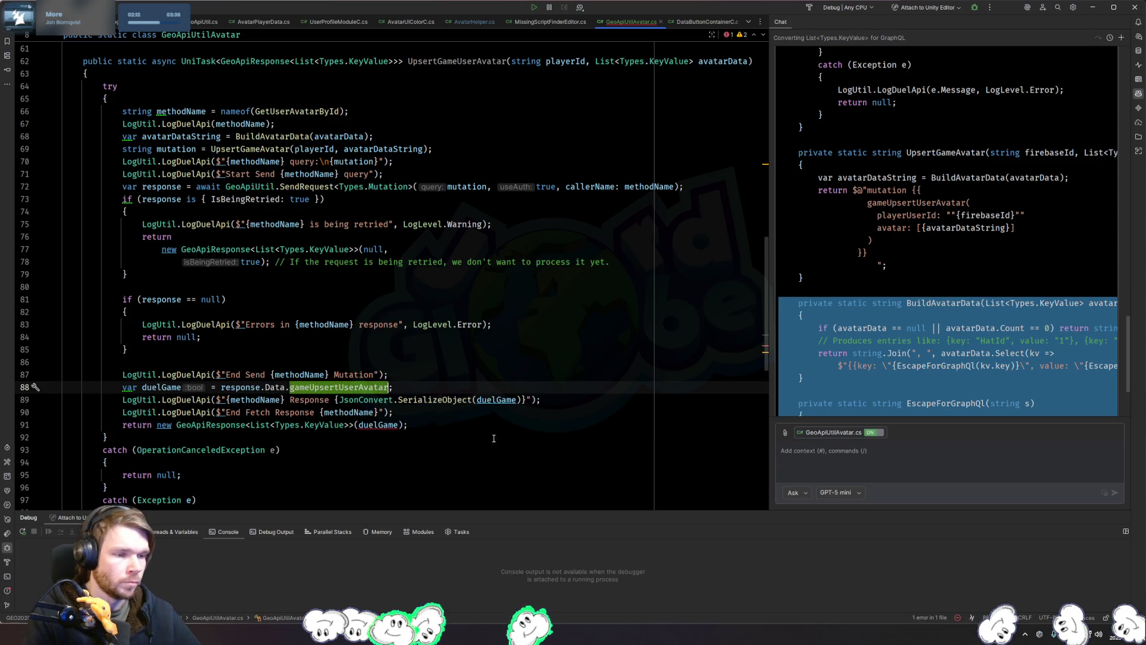
# Step: Make the return type bool and the retry response GeoApiResponse<bool>(false, isBeingRetried)
pyautogui.moveTo(398, 61); pyautogui.dragTo(301, 61)
pyautogui.write('b')
pyautogui.press('Return')
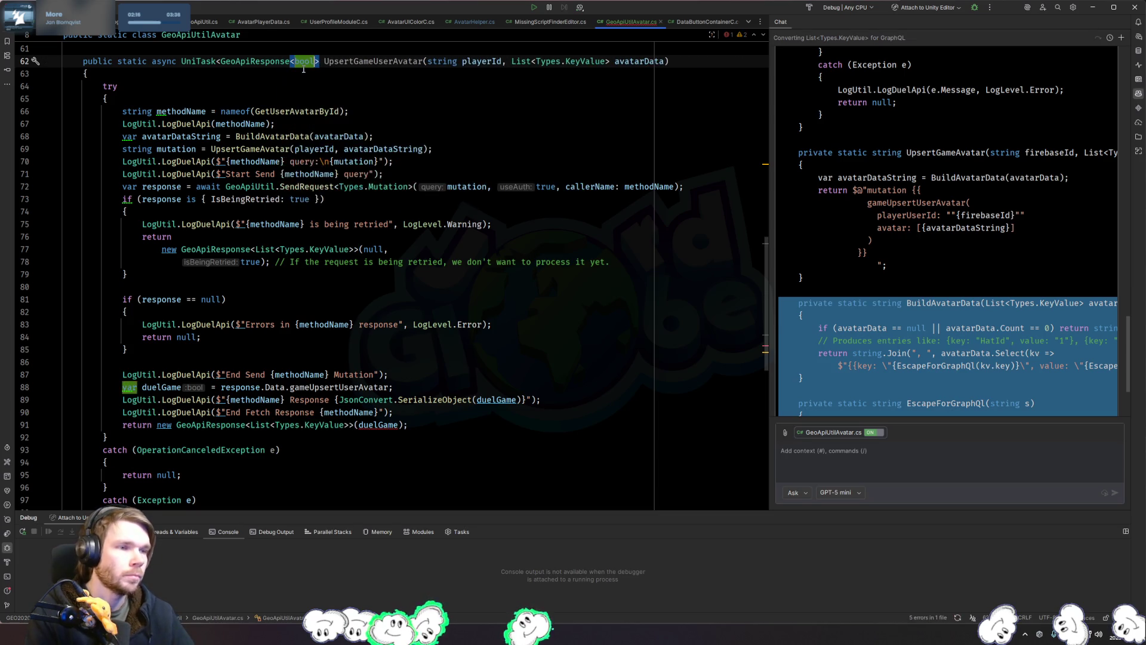
pyautogui.click(357, 249)
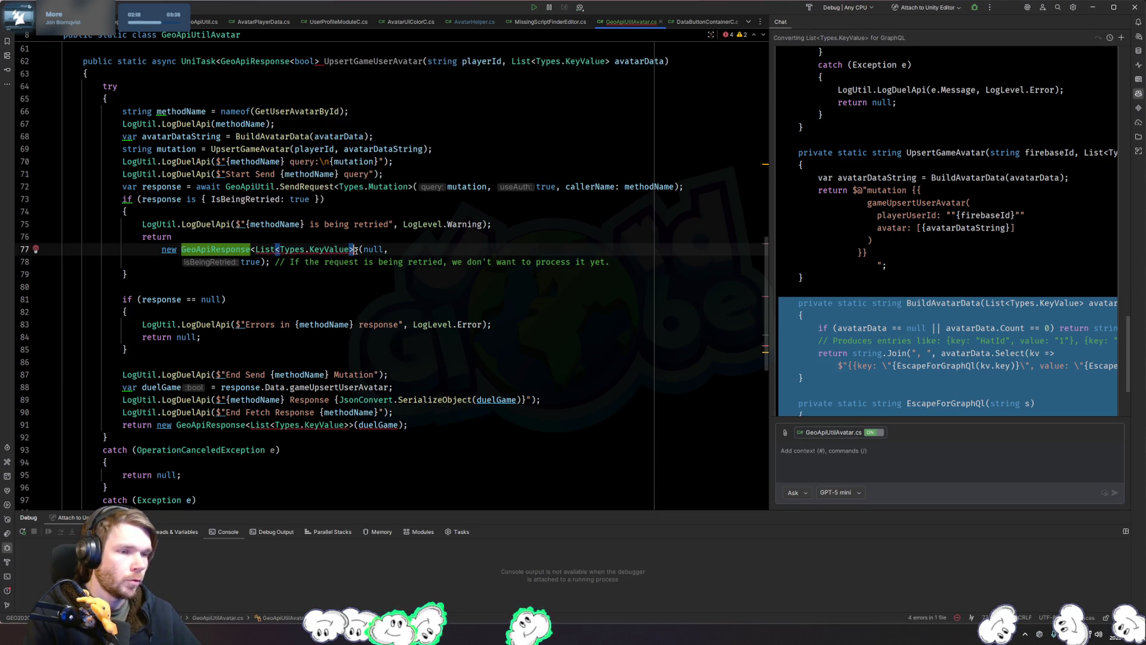
pyautogui.keyDown('shift'); pyautogui.click(256, 249); pyautogui.keyUp('shift')
pyautogui.write('boo')
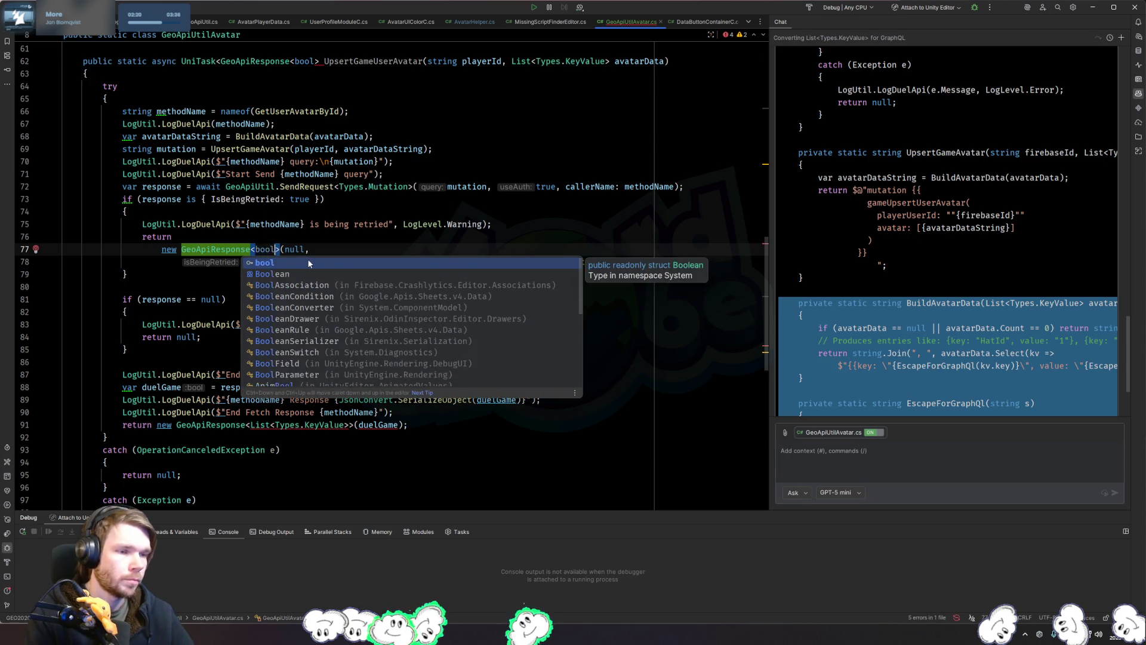
pyautogui.press('Return')
pyautogui.press('Right')
pyautogui.hotkey('ctrl', 'shift', 'Right')
pyautogui.write('false')
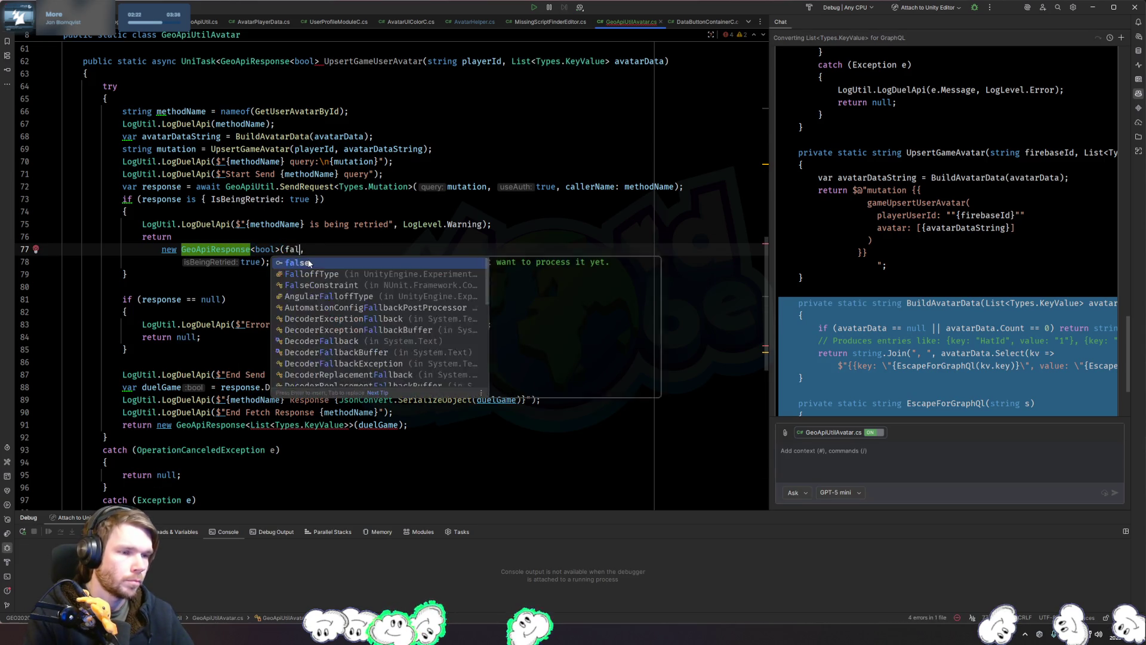
pyautogui.press('Delete')
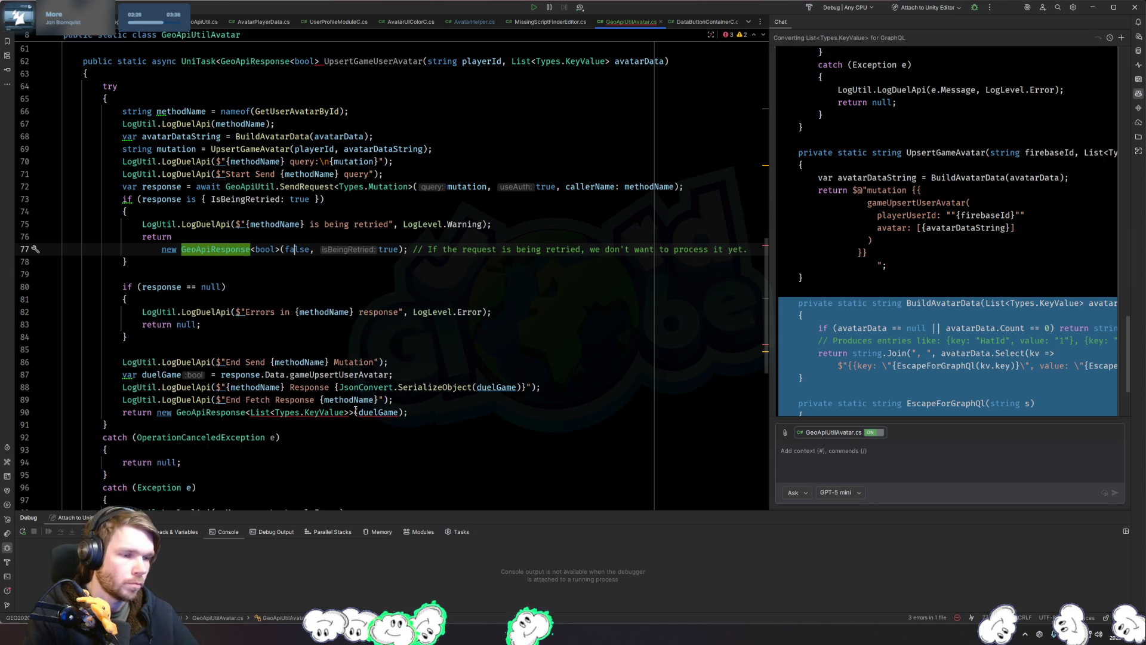
# Step: Set the retry argument to true and close the return type's generic bracket
pyautogui.doubleClick(291, 250)
pyautogui.write('tr')
pyautogui.press('Return')
pyautogui.click(319, 61)
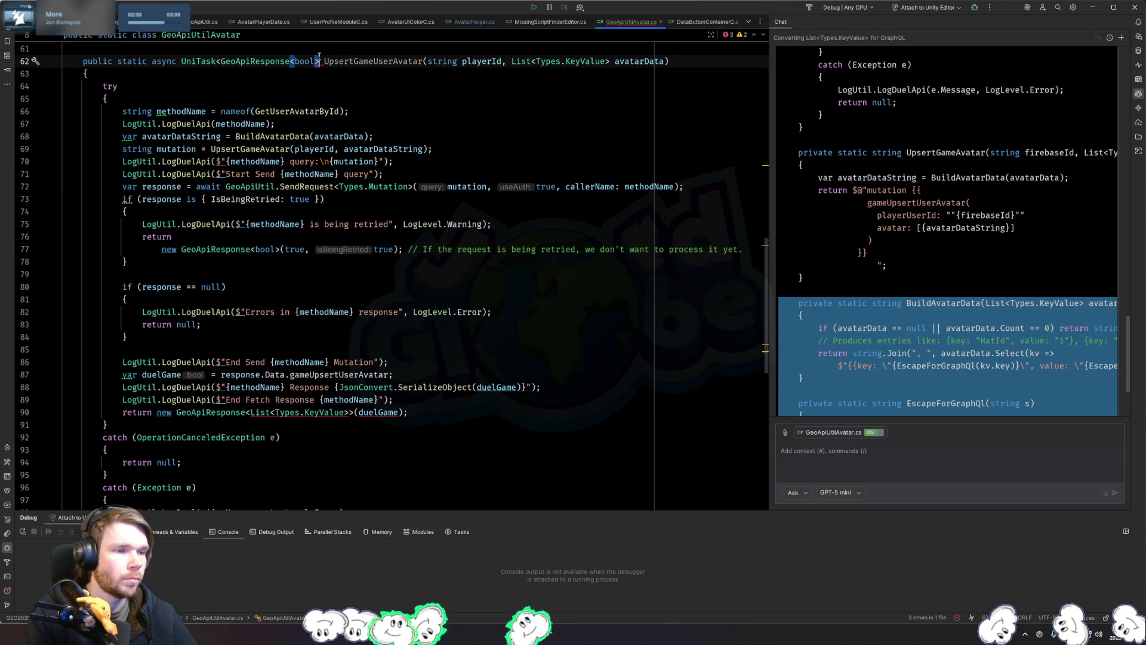
pyautogui.write('>')
# Step: Make the final success response GeoApiResponse<bool> returning true
pyautogui.moveTo(355, 413); pyautogui.dragTo(250, 413)
pyautogui.write('bo')
pyautogui.press('Return')
pyautogui.doubleClick(289, 413)
pyautogui.write('true')
pyautogui.press('Escape')
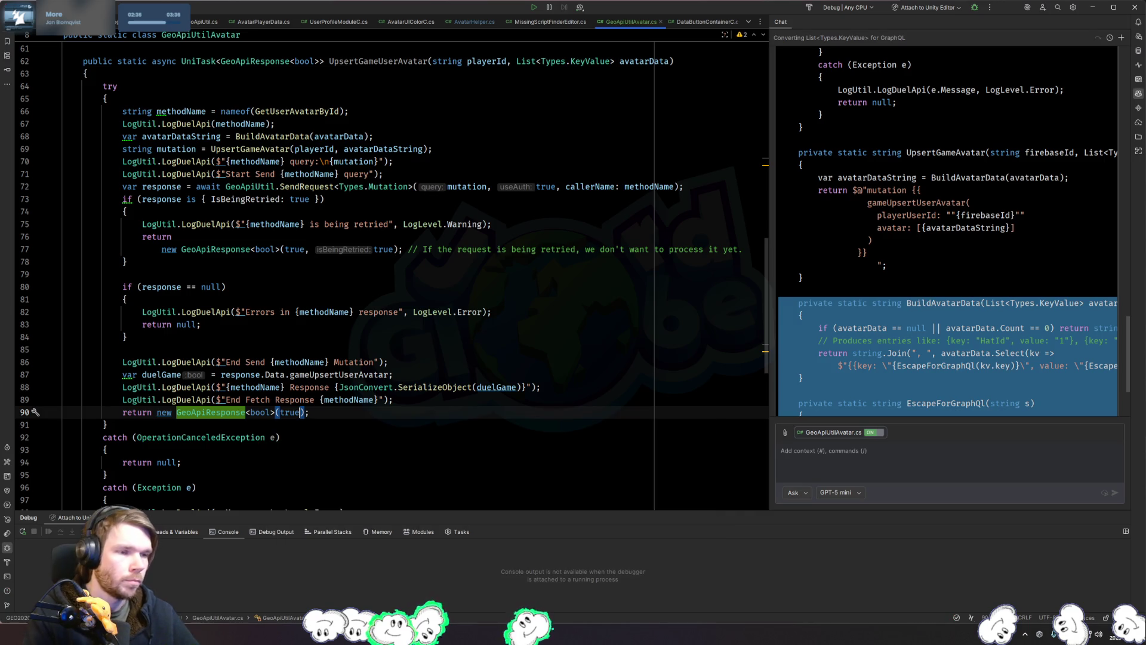
# Step: Change the retried response's argument from true to false
pyautogui.scroll(-3, 354, 366)
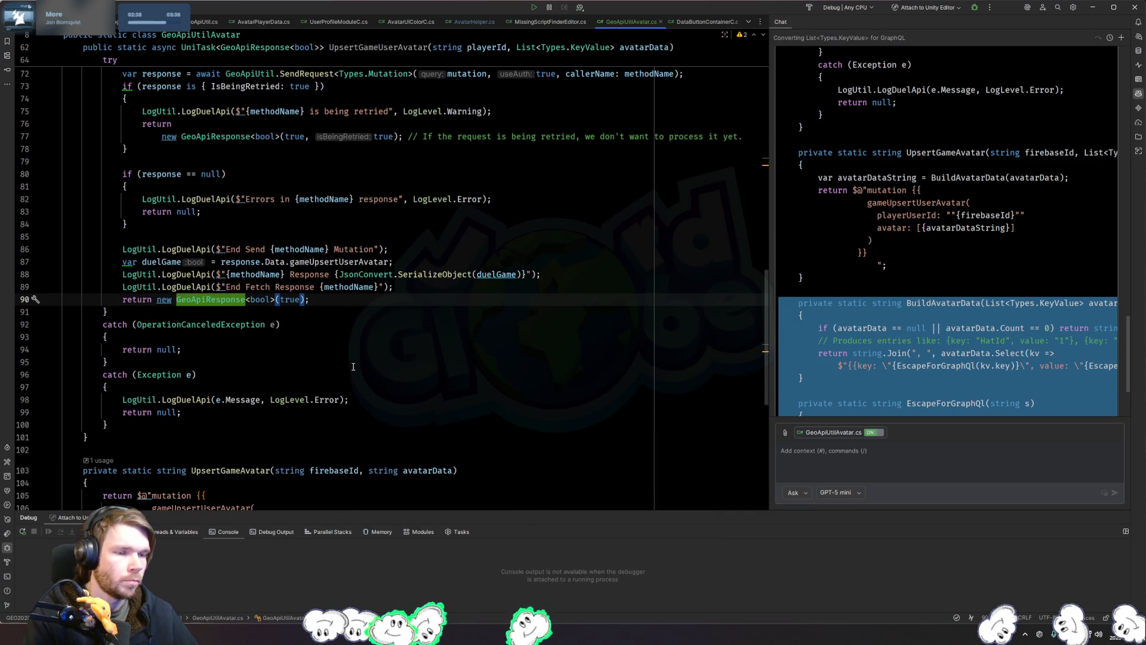
pyautogui.scroll(1, 354, 367)
pyautogui.scroll(2, 352, 364)
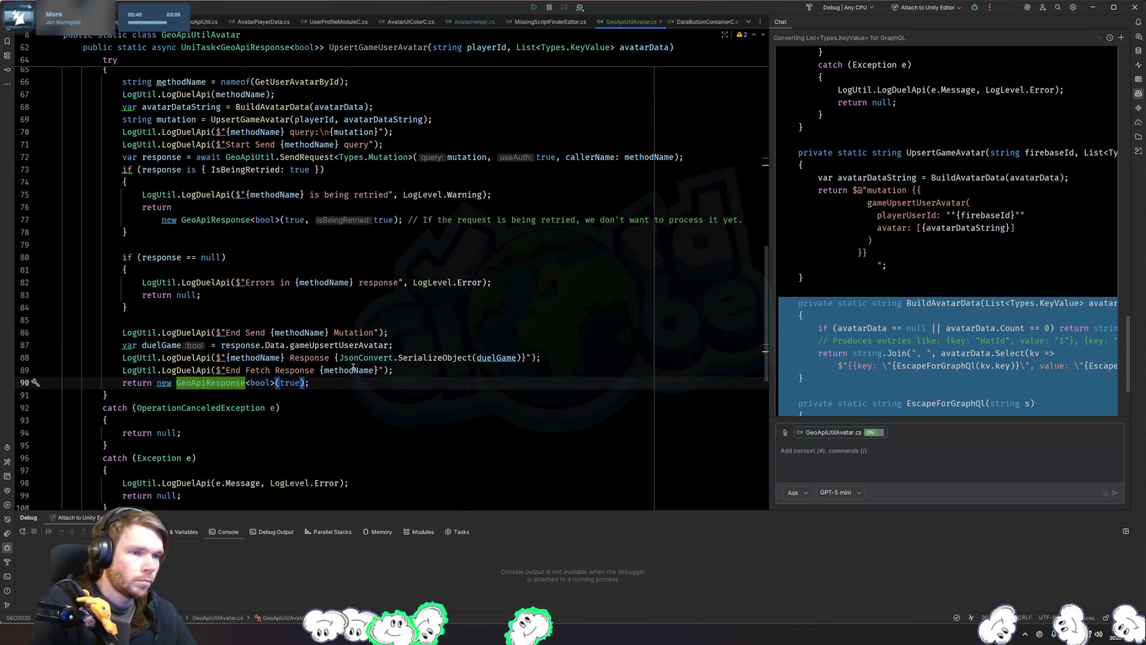
pyautogui.doubleClick(297, 250)
pyautogui.write('false')
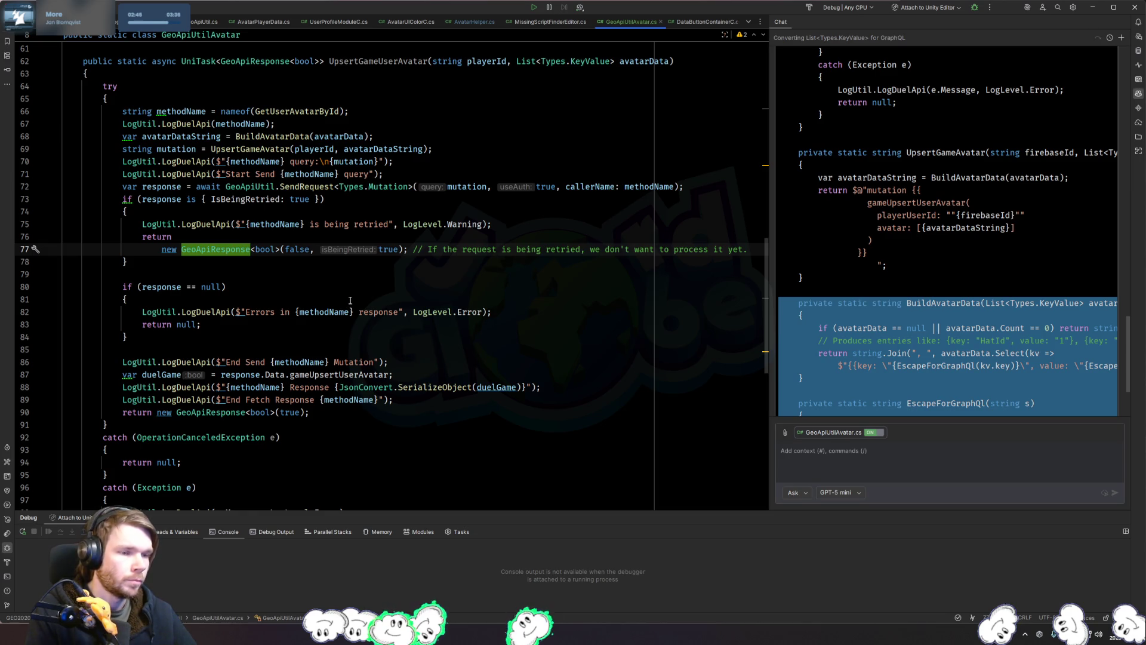
# Step: Review the success return on line 90 and its SerializeObject documentation
pyautogui.click(409, 414)
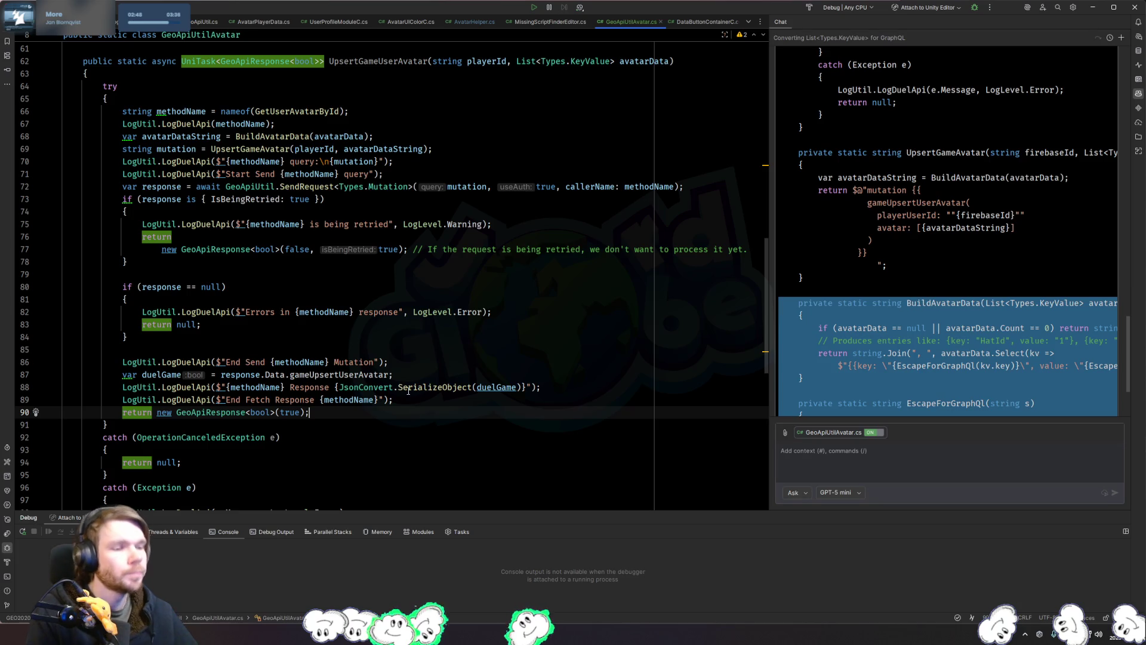
pyautogui.moveTo(409, 390)
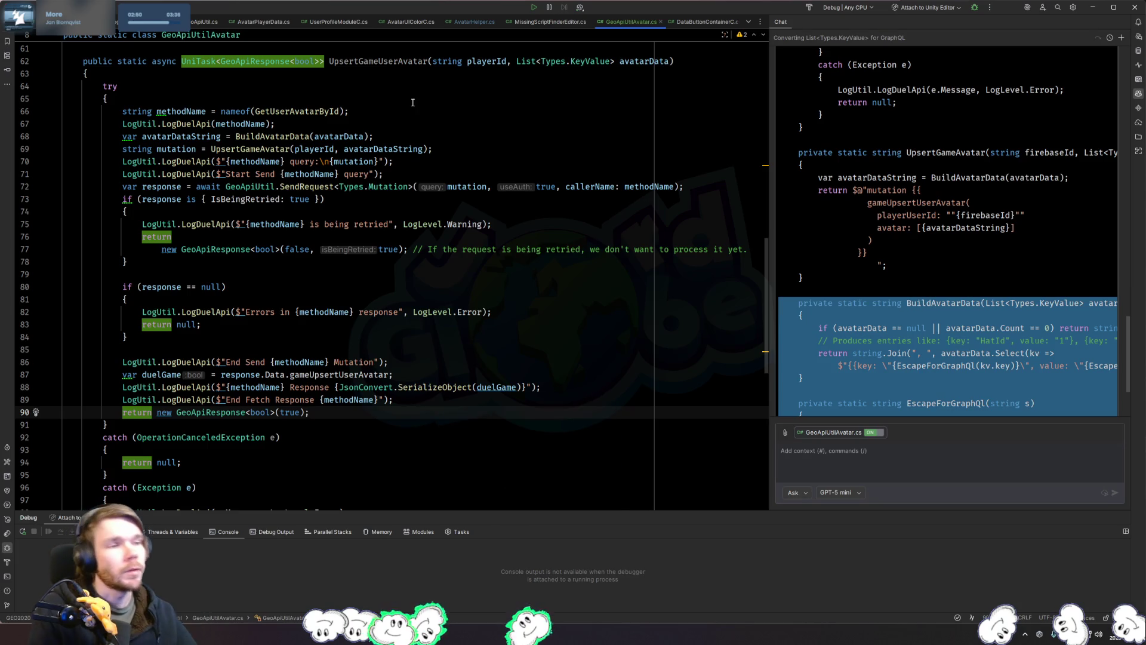
pyautogui.click(578, 358)
pyautogui.hotkey('ctrl', 'Tab')
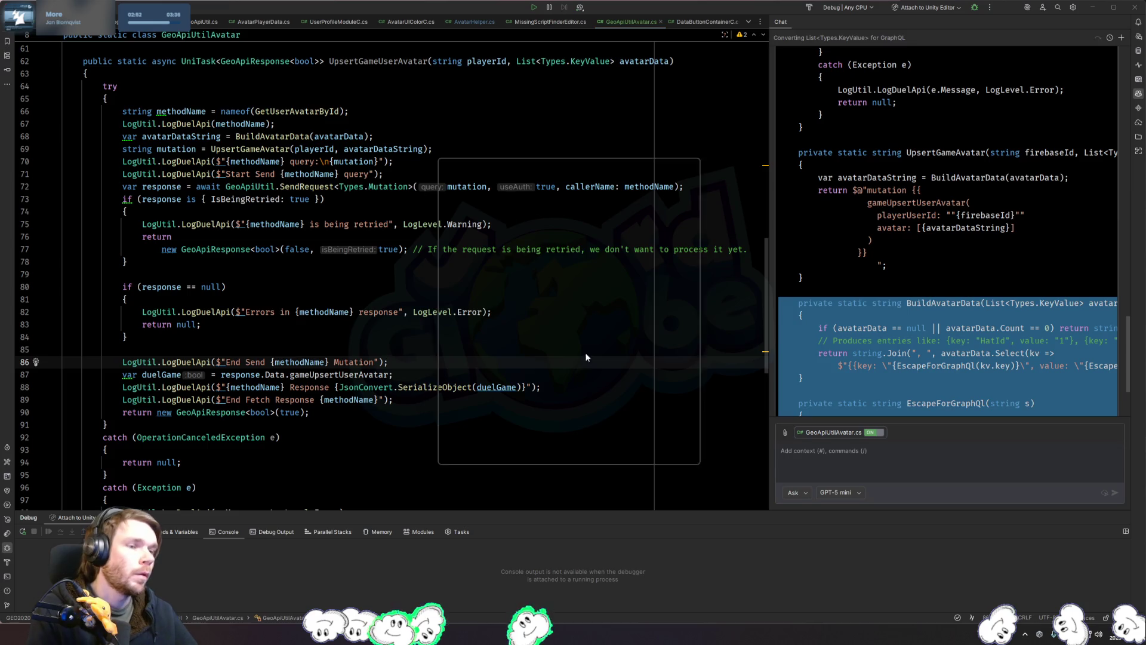
# Step: In AvatarDir.cs, add a blank line above OnUserLoggedInMessage(null) in Update
pyautogui.click(603, 202)
pyautogui.click(304, 303)
pyautogui.scroll(10, 305, 363)
pyautogui.scroll(-7, 304, 363)
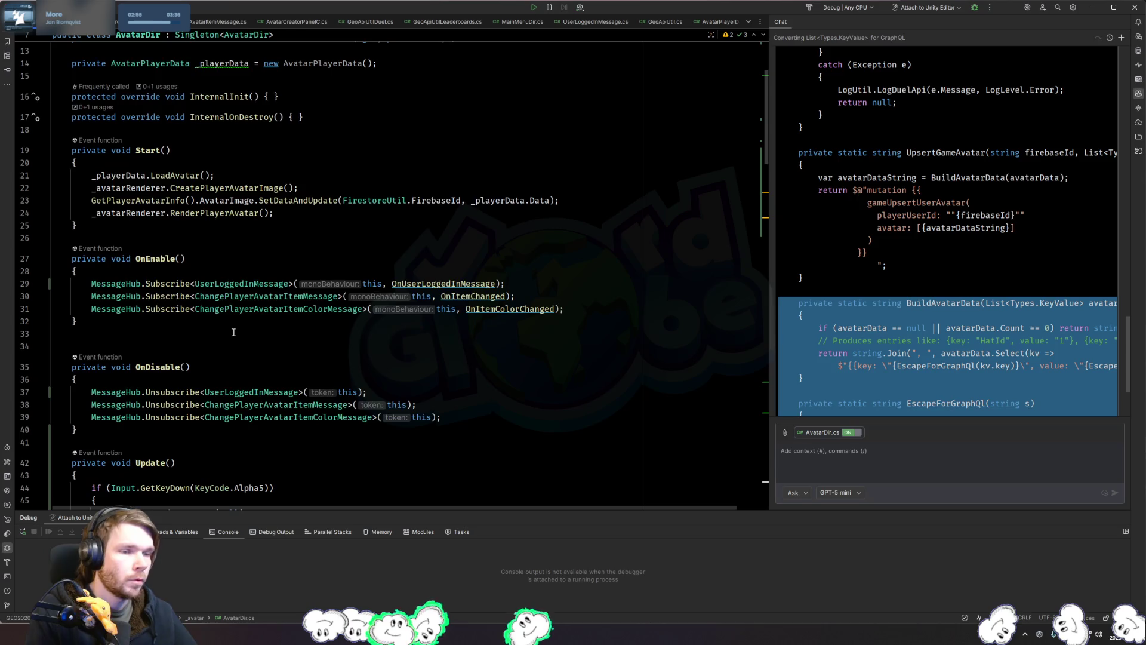
pyautogui.click(320, 290)
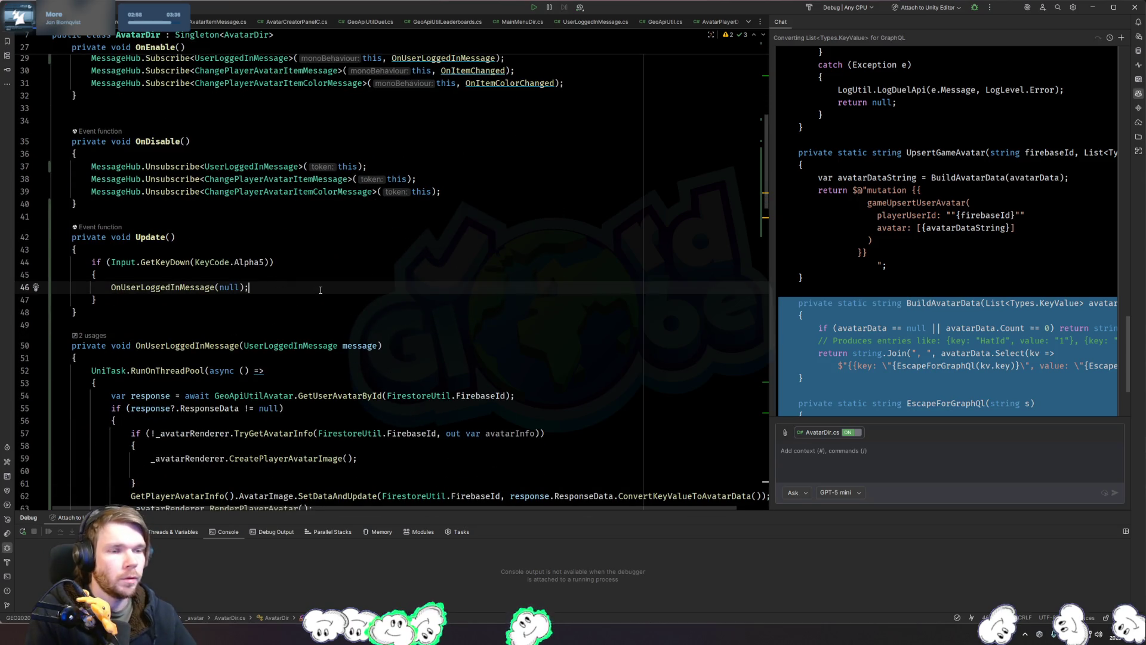
pyautogui.hotkey('ctrl', 'alt', 'Return')
# Step: Start a GeoApiUtilAvatar.UpsertGameUserAvatar call with FirestoreUtil.FirebaseId as first argument
pyautogui.write('GeoApiUtilAvatar.')
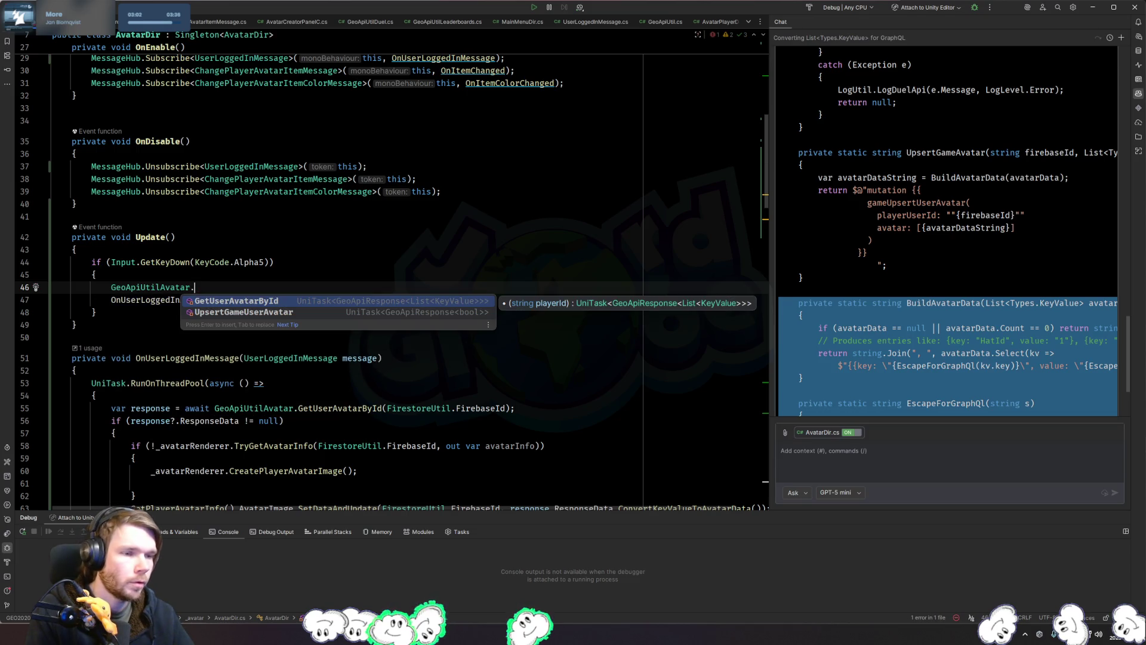
pyautogui.press('Down')
pyautogui.press('Return')
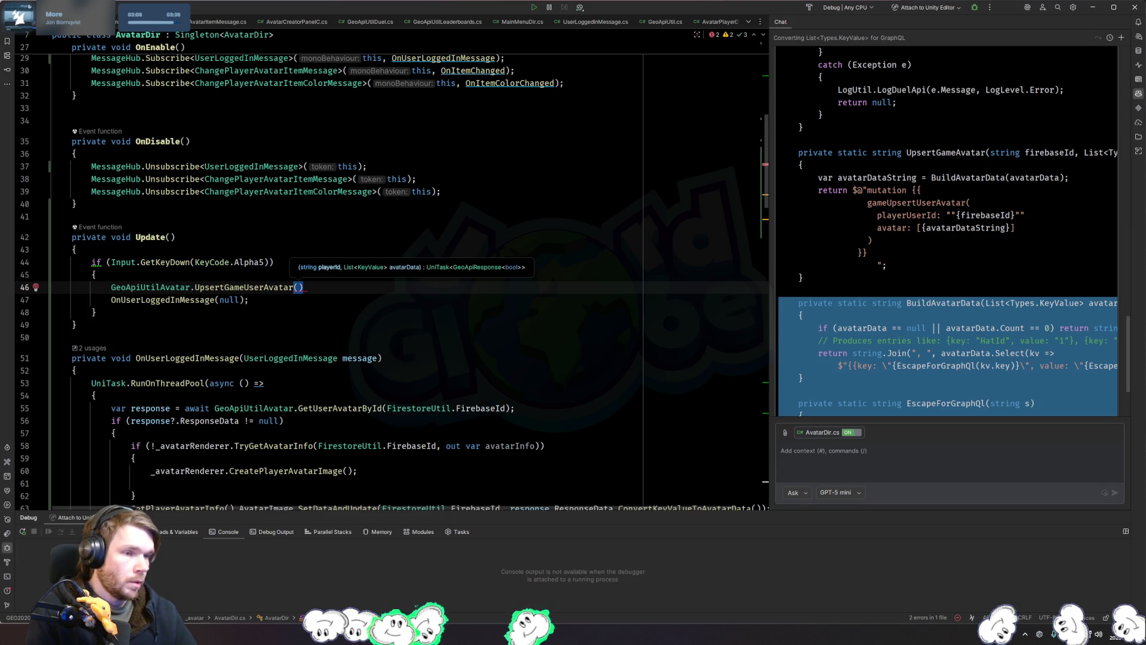
pyautogui.write('FirestoreUtil.pla')
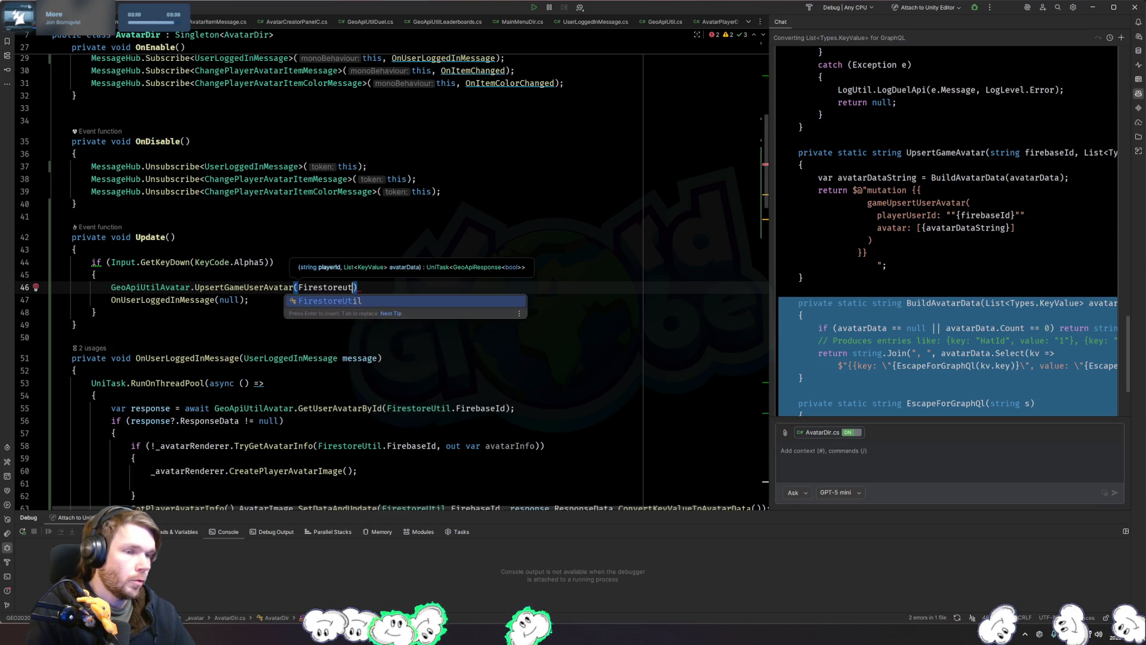
pyautogui.press('BackSpace')
pyautogui.press('BackSpace')
pyautogui.press('BackSpace')
pyautogui.write('Fi')
pyautogui.press('Return')
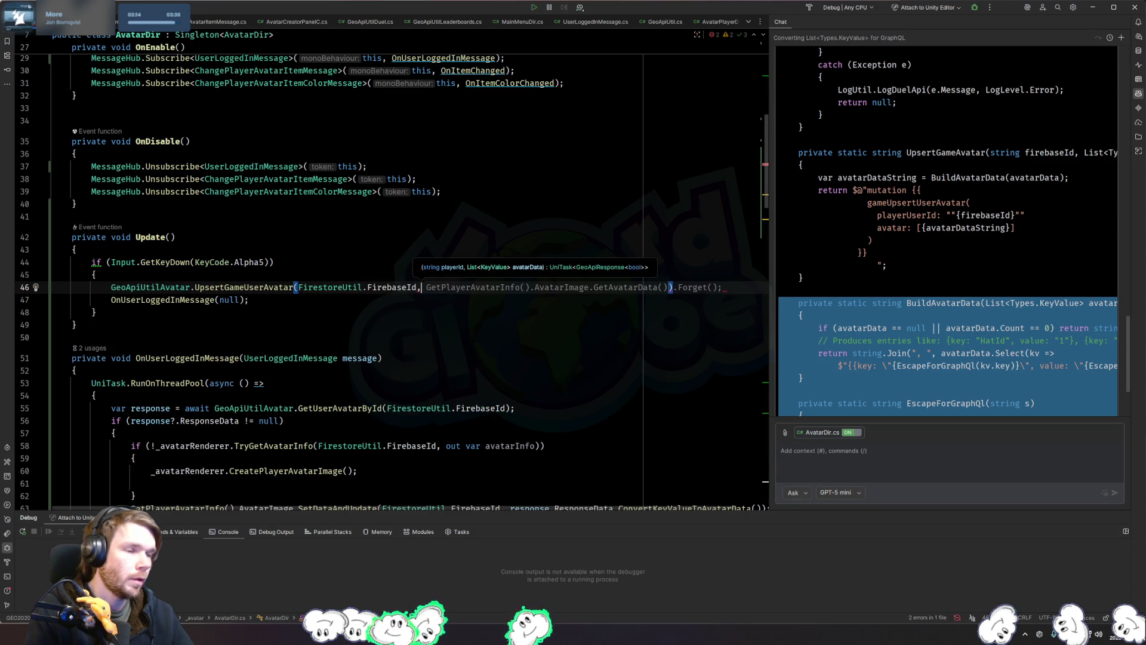
# Step: Replace the suggested GetAvatarData argument with the avatar image's Data property
pyautogui.press('Tab')
pyautogui.press('Tab')
pyautogui.press('Left')
pyautogui.press('Left')
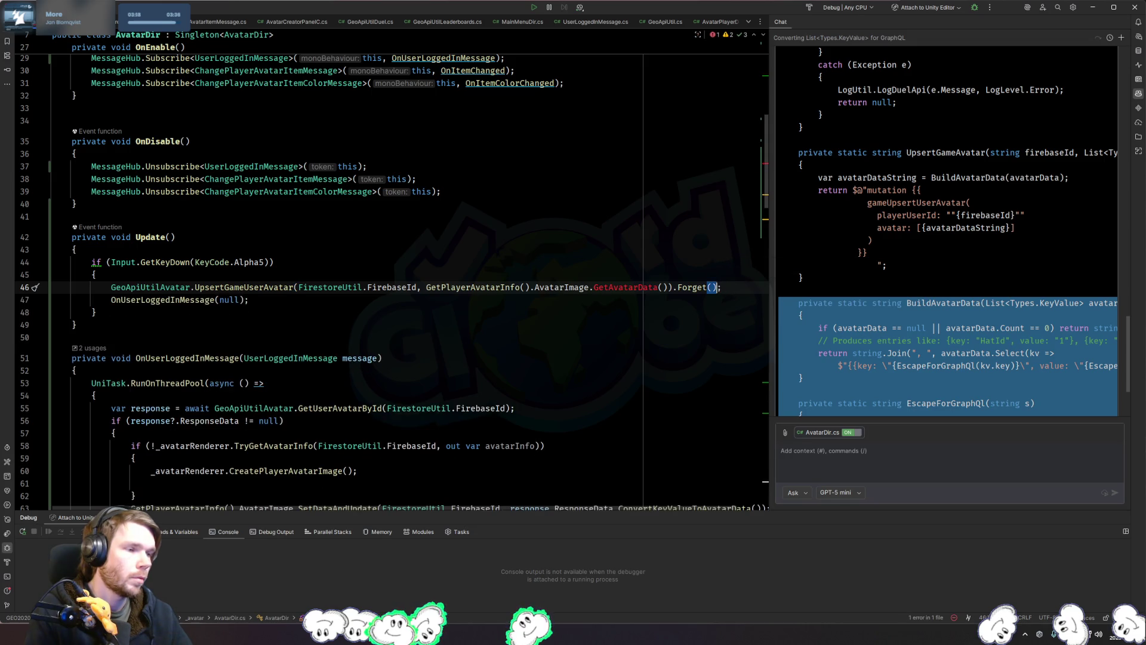
pyautogui.press('Left')
pyautogui.press('Left')
pyautogui.press('Left')
pyautogui.press('BackSpace')
pyautogui.press('BackSpace')
pyautogui.hotkey('ctrl', 'shift', 'Left')
pyautogui.write('Data')
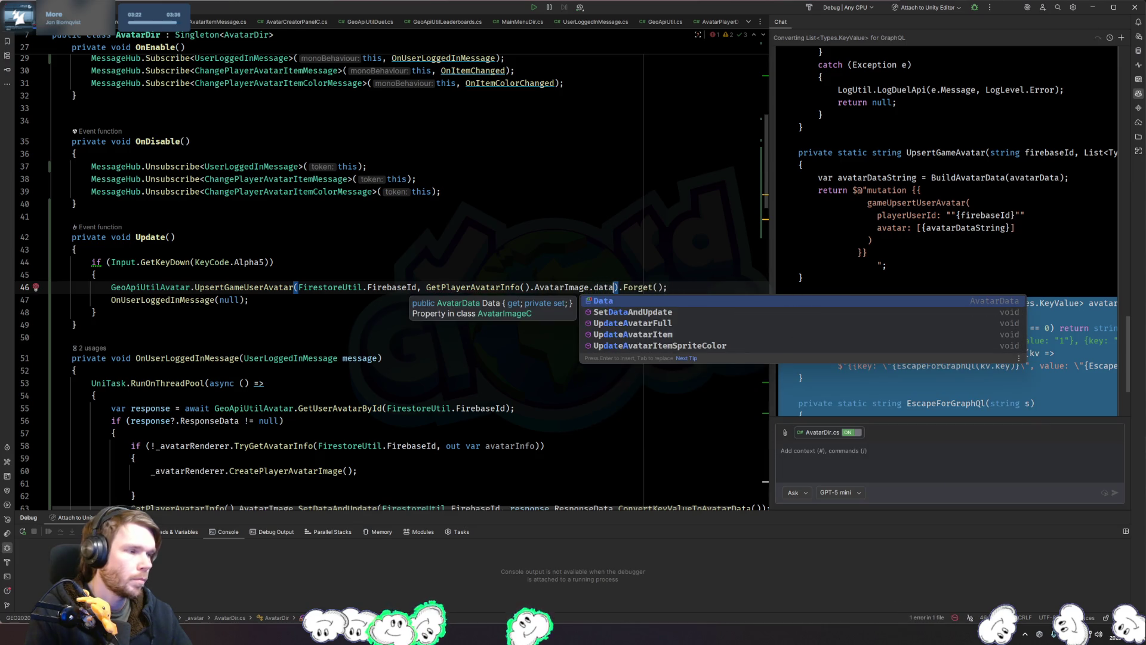
pyautogui.press('Return')
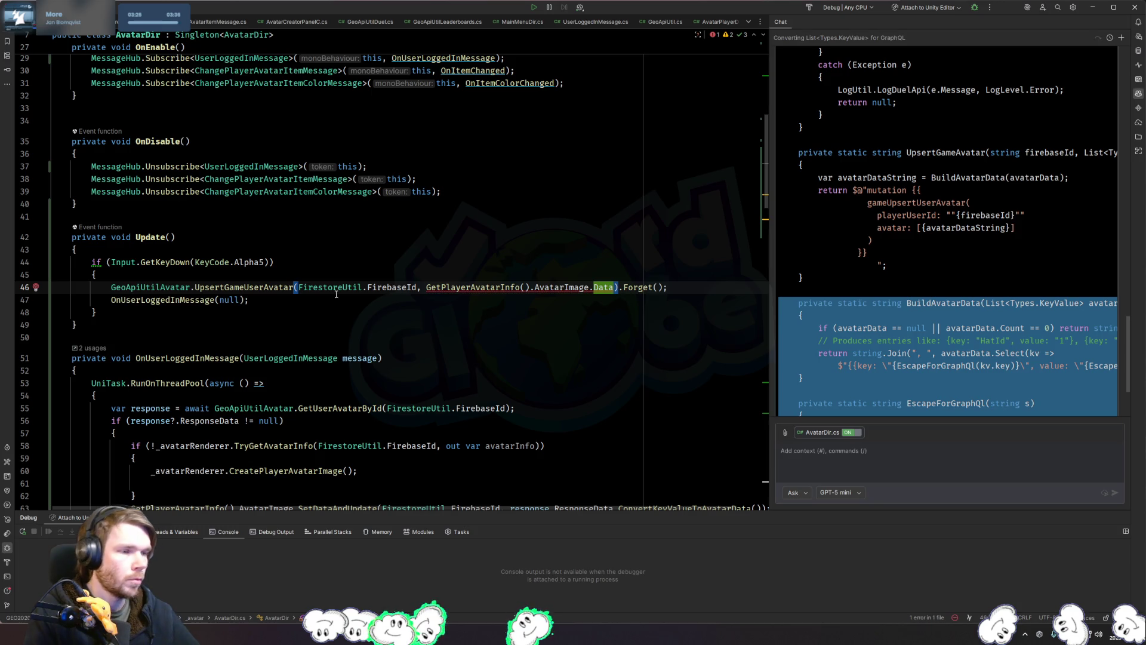
# Step: Discard a trial .To conversion on Data and jump to UpsertGameUserAvatar's declaration
pyautogui.moveTo(608, 291)
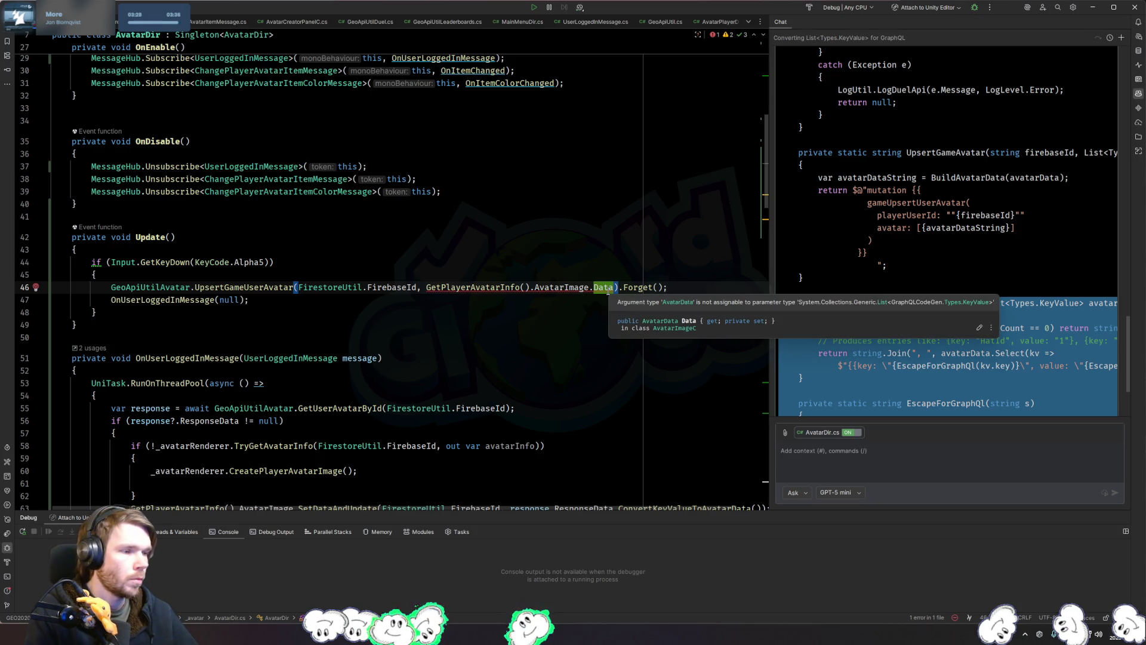
pyautogui.write('.To')
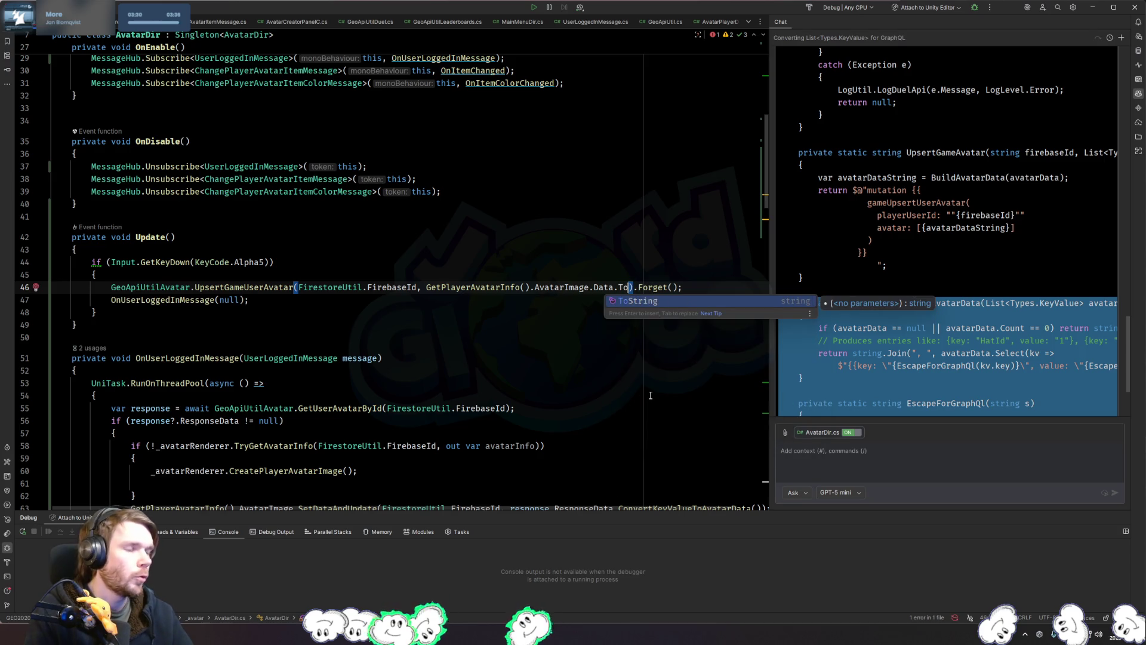
pyautogui.press('BackSpace')
pyautogui.press('BackSpace')
pyautogui.press('BackSpace')
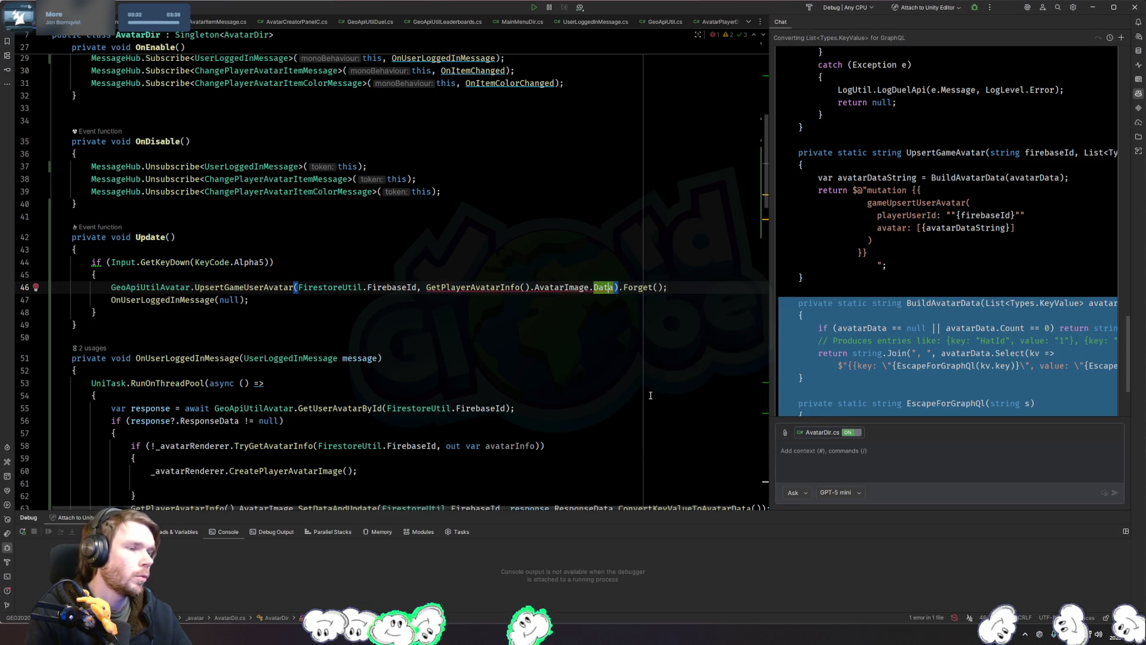
pyautogui.keyDown('ctrl'); pyautogui.click(279, 290); pyautogui.keyUp('ctrl')
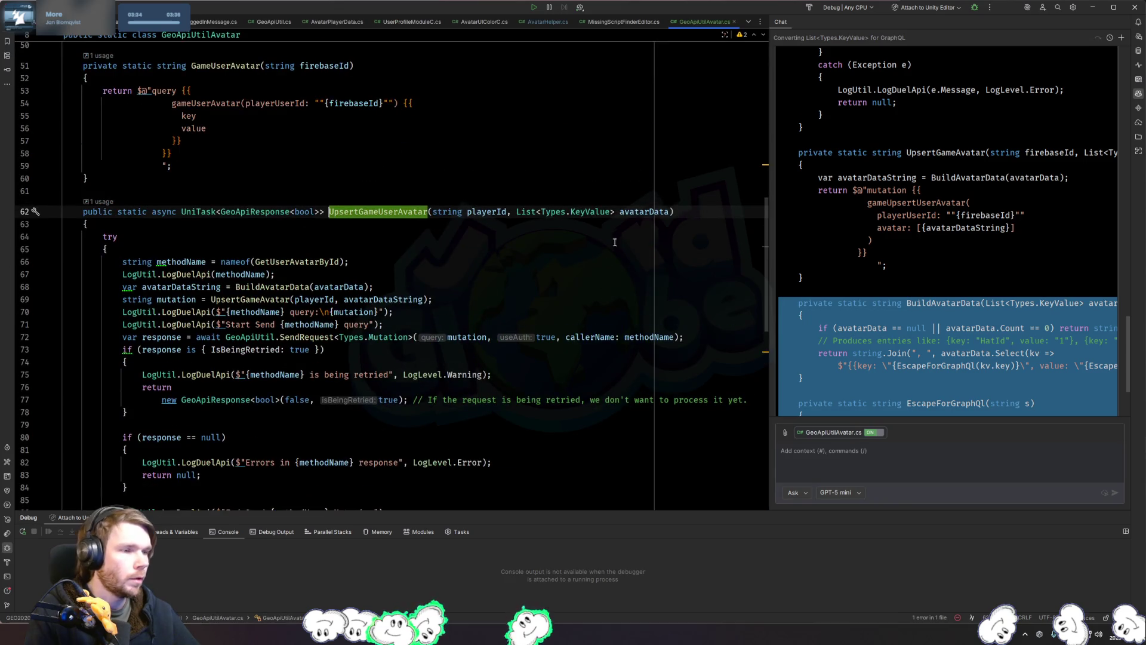
# Step: Try changing the method's List<Types.KeyValue> parameter type to AvatarData, then undo the change
pyautogui.click(618, 212)
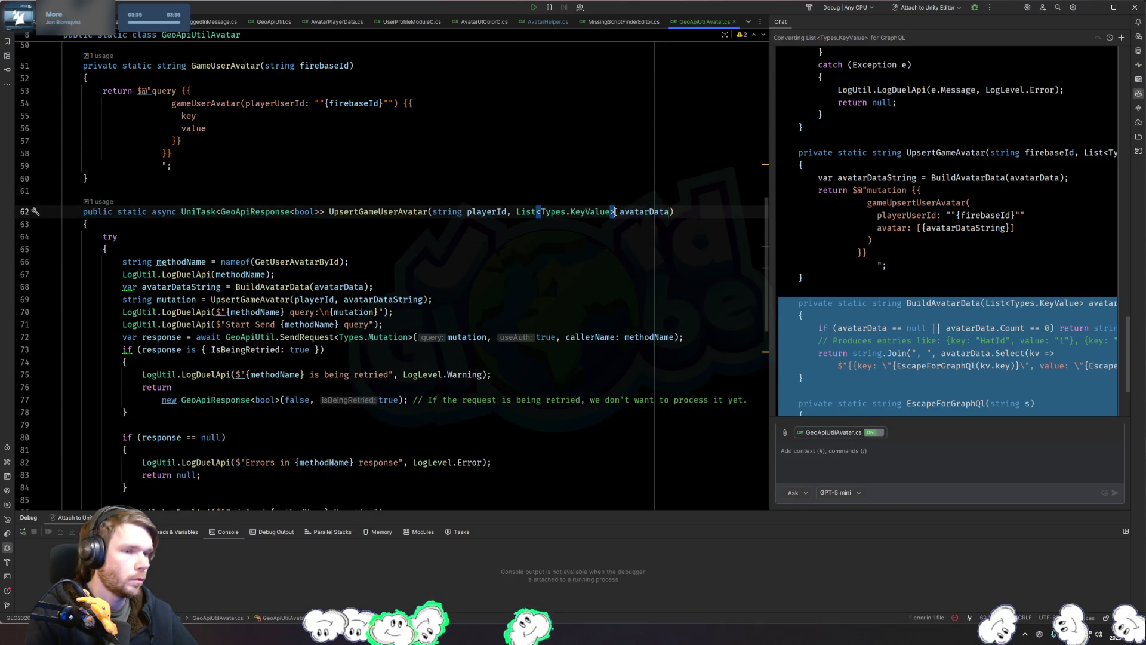
pyautogui.hotkey('ctrl', 'shift', 'Left')
pyautogui.hotkey('ctrl', 'shift', 'Left')
pyautogui.hotkey('ctrl', 'shift', 'Left')
pyautogui.write('A')
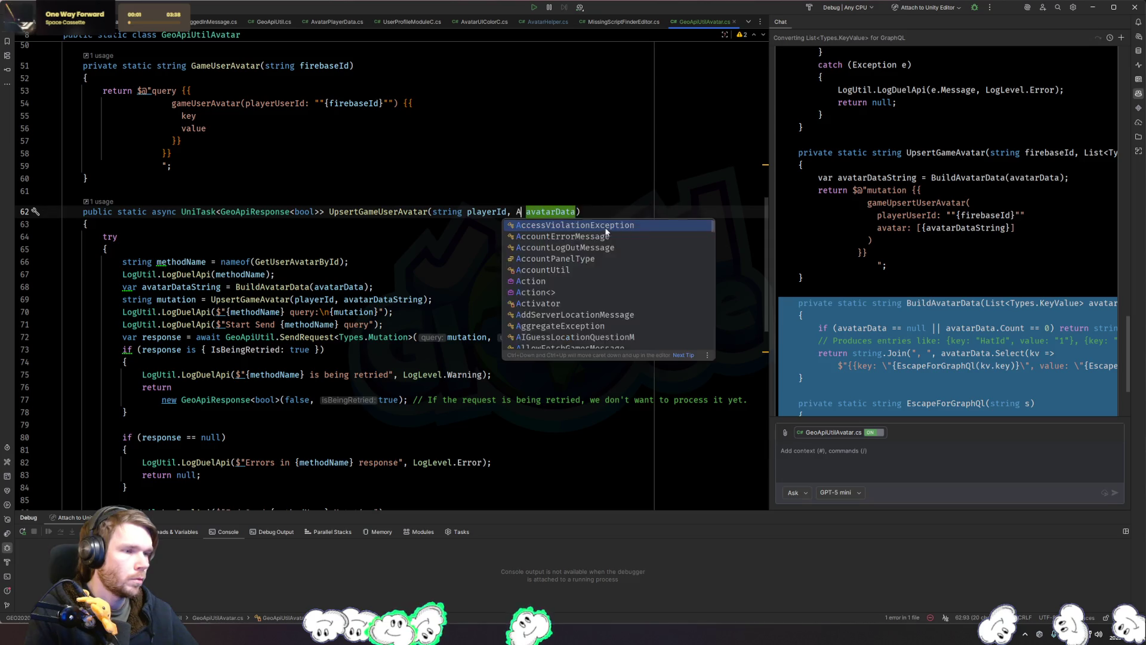
pyautogui.write('vatarDa')
pyautogui.press('Return')
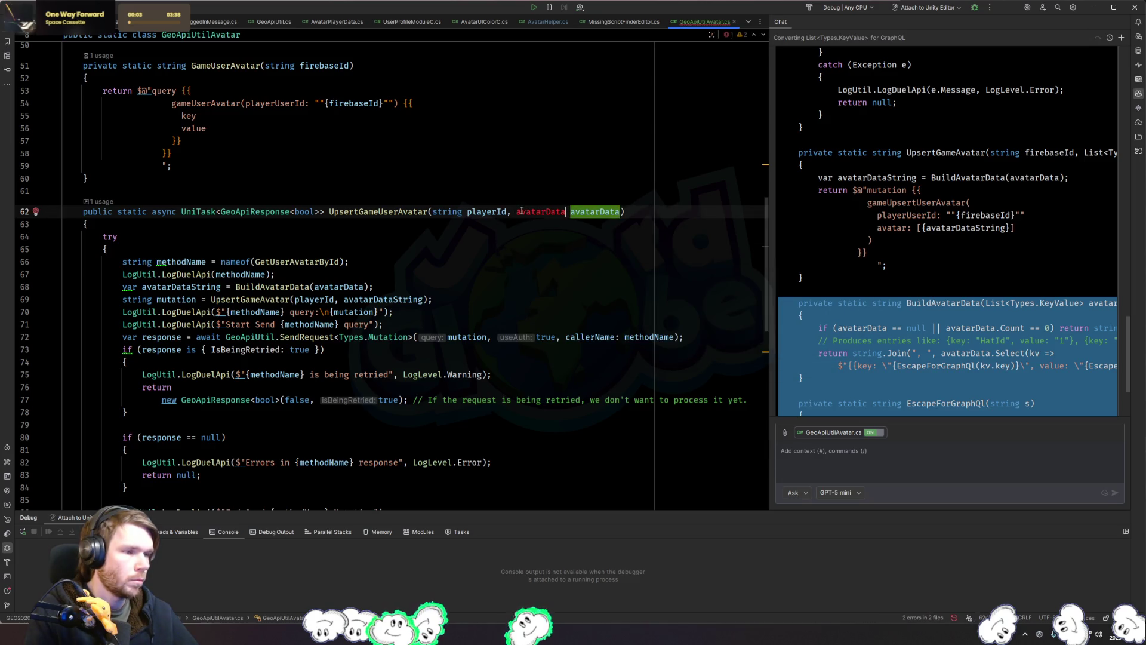
pyautogui.hotkey('ctrl', 'space')
pyautogui.press('Return')
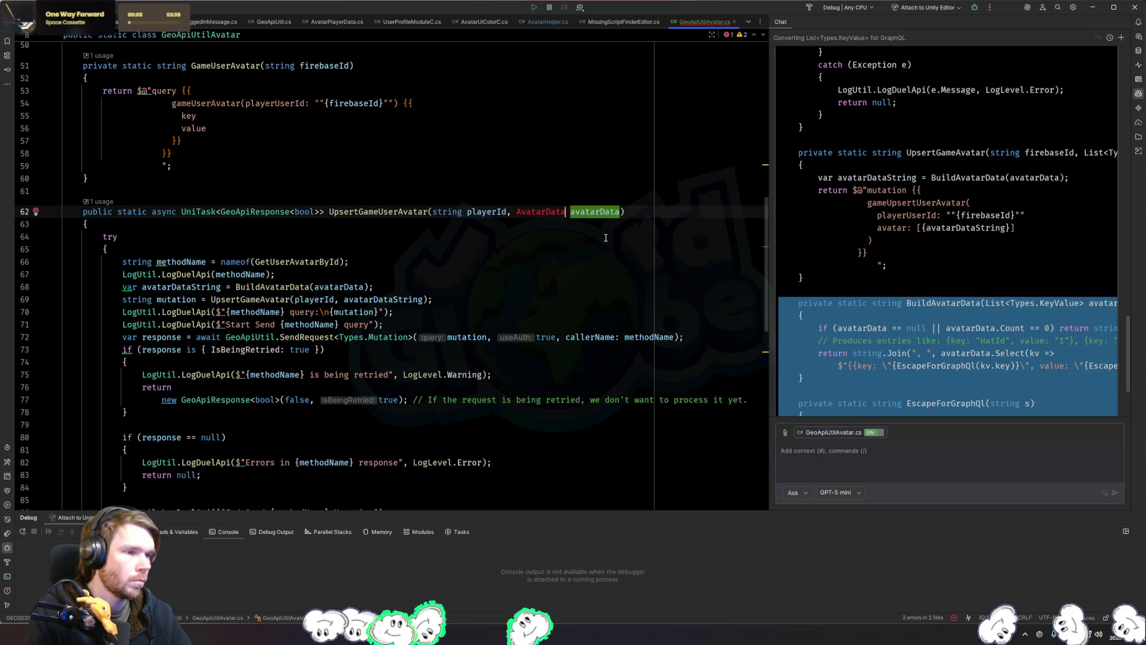
pyautogui.hotkey('ctrl', 'z')
pyautogui.hotkey('ctrl', 'z')
pyautogui.hotkey('ctrl', 'z')
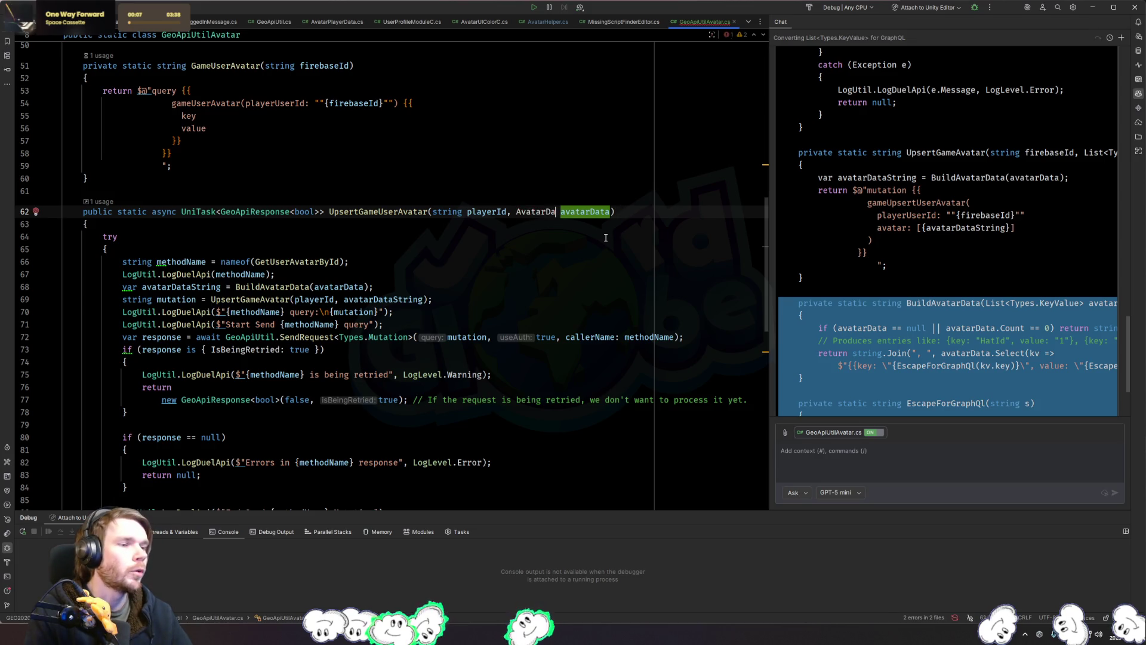
# Step: In AvatarDir.cs, append .To after Data in the upsert call, then go to ConvertKeyValueToAvatarData's definition
pyautogui.hotkey('ctrl', 'Tab')
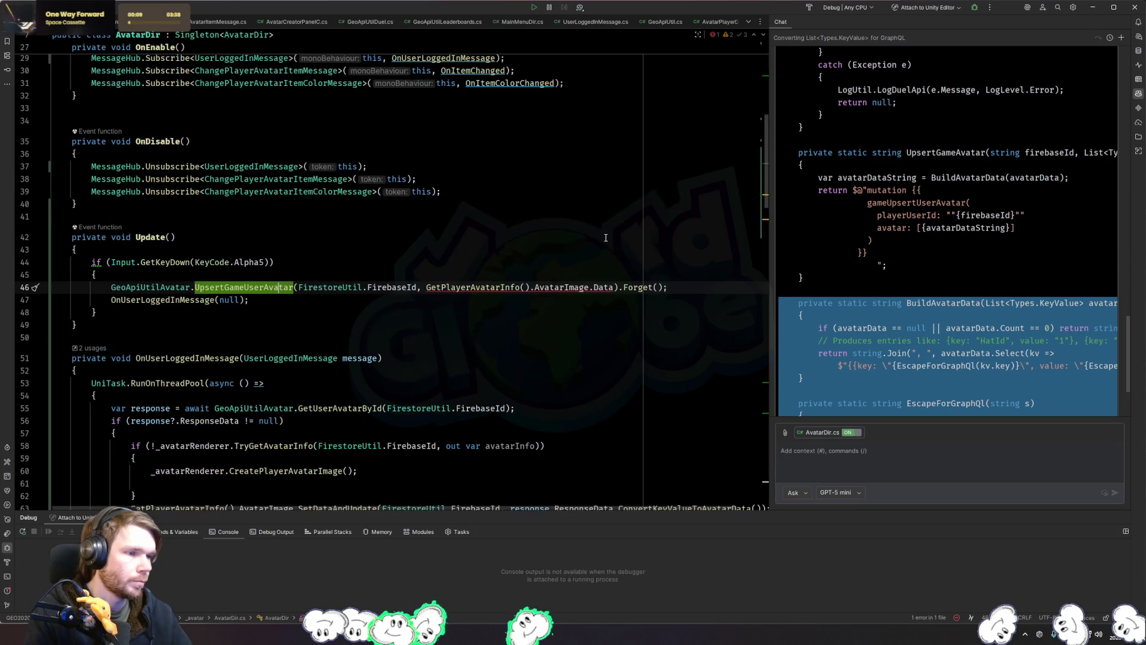
pyautogui.click(616, 287)
pyautogui.write('.To')
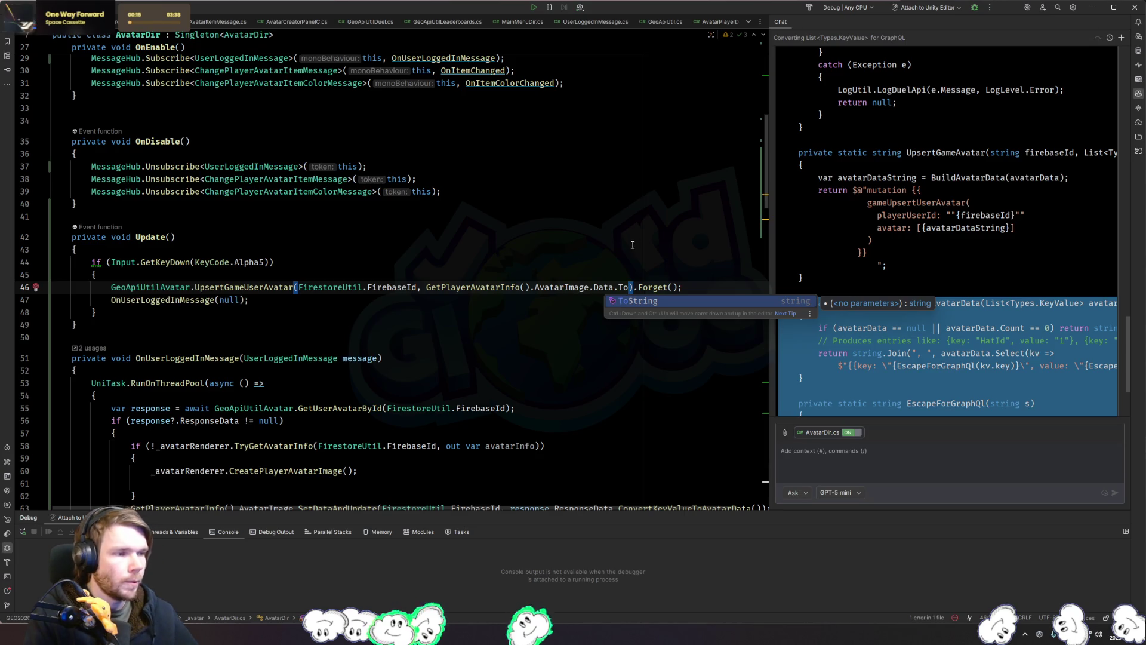
pyautogui.click(498, 313)
pyautogui.scroll(-4, 514, 286)
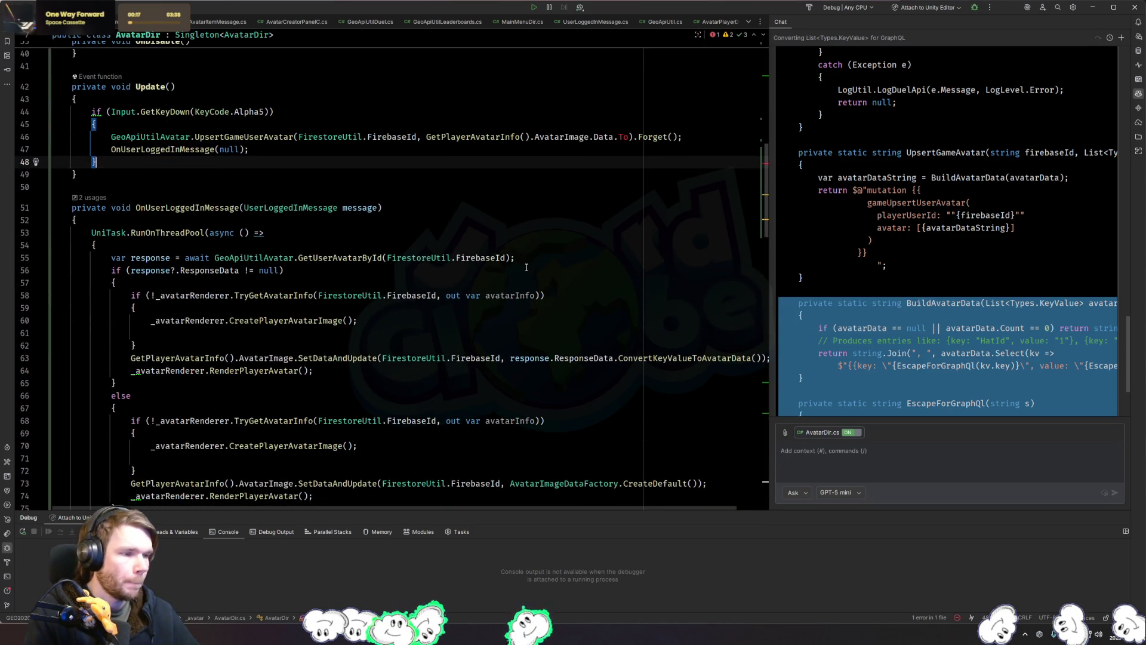
pyautogui.keyDown('ctrl'); pyautogui.click(717, 360); pyautogui.keyUp('ctrl')
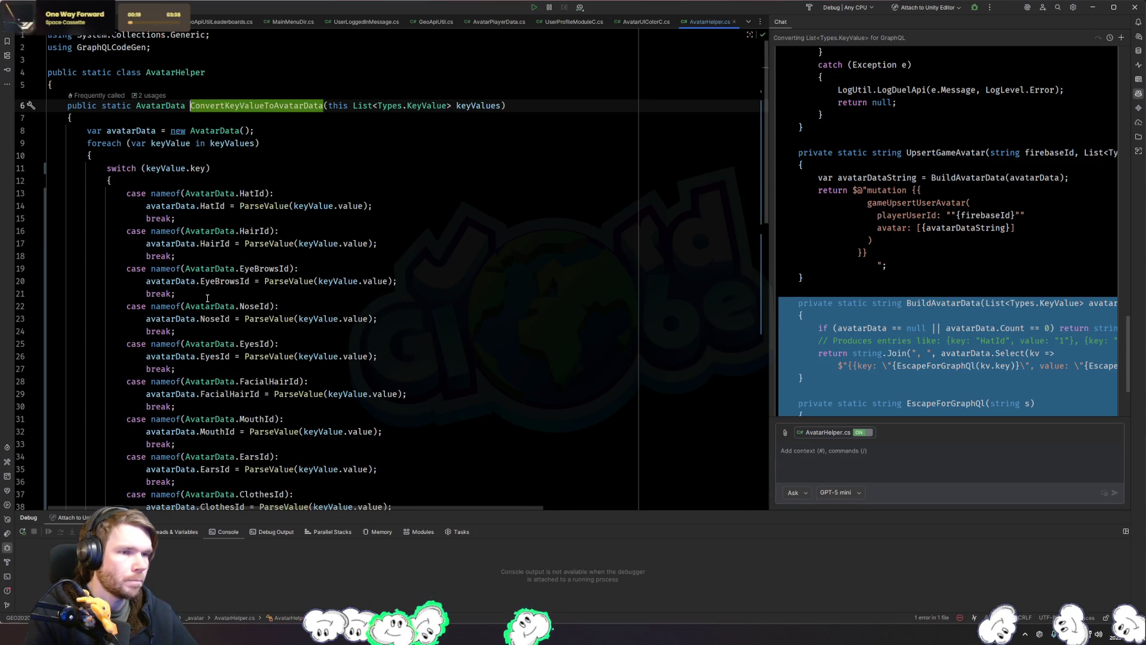
# Step: Close the chat panel and paste a duplicate of ConvertKeyValueToAvatarData below the original method
pyautogui.scroll(-15, 239, 108)
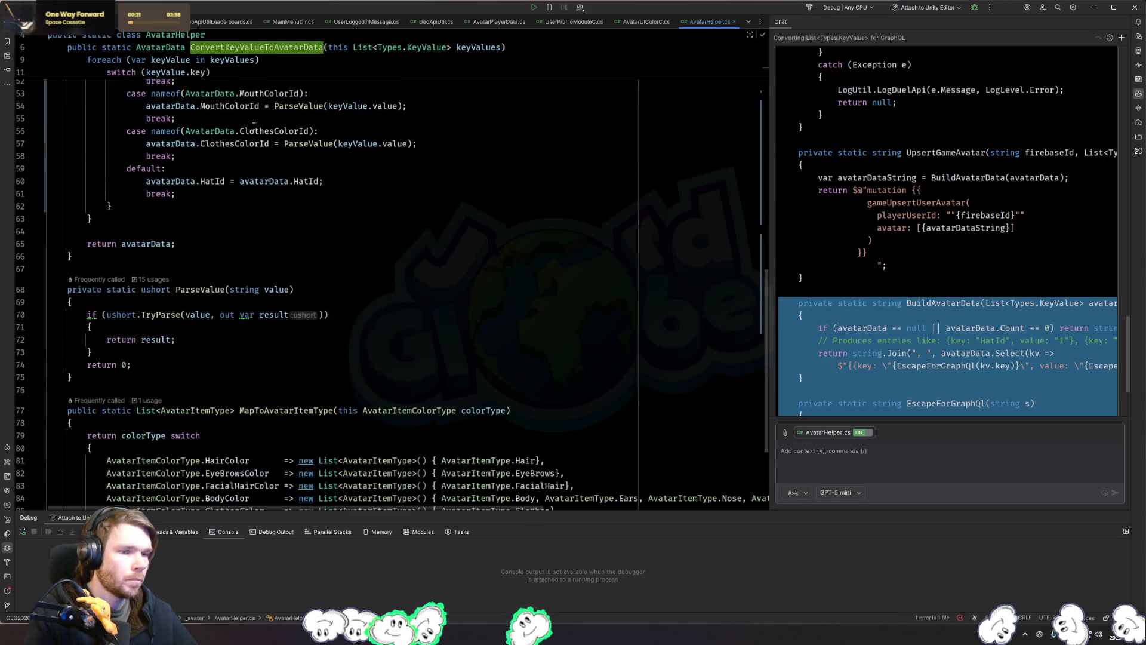
pyautogui.click(115, 261)
pyautogui.scroll(16, 114, 260)
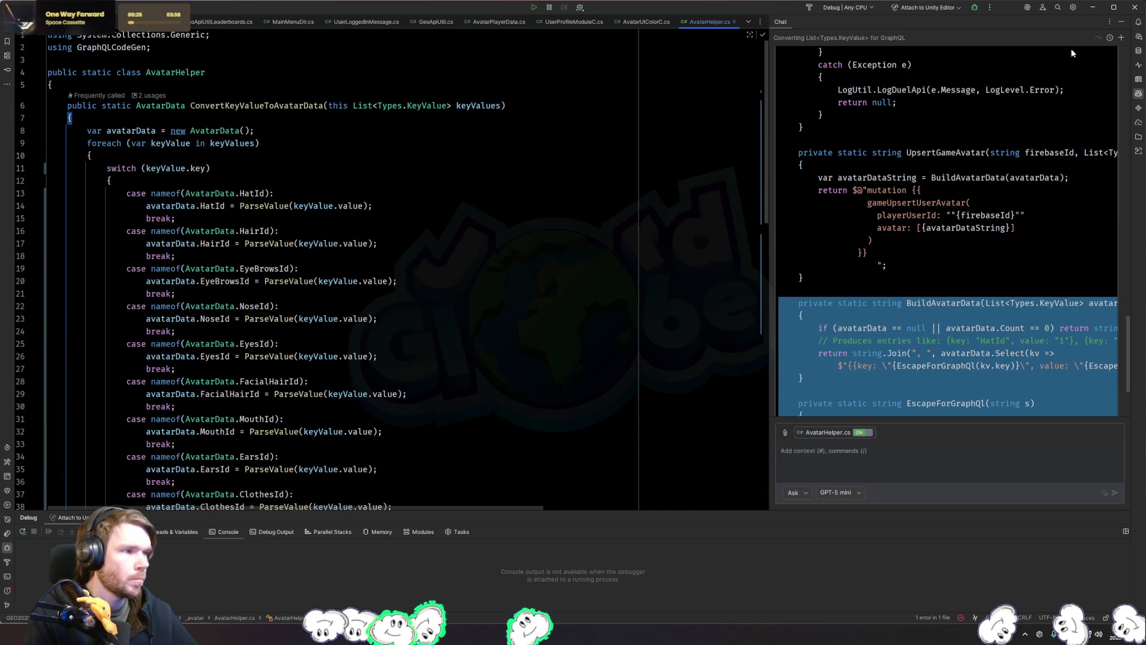
pyautogui.click(1116, 22)
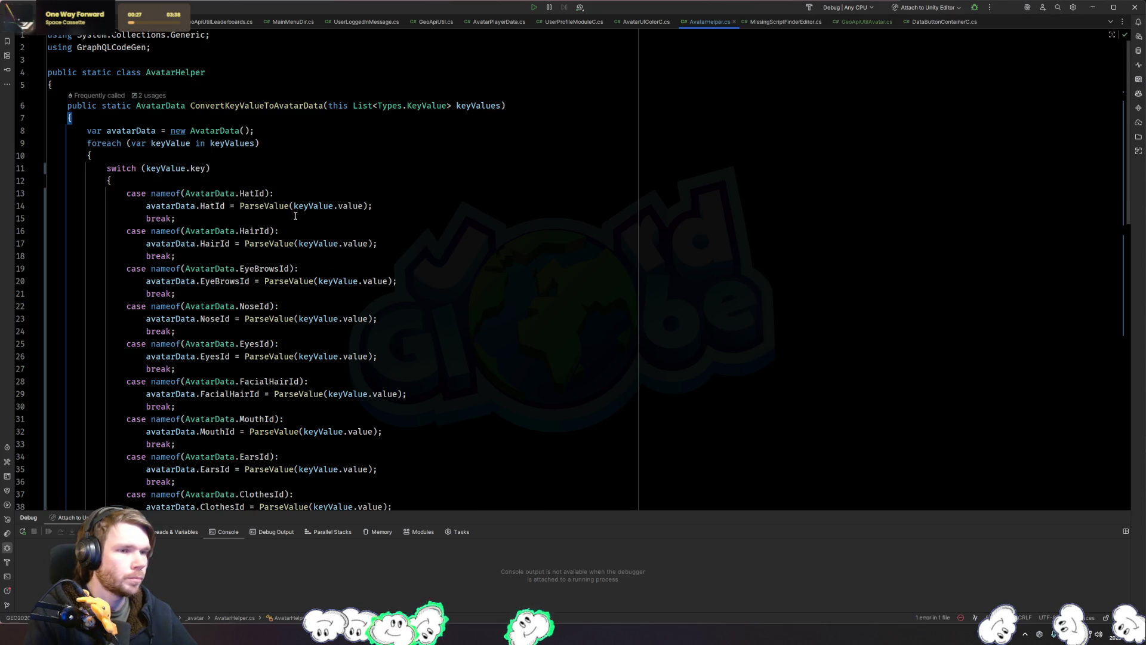
pyautogui.press('Down')
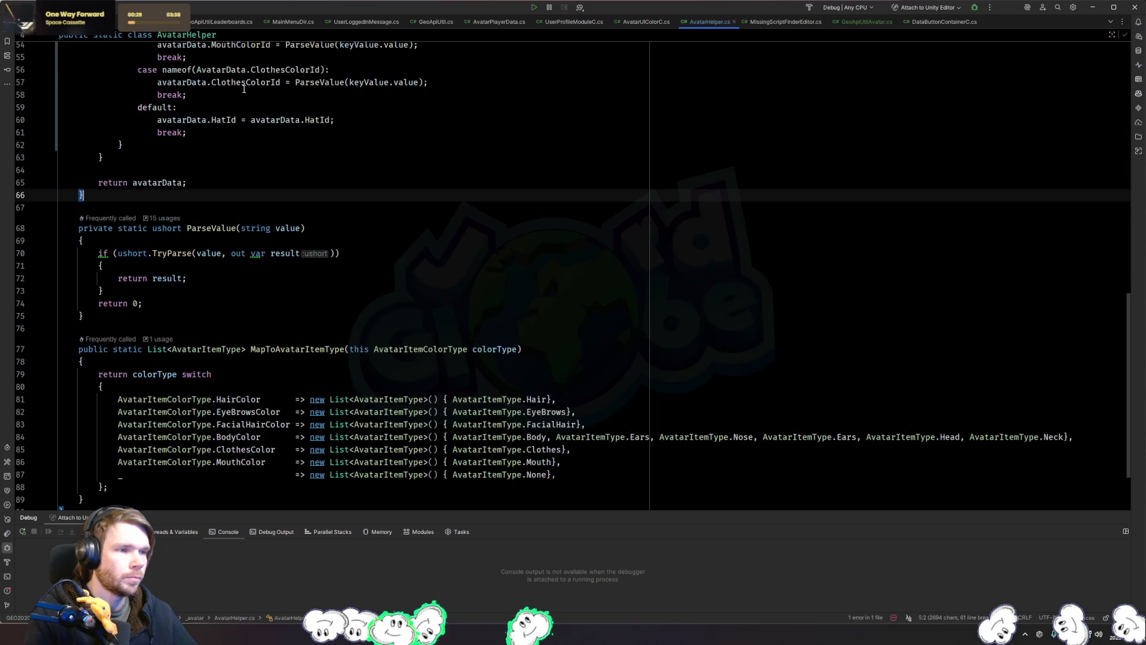
pyautogui.hotkey('ctrl', 'v')
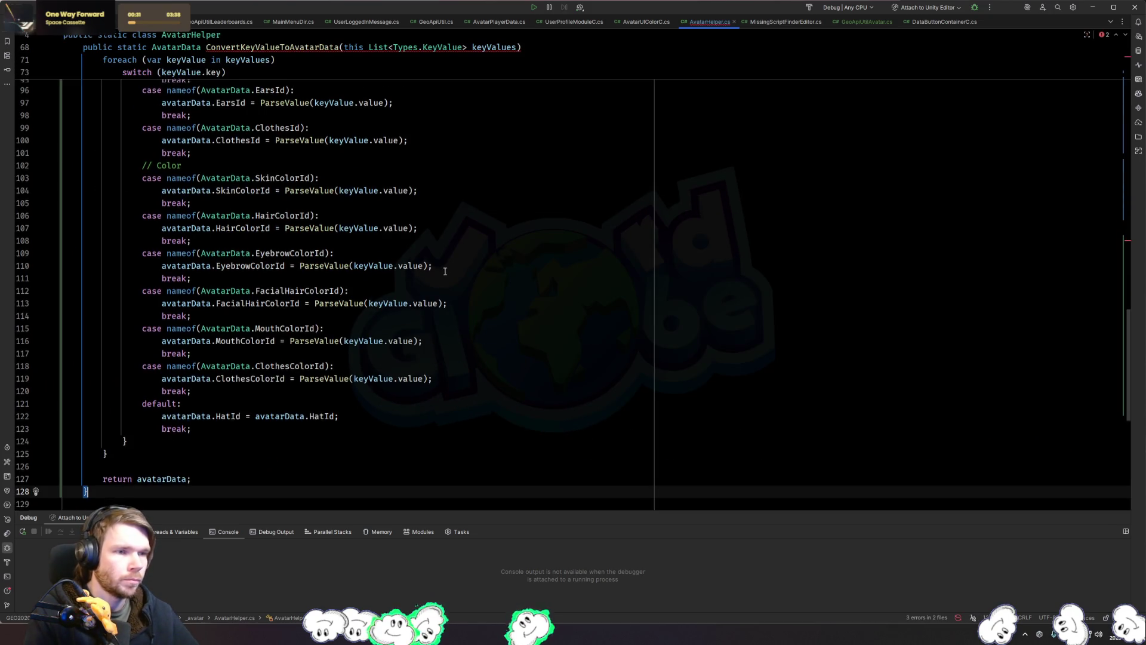
pyautogui.scroll(10, 314, 275)
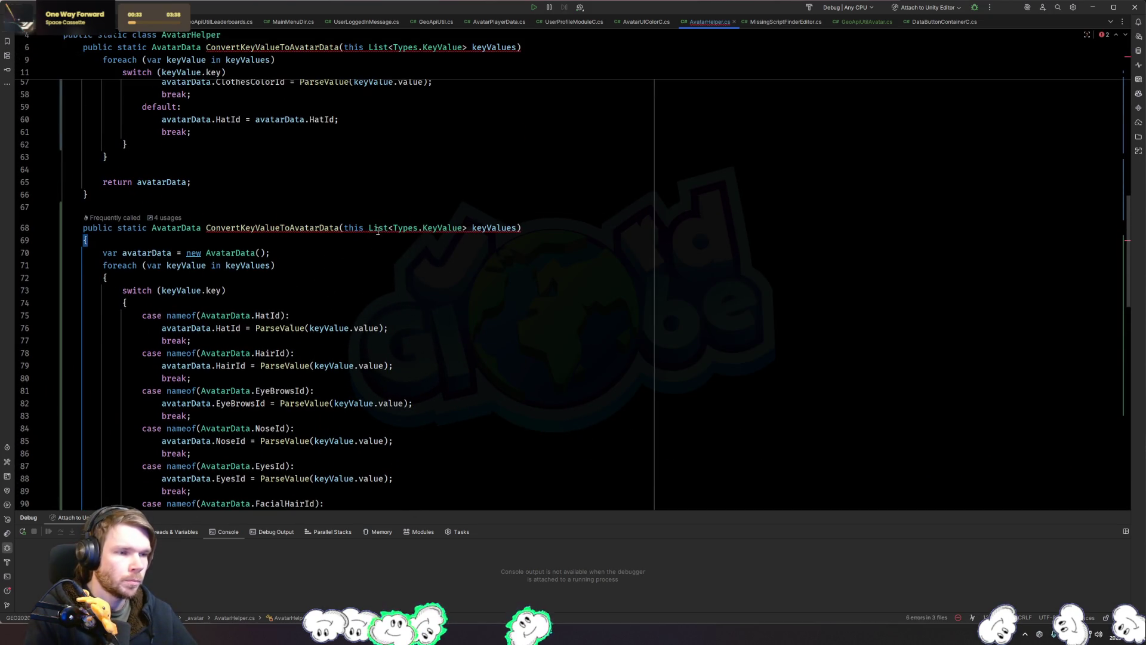
pyautogui.doubleClick(438, 226)
# Step: Change the copy's parameter from List<Types.KeyValue> keyValues to AvatarData avatarData
pyautogui.hotkey('ctrl', 'BackSpace')
pyautogui.hotkey('ctrl', 'BackSpace')
pyautogui.hotkey('ctrl', 'BackSpace')
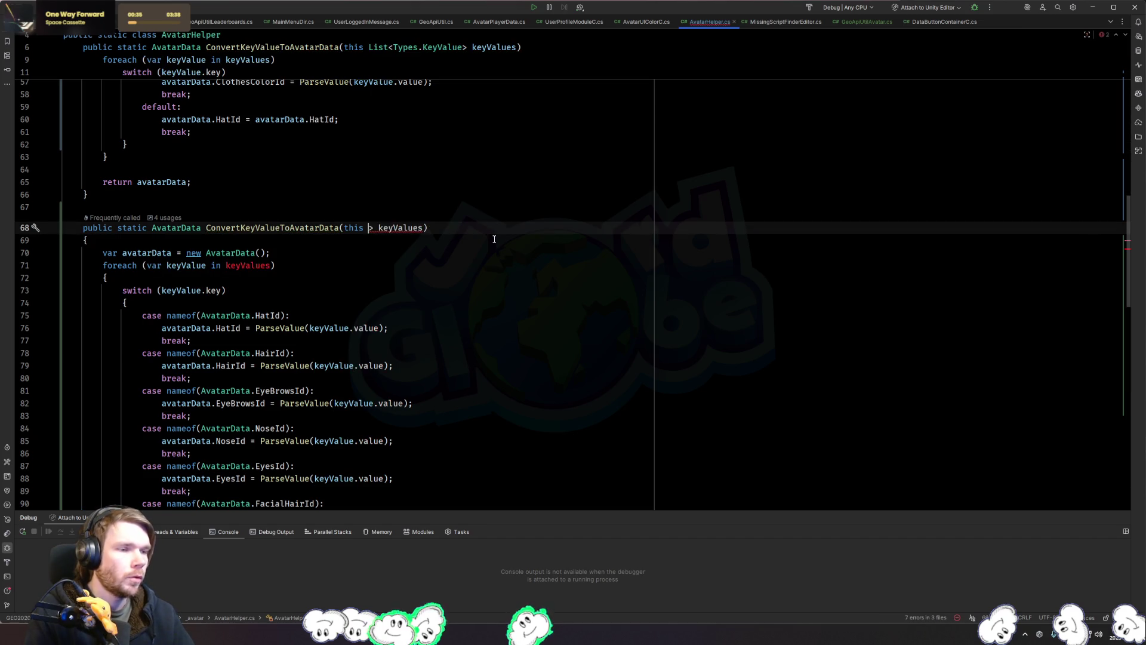
pyautogui.write('Avat')
pyautogui.press('Tab')
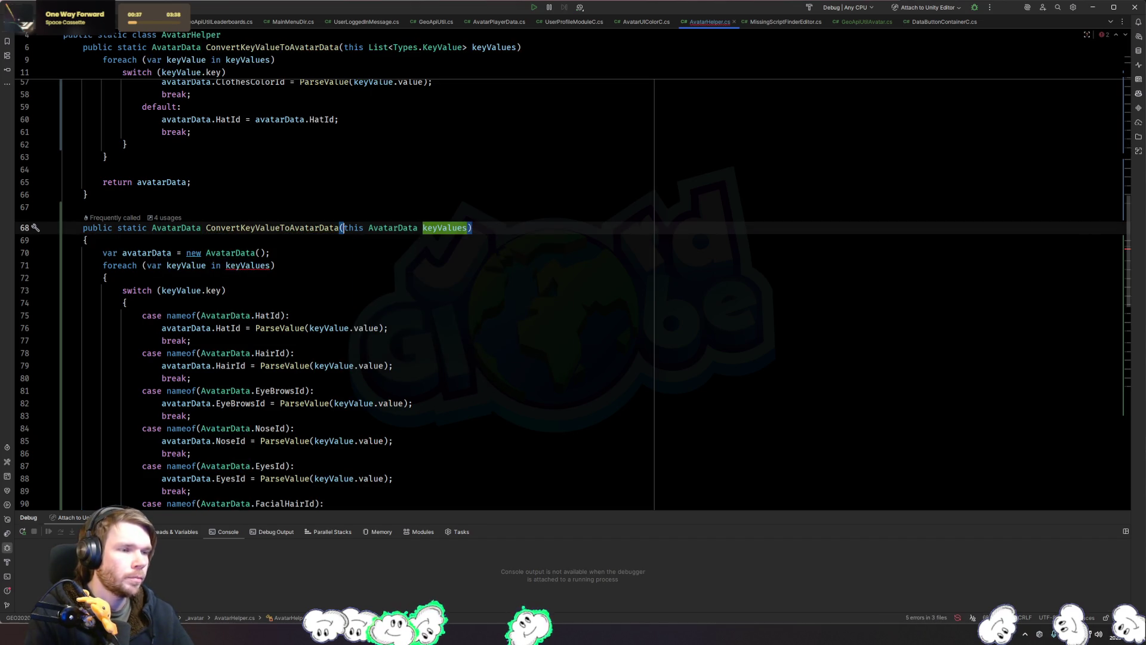
pyautogui.hotkey('ctrl', 'Right')
pyautogui.hotkey('ctrl', 'shift', 'Left')
pyautogui.write('avatarData')
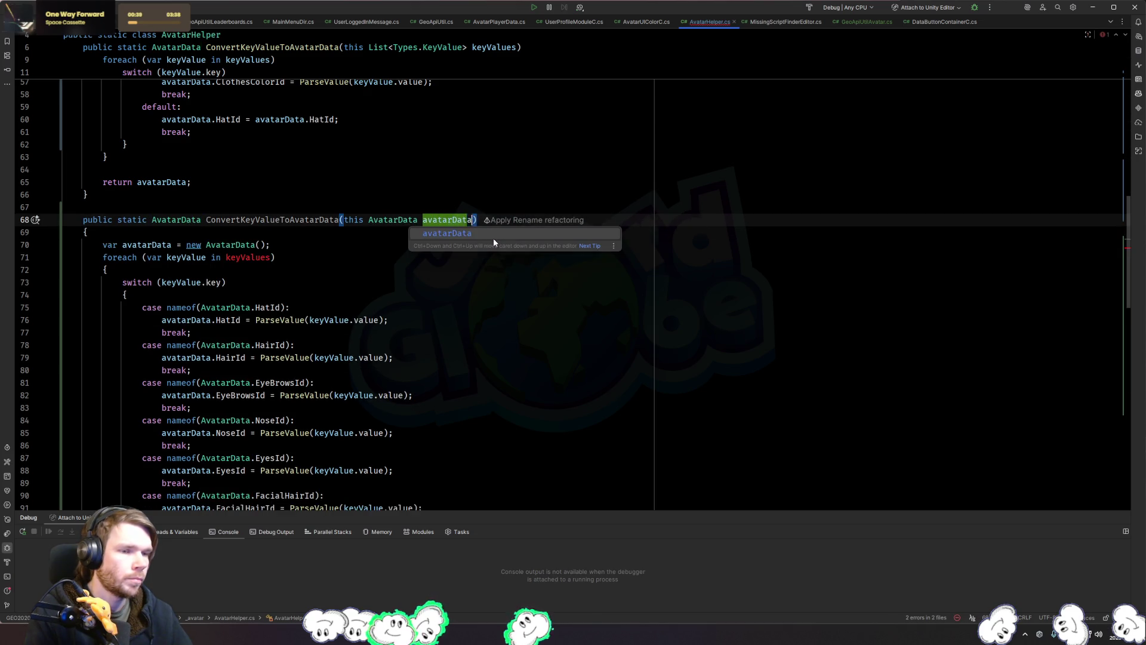
pyautogui.press('Escape')
# Step: Add 'var keyValue = List<Types.KeyValue>();' as the first line of the method body
pyautogui.click(494, 238)
pyautogui.press('Return')
pyautogui.write('var ')
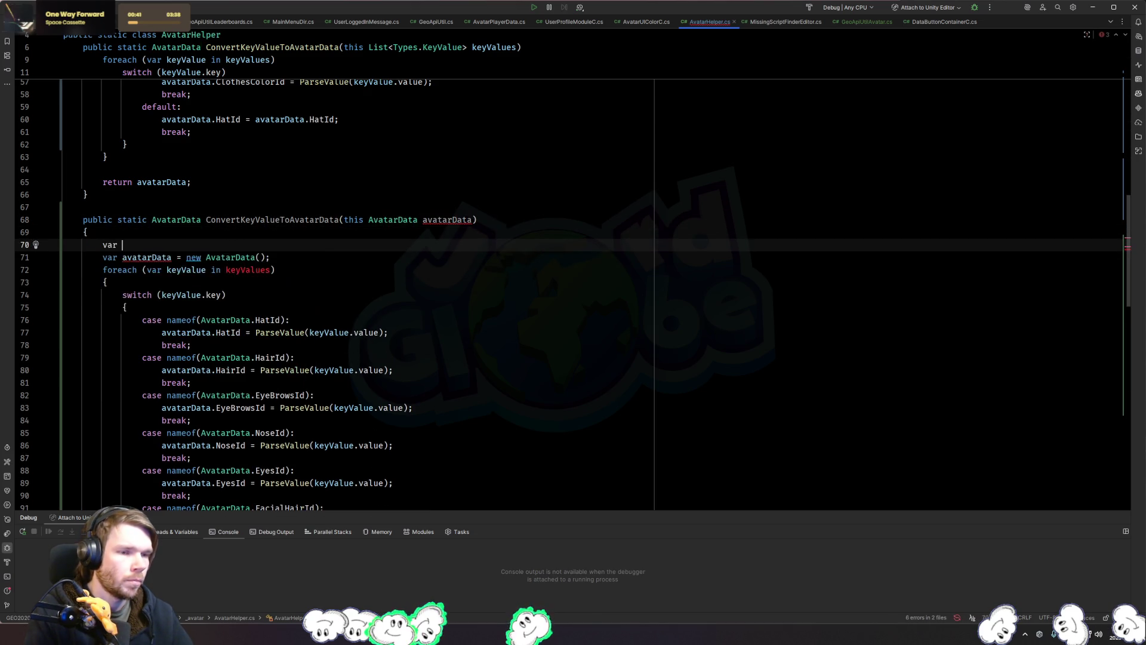
pyautogui.write('keyValue = Types.K')
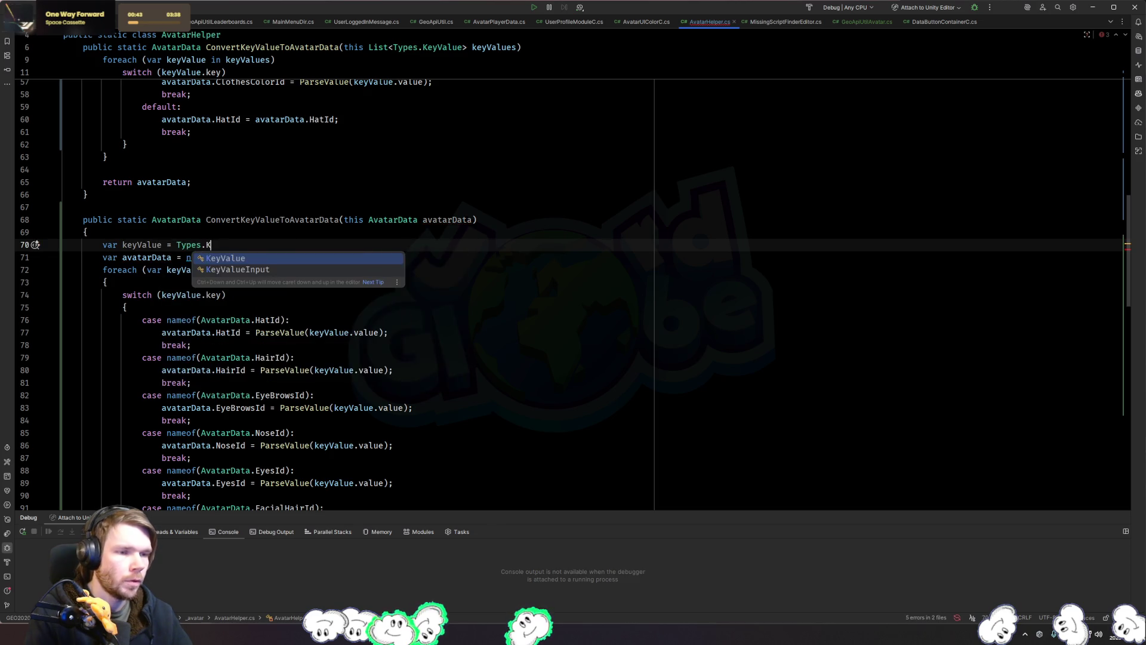
pyautogui.press('Tab')
pyautogui.hotkey('ctrl', 'Left')
pyautogui.hotkey('ctrl', 'Left')
pyautogui.write('List<')
pyautogui.press('End')
pyautogui.write('>')
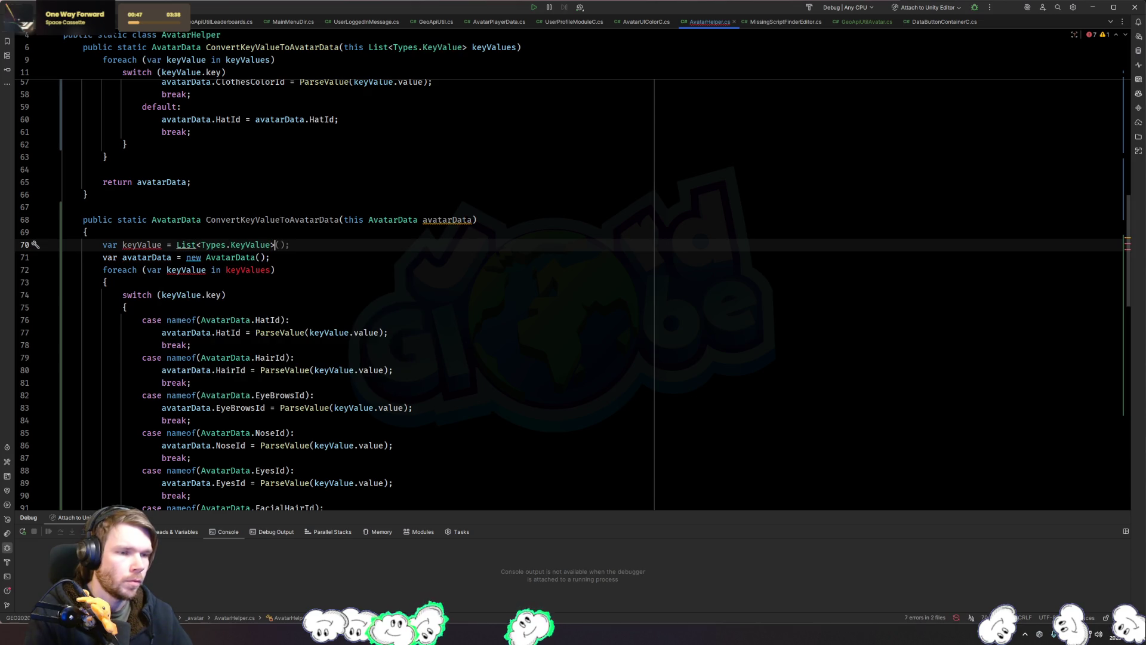
pyautogui.write('();')
pyautogui.press('Home')
pyautogui.press('Home')
# Step: Delete the old avatarData declaration line from the copied method
pyautogui.hotkey('ctrl', 'Right')
pyautogui.hotkey('ctrl', 'Right')
pyautogui.press('Down')
pyautogui.press('Down')
pyautogui.press('Up')
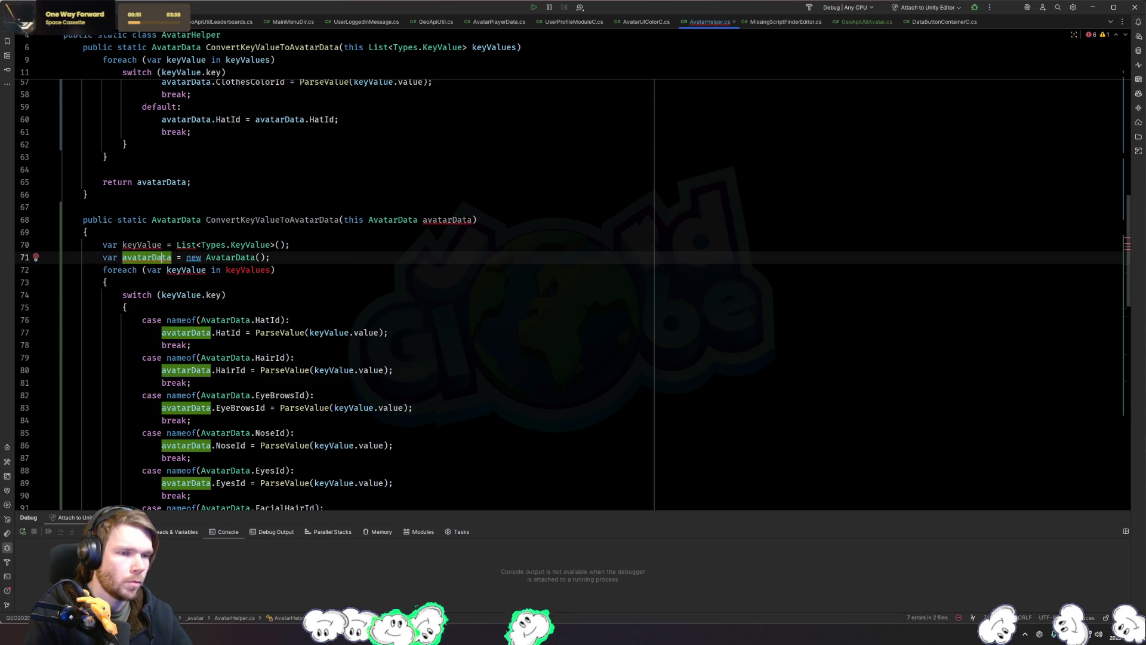
pyautogui.press('Home')
pyautogui.hotkey('shift', 'End')
pyautogui.press('Delete')
# Step: Discard an unfinished keyValue.ad statement, comment out the foreach line, and add a blank line above it
pyautogui.press('Down')
pyautogui.press('Down')
pyautogui.press('Down')
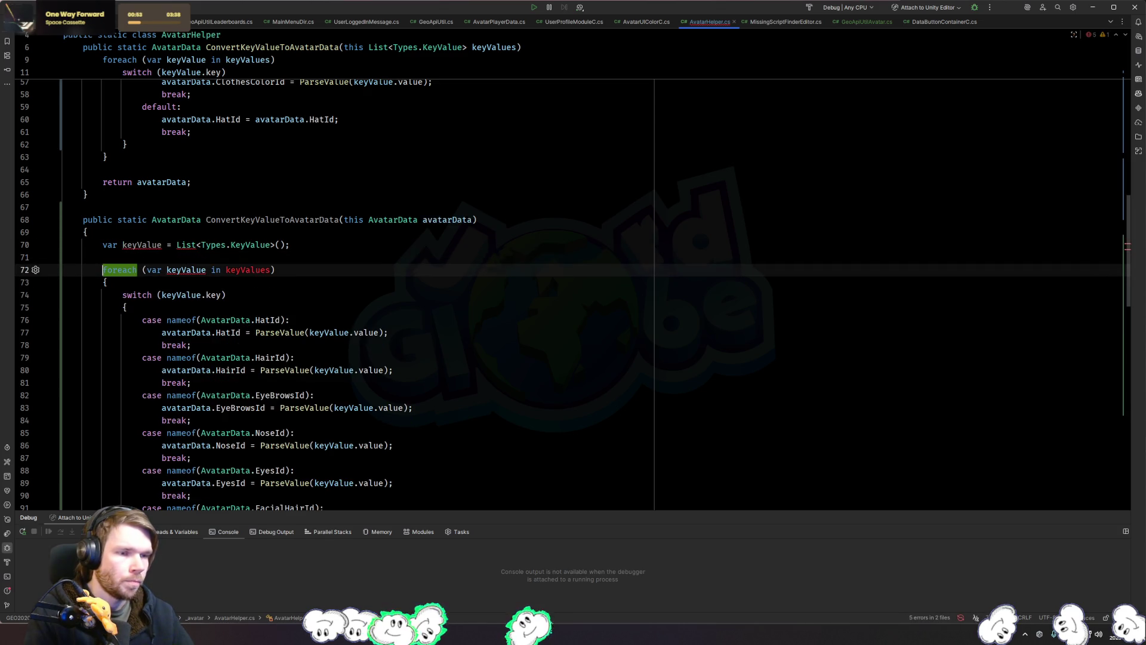
pyautogui.click(398, 250)
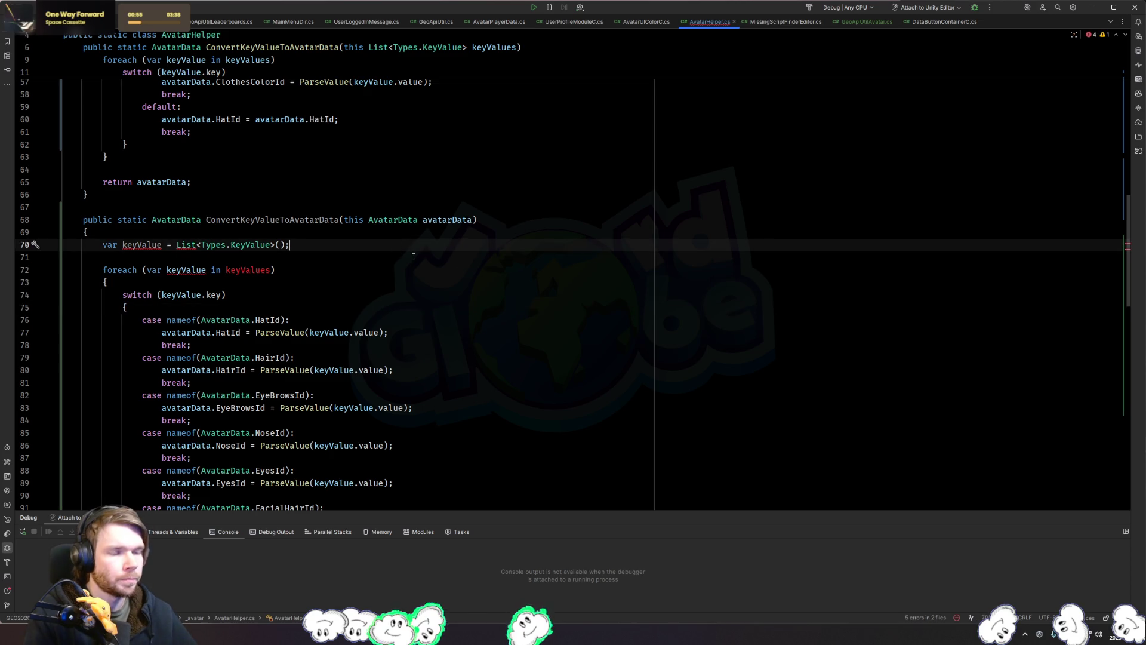
pyautogui.click(415, 256)
pyautogui.write('keyValue.')
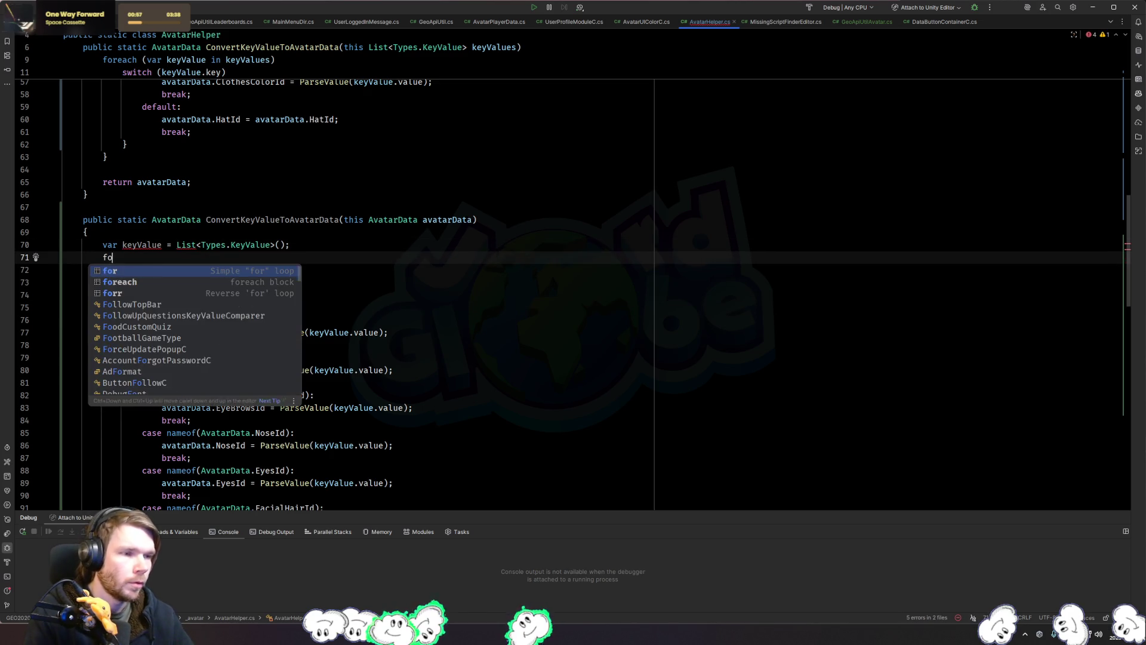
pyautogui.write('ad')
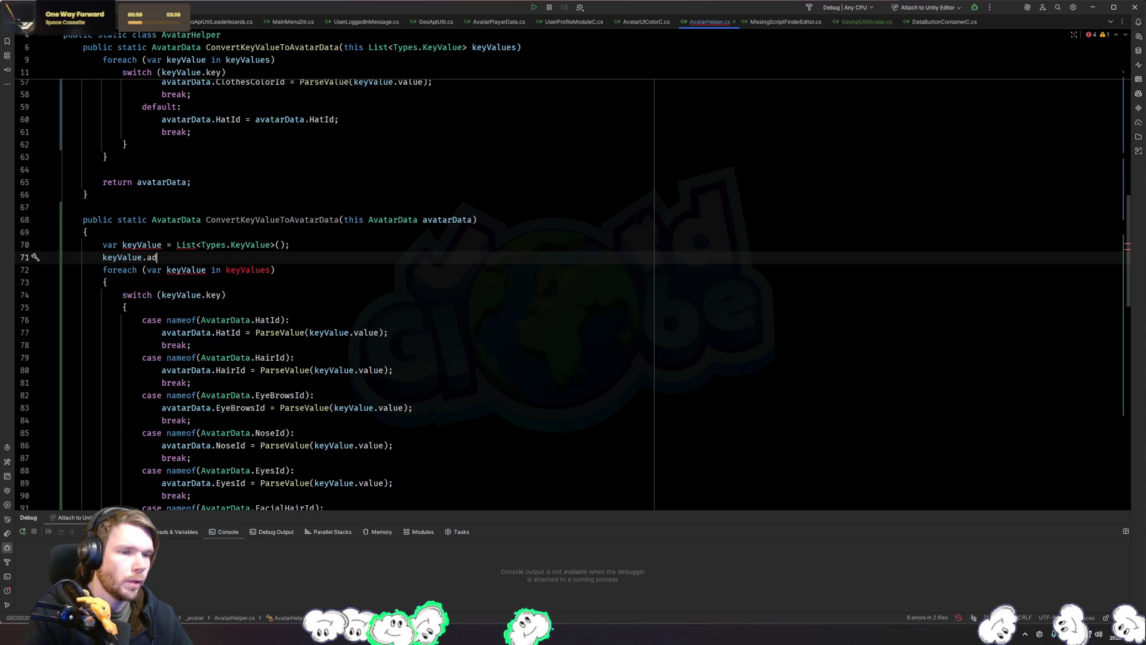
pyautogui.hotkey('ctrl', 'space')
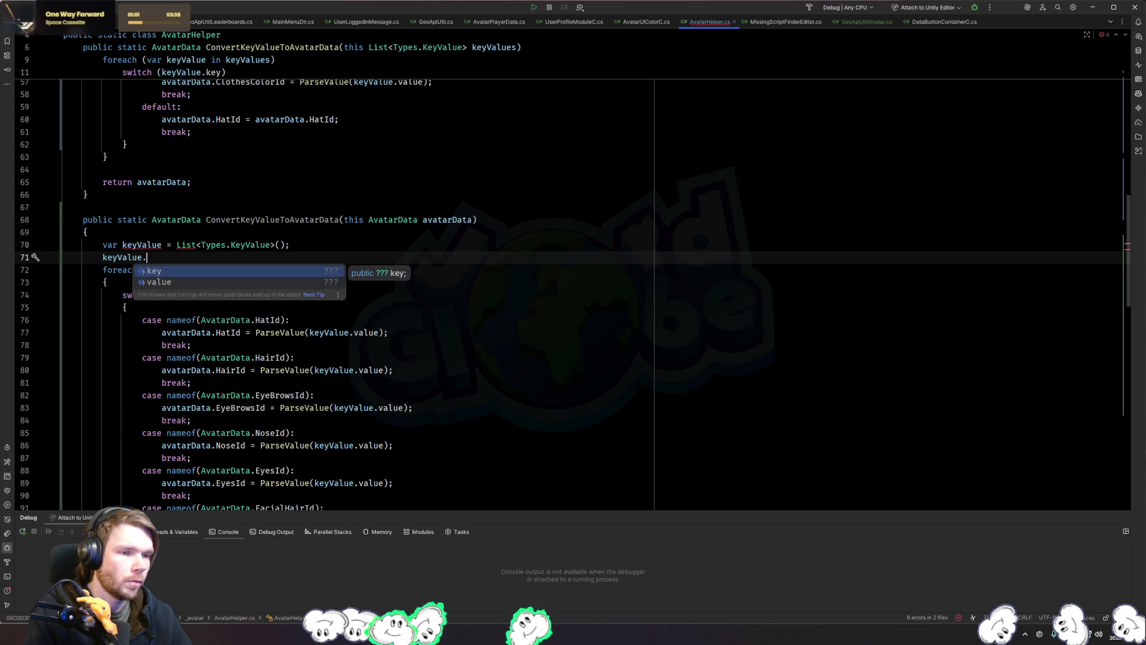
pyautogui.press('BackSpace')
pyautogui.hotkey('ctrl', 'BackSpace')
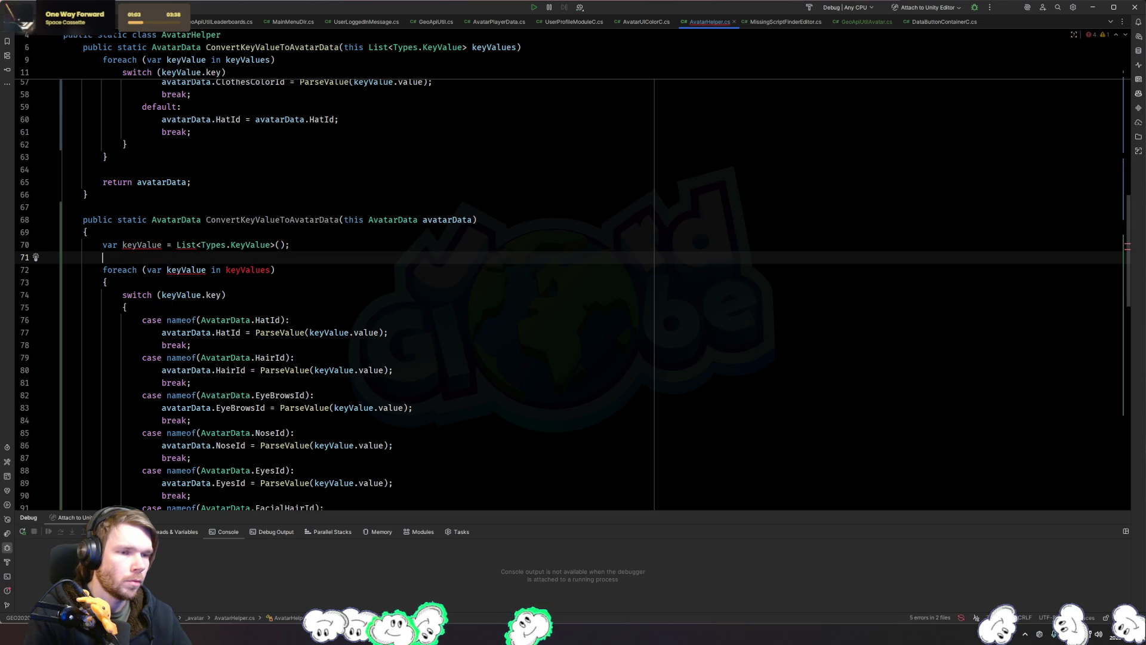
pyautogui.press('Down')
pyautogui.hotkey('ctrl', '/')
pyautogui.press('Up')
pyautogui.press('Up')
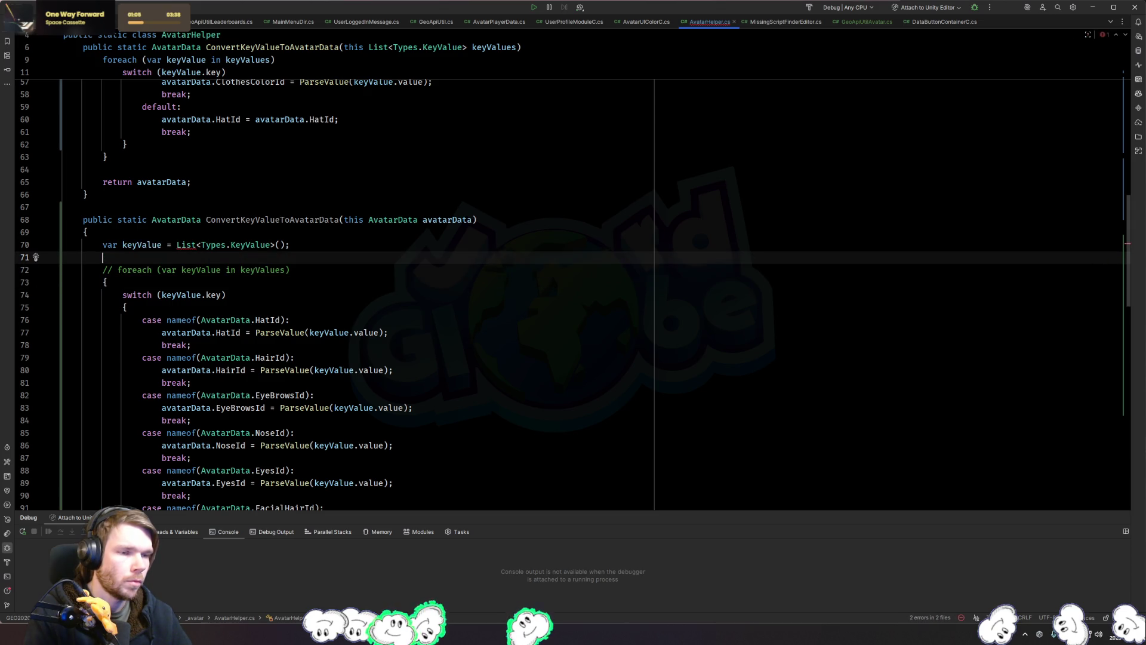
pyautogui.press('Return')
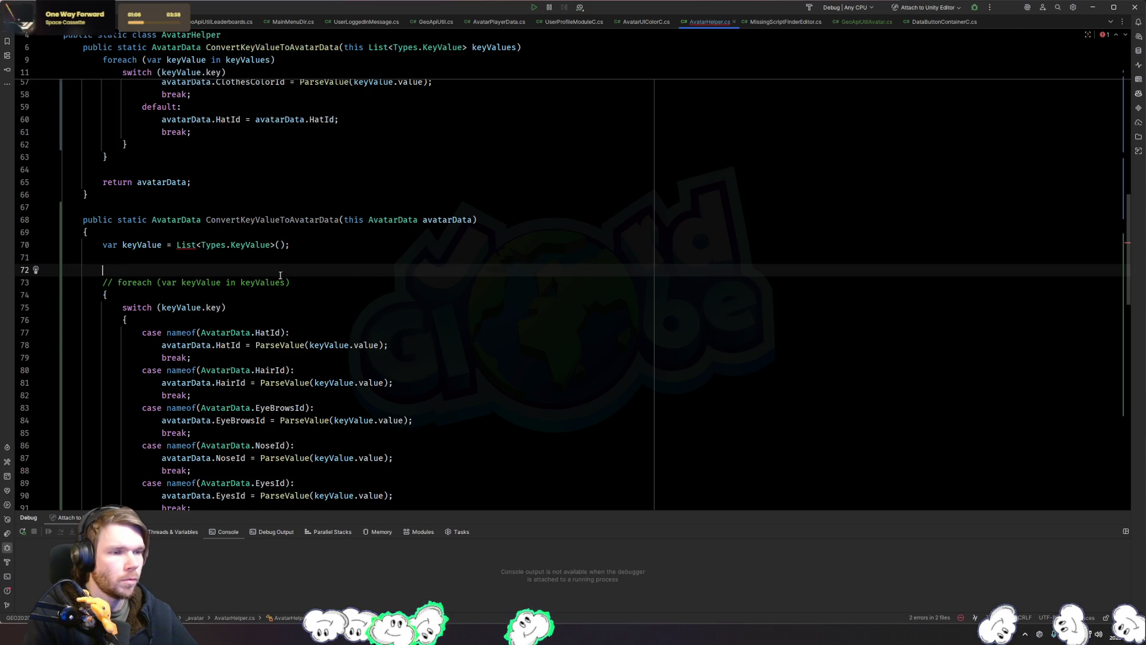
# Step: Review the List error on line 70 and rename the keyValue variable to kv
pyautogui.moveTo(178, 244)
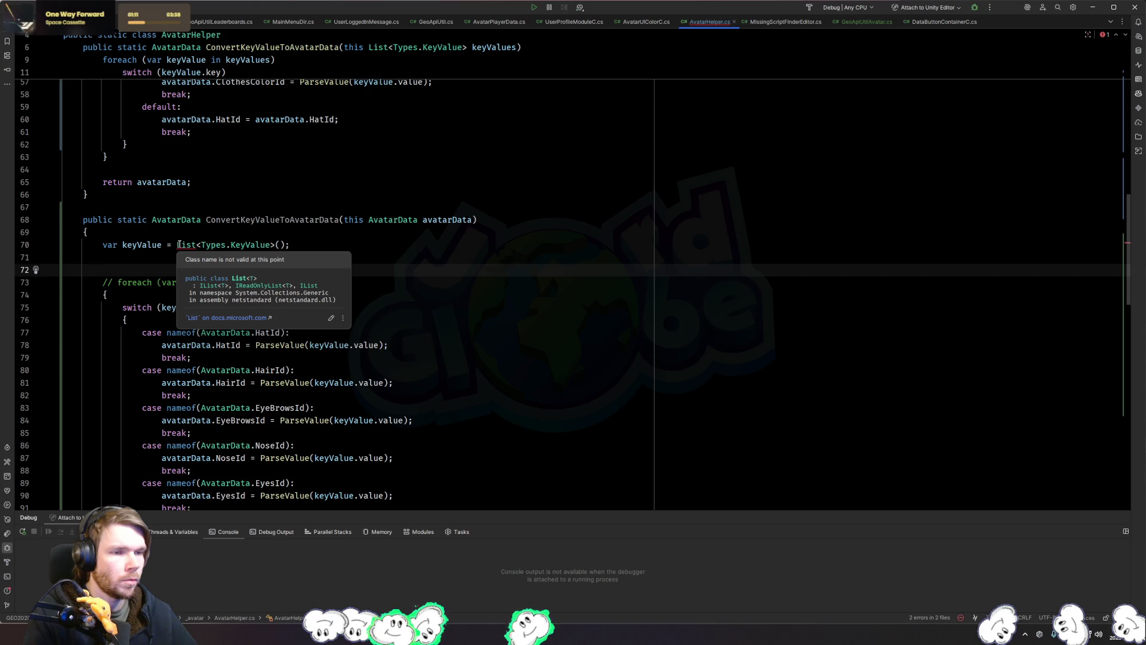
pyautogui.scroll(-10, 178, 245)
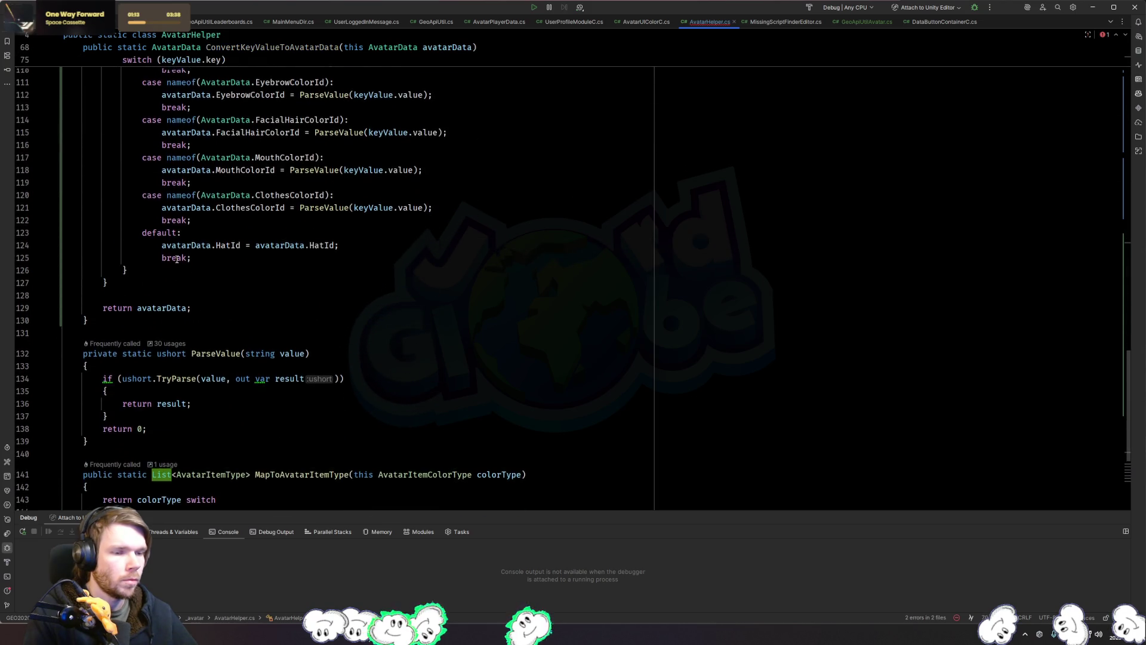
pyautogui.scroll(11, 178, 258)
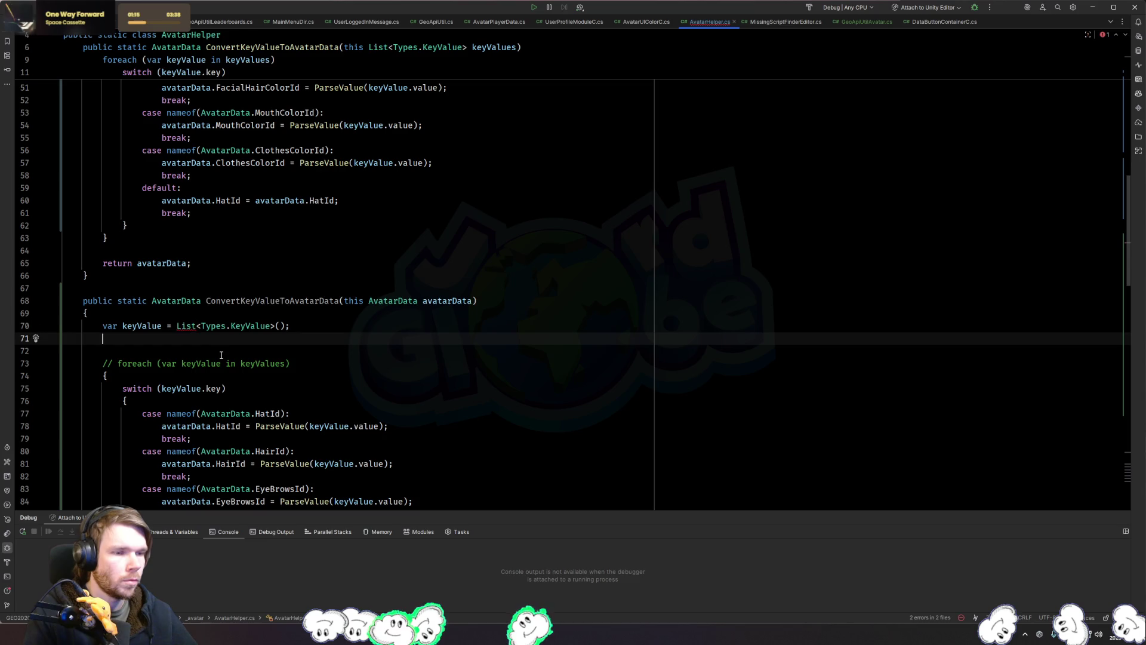
pyautogui.scroll(5, 218, 341)
pyautogui.scroll(-5, 345, 320)
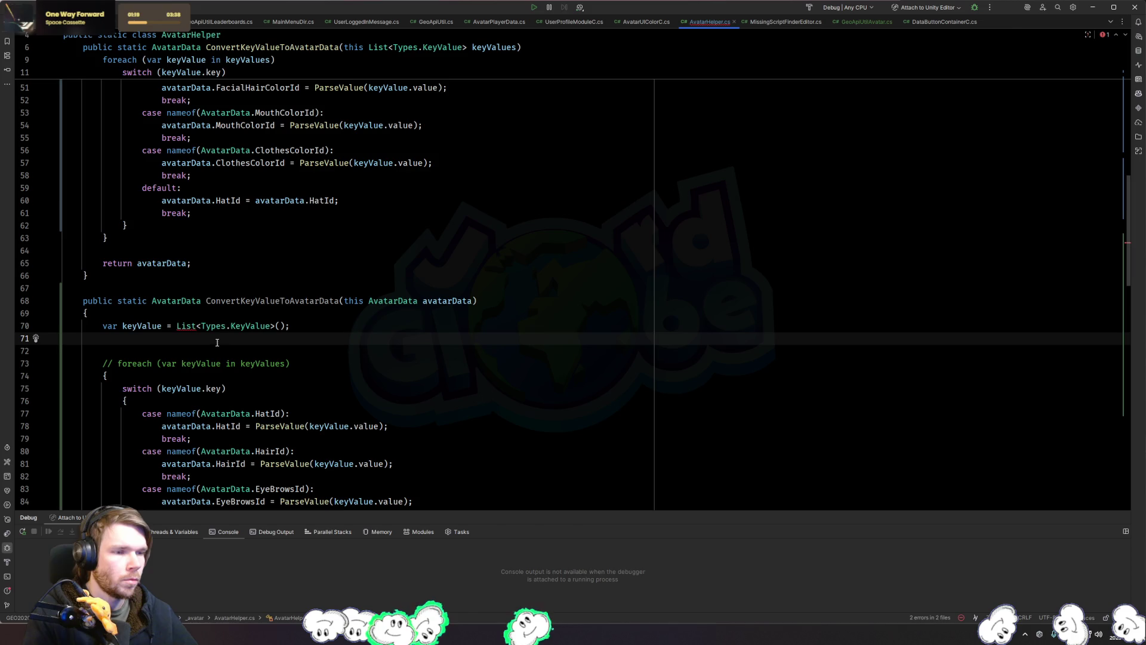
pyautogui.click(241, 326)
pyautogui.press('End')
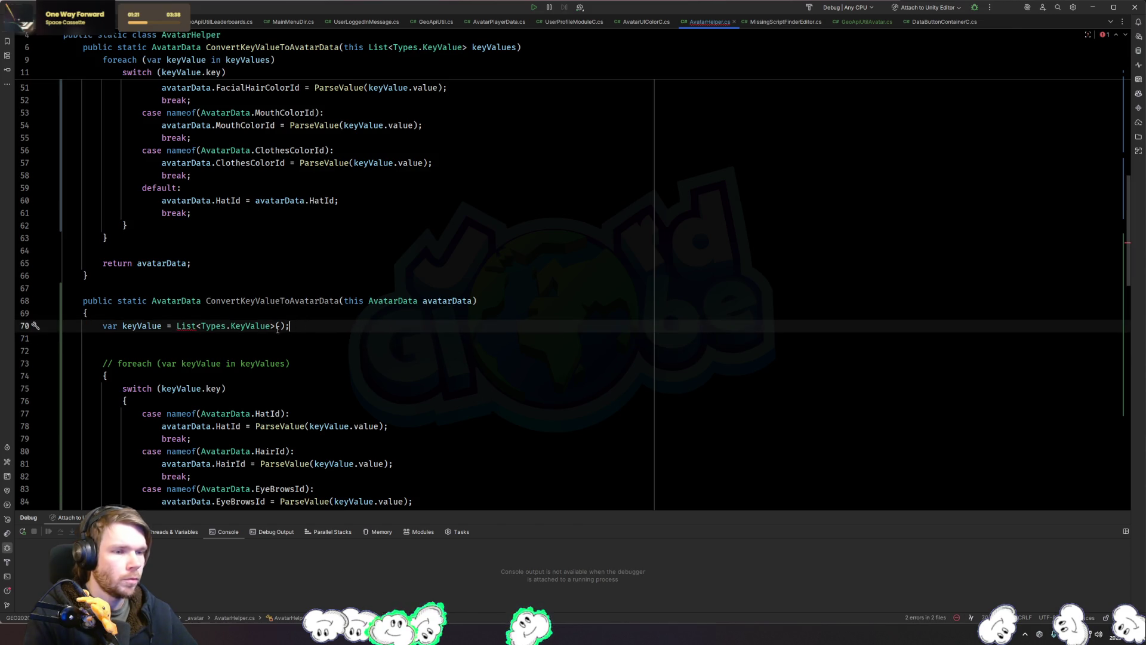
pyautogui.click(179, 325)
pyautogui.hotkey('alt', 'Return')
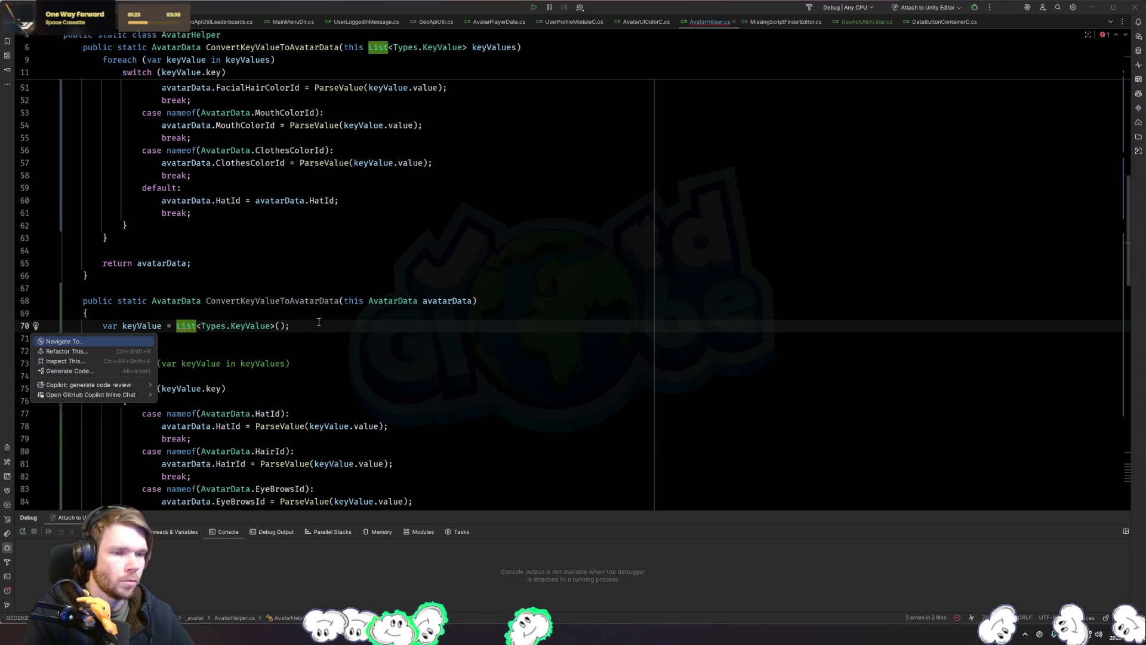
pyautogui.press('Escape')
pyautogui.click(306, 341)
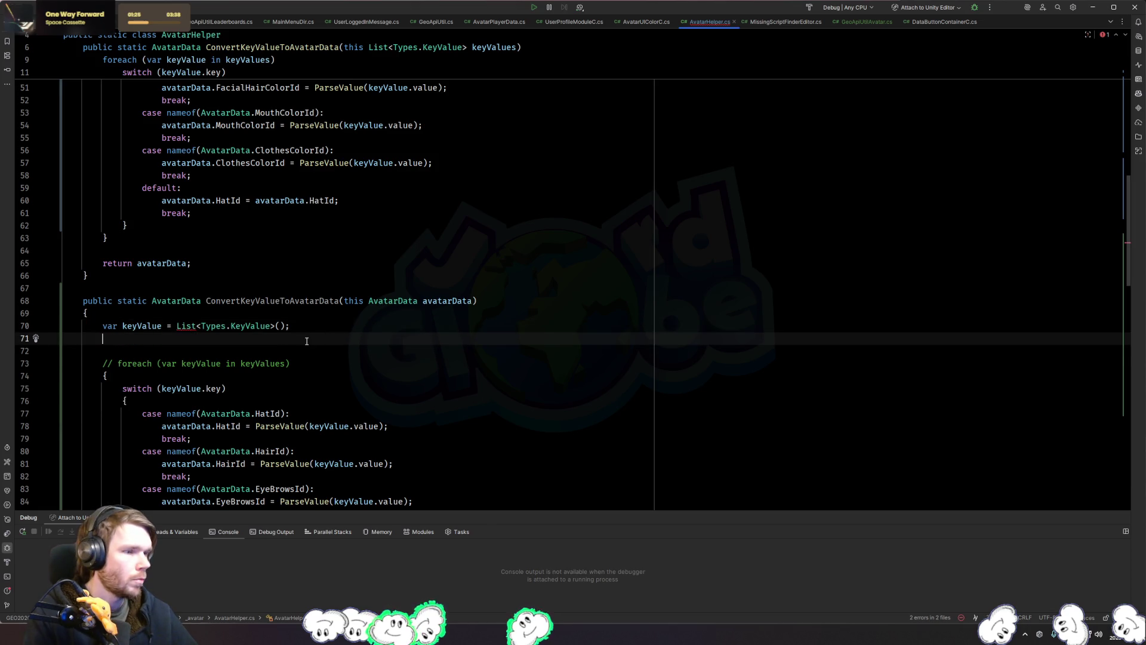
pyautogui.doubleClick(142, 326)
pyautogui.write('kv')
pyautogui.click(292, 339)
# Step: Comment out the old switch block, return avatarData, and the stray brace, then view KeyValue's definition
pyautogui.scroll(-6, 292, 339)
pyautogui.click(136, 149)
pyautogui.scroll(-12, 153, 229)
pyautogui.scroll(-2, 154, 229)
pyautogui.moveTo(250, 253)
pyautogui.mouseDown()
pyautogui.moveTo(263, 250)
pyautogui.moveTo(262, 272)
pyautogui.mouseUp()
pyautogui.scroll(5, 291, 271)
pyautogui.scroll(-2, 292, 273)
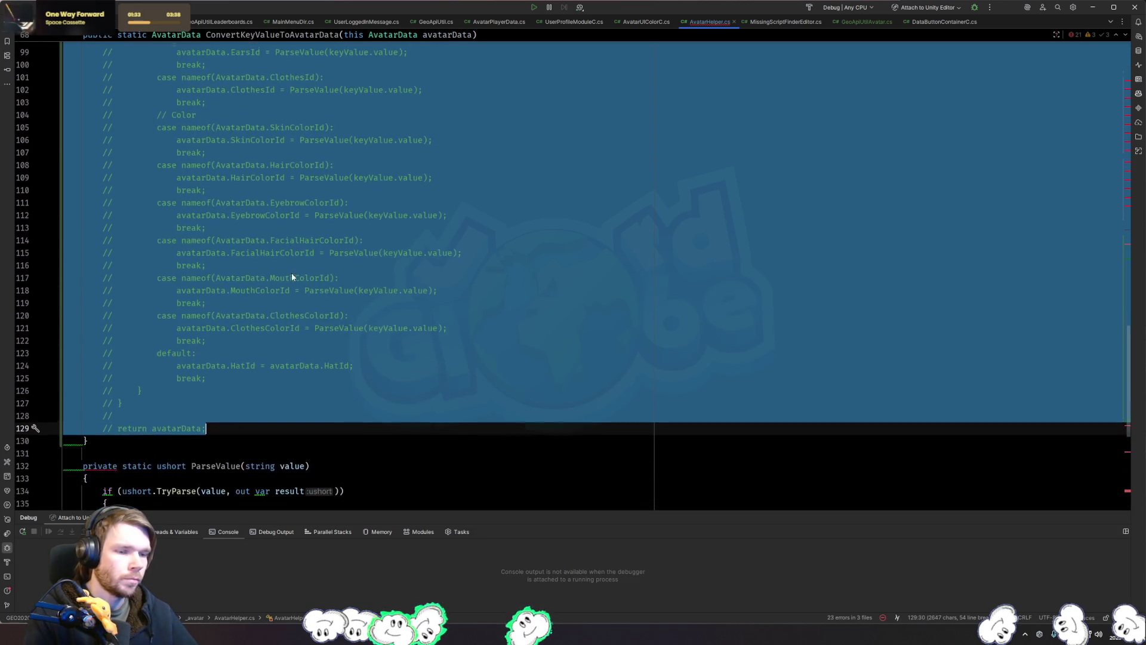
pyautogui.hotkey('ctrl', '/')
pyautogui.scroll(15, 233, 406)
pyautogui.click(202, 344)
pyautogui.click(36, 338)
pyautogui.hotkey('ctrl', '/')
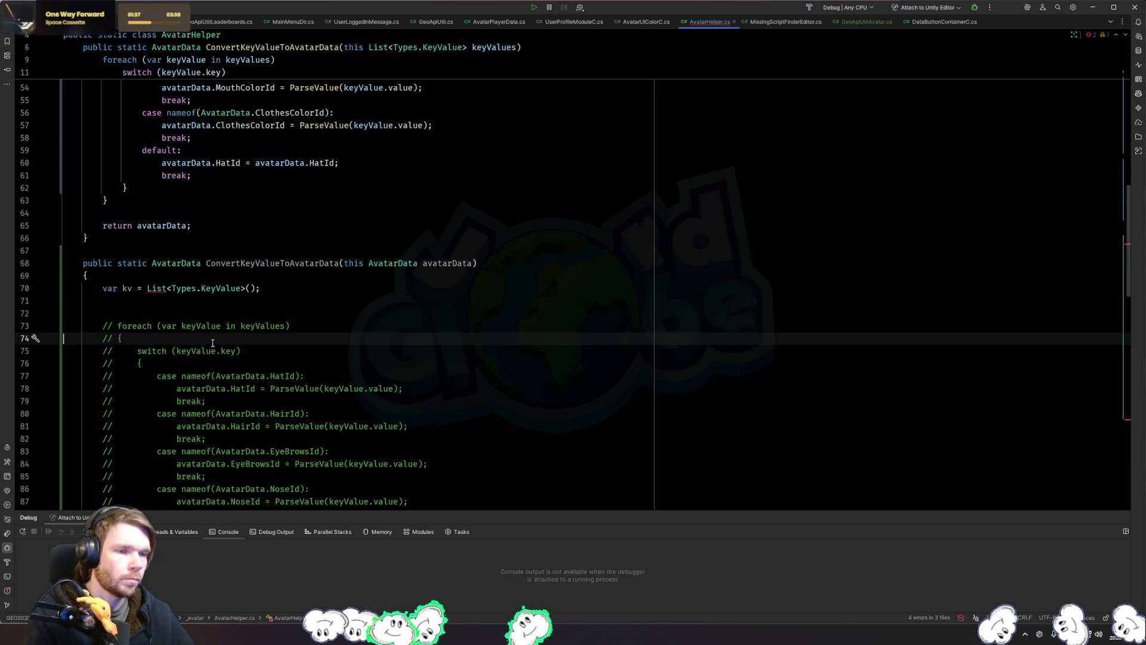
pyautogui.click(300, 311)
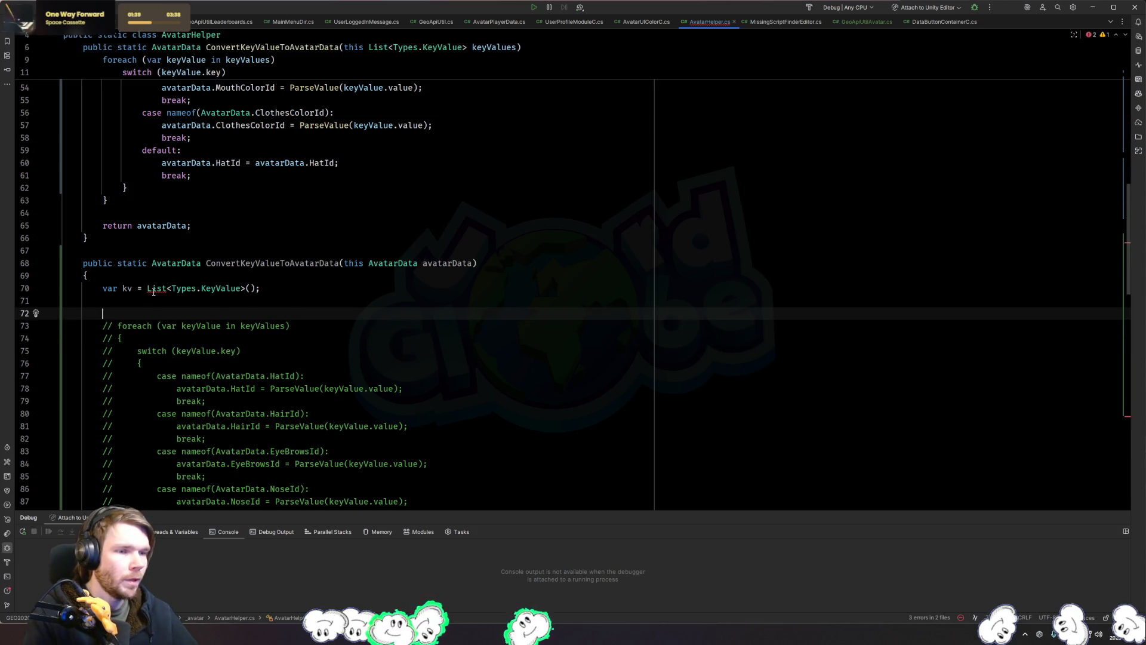
pyautogui.moveTo(153, 292)
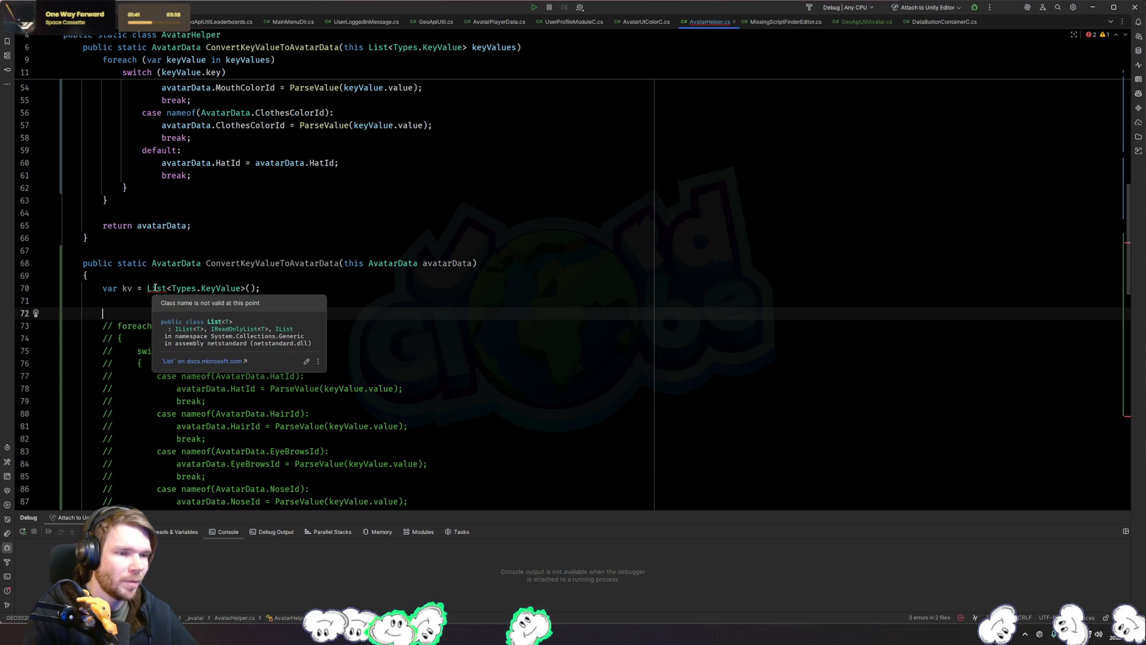
pyautogui.keyDown('ctrl'); pyautogui.click(234, 288); pyautogui.keyUp('ctrl')
pyautogui.scroll(5, 396, 331)
pyautogui.hotkey('ctrl', 'alt', 'Left')
pyautogui.click(233, 263)
pyautogui.click(231, 275)
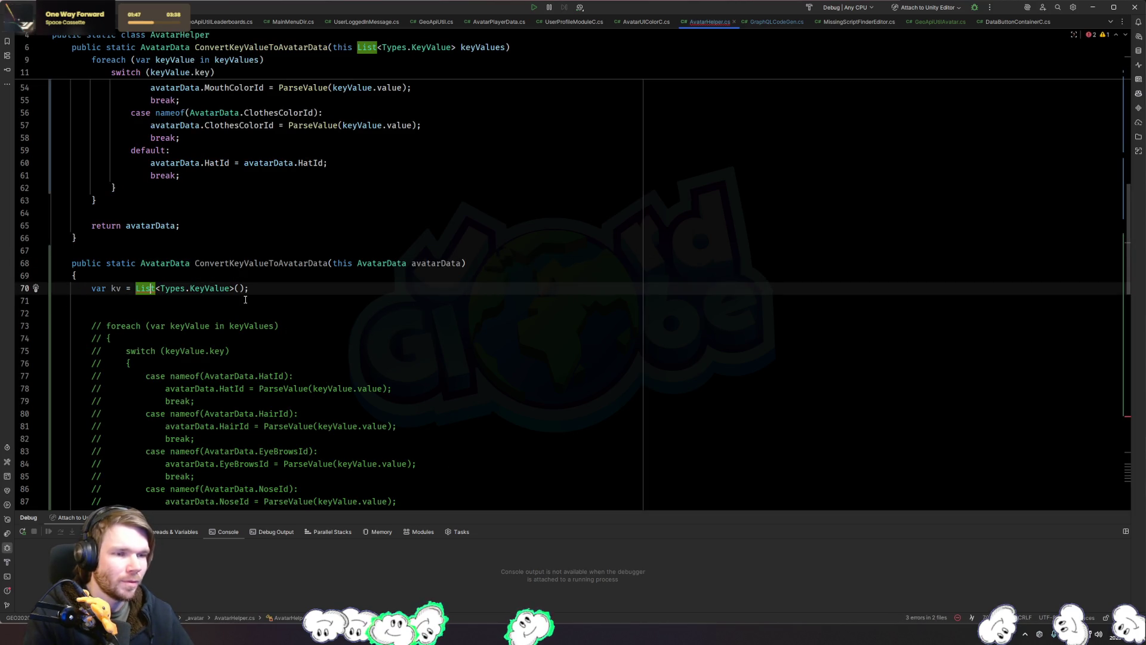
pyautogui.press('Return')
pyautogui.write('v')
pyautogui.press('Return')
pyautogui.write('temp = List<string')
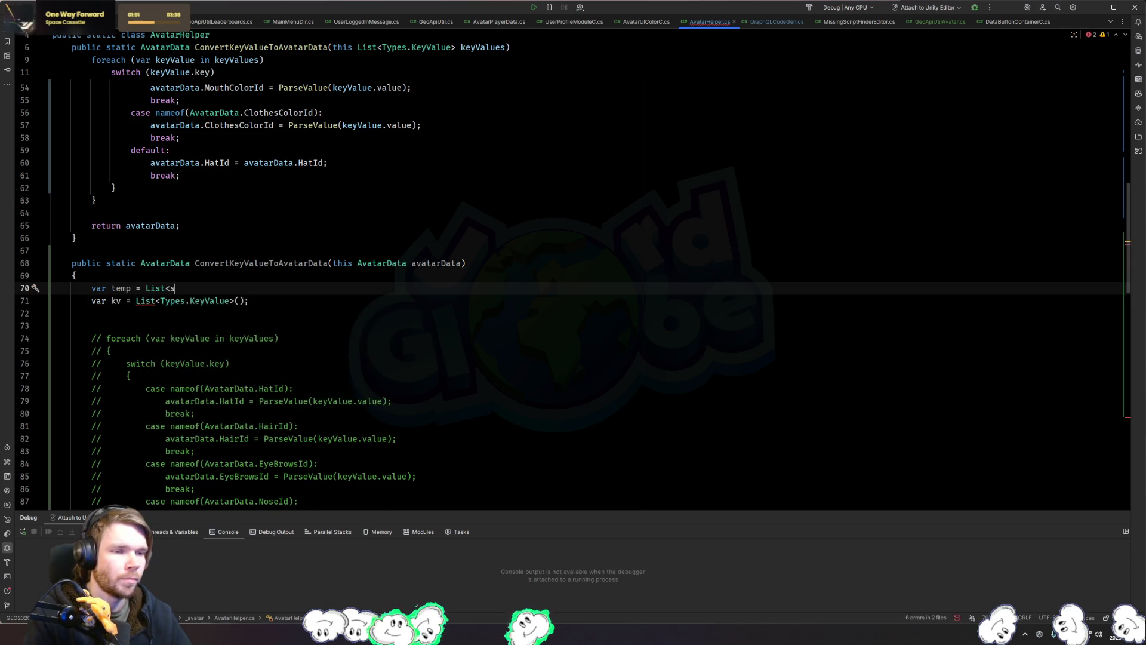
pyautogui.press('Escape')
pyautogui.write('>();')
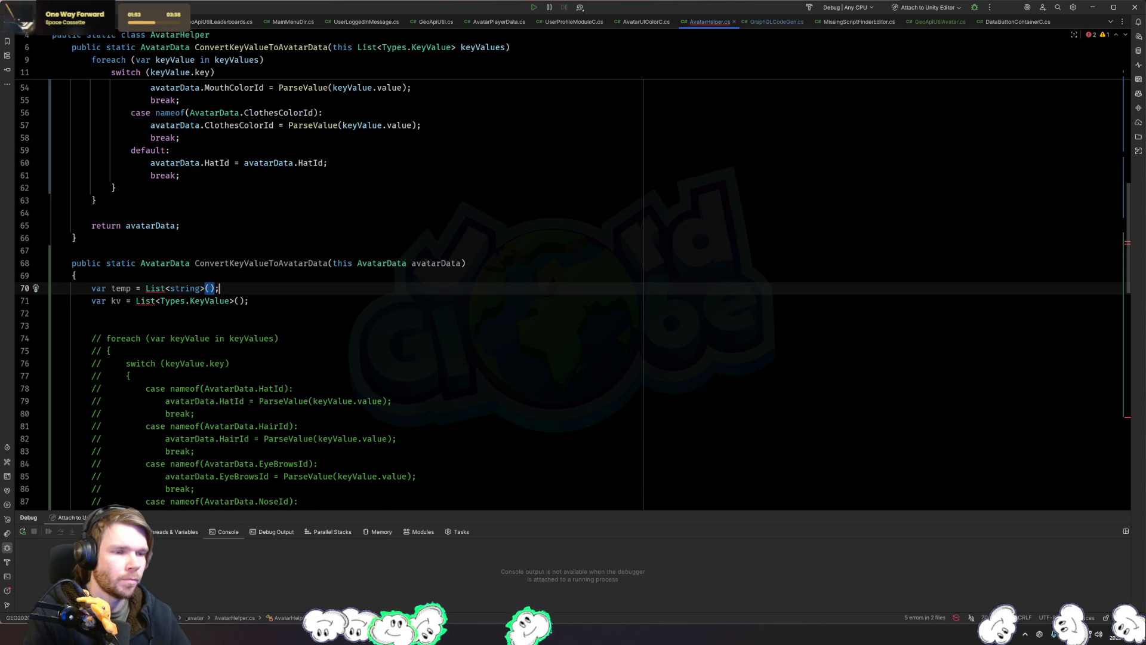
pyautogui.hotkey('ctrl', 'Home')
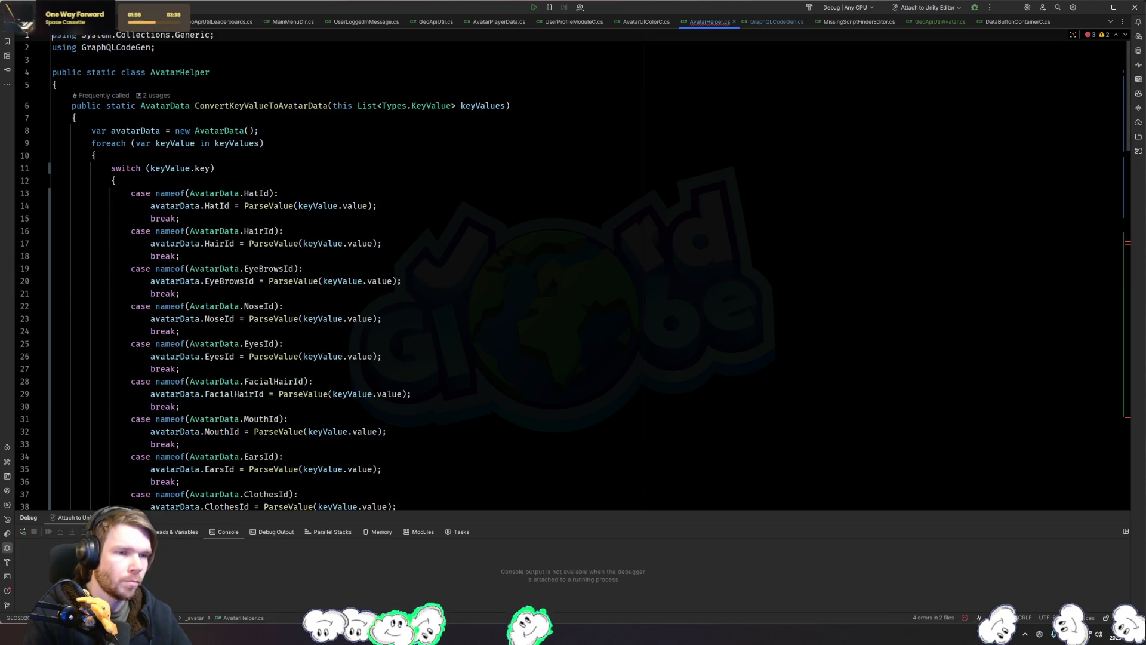
pyautogui.hotkey('ctrl', 'alt', 'Left')
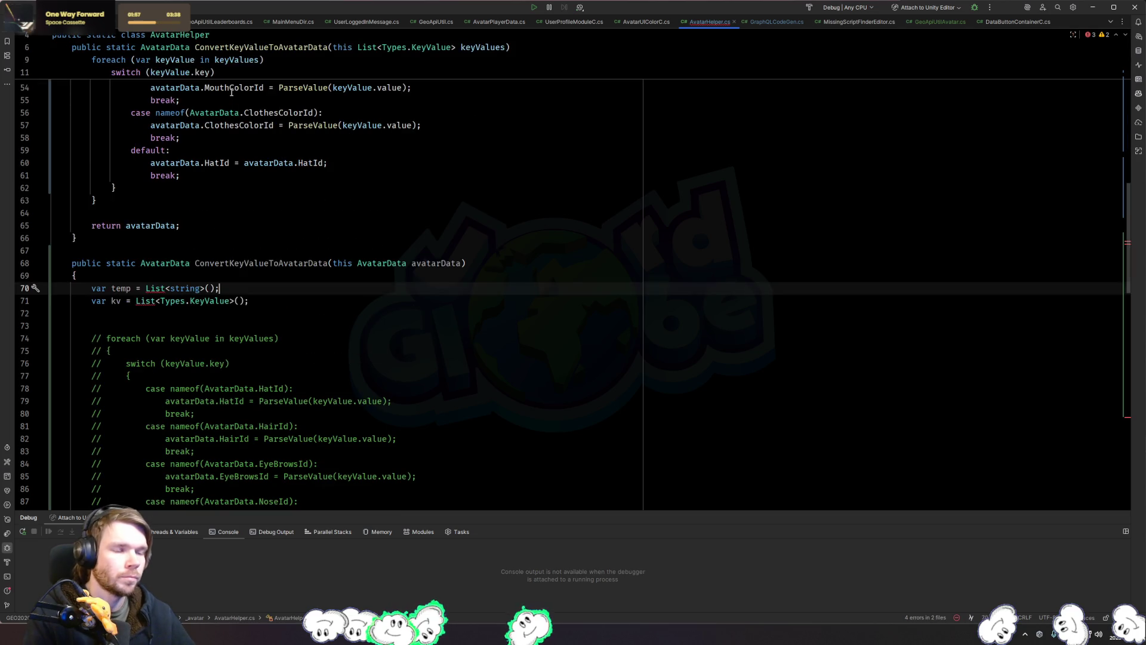
pyautogui.click(145, 288)
pyautogui.write('System.')
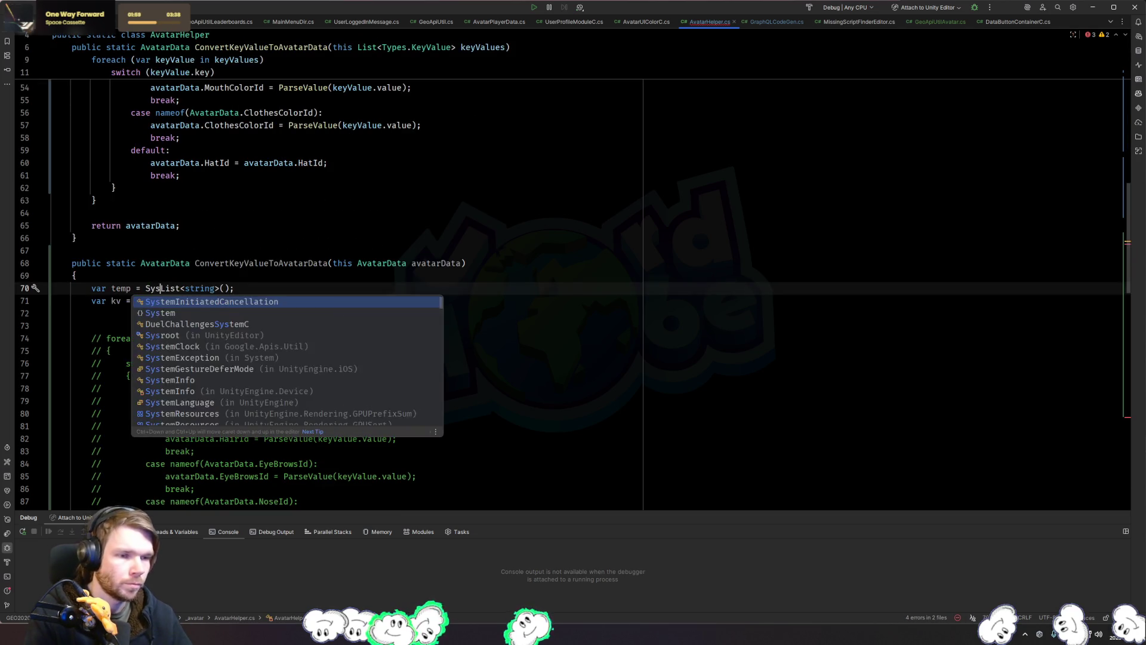
pyautogui.write('Col')
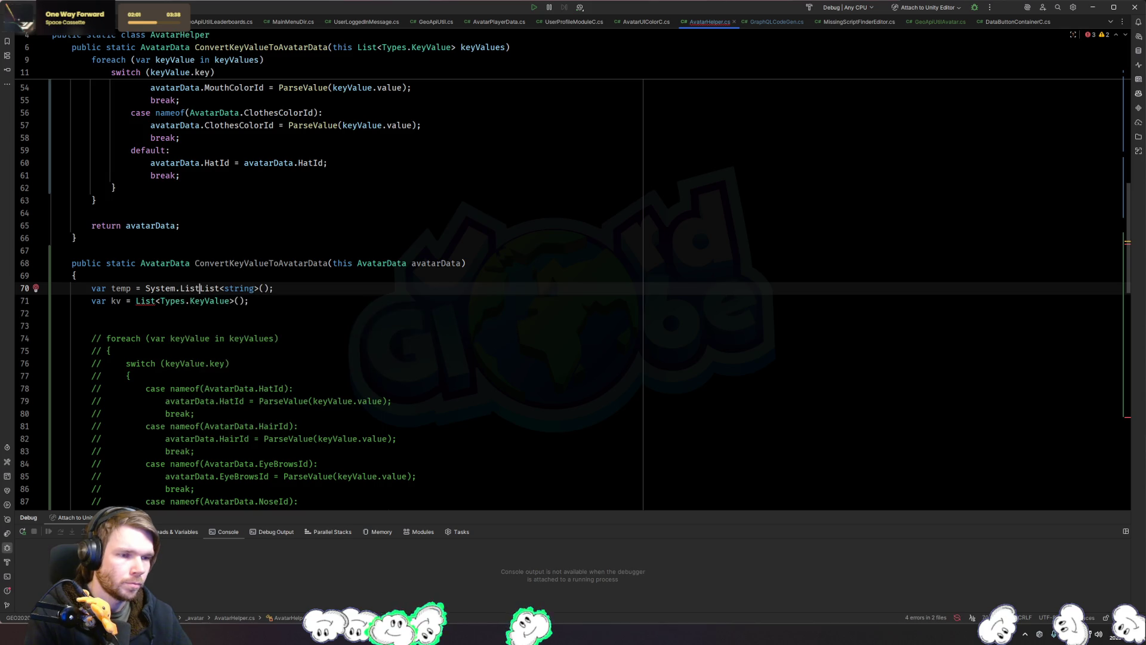
pyautogui.press('Tab')
pyautogui.write('.List')
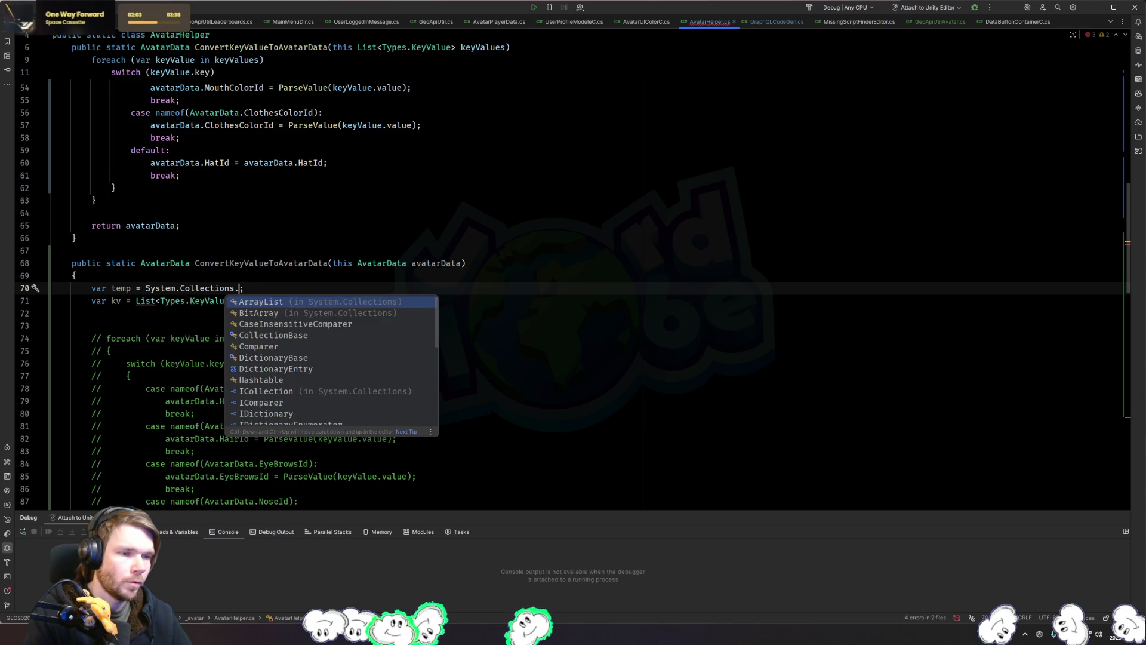
pyautogui.press('BackSpace')
pyautogui.press('BackSpace')
pyautogui.press('BackSpace')
pyautogui.write('Generic.')
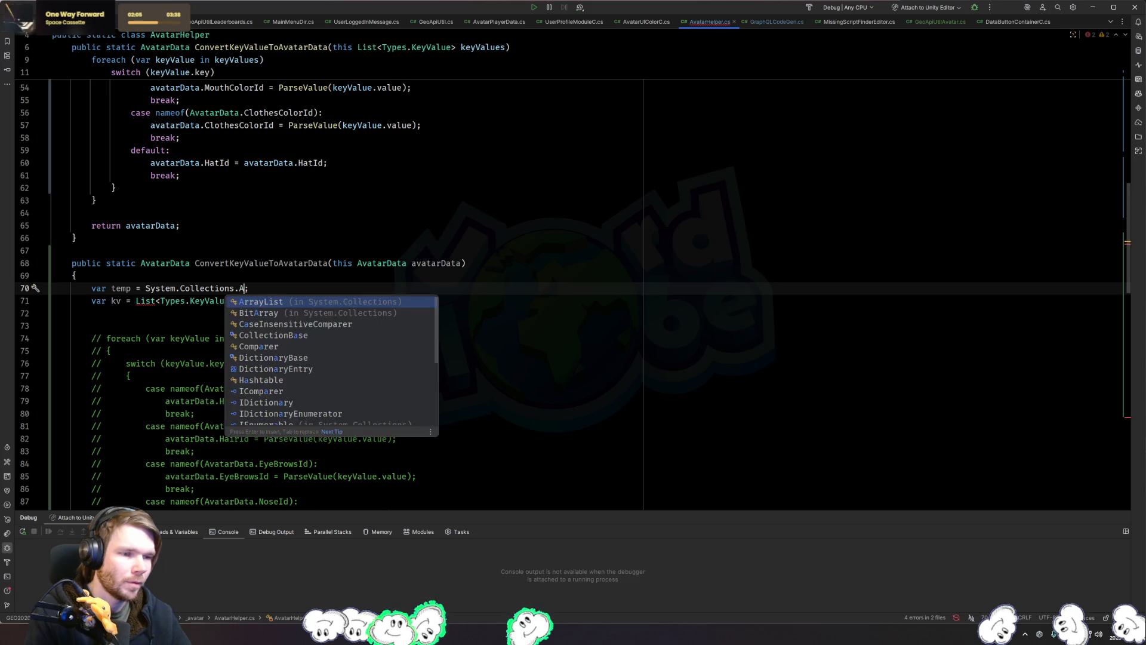
pyautogui.write('List')
pyautogui.press('Tab')
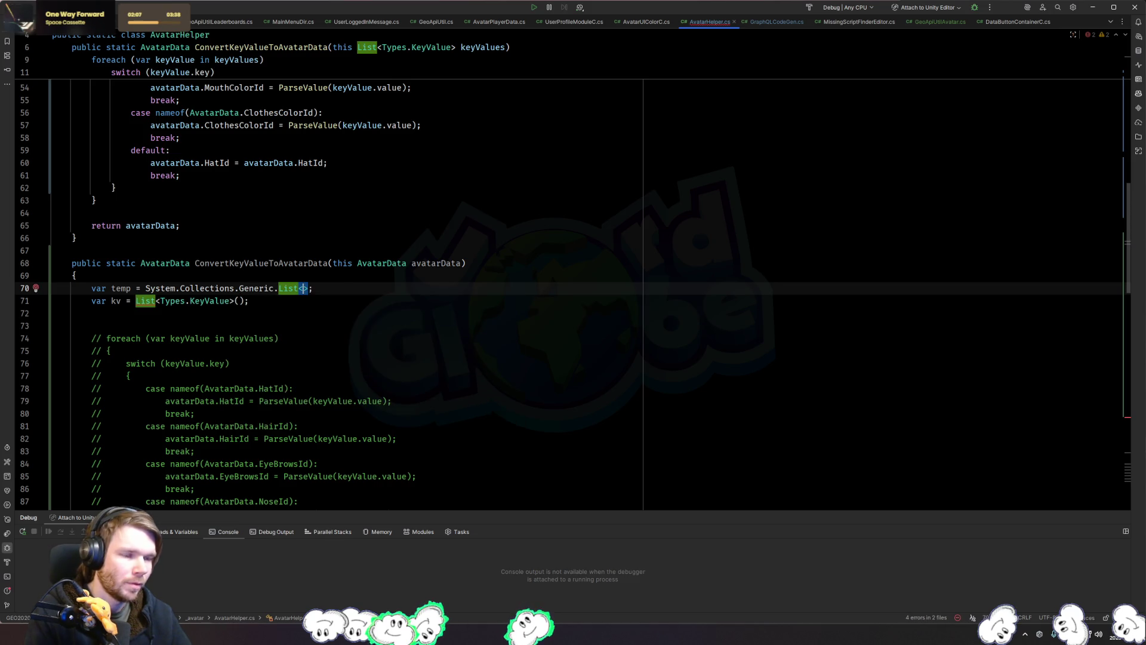
pyautogui.write('Types.Key')
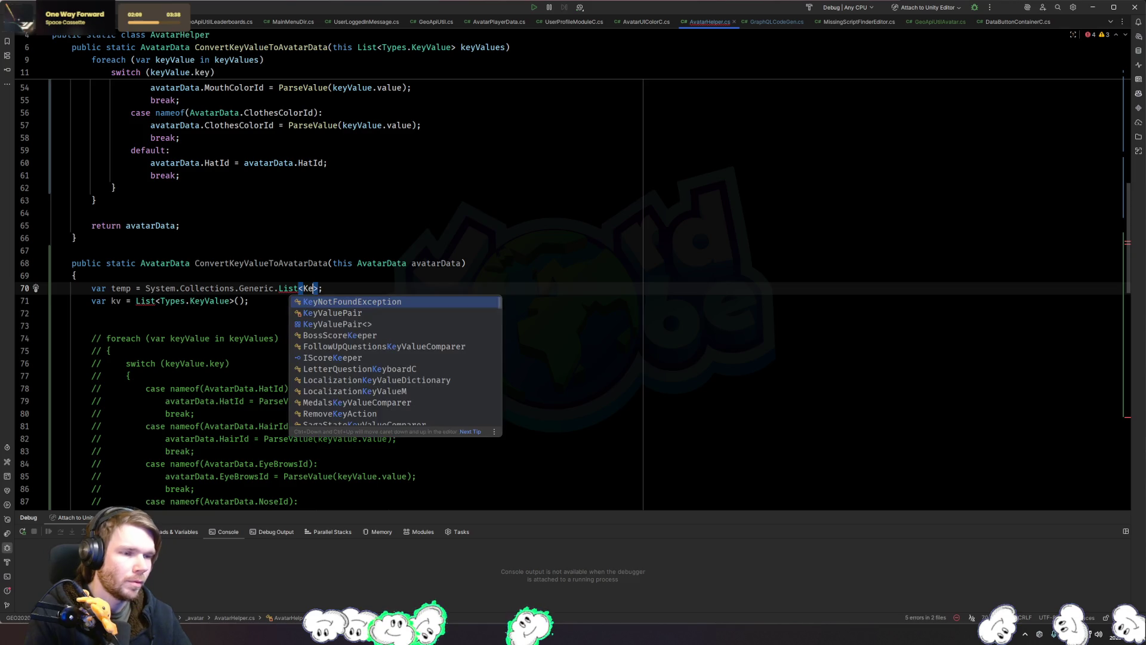
pyautogui.press('Return')
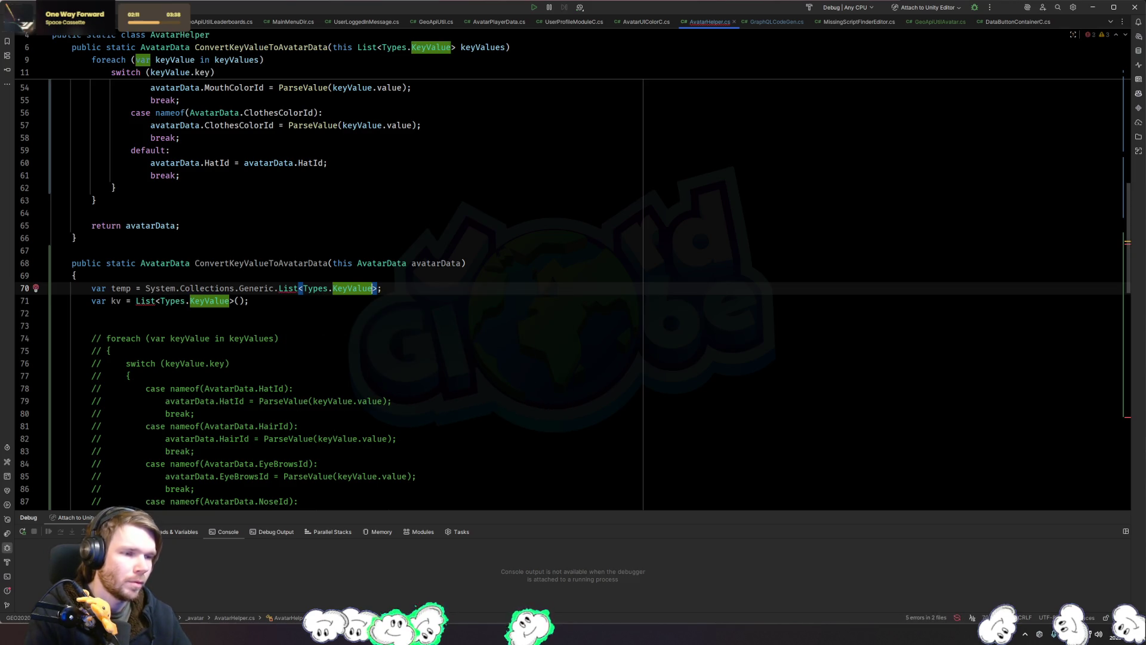
pyautogui.click(106, 288)
pyautogui.hotkey('ctrl', 'Right')
pyautogui.hotkey('ctrl', 'Right')
pyautogui.hotkey('ctrl', 'Right')
pyautogui.hotkey('ctrl', 'shift', 'Right')
pyautogui.hotkey('ctrl', 'shift', 'Right')
pyautogui.hotkey('ctrl', 'shift', 'Right')
pyautogui.press('BackSpace')
pyautogui.hotkey('ctrl', 'BackSpace')
pyautogui.hotkey('ctrl', 'BackSpace')
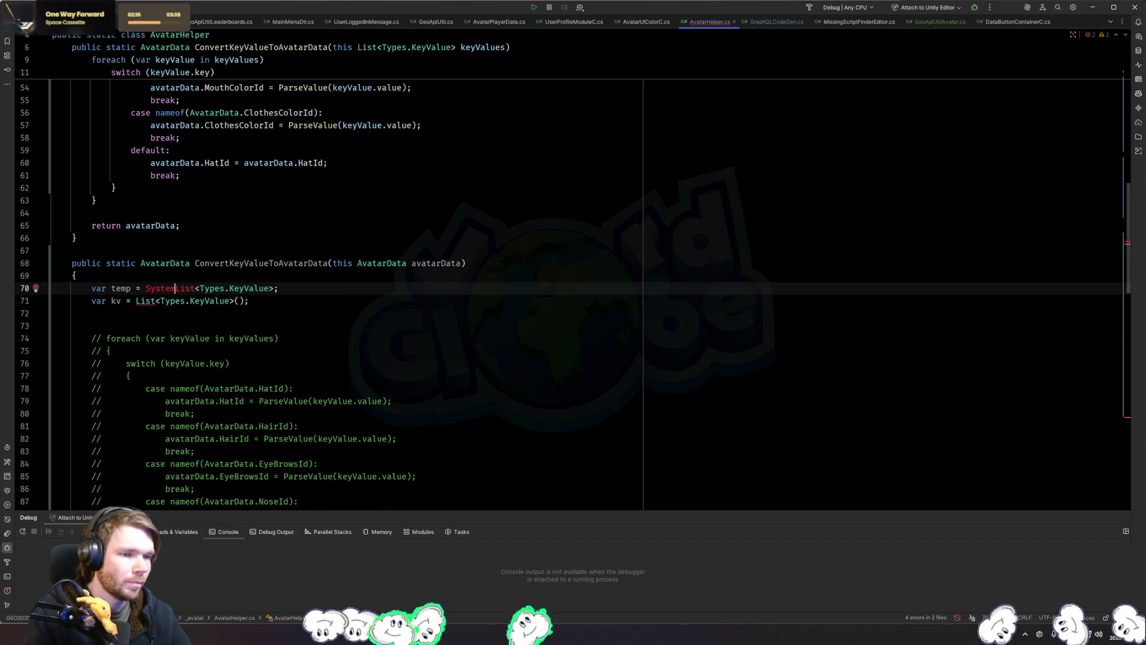
pyautogui.hotkey('ctrl', 'x')
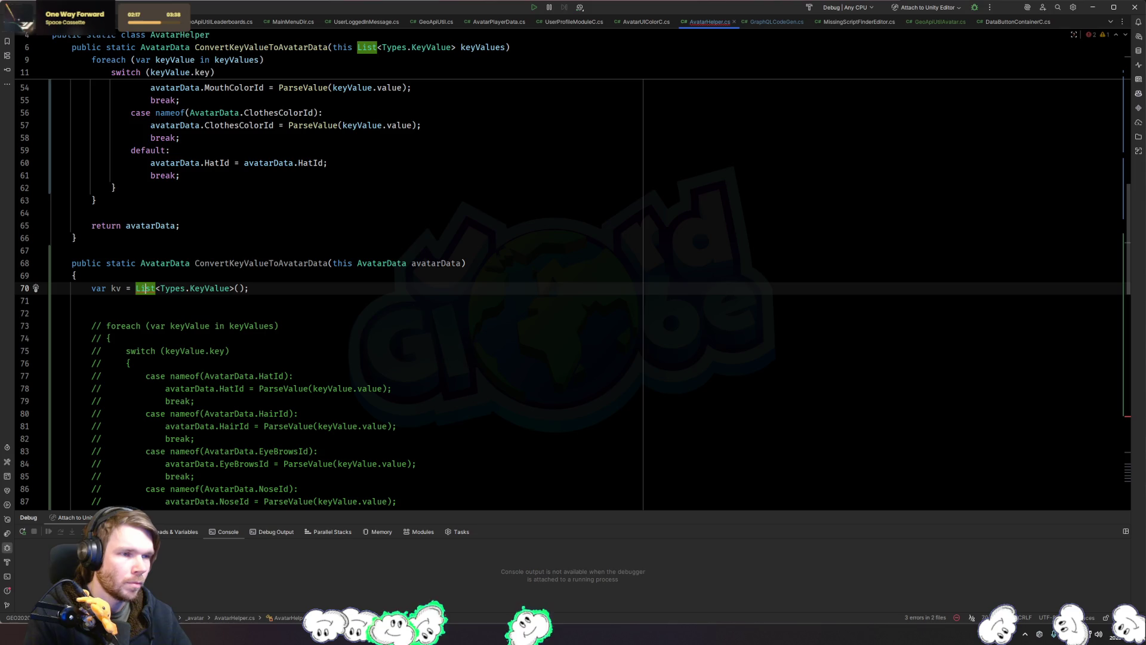
pyautogui.keyDown('ctrl'); pyautogui.click(215, 289); pyautogui.keyUp('ctrl')
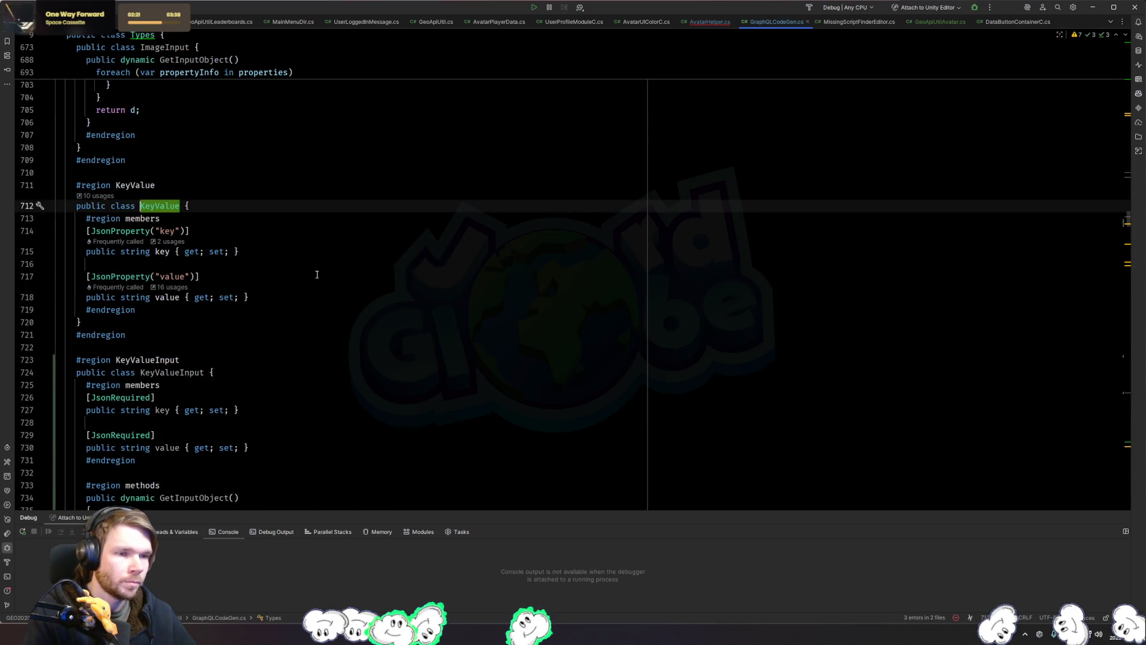
pyautogui.hotkey('ctrl', 'alt', 'Left')
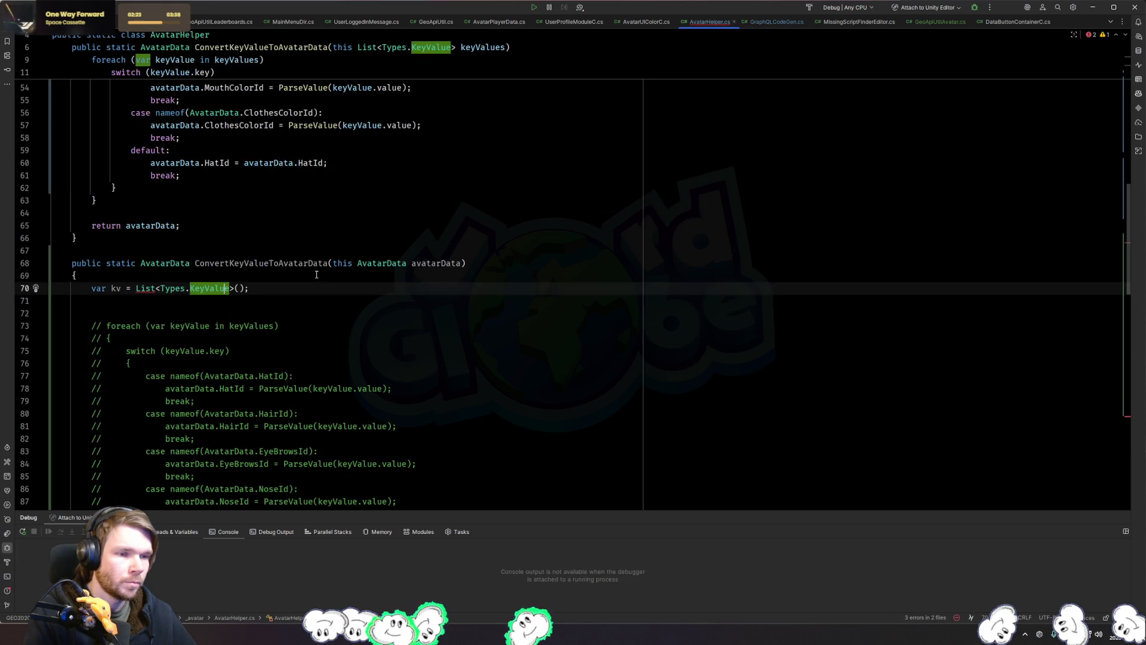
pyautogui.scroll(-16, 316, 275)
pyautogui.moveTo(217, 388)
pyautogui.mouseDown()
pyautogui.moveTo(221, 137)
pyautogui.moveTo(265, 259)
pyautogui.mouseUp()
pyautogui.scroll(15, 221, 137)
pyautogui.press('BackSpace')
pyautogui.press('BackSpace')
# Step: Change the overload's return type from AvatarData to List<Types.KeyValue>
pyautogui.doubleClick(172, 225)
pyautogui.write('Types.KeyV')
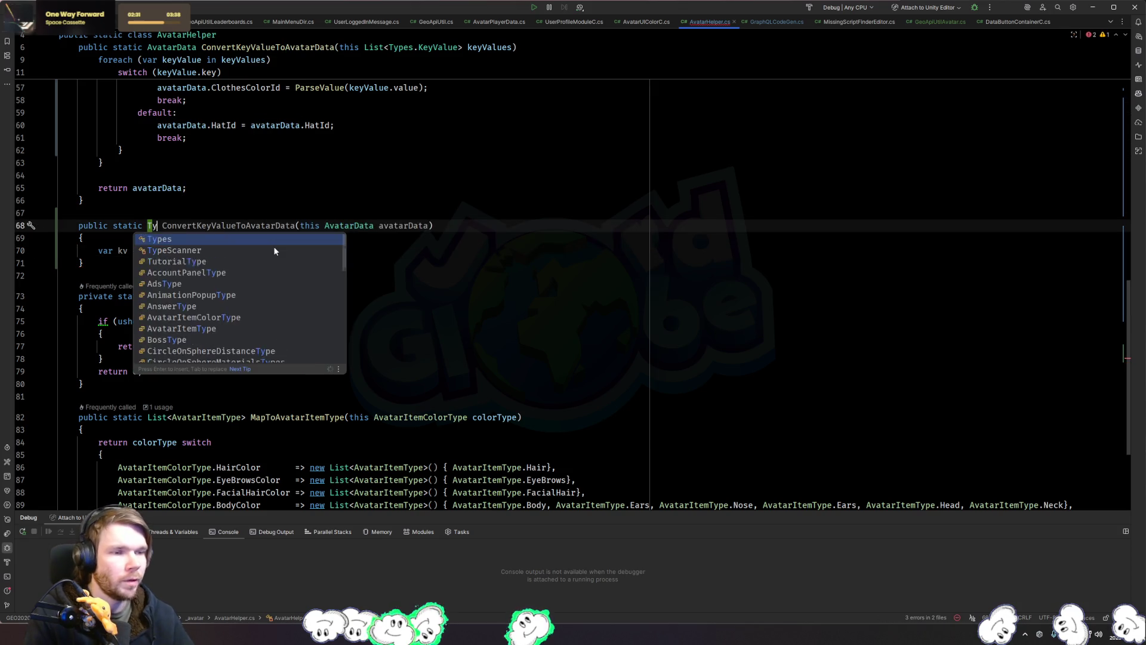
pyautogui.press('Return')
pyautogui.hotkey('ctrl', 'Left')
pyautogui.hotkey('ctrl', 'Left')
pyautogui.write('List<')
pyautogui.write('>')
pyautogui.press('Down')
pyautogui.press('Down')
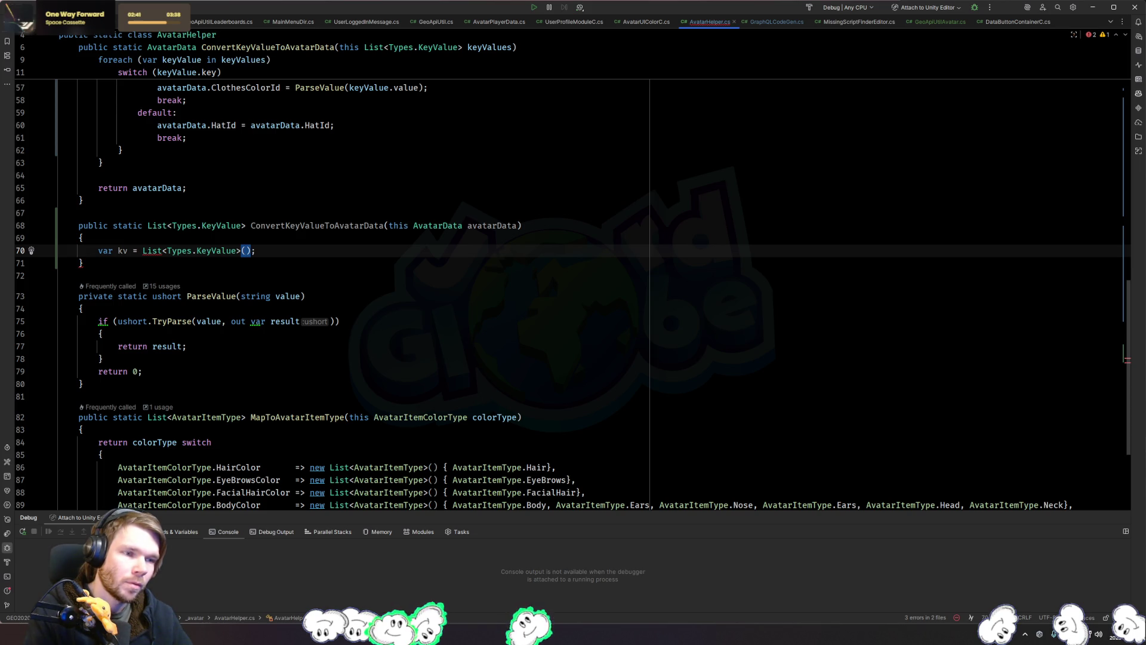
pyautogui.write('0')
pyautogui.press('BackSpace')
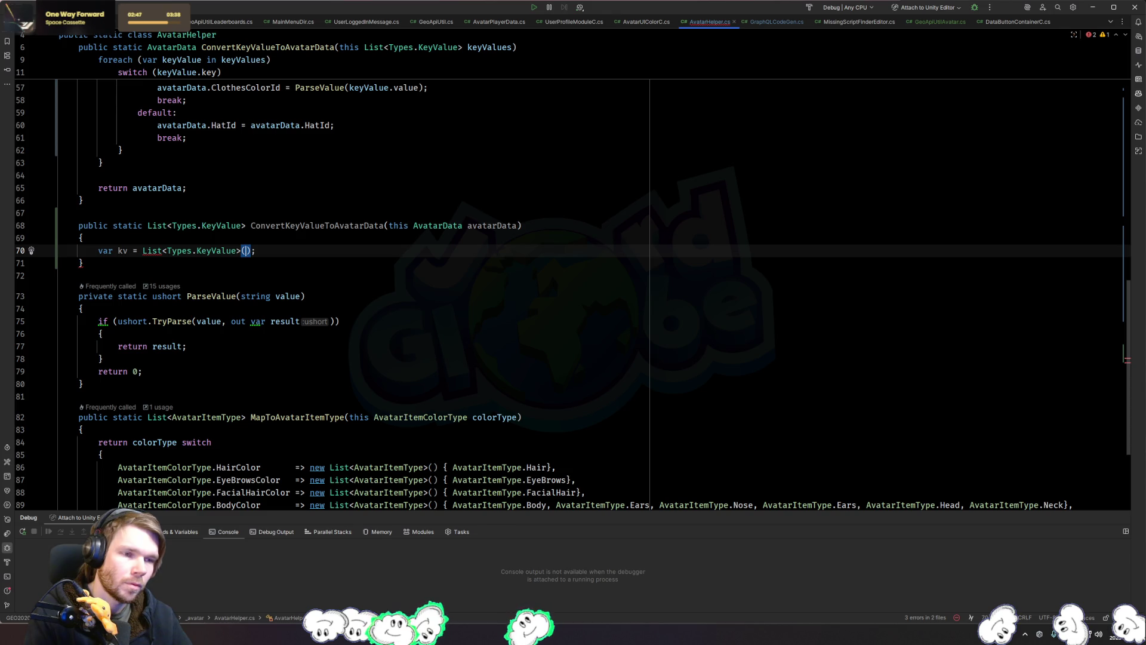
# Step: Make kv a 'new List<Types.KeyValue>()' and end the method with 'return kv;'
pyautogui.hotkey('ctrl', 'Left')
pyautogui.hotkey('ctrl', 'Left')
pyautogui.hotkey('ctrl', 'Left')
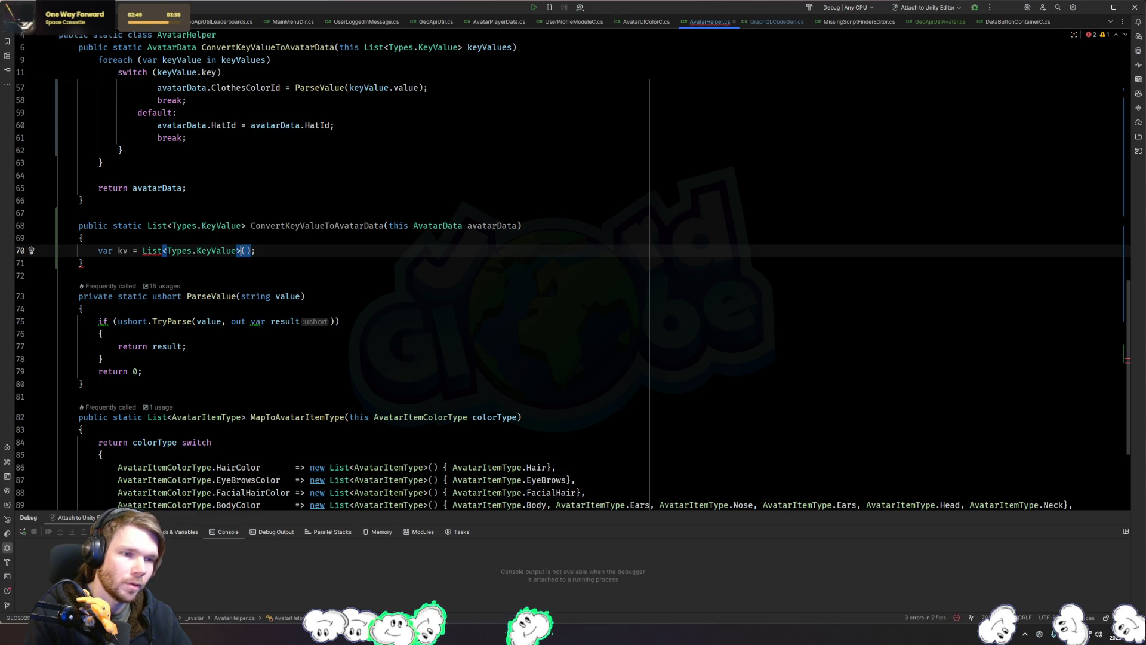
pyautogui.write('ne')
pyautogui.press('Return')
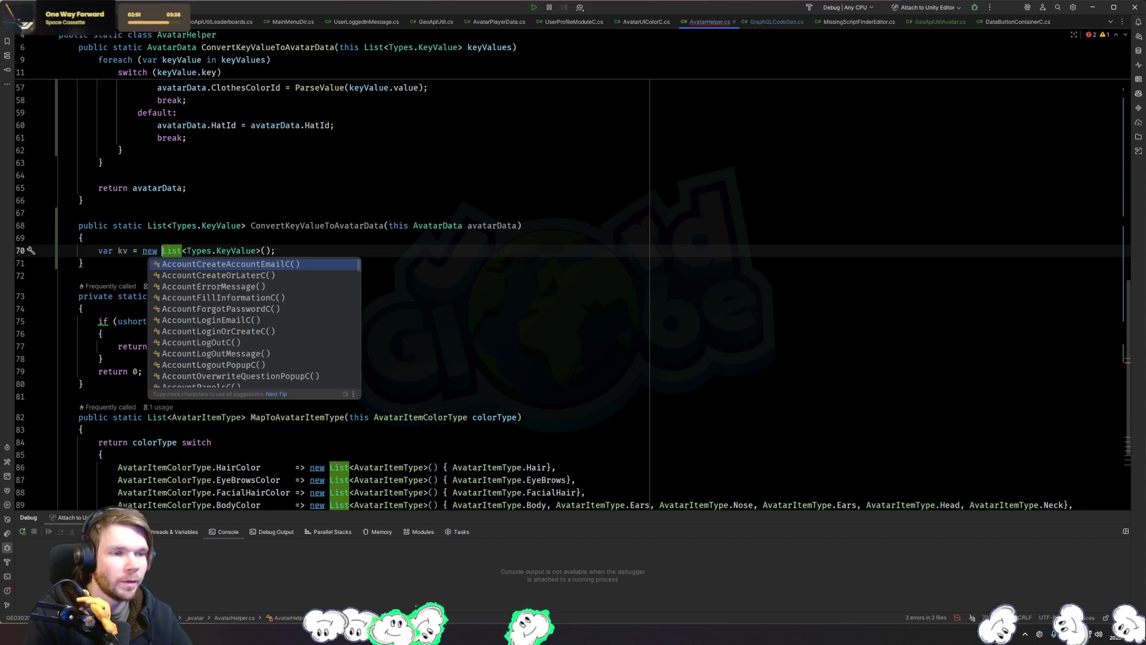
pyautogui.press('Escape')
pyautogui.press('End')
pyautogui.press('Return')
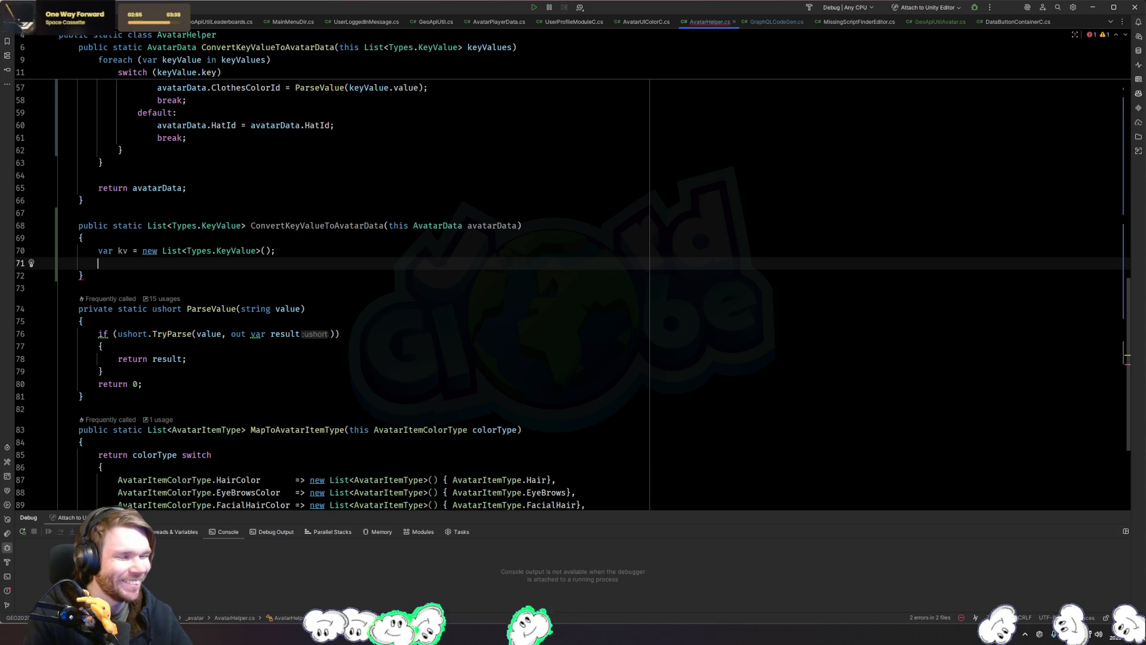
pyautogui.press('Return')
pyautogui.press('Return')
pyautogui.write('return kv;')
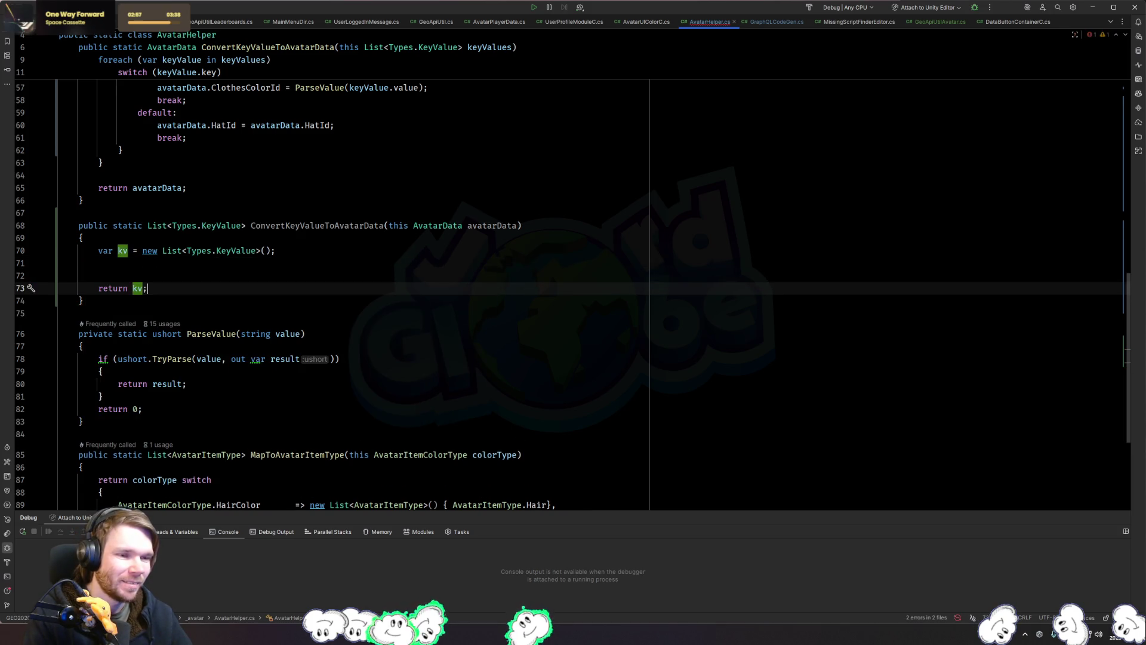
pyautogui.press('Up')
pyautogui.press('Up')
pyautogui.press('Return')
# Step: Start 'kv.Add(new Types.KeyValue() {key = avatarData.' before return kv, then open file search
pyautogui.write('kv.Ad')
pyautogui.press('Return')
pyautogui.write('new')
pyautogui.press('Return')
pyautogui.write('{key = ')
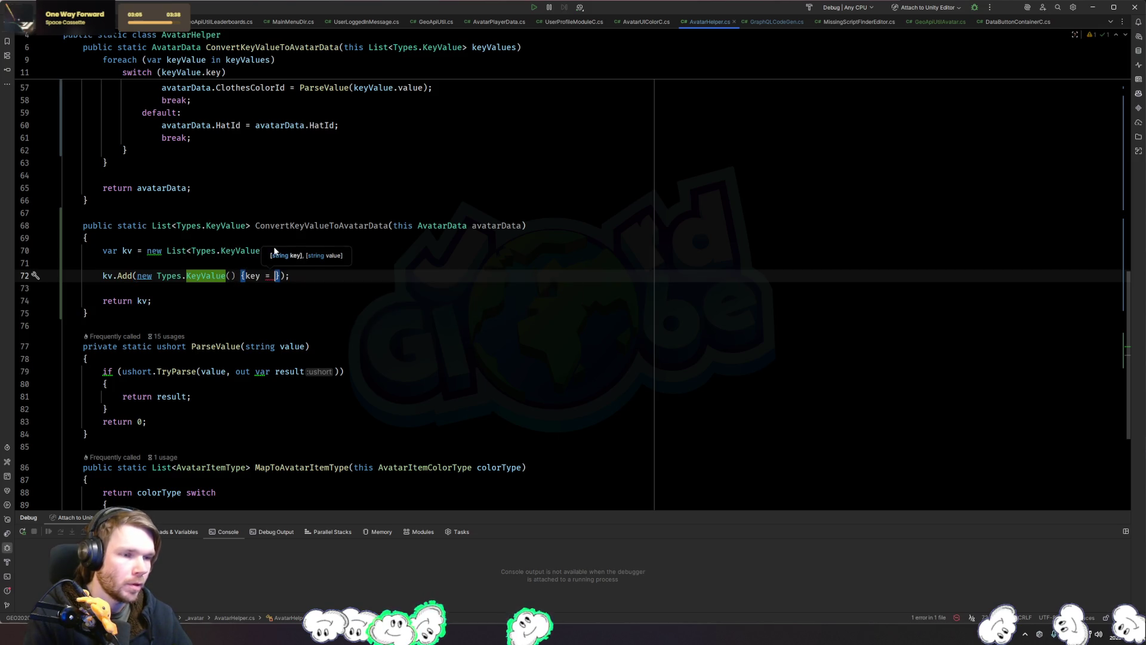
pyautogui.write('avatarData.')
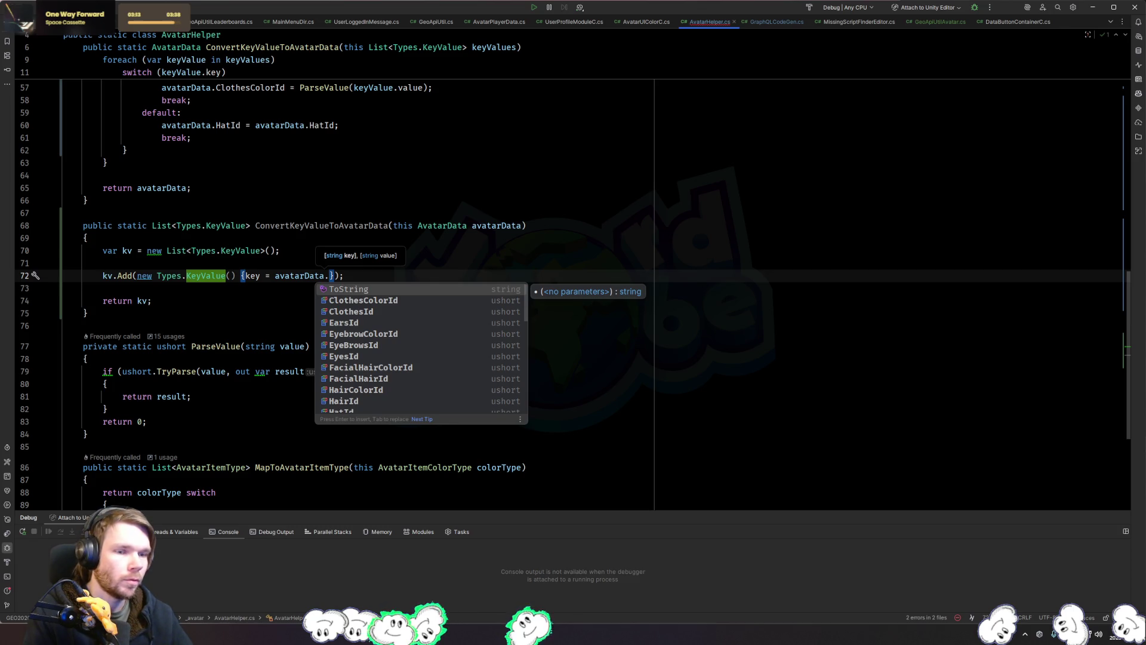
pyautogui.hotkey('ctrl', 'shift', 'n')
pyautogui.write('apiutil')
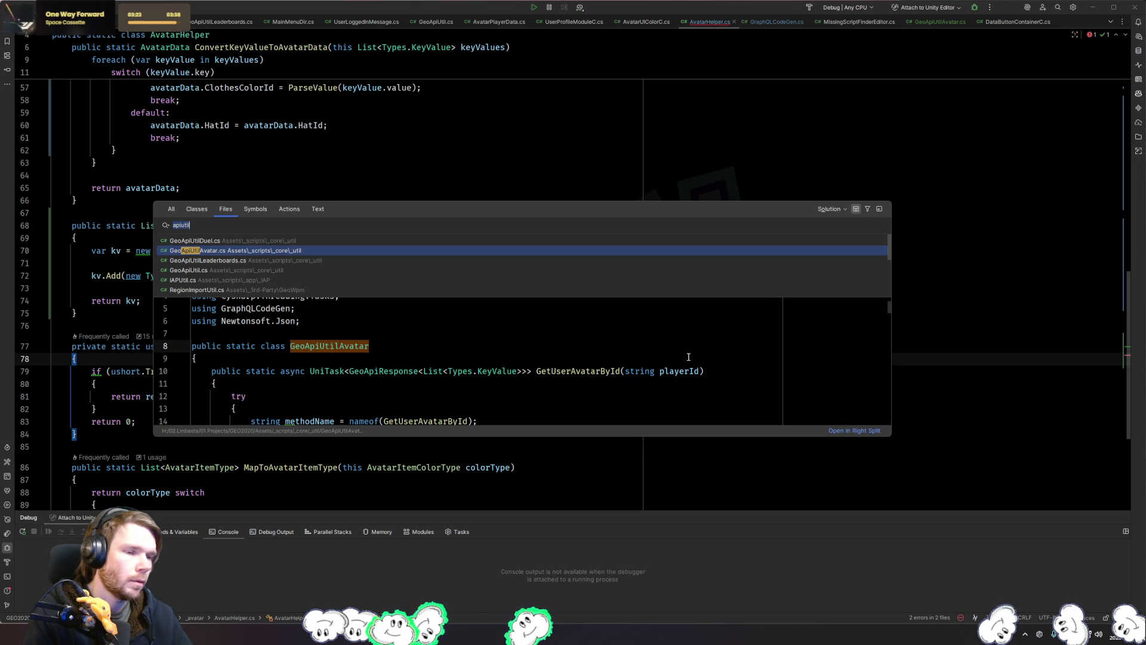
# Step: Open FirestoreUtil, check SaveAvatar's AvatarData parameter and the AvatarData class, then return to AvatarHelper.cs
pyautogui.write('firestoreutil')
pyautogui.press('Return')
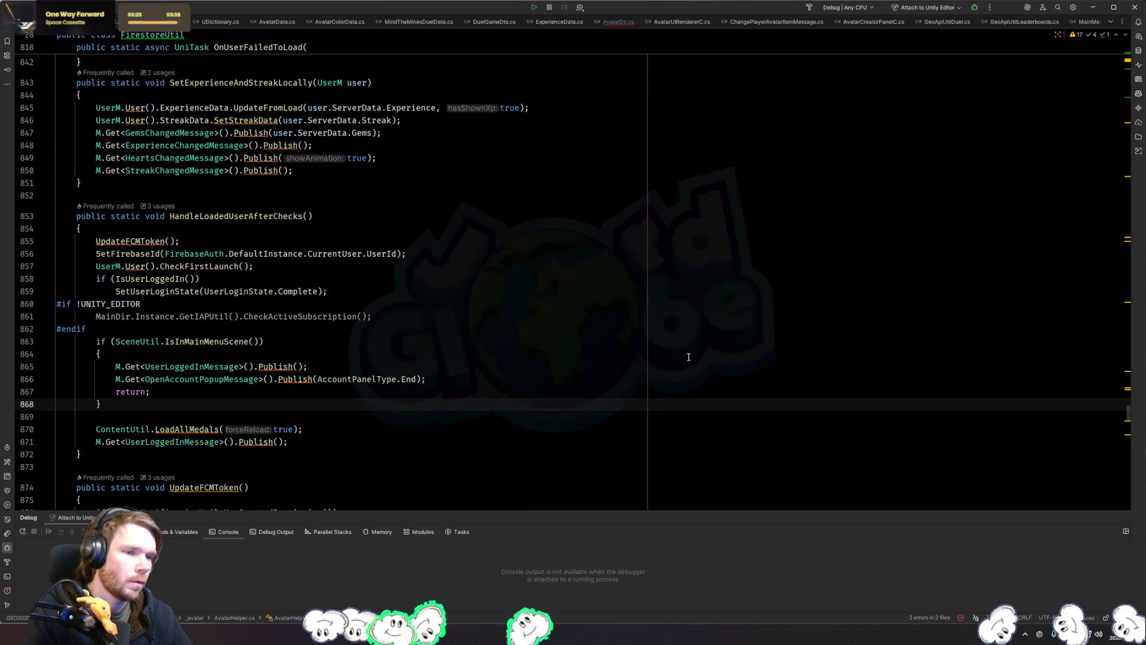
pyautogui.hotkey('alt', 'Up')
pyautogui.hotkey('alt', 'Up')
pyautogui.hotkey('alt', 'Up')
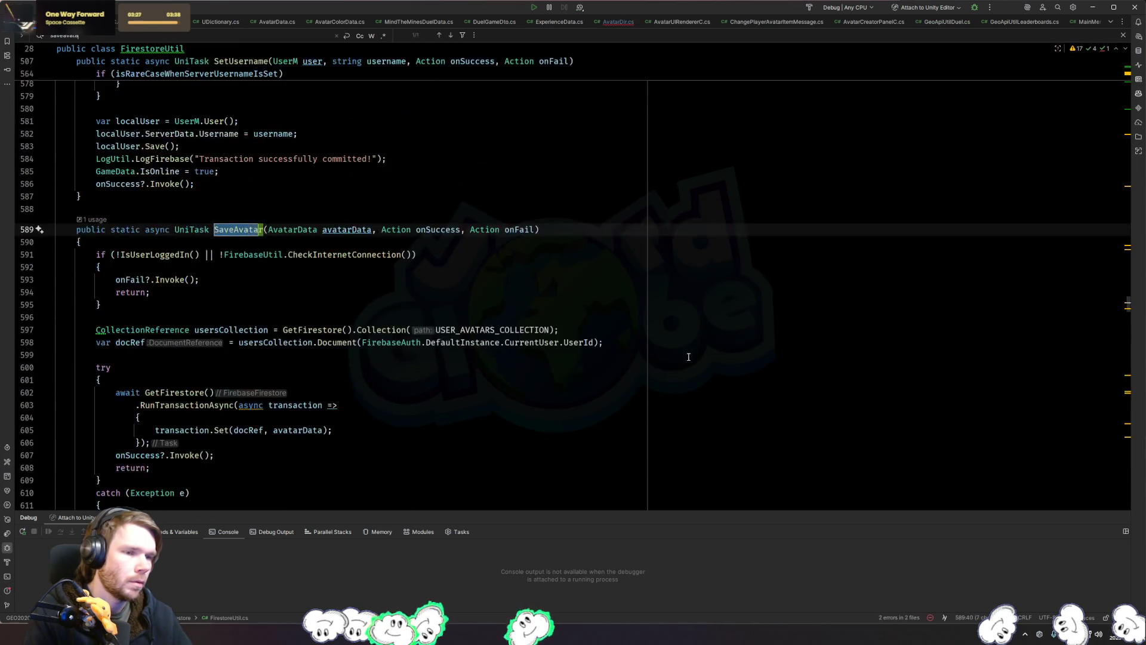
pyautogui.click(294, 231)
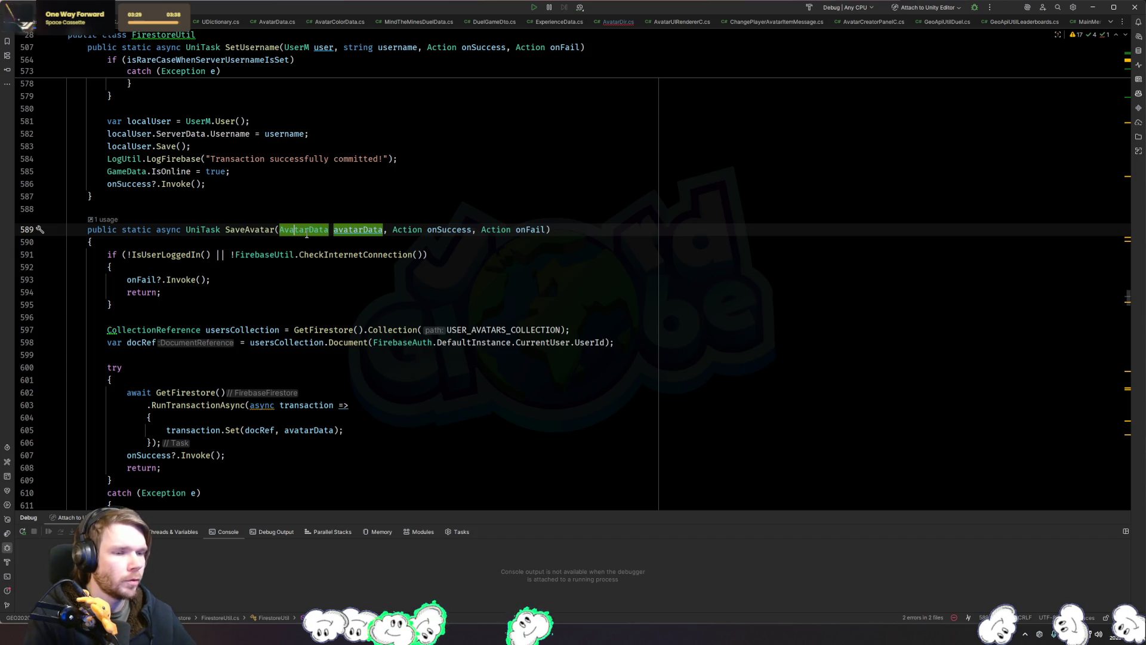
pyautogui.scroll(-8, 310, 227)
pyautogui.scroll(7, 309, 227)
pyautogui.scroll(1, 309, 227)
pyautogui.click(353, 225)
pyautogui.scroll(-5, 351, 229)
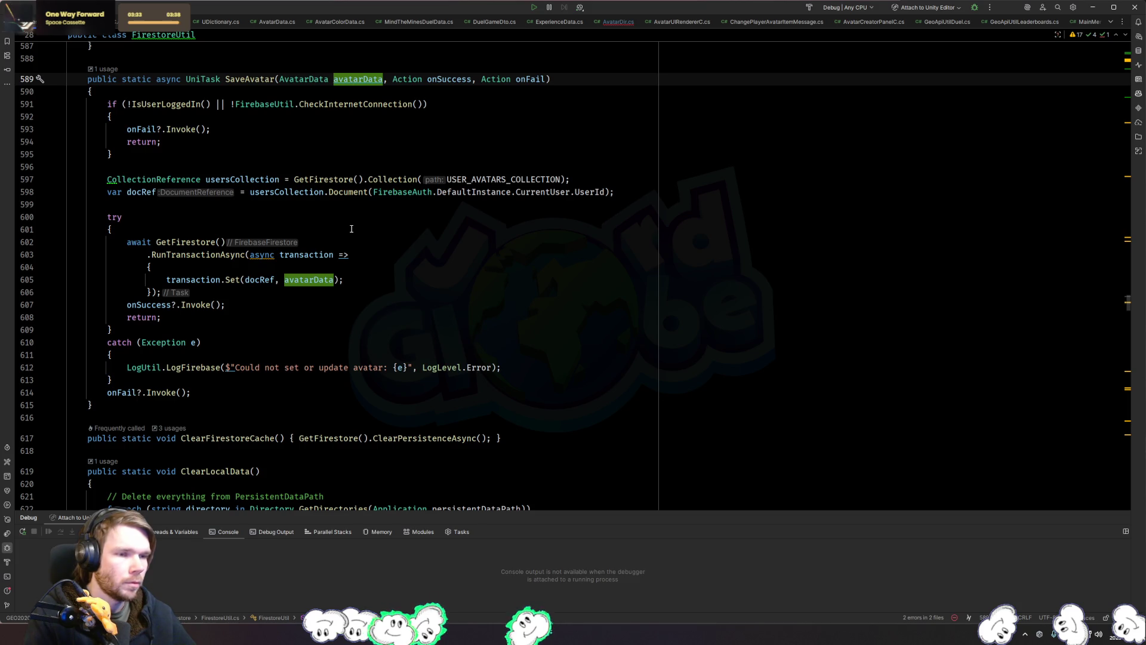
pyautogui.scroll(3, 352, 228)
pyautogui.hotkey('ctrl', 'shift', 'b')
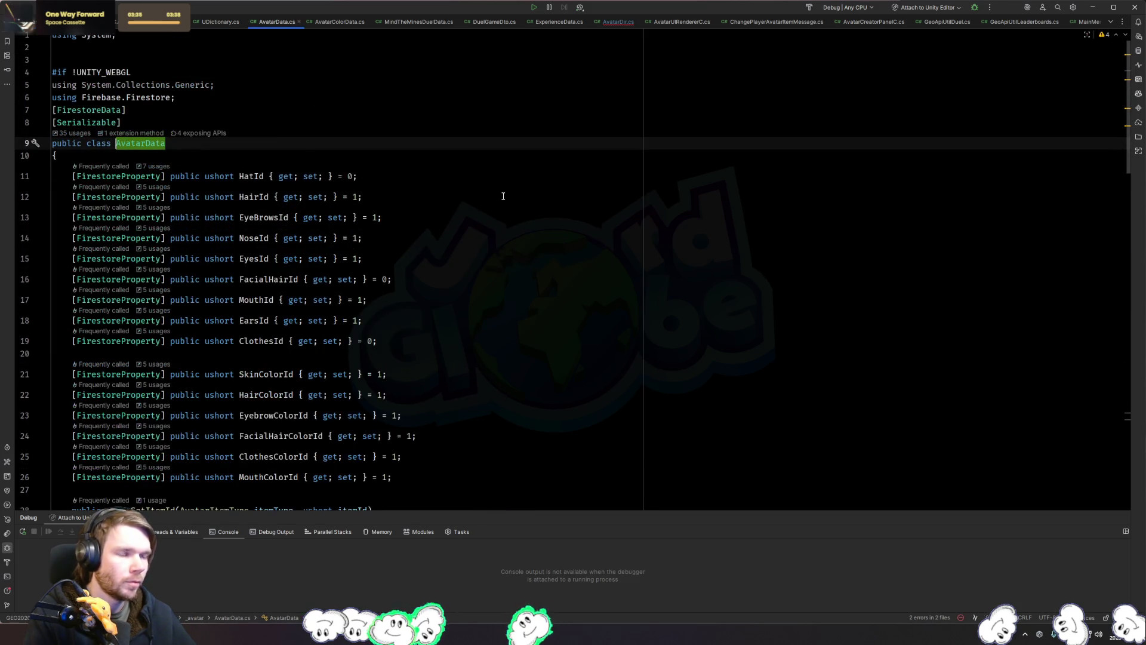
pyautogui.hotkey('ctrl', 'Tab')
pyautogui.hotkey('ctrl', 'Tab')
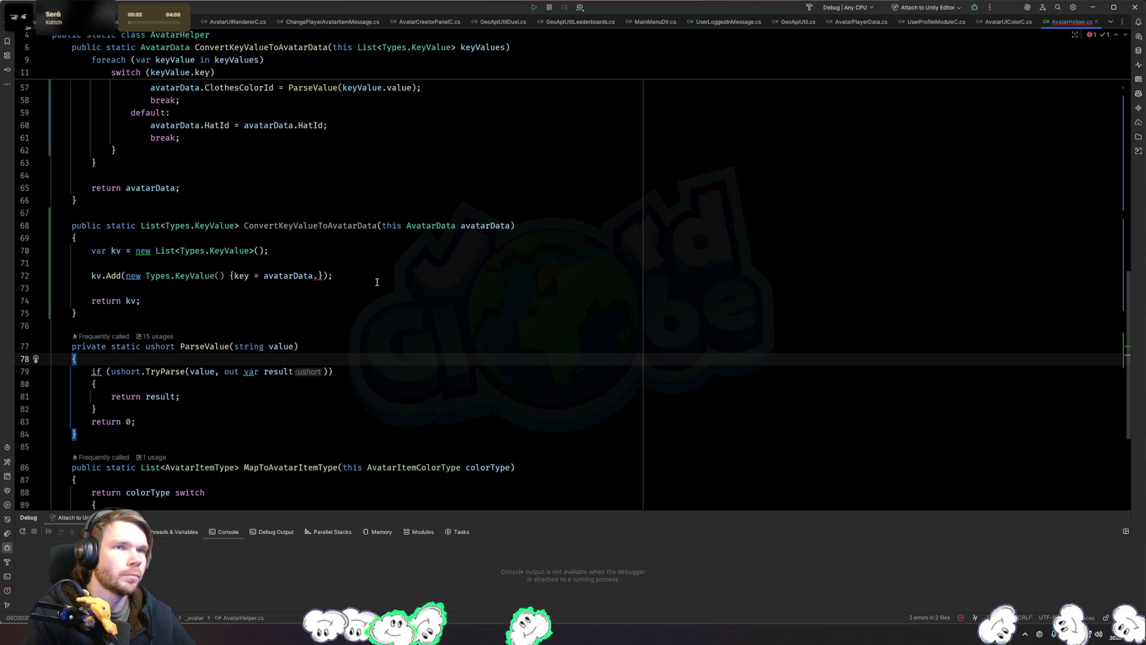
# Step: Return to the unfinished key on line 72, highlighting KeyValue usages and listing AvatarData members
pyautogui.click(317, 277)
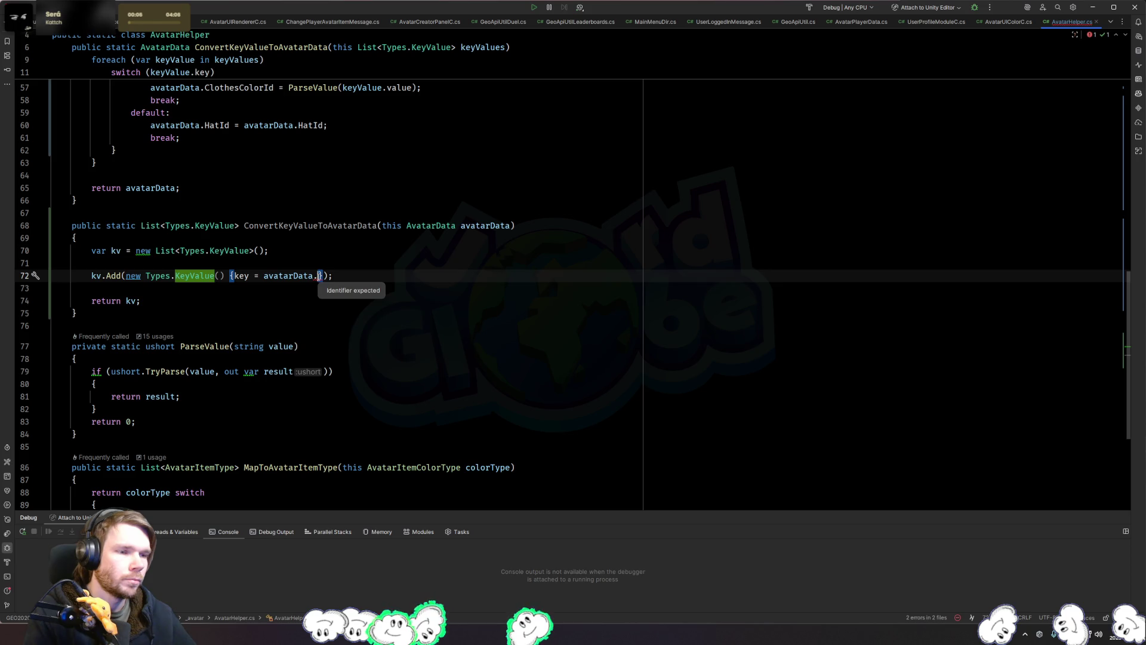
pyautogui.click(349, 255)
pyautogui.click(349, 260)
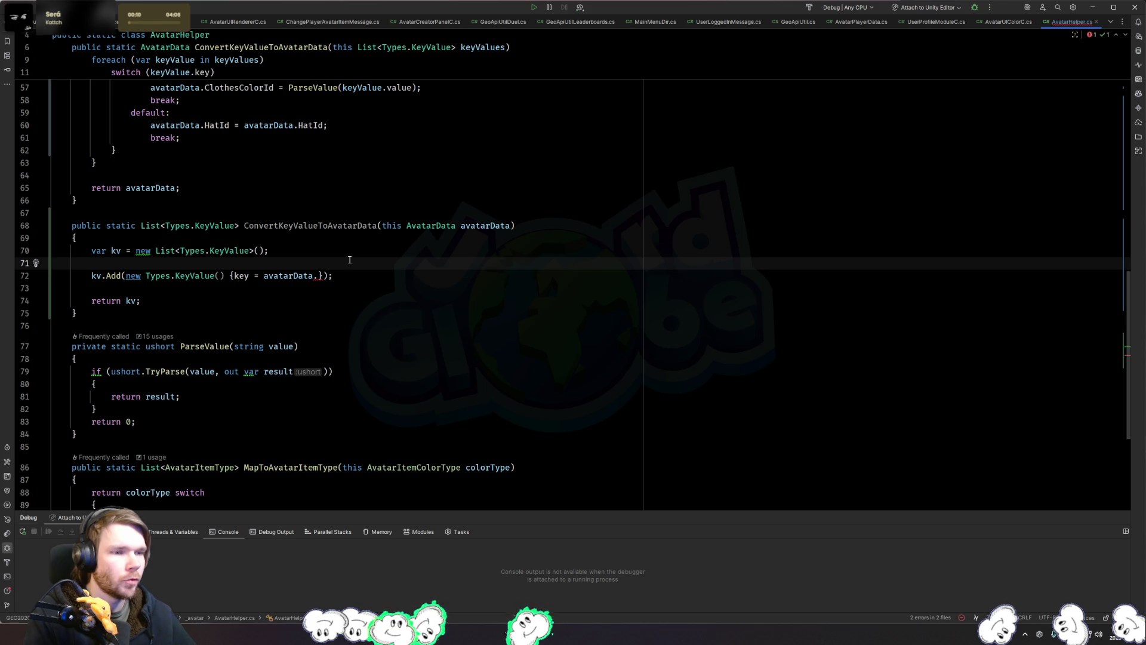
pyautogui.click(273, 252)
pyautogui.click(314, 261)
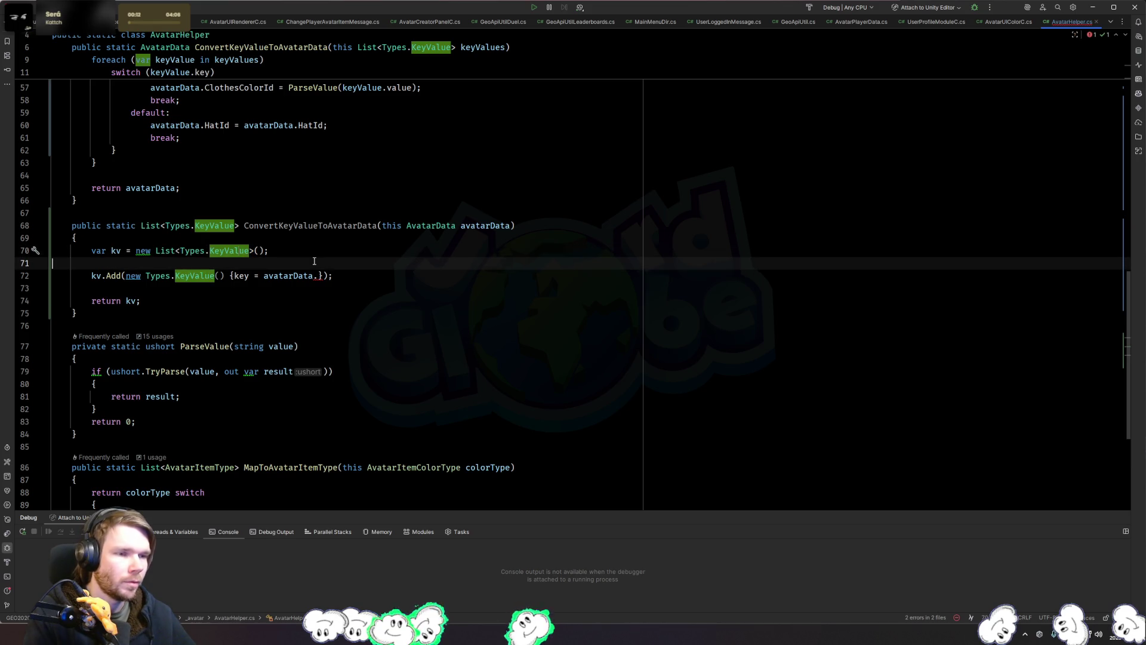
pyautogui.click(318, 276)
pyautogui.hotkey('ctrl', 'space')
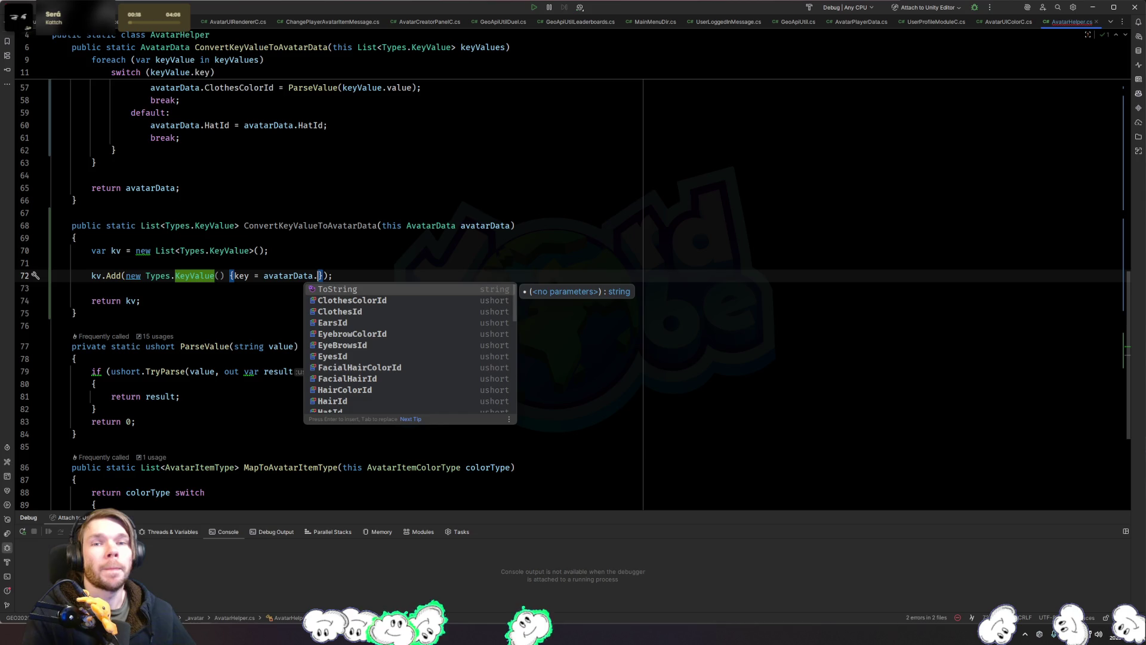
pyautogui.press('Escape')
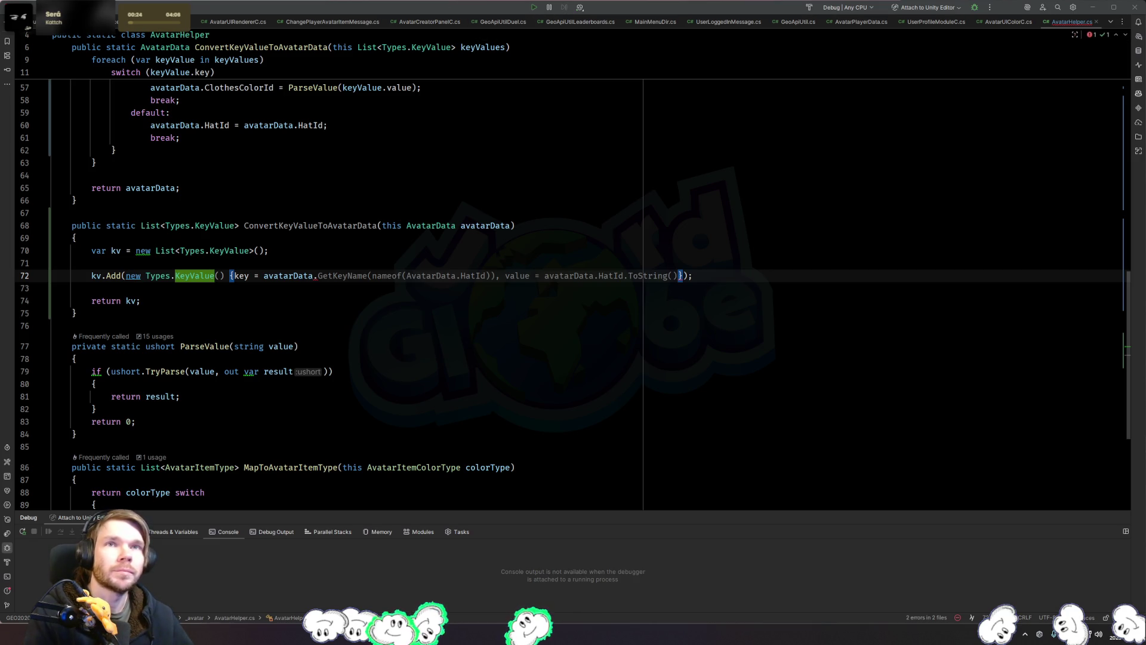
# Step: Complete line 72's entry with key EyeBrowsId and value = avatarData.EyeBrowsId
pyautogui.write('Eye')
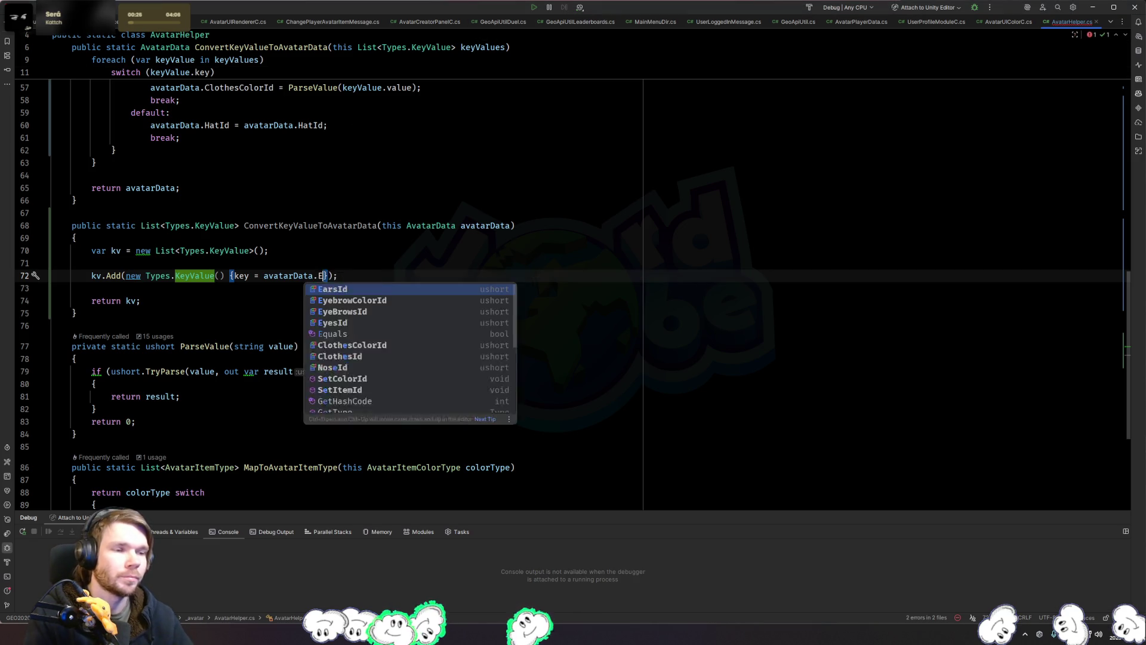
pyautogui.press('Return')
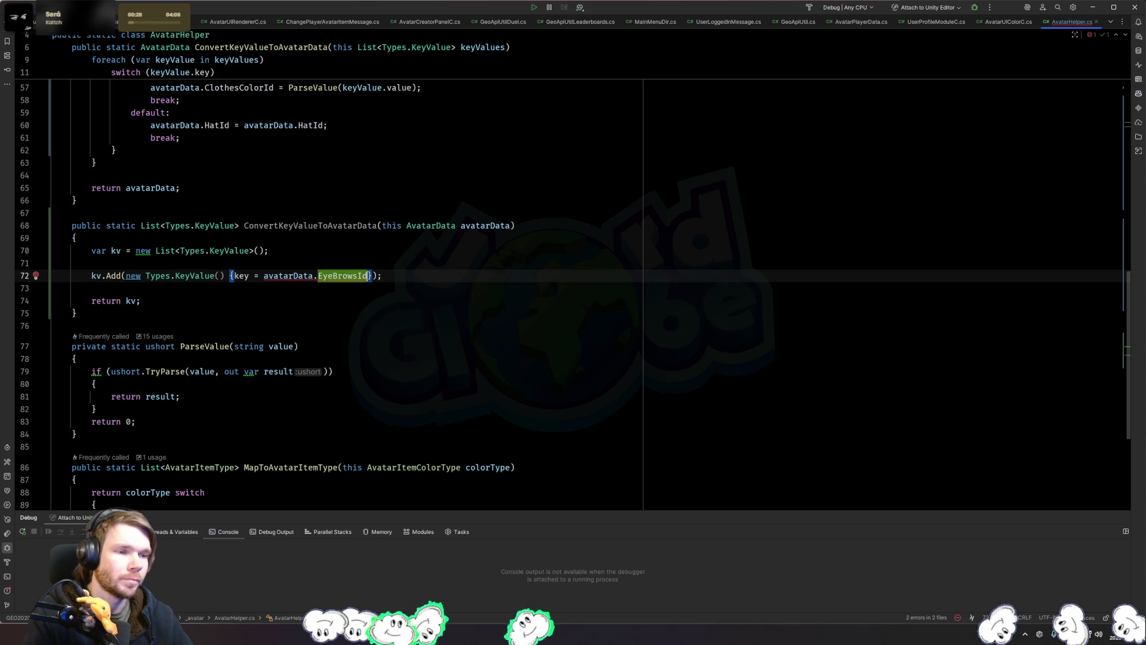
pyautogui.write(', value = ')
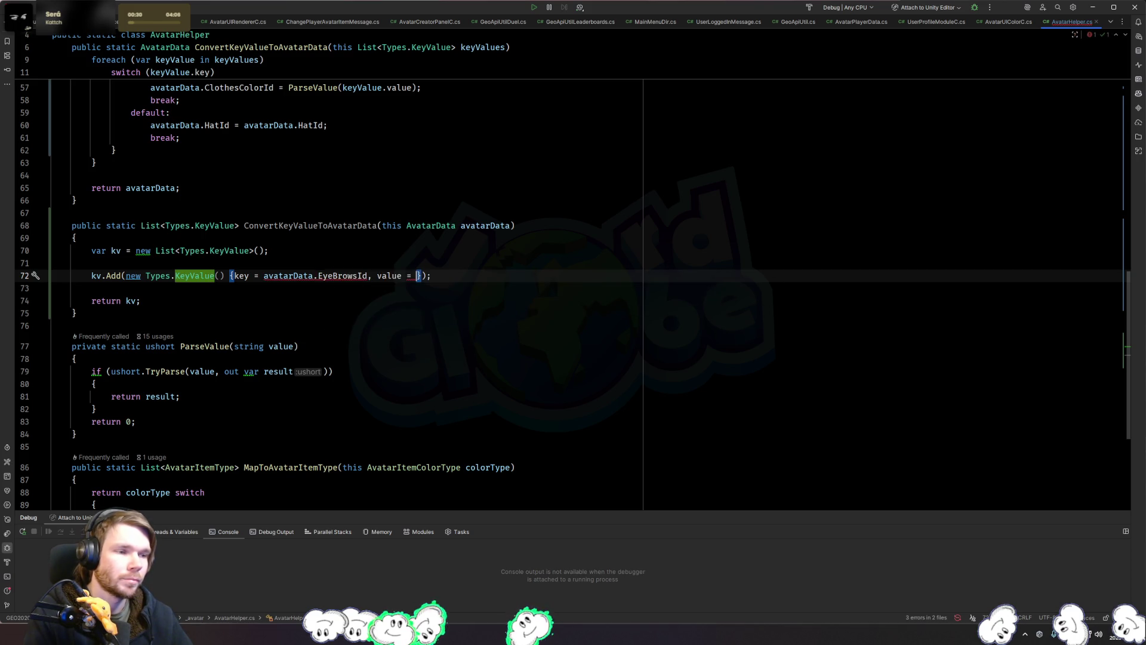
pyautogui.write('av')
pyautogui.press('Return')
pyautogui.write('.eye')
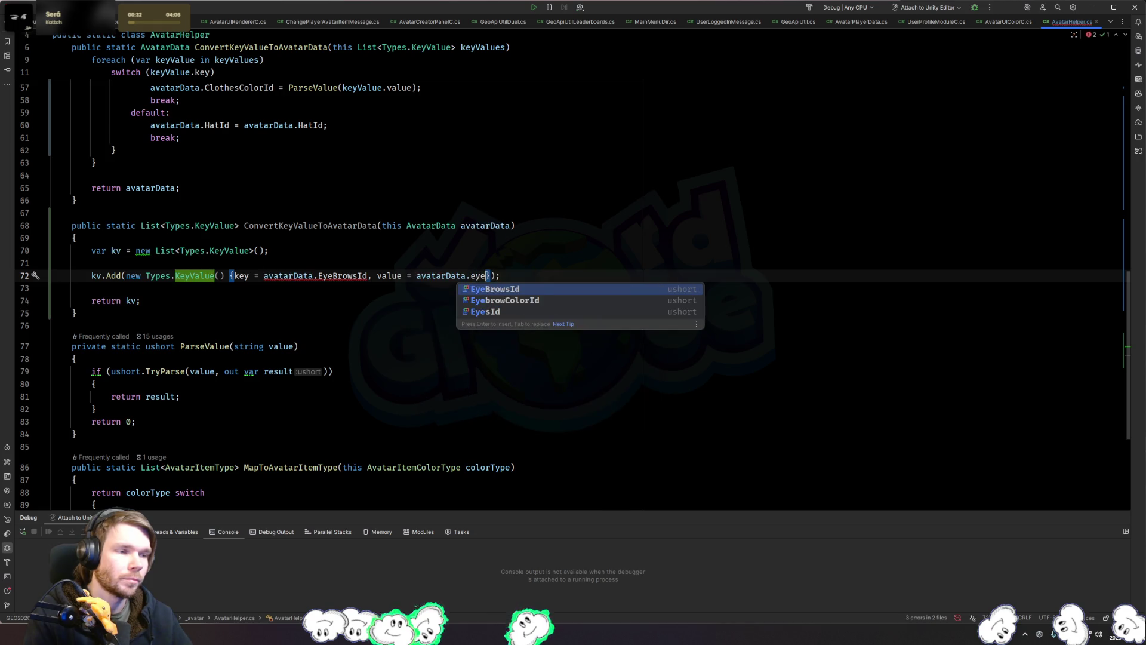
pyautogui.press('Return')
# Step: Rewrite the key as nameof(AvatarData.EyeBrowsId)
pyautogui.hotkey('ctrl', 'Left')
pyautogui.hotkey('ctrl', 'Left')
pyautogui.hotkey('ctrl', 'Left')
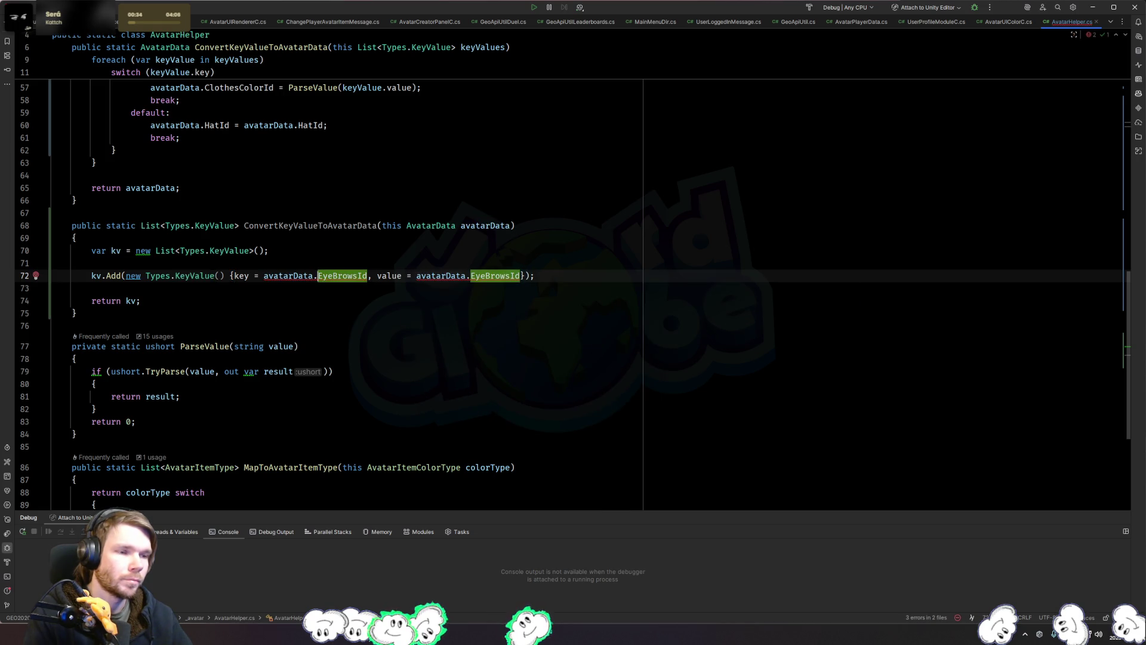
pyautogui.write('nameof')
pyautogui.press('Tab')
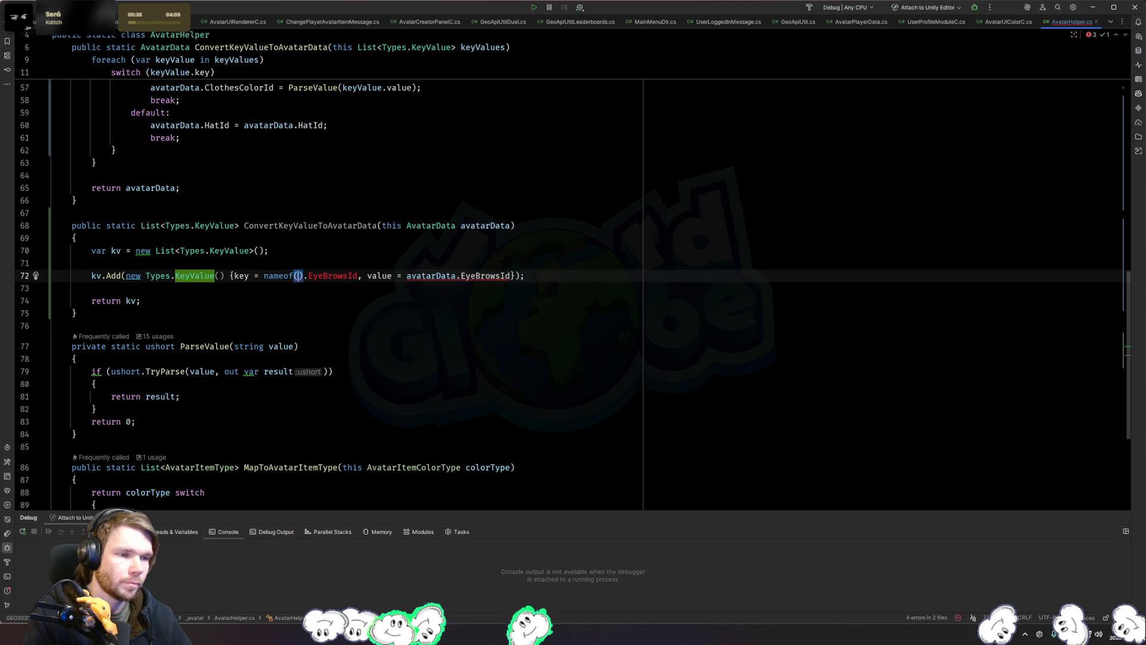
pyautogui.write('ava')
pyautogui.press('Return')
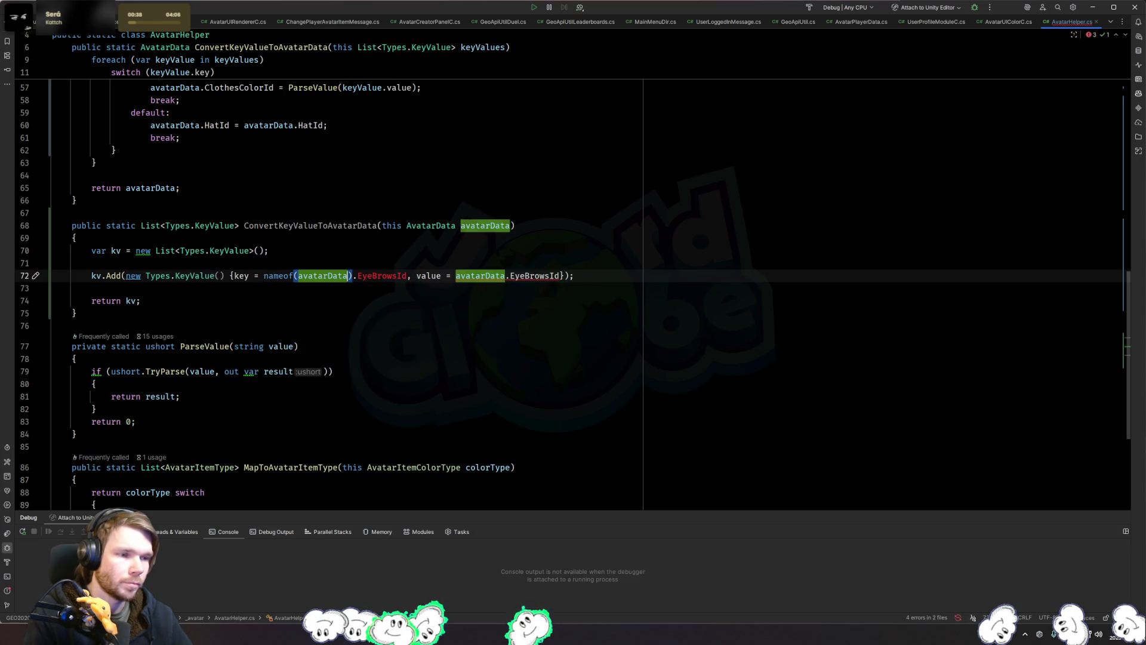
pyautogui.press('Delete')
pyautogui.hotkey('ctrl', 'Delete')
pyautogui.hotkey('ctrl', 'BackSpace')
pyautogui.write('Av')
pyautogui.press('Return')
pyautogui.write('.E')
pyautogui.press('Return')
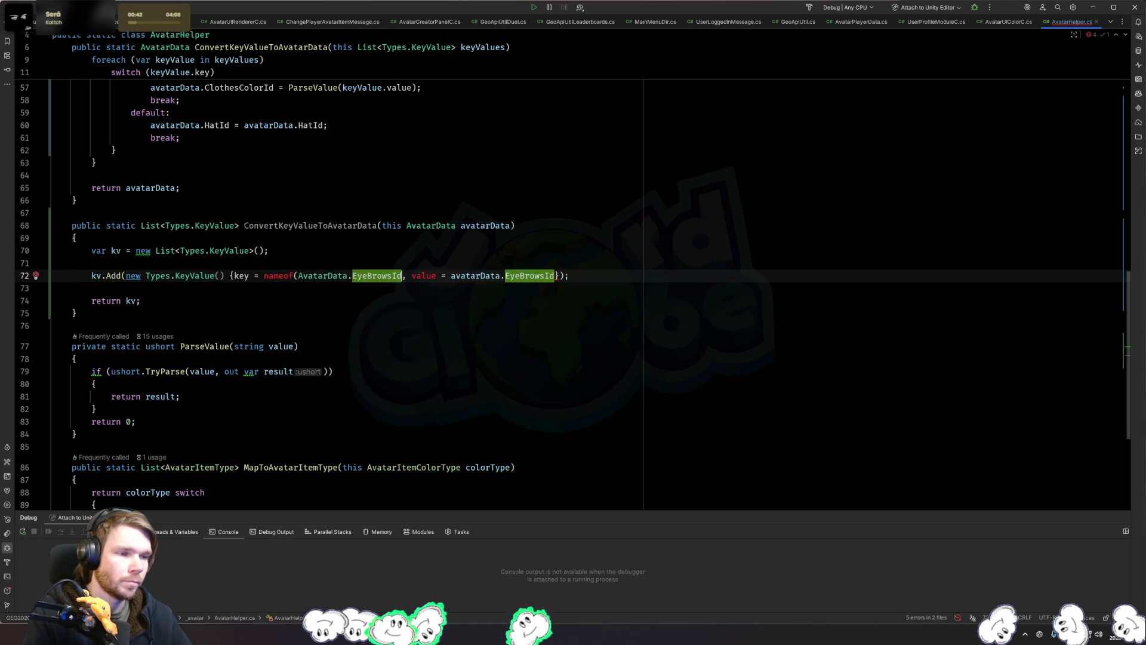
pyautogui.write(')')
# Step: Open the KeyValue class declaration in GraphQLCodeGen.cs
pyautogui.click(509, 275)
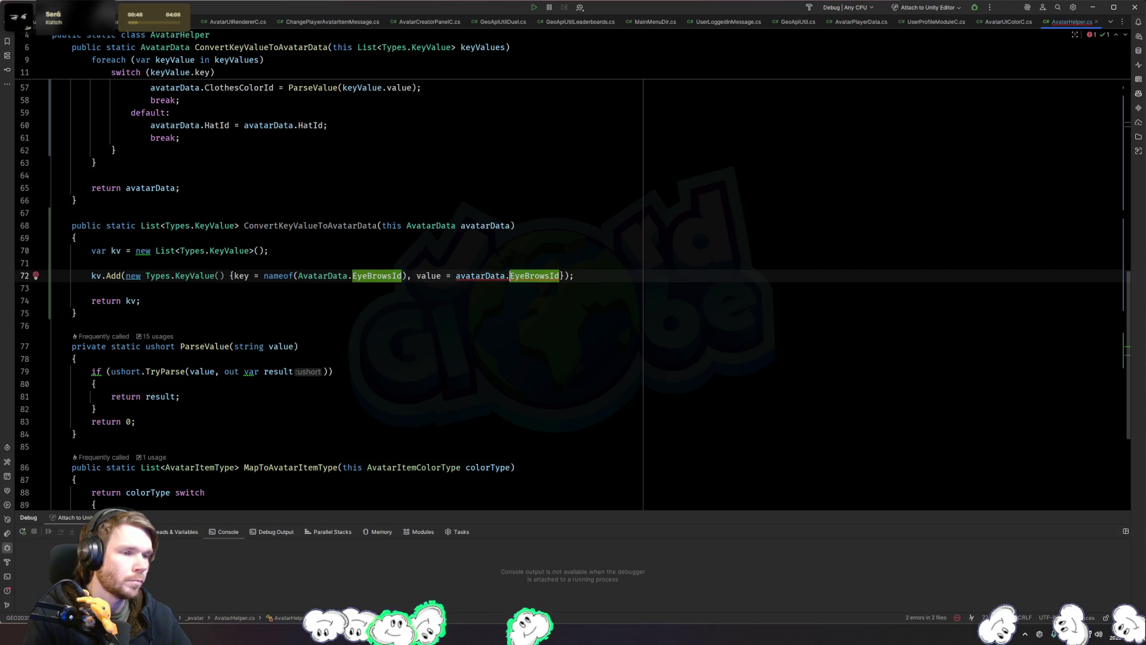
pyautogui.click(456, 275)
pyautogui.keyDown('ctrl'); pyautogui.click(213, 277); pyautogui.keyUp('ctrl')
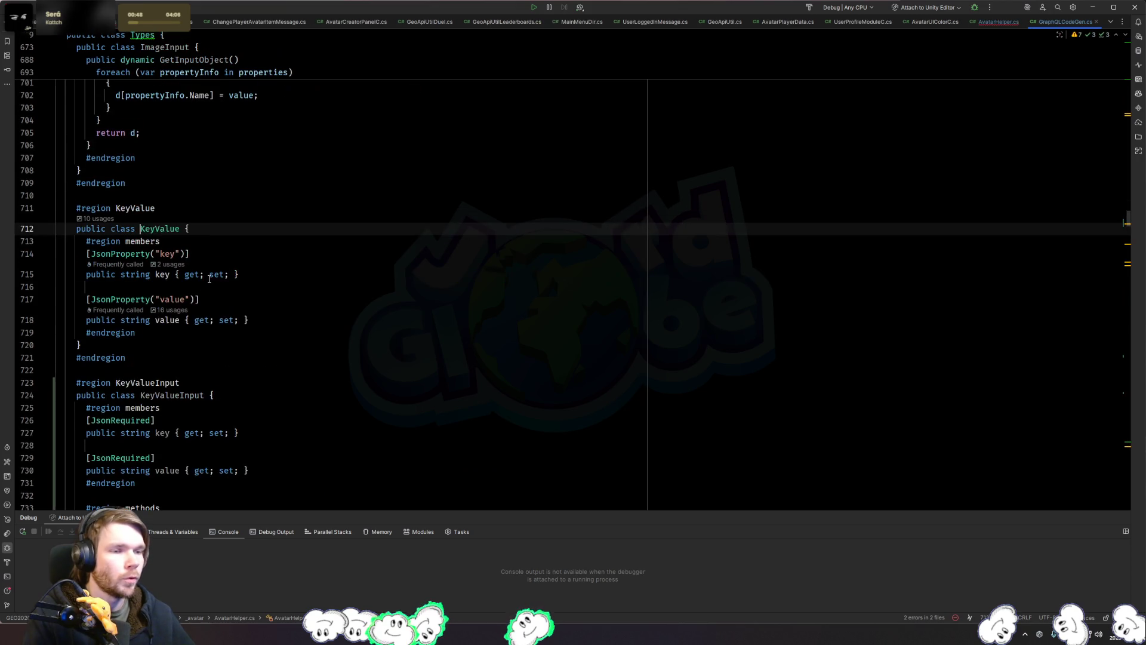
# Step: Append .ToString() to the EyeBrowsId value and paste several duplicate HairId kv.Add lines below
pyautogui.hotkey('ctrl', '-')
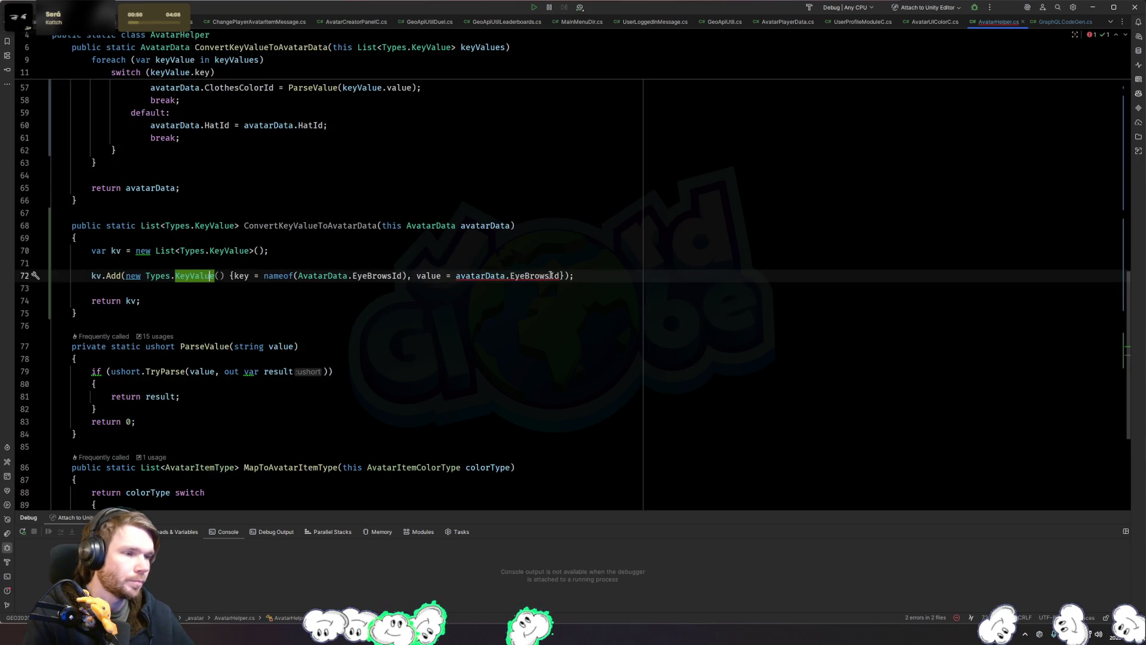
pyautogui.click(560, 275)
pyautogui.write('.To')
pyautogui.press('Return')
pyautogui.press('Right')
pyautogui.press('Right')
pyautogui.press('Right')
pyautogui.press('Return')
pyautogui.press('Tab')
pyautogui.press('Return')
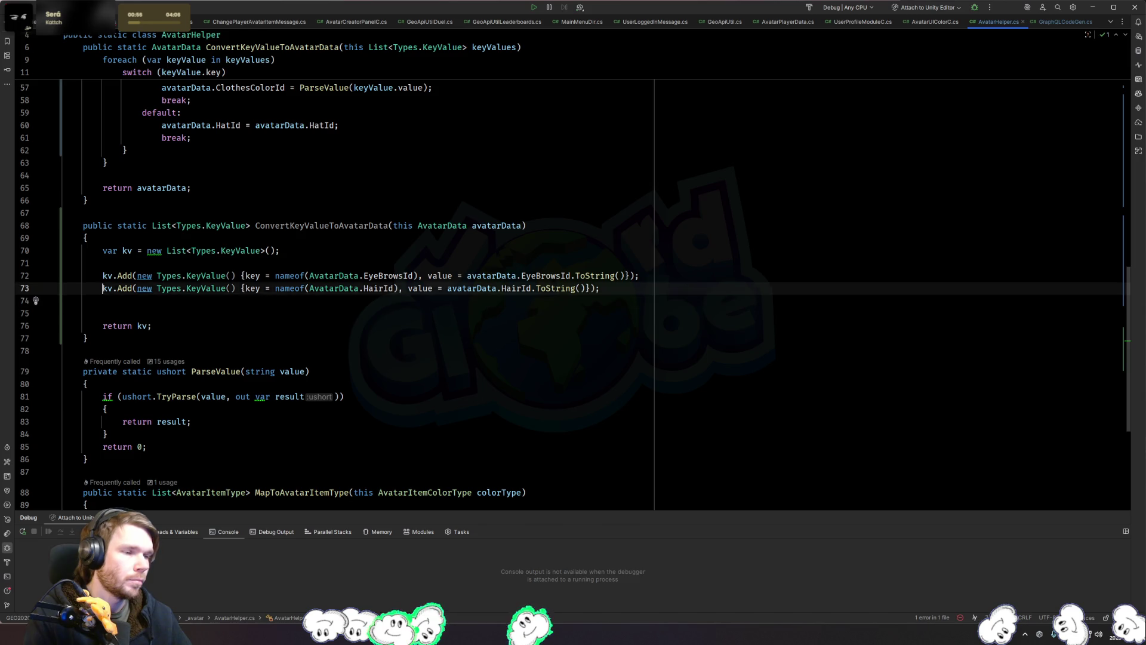
pyautogui.hotkey('ctrl', 'v')
pyautogui.hotkey('ctrl', 'v')
pyautogui.hotkey('ctrl', 'v')
pyautogui.hotkey('ctrl', 'v')
pyautogui.hotkey('ctrl', 'v')
pyautogui.hotkey('ctrl', 'v')
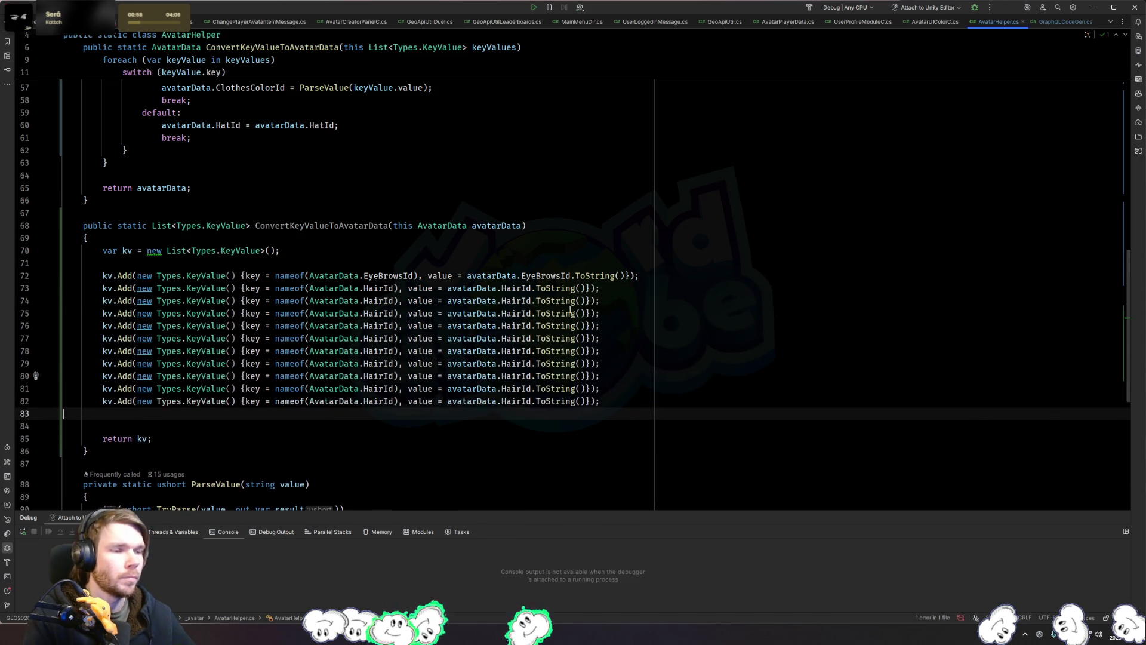
# Step: Rename line 73's key and value from HairId to EyebrowColorId
pyautogui.doubleClick(380, 302)
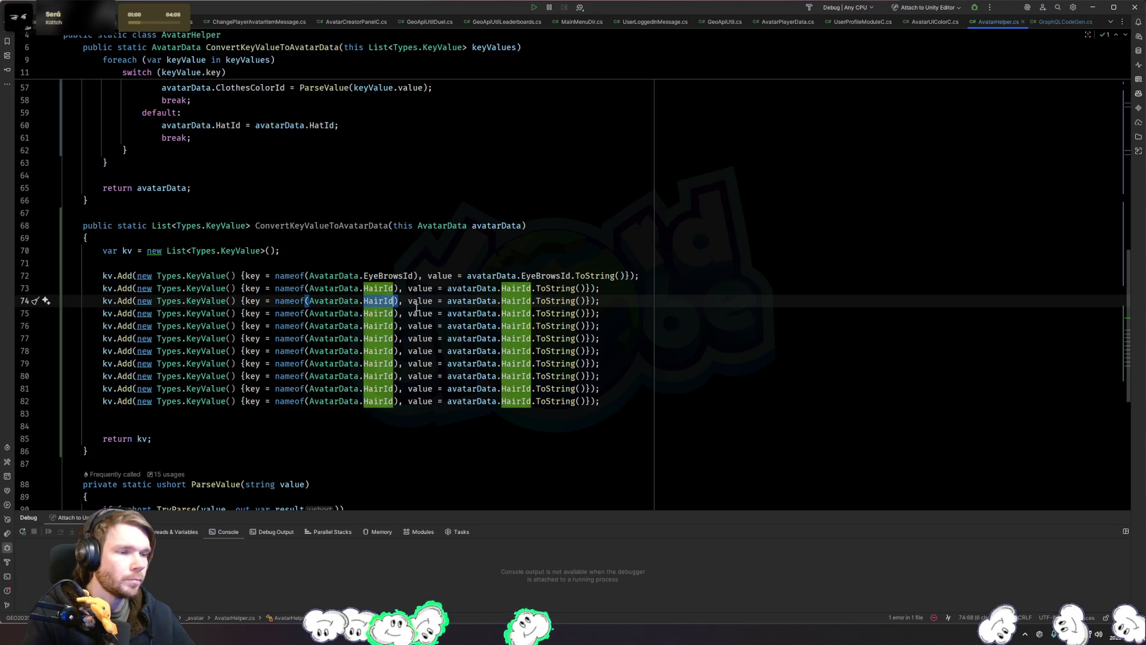
pyautogui.press('Up')
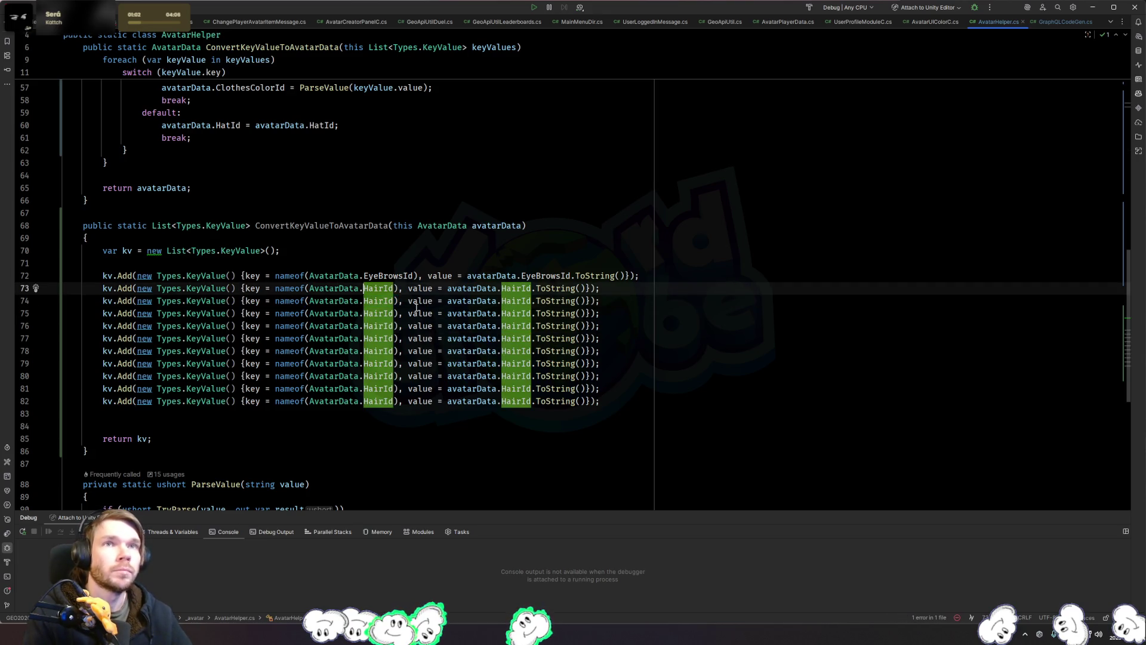
pyautogui.hotkey('ctrl', 'shift', 'Left')
pyautogui.write('eyebro')
pyautogui.press('Return')
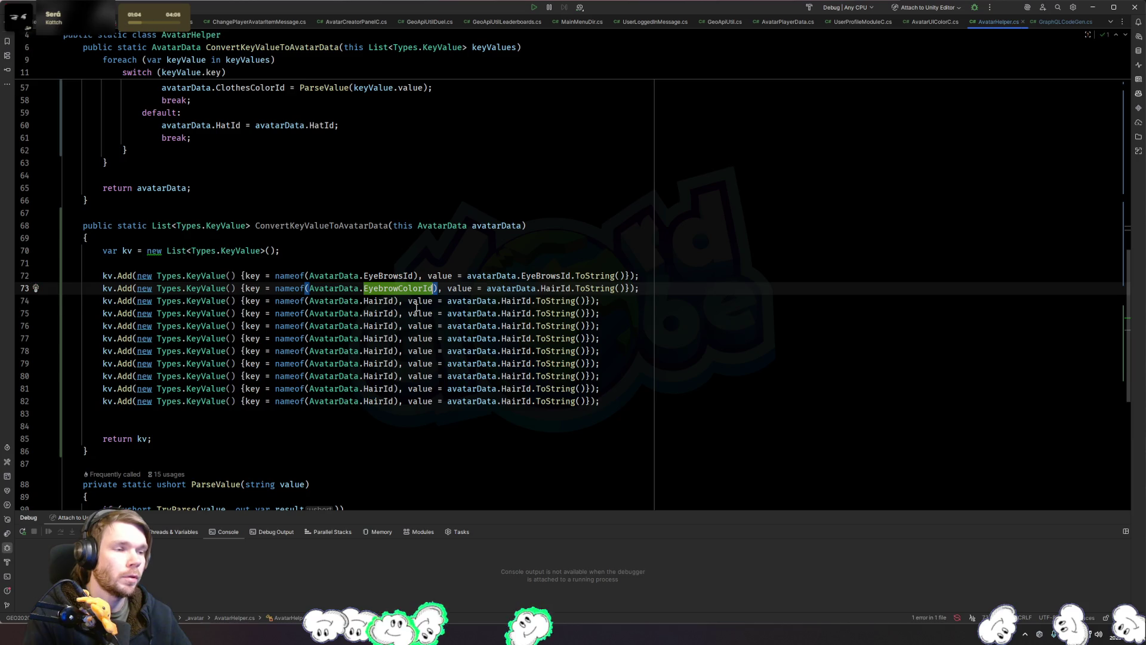
pyautogui.press('Down')
pyautogui.hotkey('ctrl', 'Left')
pyautogui.hotkey('ctrl', 'Left')
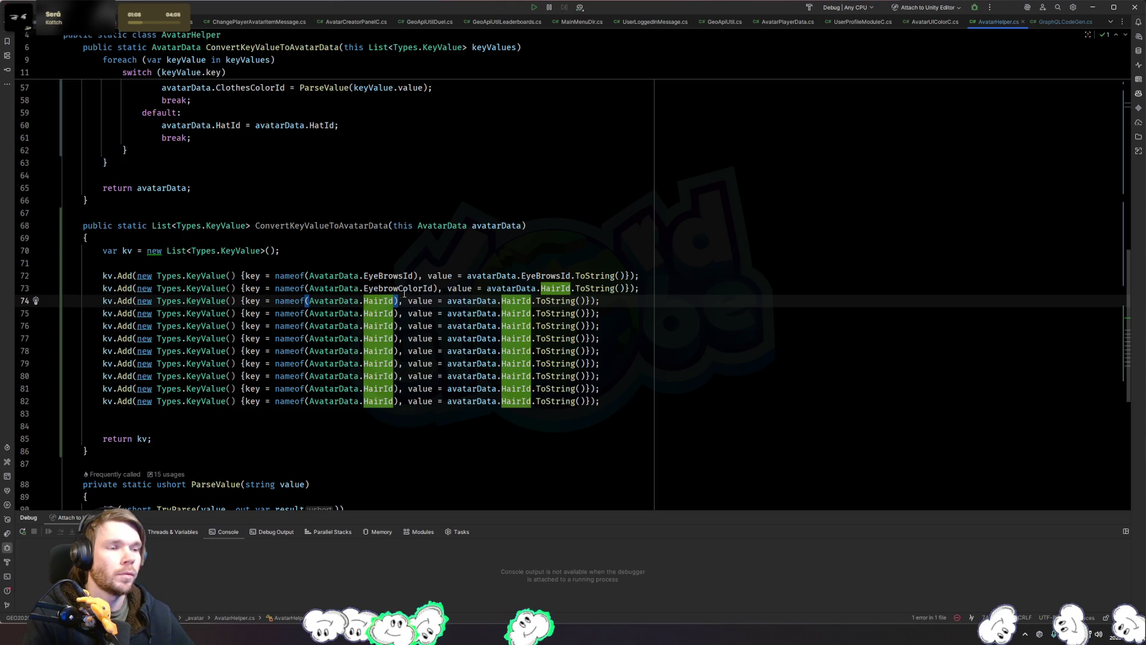
pyautogui.click(396, 289)
pyautogui.doubleClick(555, 288)
pyautogui.write('eyebro')
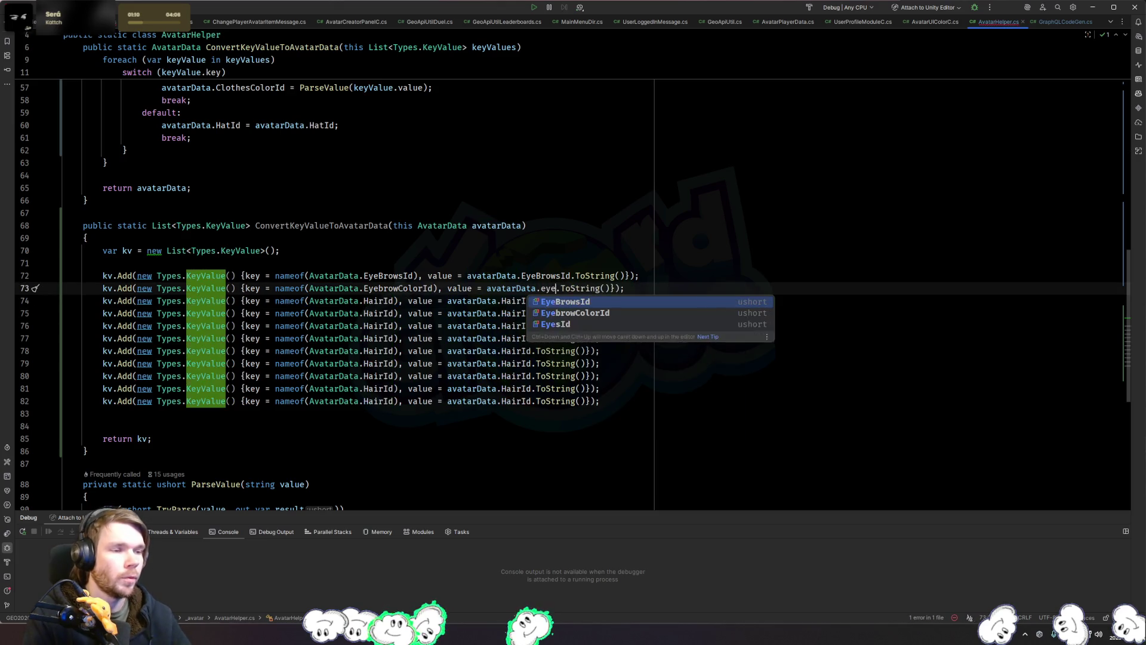
pyautogui.press('Return')
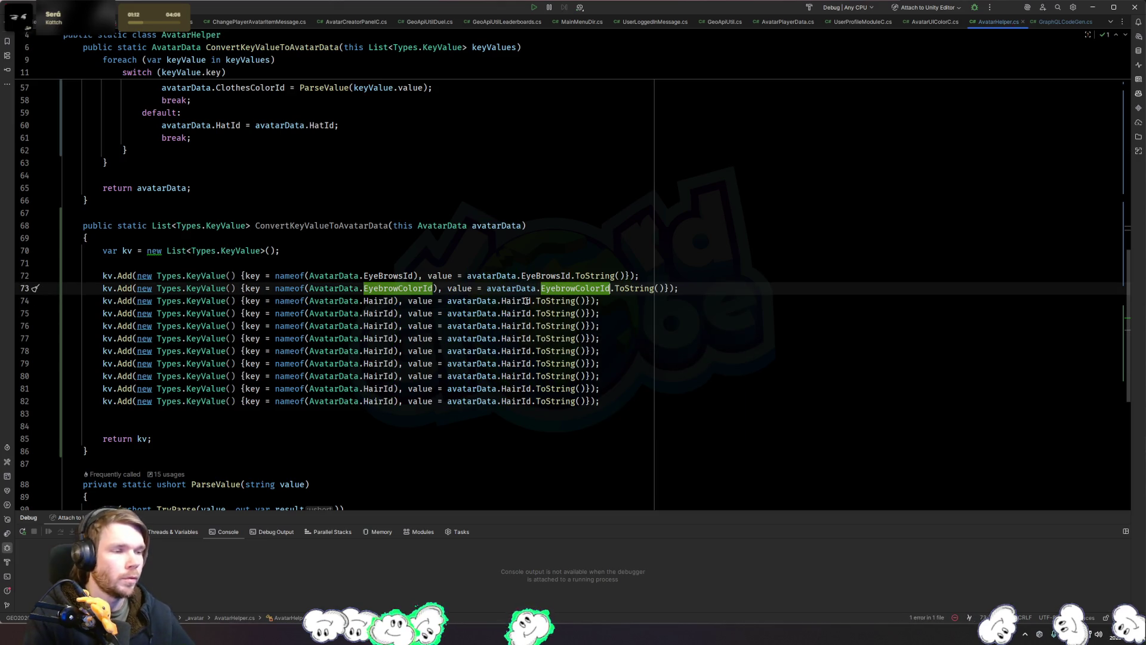
# Step: Change line 74's entry to EyesId and line 75's to FacialHairColorId
pyautogui.click(523, 301)
pyautogui.press('Down')
pyautogui.hotkey('ctrl', 'w')
pyautogui.click(518, 300)
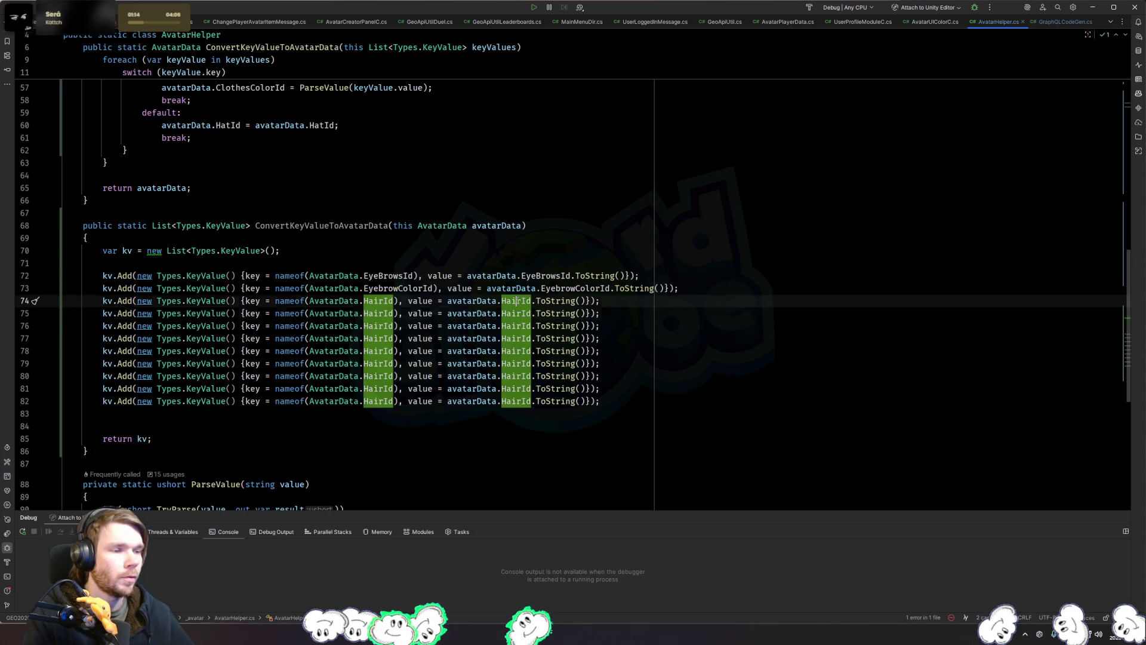
pyautogui.hotkey('ctrl', 'w')
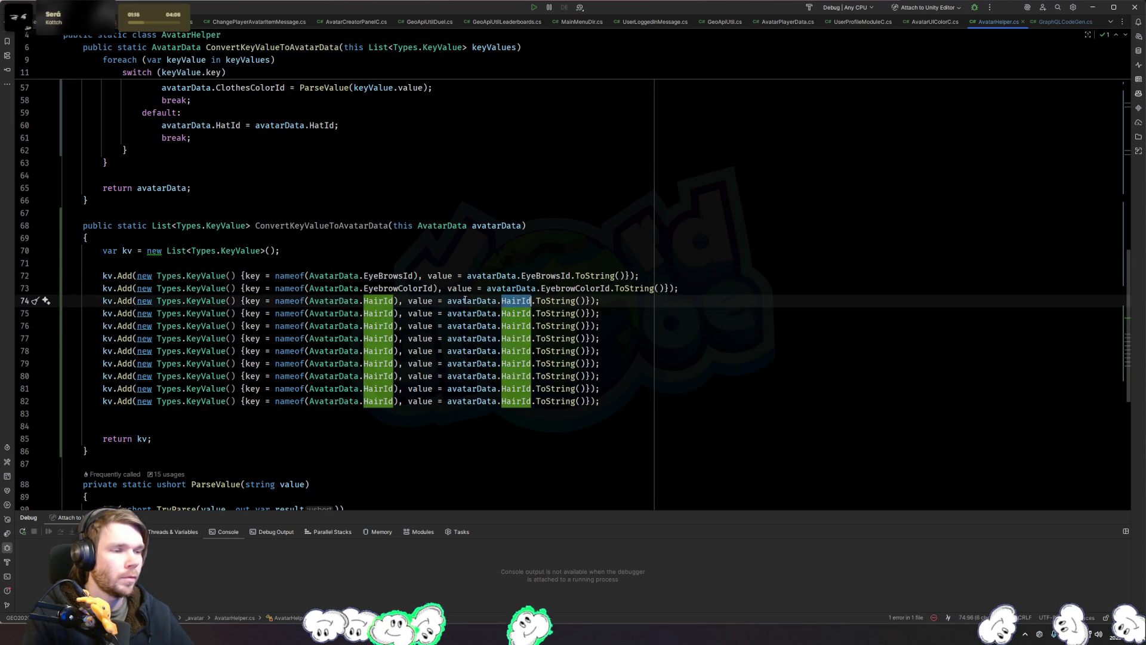
pyautogui.hotkey('alt', 'j')
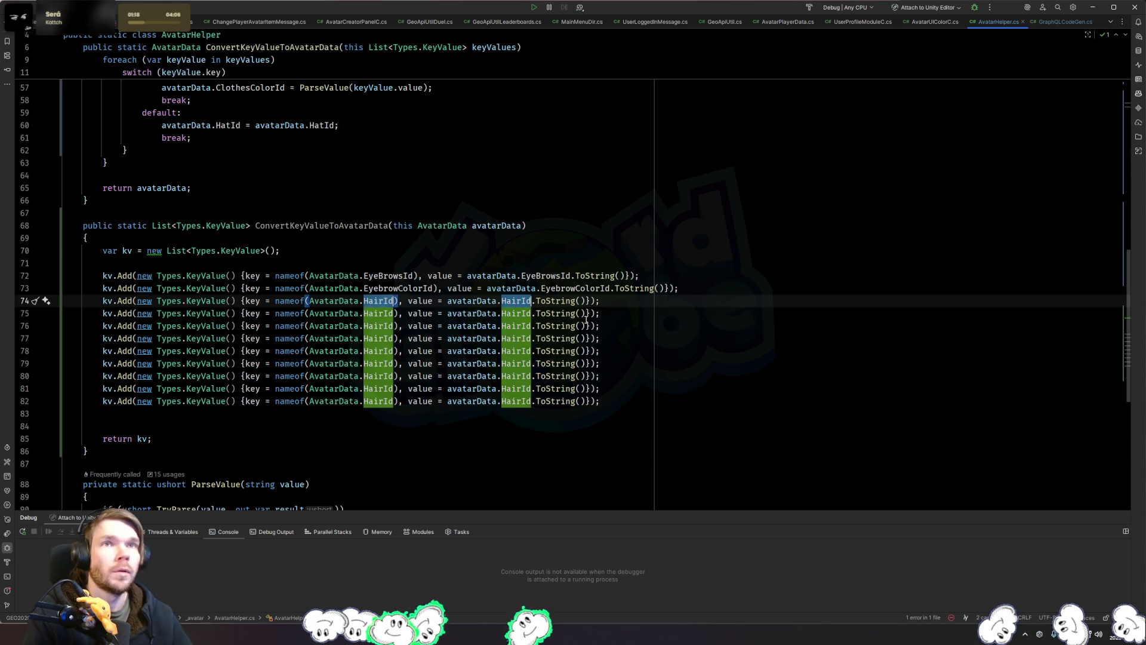
pyautogui.write('EyesId')
pyautogui.press('Down')
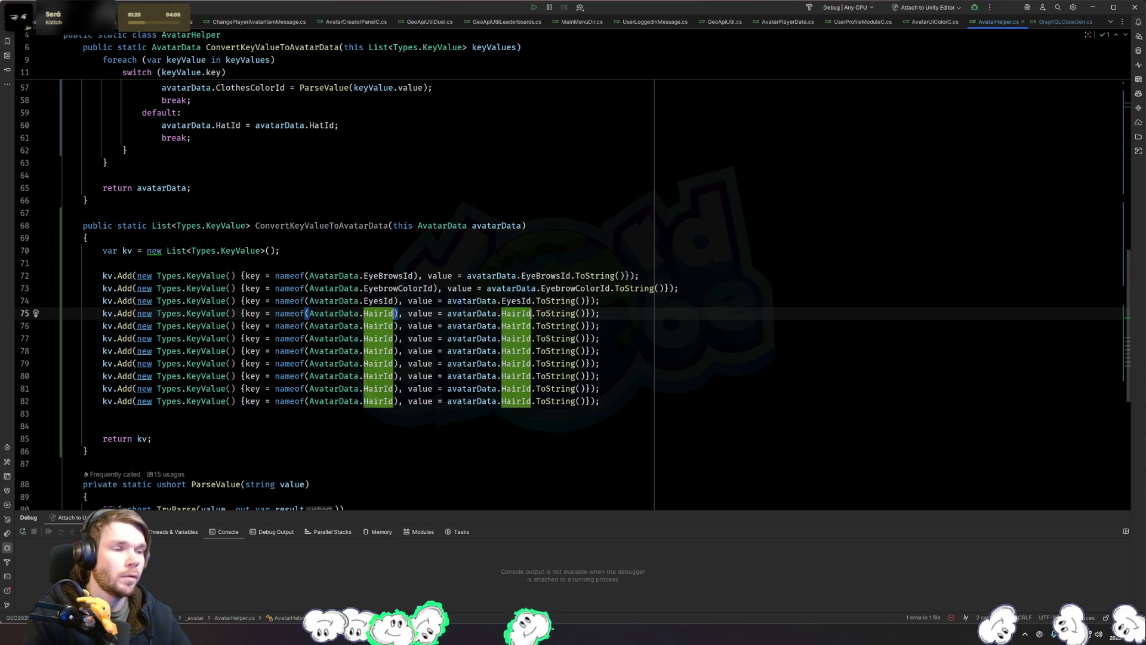
pyautogui.hotkey('ctrl', 'w')
pyautogui.hotkey('alt', 'j')
pyautogui.press('BackSpace')
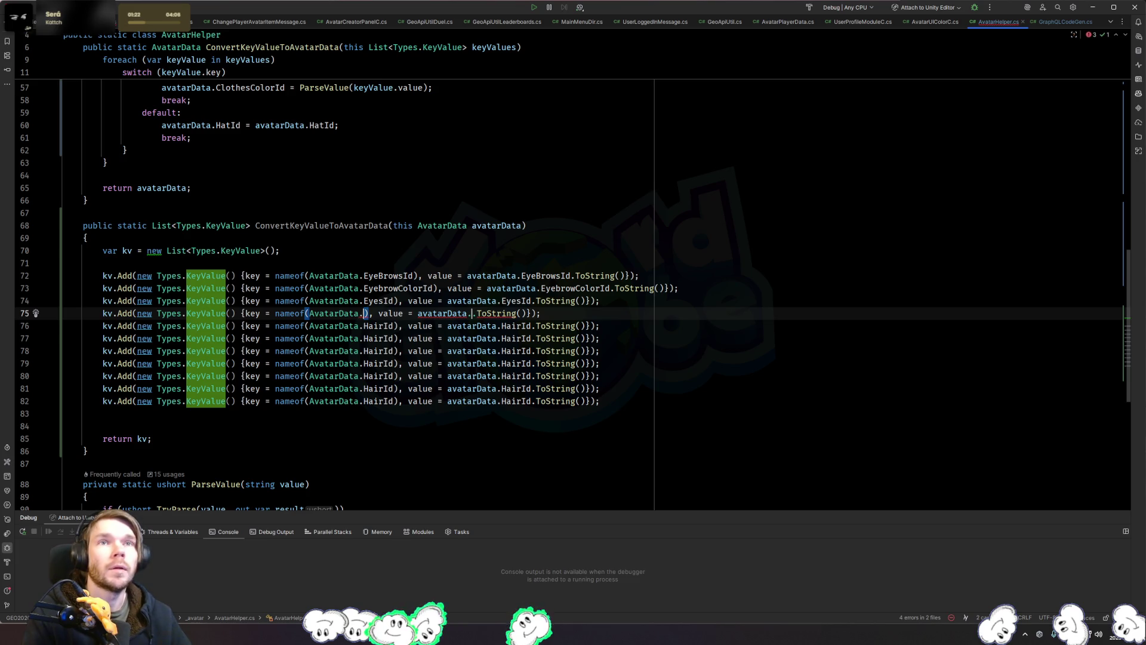
pyautogui.write('FacialHairColor')
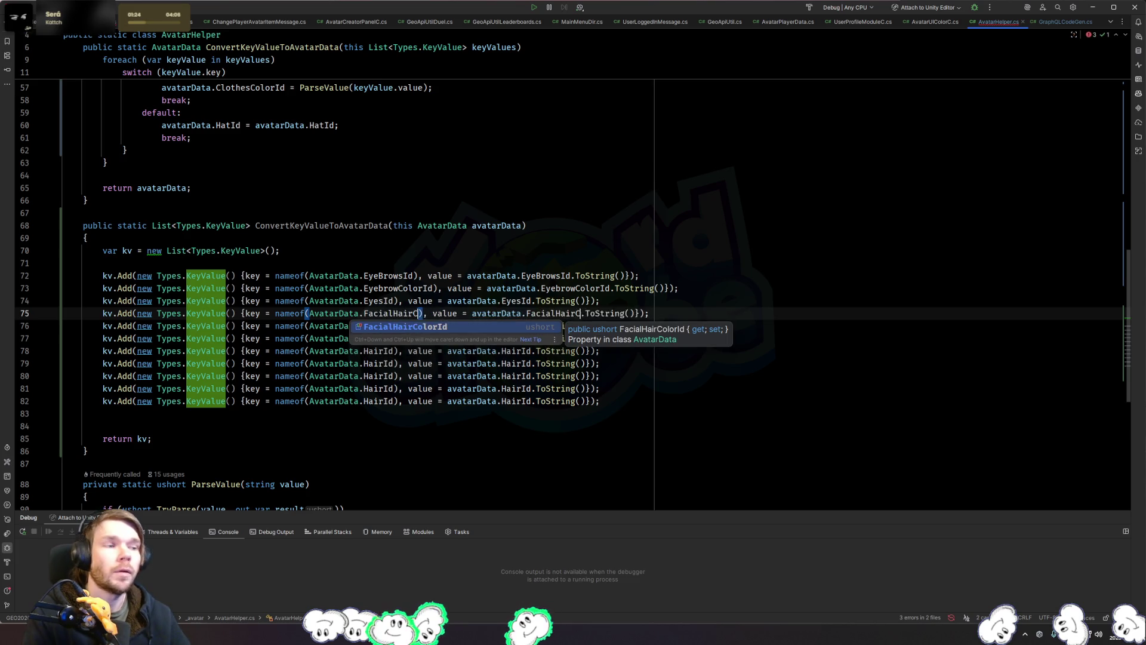
pyautogui.press('Return')
# Step: Set line 76's key and value to HairColorId and keep HairId on line 77
pyautogui.press('Down')
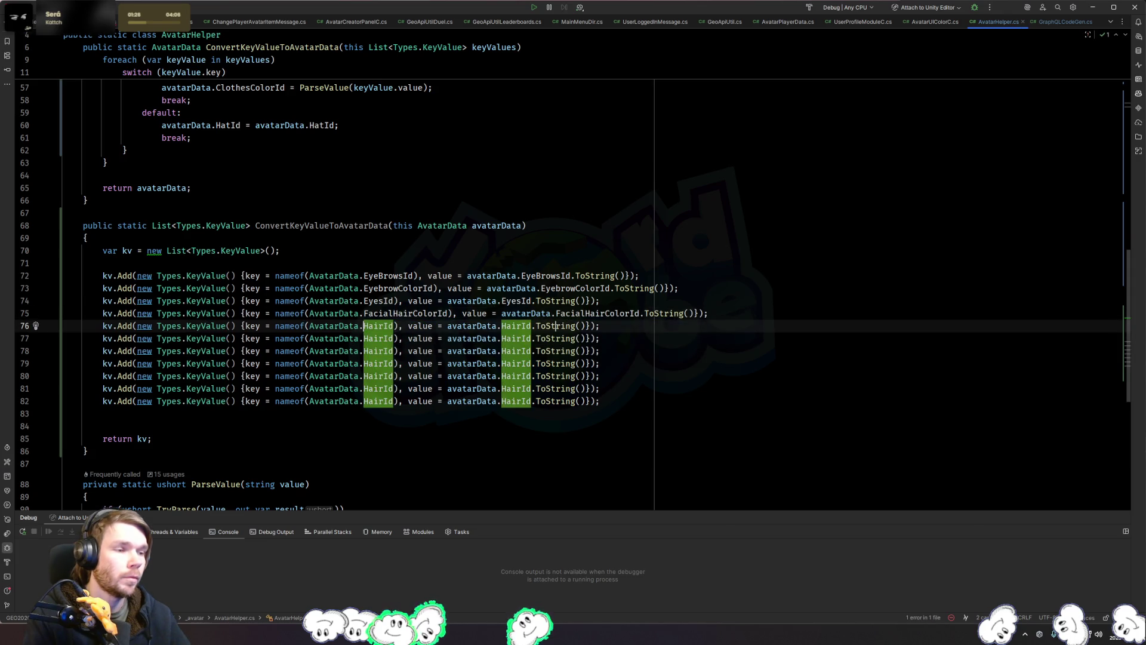
pyautogui.hotkey('ctrl', 'Left')
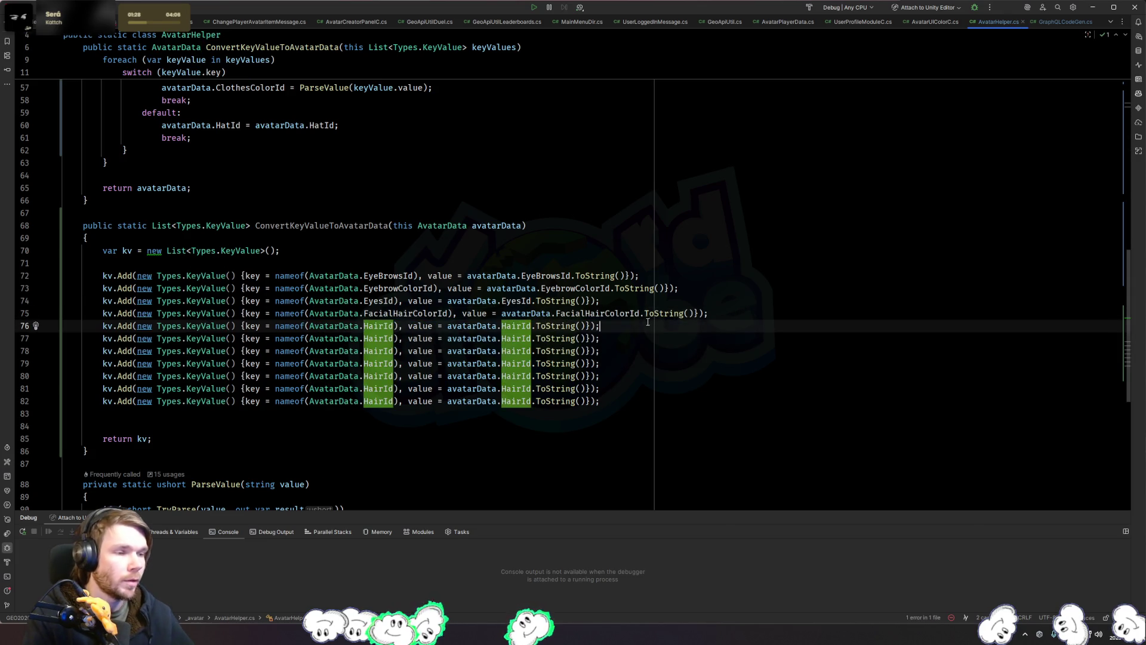
pyautogui.doubleClick(516, 325)
pyautogui.keyDown('alt'); pyautogui.keyDown('shift'); pyautogui.doubleClick(379, 326); pyautogui.keyUp('shift'); pyautogui.keyUp('alt')
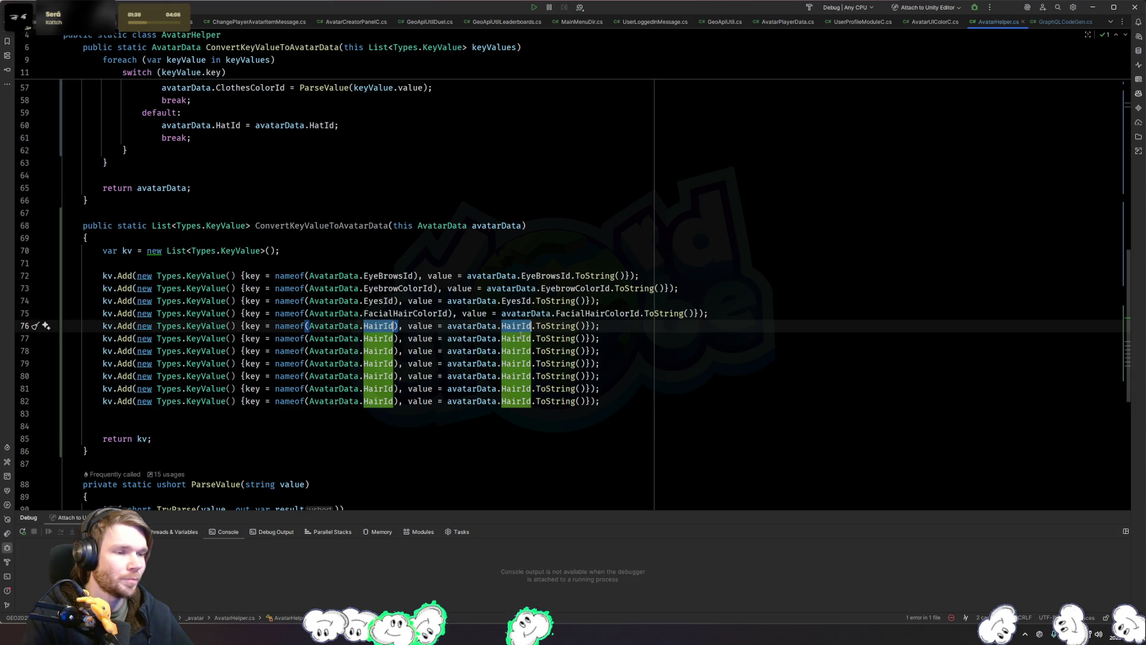
pyautogui.write('HairColorI')
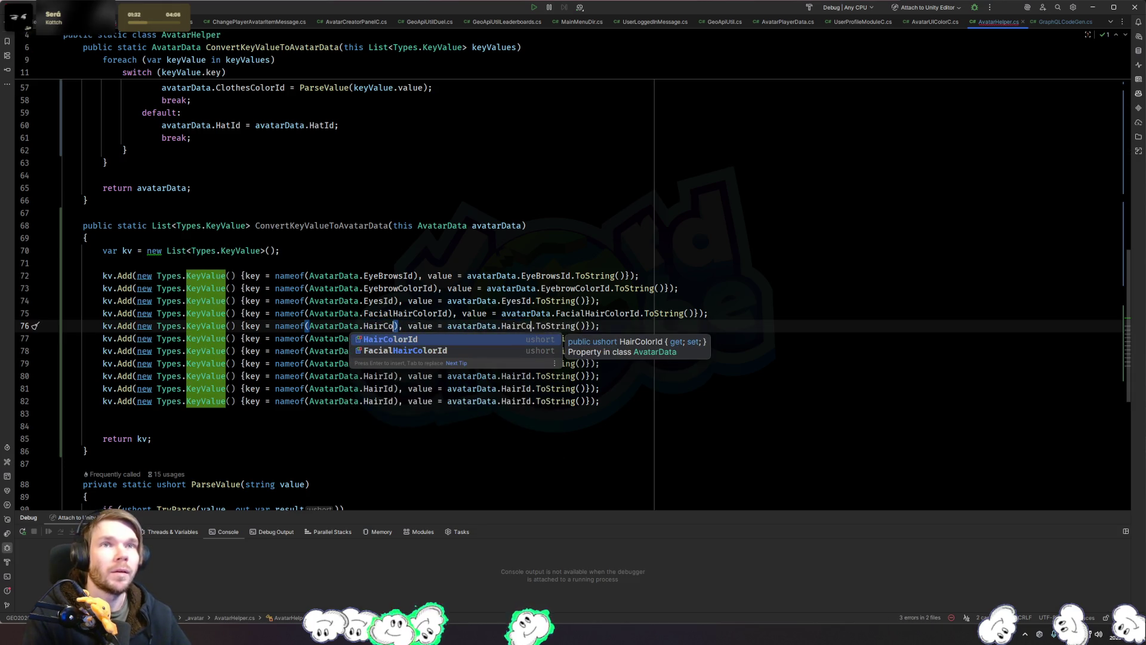
pyautogui.write('d')
pyautogui.press('Escape')
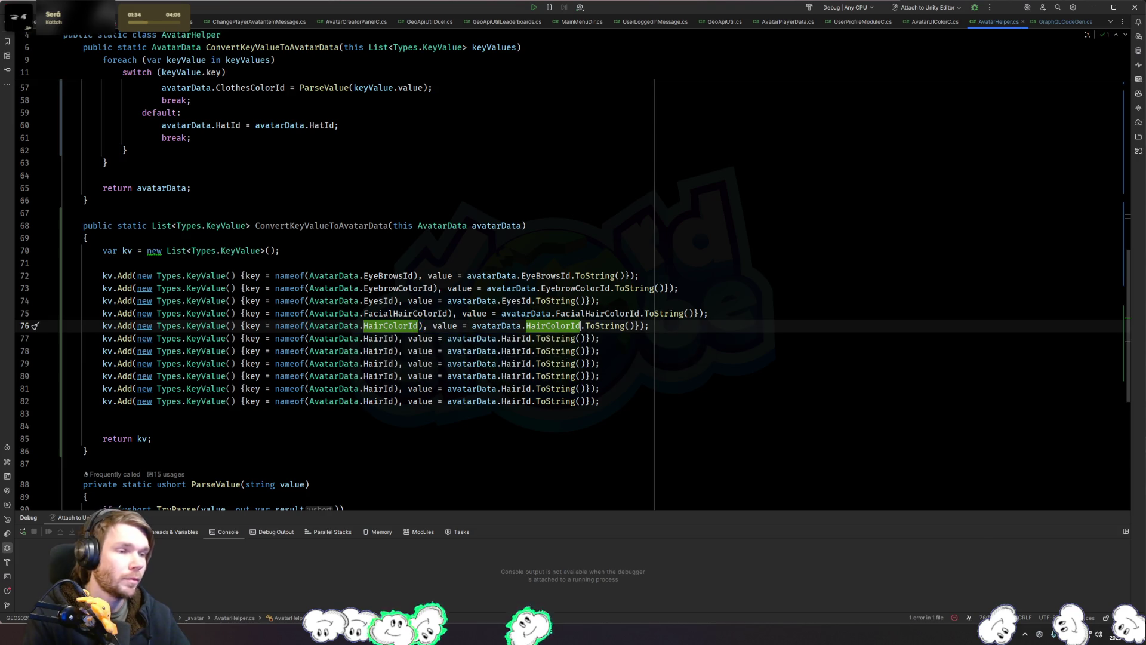
pyautogui.doubleClick(512, 339)
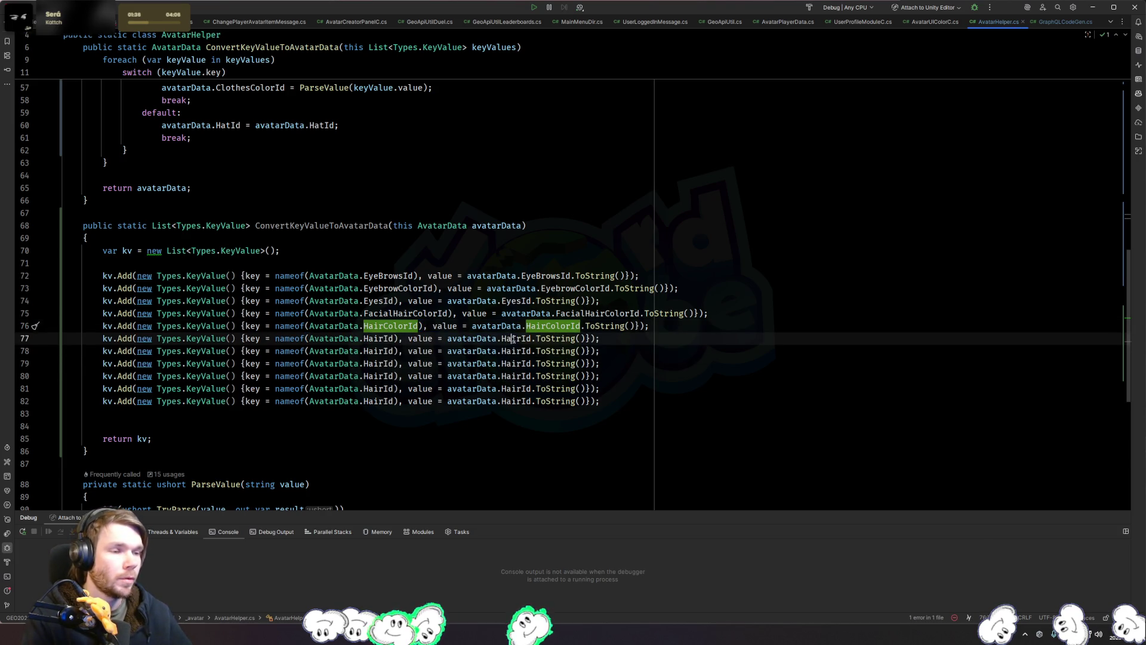
pyautogui.hotkey('alt', 'j')
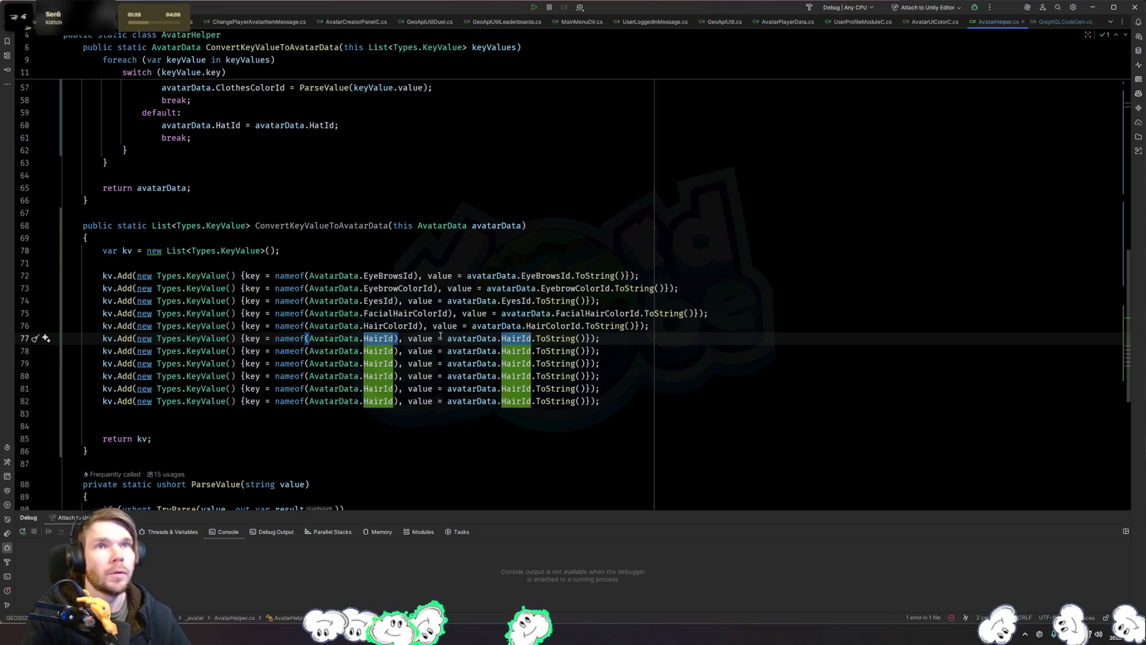
pyautogui.write('Hair')
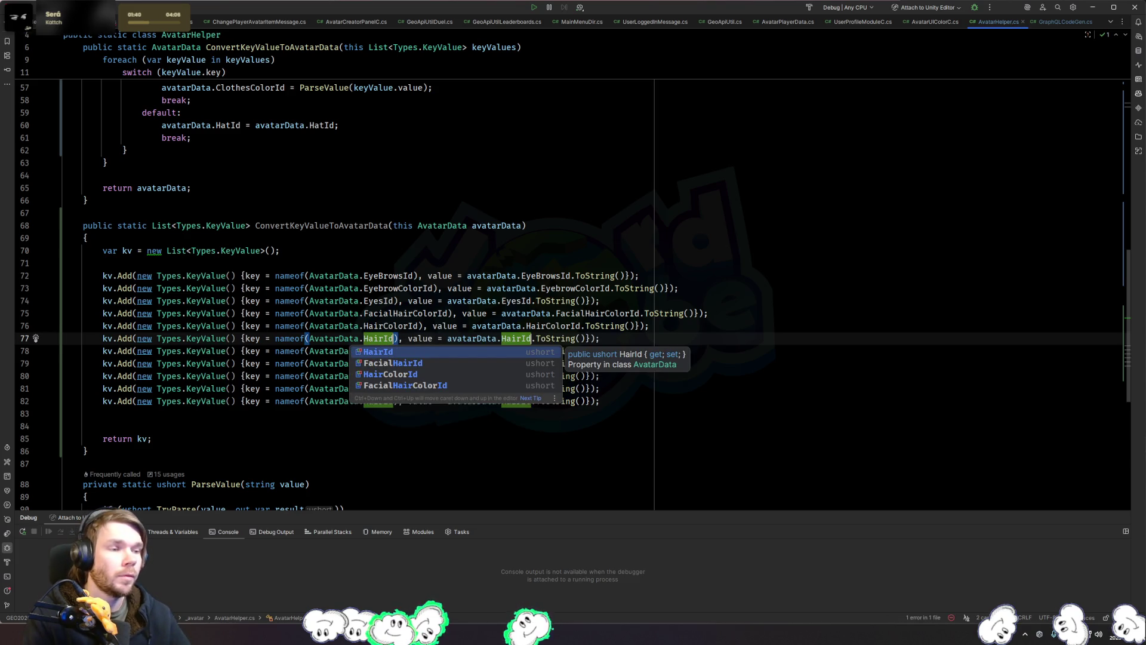
pyautogui.press('Return')
# Step: Change both HairId names on line 78 to HatId
pyautogui.doubleClick(379, 341)
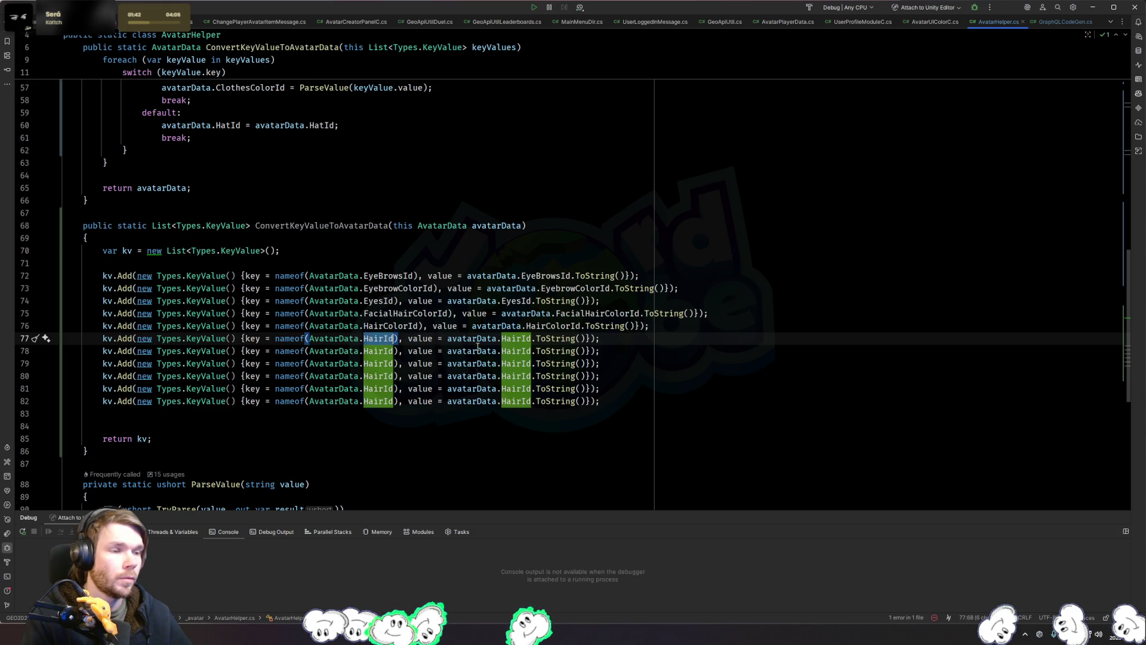
pyautogui.doubleClick(379, 351)
pyautogui.hotkey('alt', 'j')
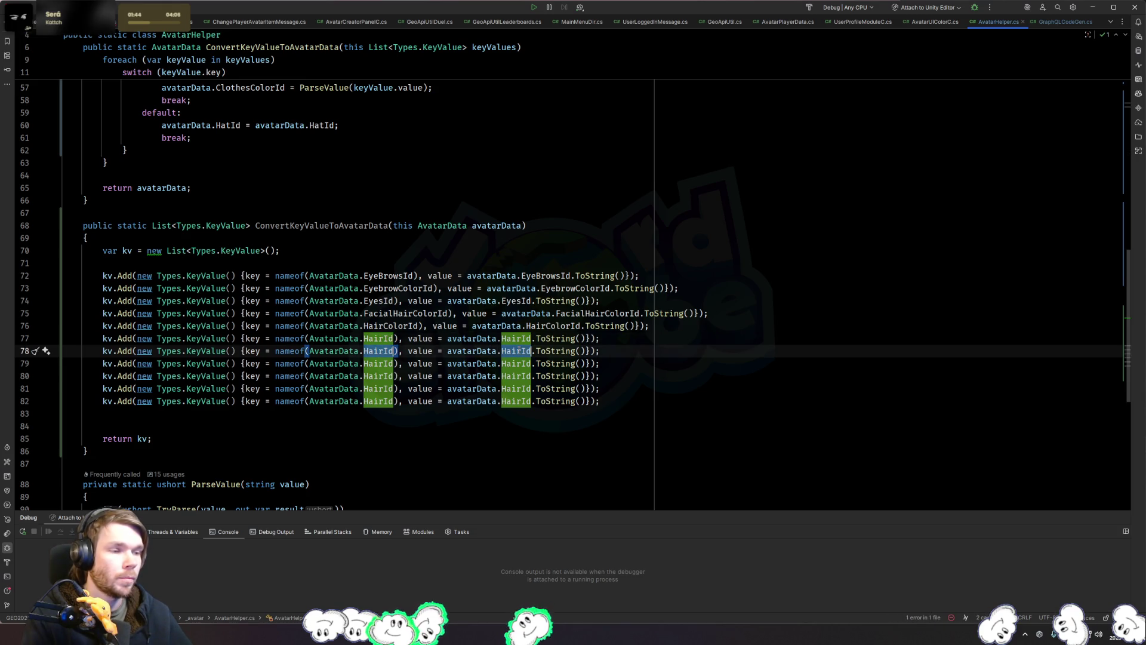
pyautogui.write('Hat')
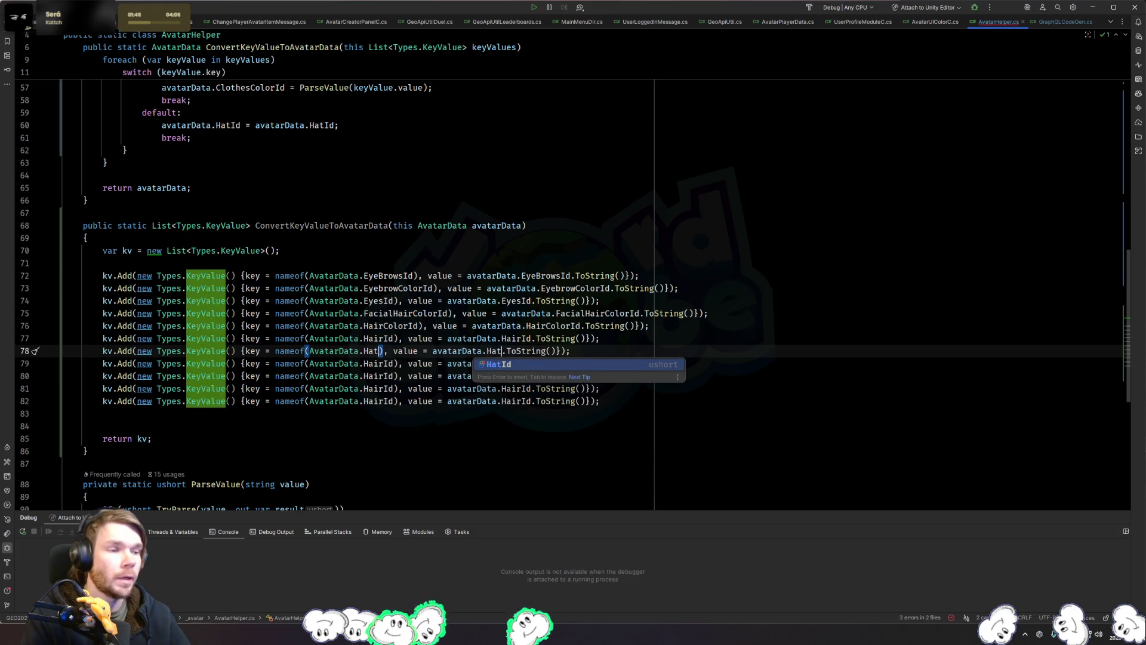
pyautogui.press('Return')
# Step: Rename lines 79 and 80 to MouthColorId and MouthId
pyautogui.press('Down')
pyautogui.hotkey('alt', 'j')
pyautogui.hotkey('alt', 'j')
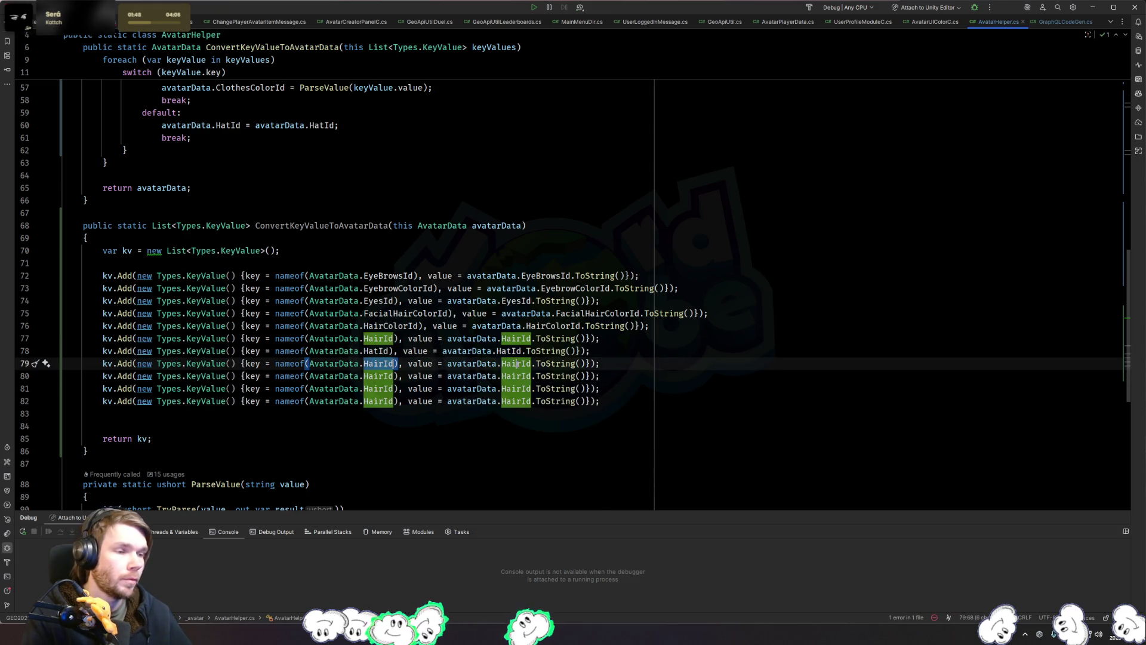
pyautogui.write('Mouth')
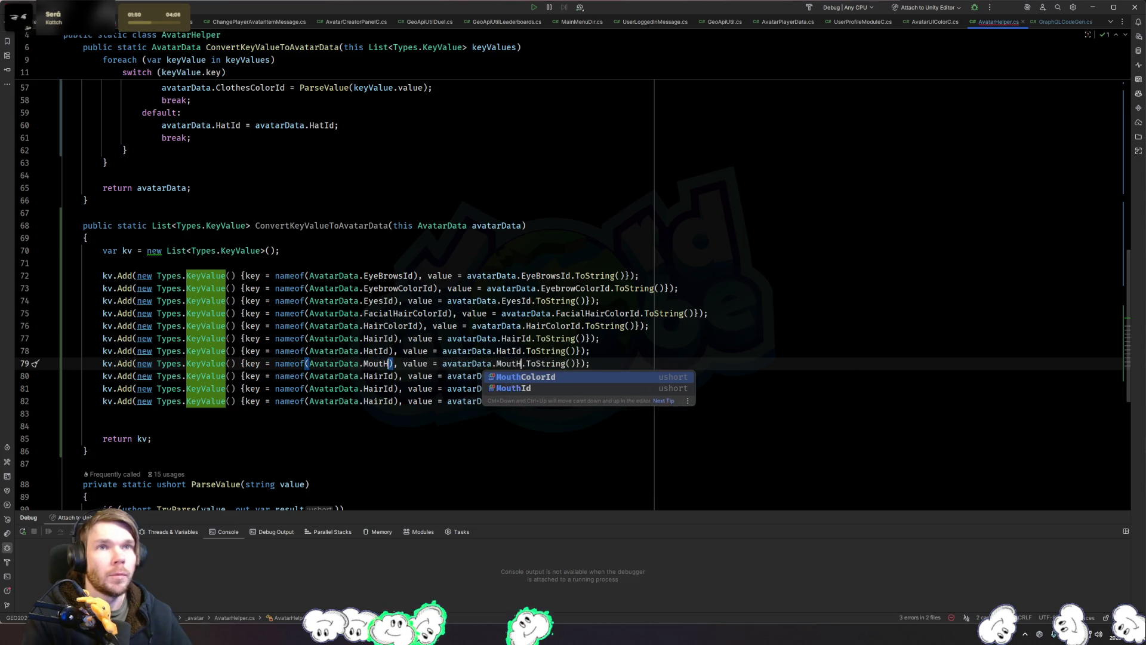
pyautogui.press('Return')
pyautogui.press('Down')
pyautogui.hotkey('alt', 'j')
pyautogui.hotkey('alt', 'j')
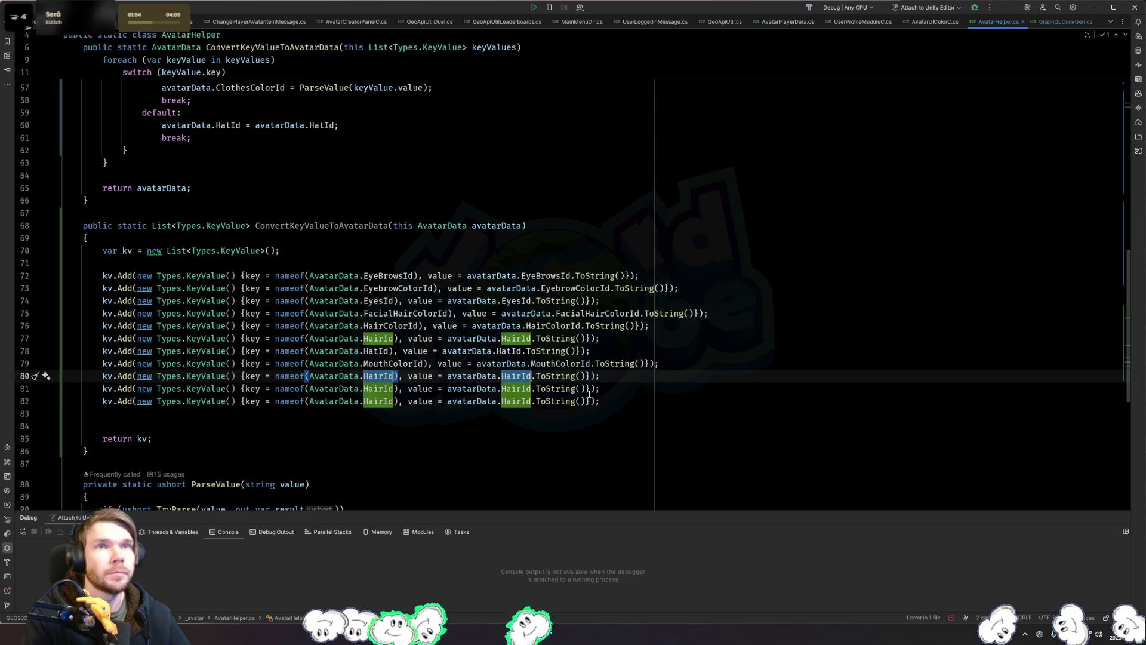
pyautogui.write('MouthI')
pyautogui.press('Return')
# Step: Rename lines 81 and 82 to NoseId and SkinColorId
pyautogui.click(373, 389)
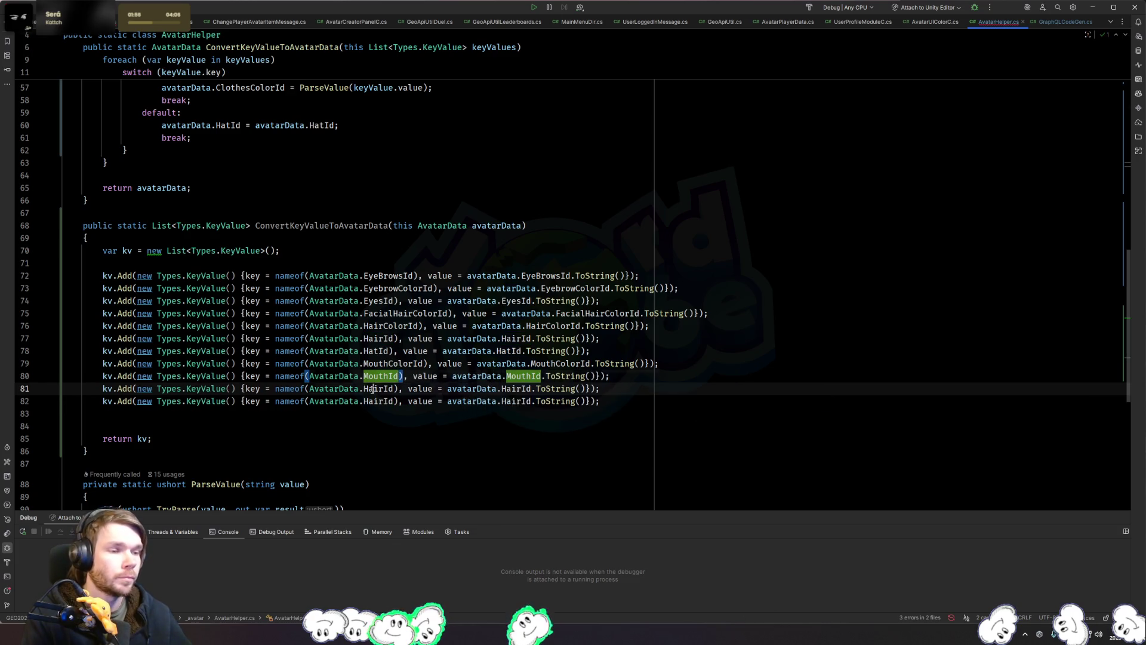
pyautogui.doubleClick(373, 388)
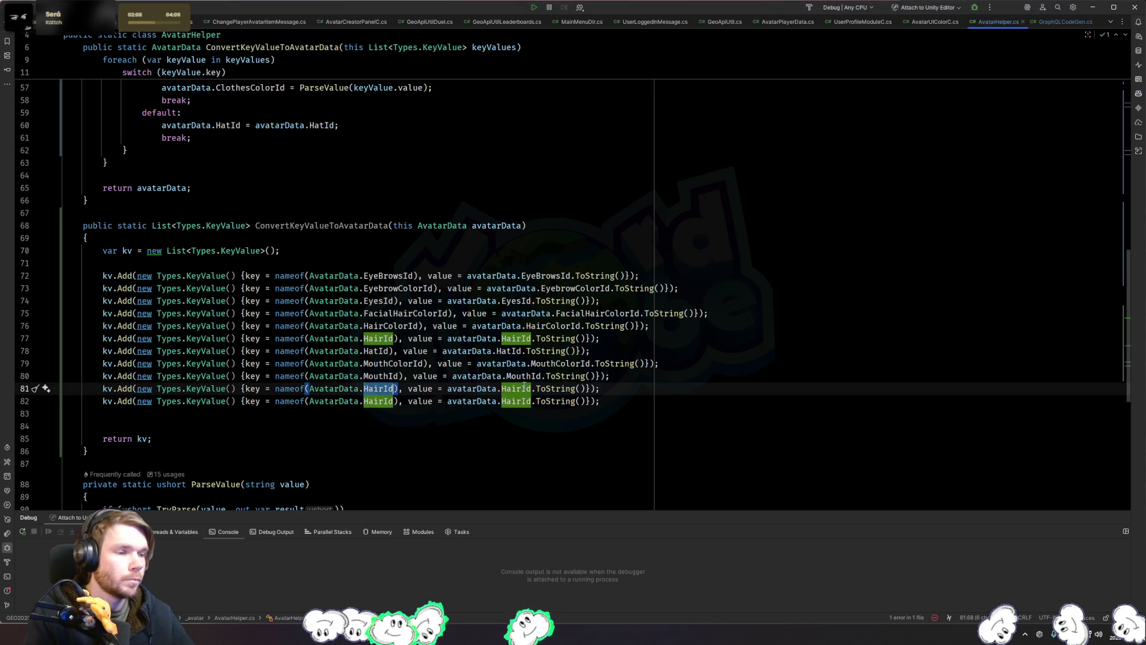
pyautogui.hotkey('alt', 'j')
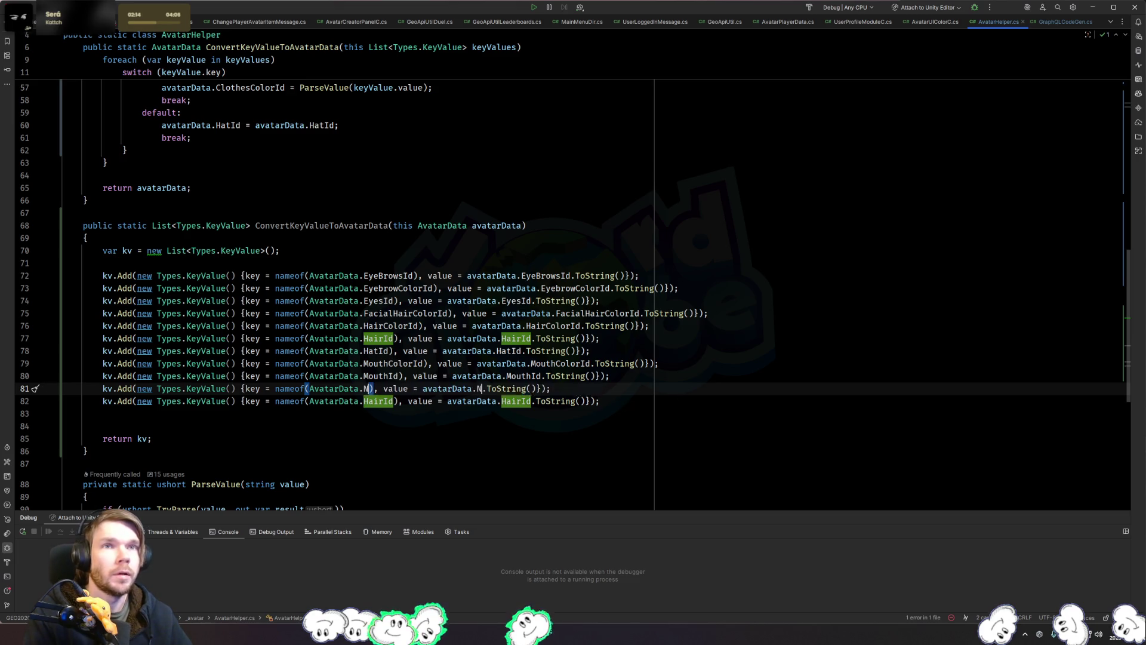
pyautogui.write('NoseId')
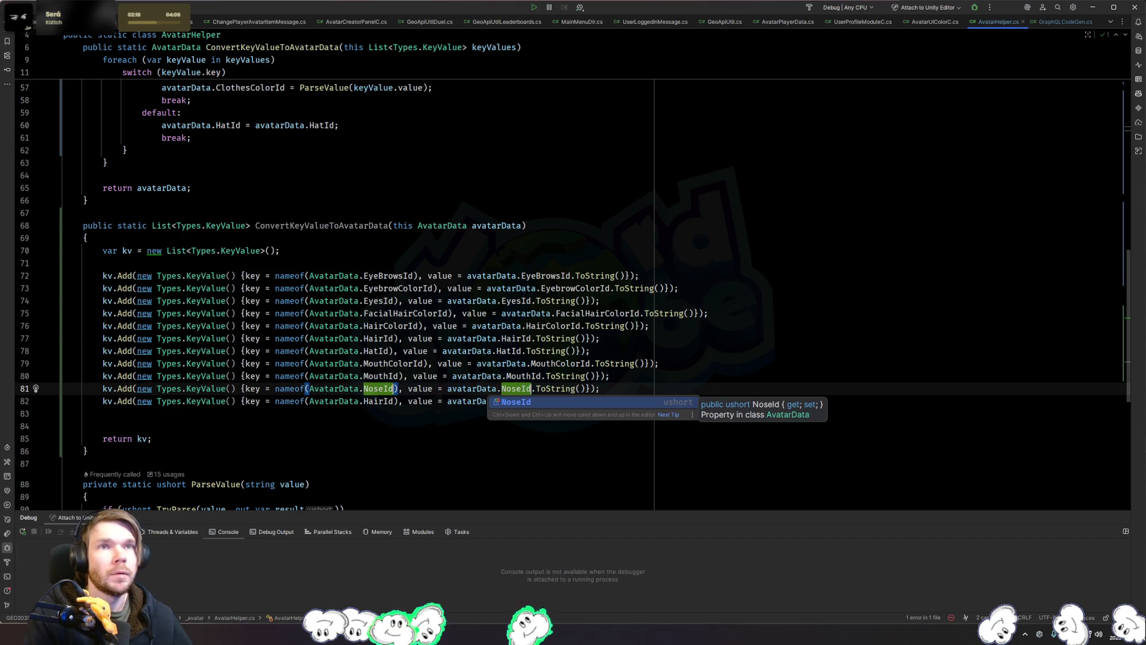
pyautogui.press('Escape')
pyautogui.press('Down')
pyautogui.hotkey('ctrl', 'shift', 'Left')
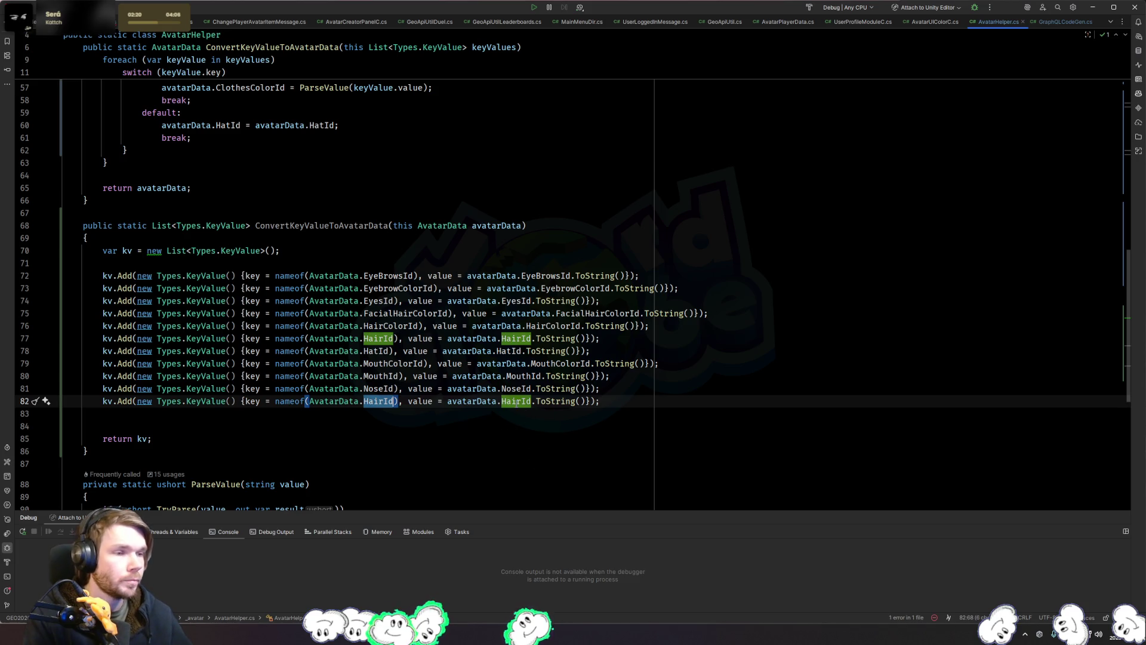
pyautogui.write('SkinCo')
pyautogui.press('Return')
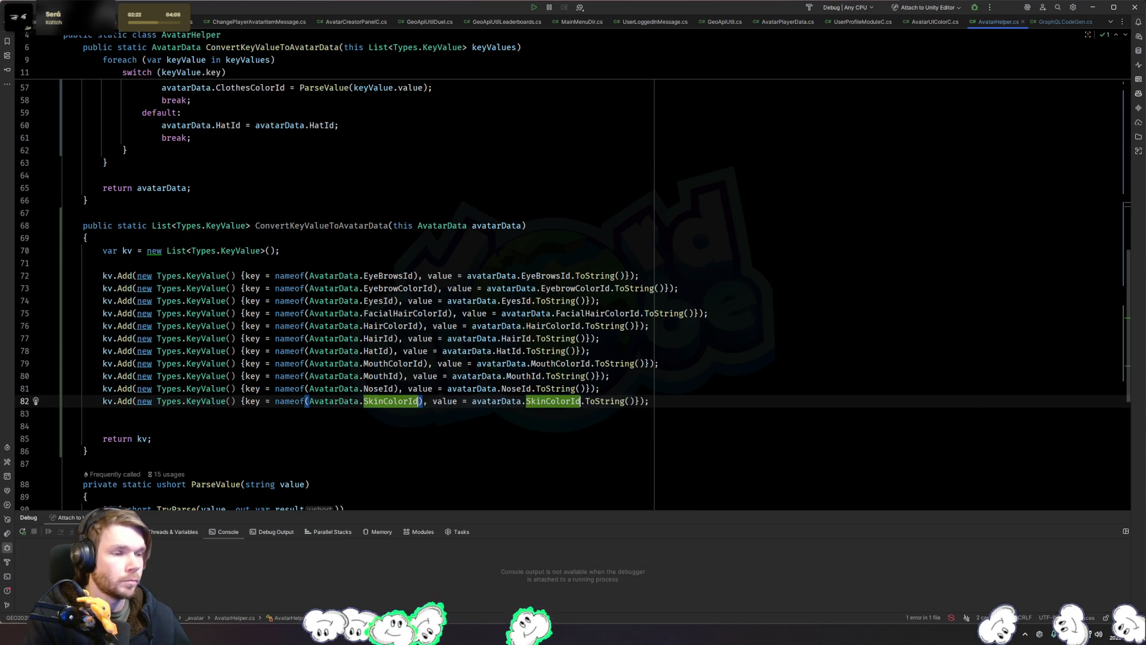
pyautogui.scroll(15, 473, 352)
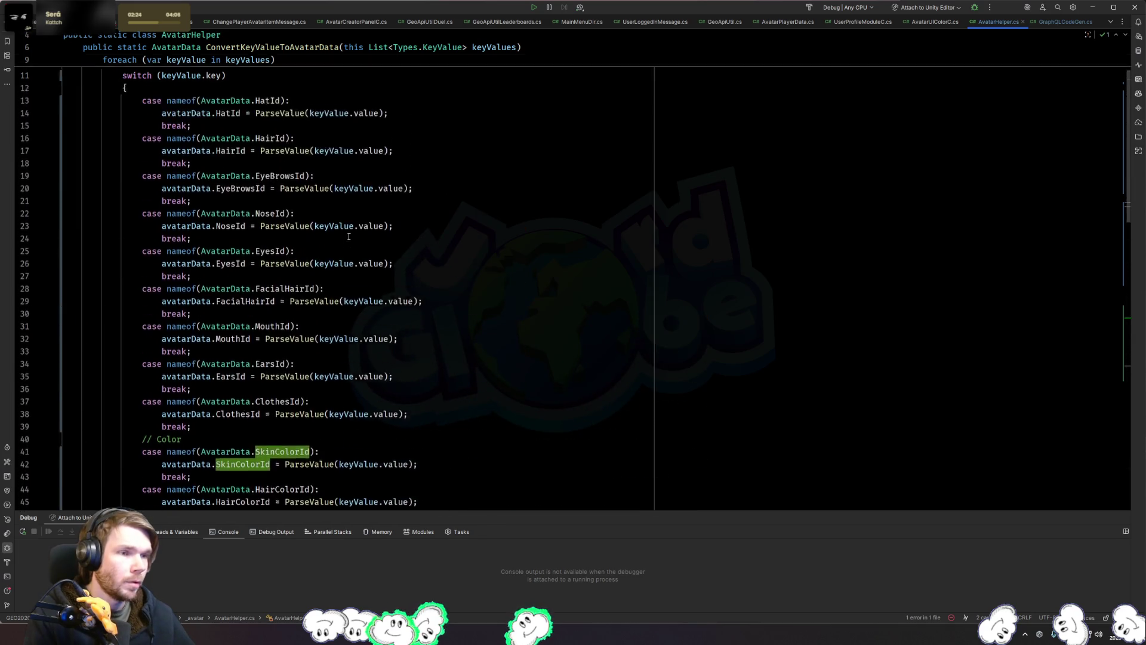
pyautogui.click(379, 150)
pyautogui.press('Down')
pyautogui.press('Down')
pyautogui.press('Down')
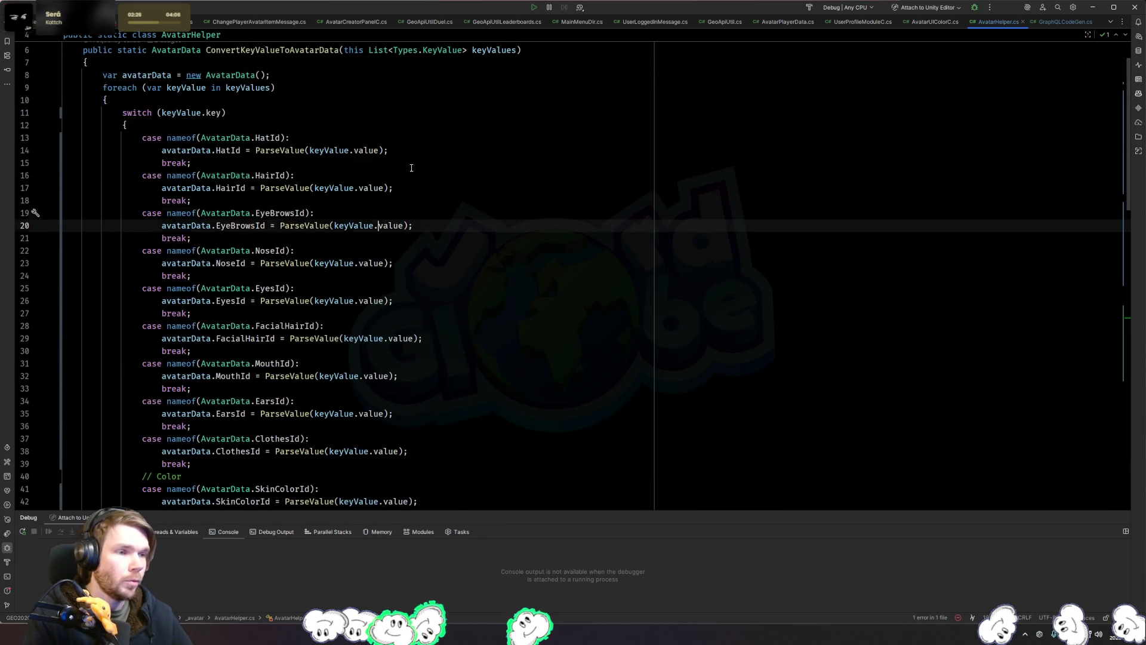
pyautogui.press('Down')
pyautogui.press('Down')
pyautogui.press('Down')
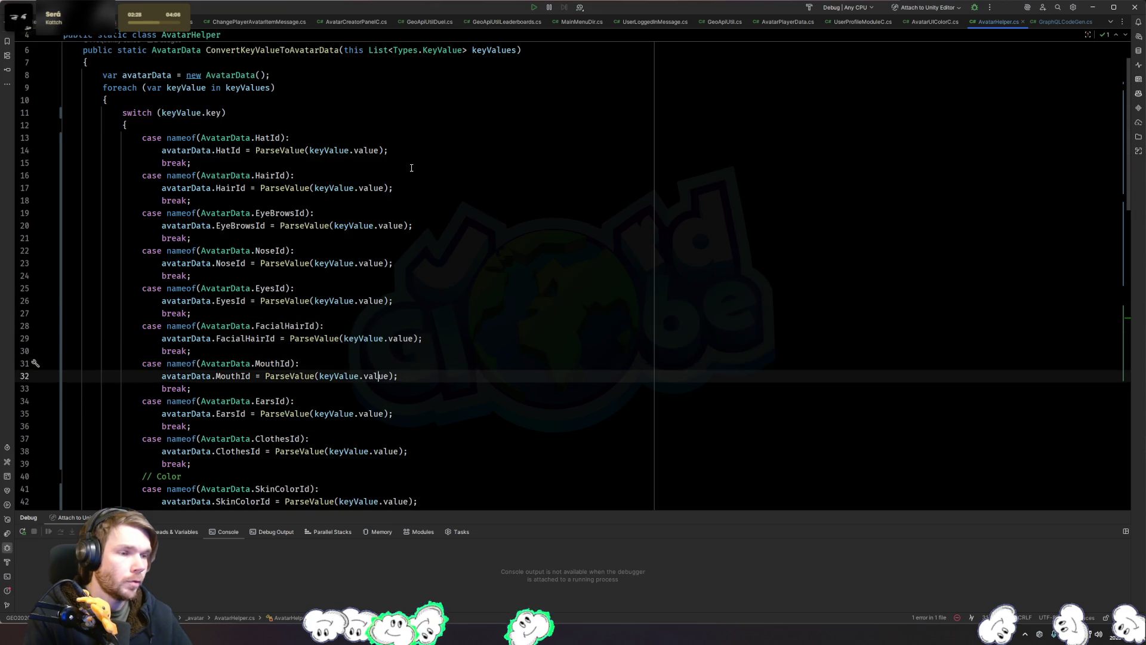
pyautogui.press('Down')
pyautogui.press('Down')
pyautogui.press('Down')
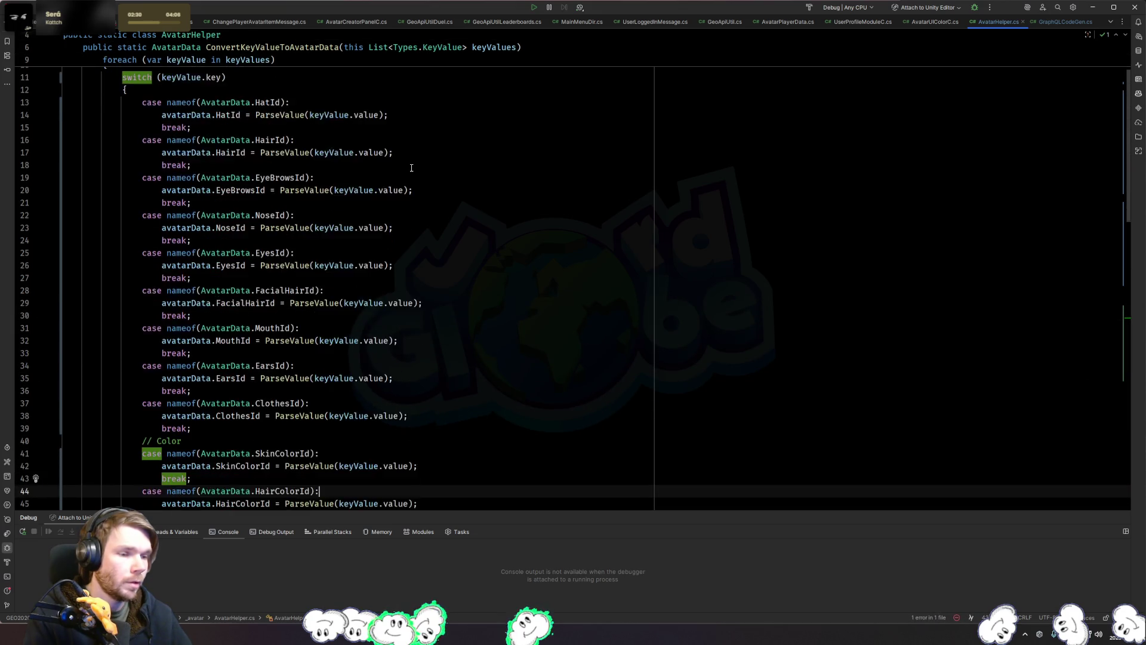
pyautogui.press('Down')
pyautogui.press('Down')
pyautogui.press('Down')
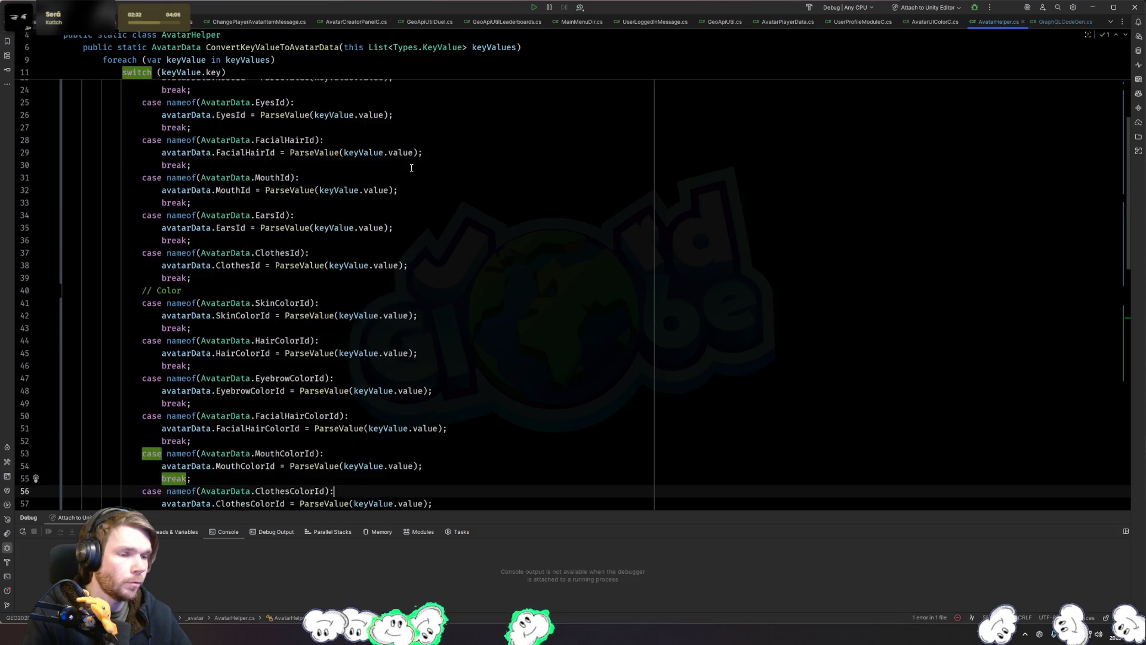
pyautogui.press('Down')
pyautogui.press('Down')
pyautogui.press('Down')
pyautogui.scroll(-10, 411, 168)
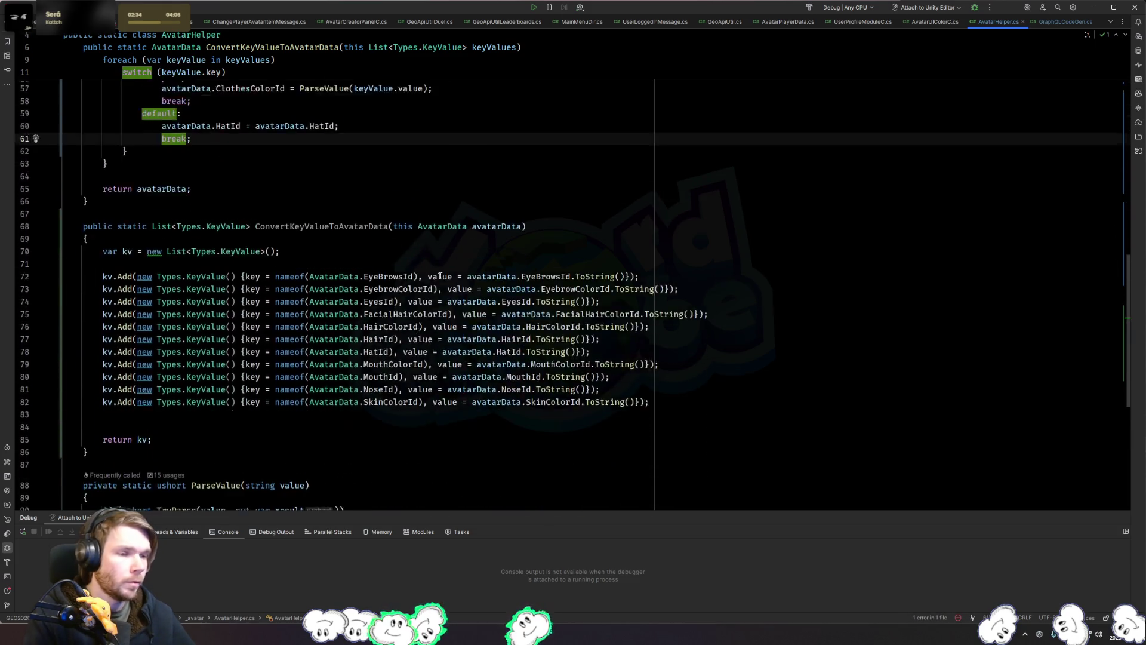
pyautogui.press('Down')
pyautogui.press('Down')
pyautogui.press('Down')
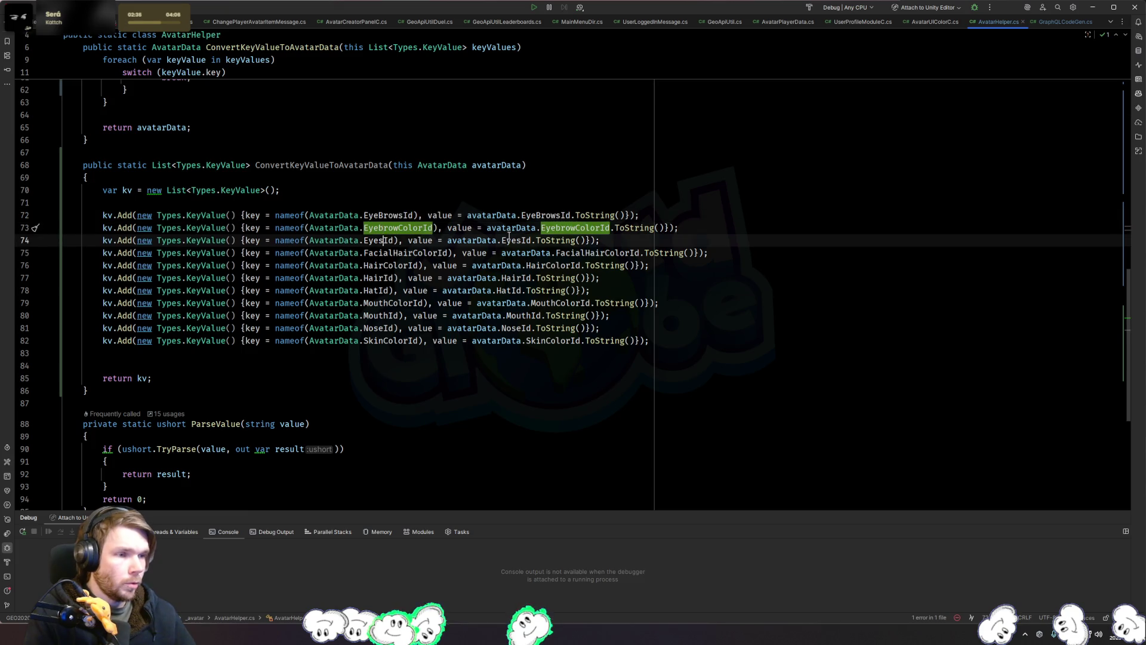
pyautogui.press('Down')
pyautogui.press('Down')
pyautogui.press('Down')
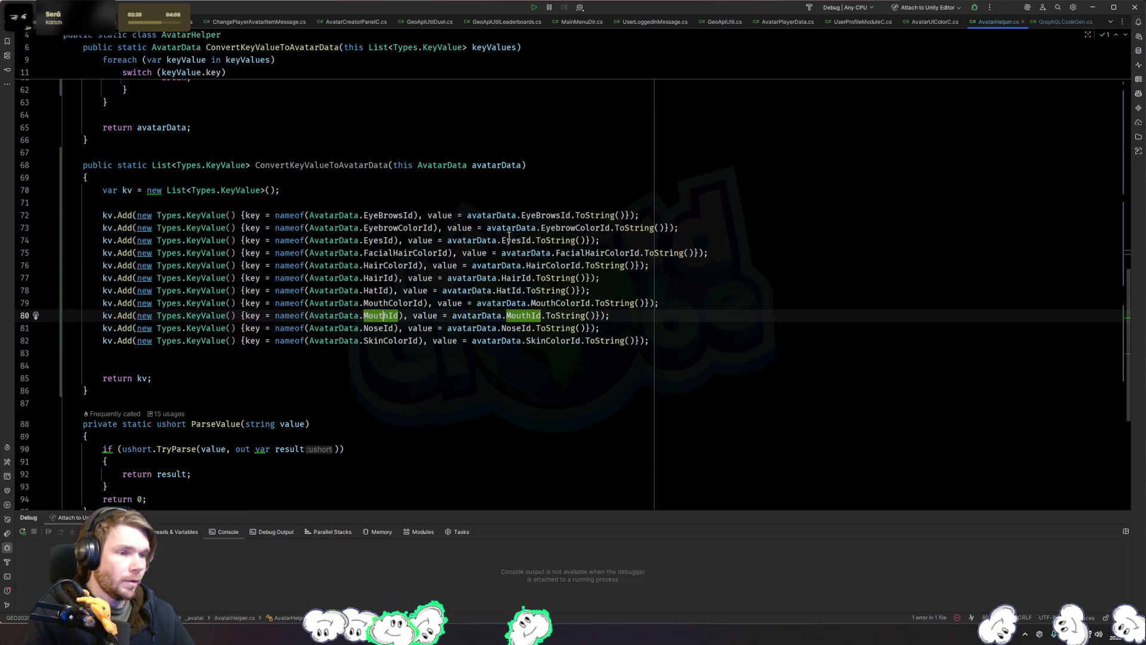
pyautogui.press('Down')
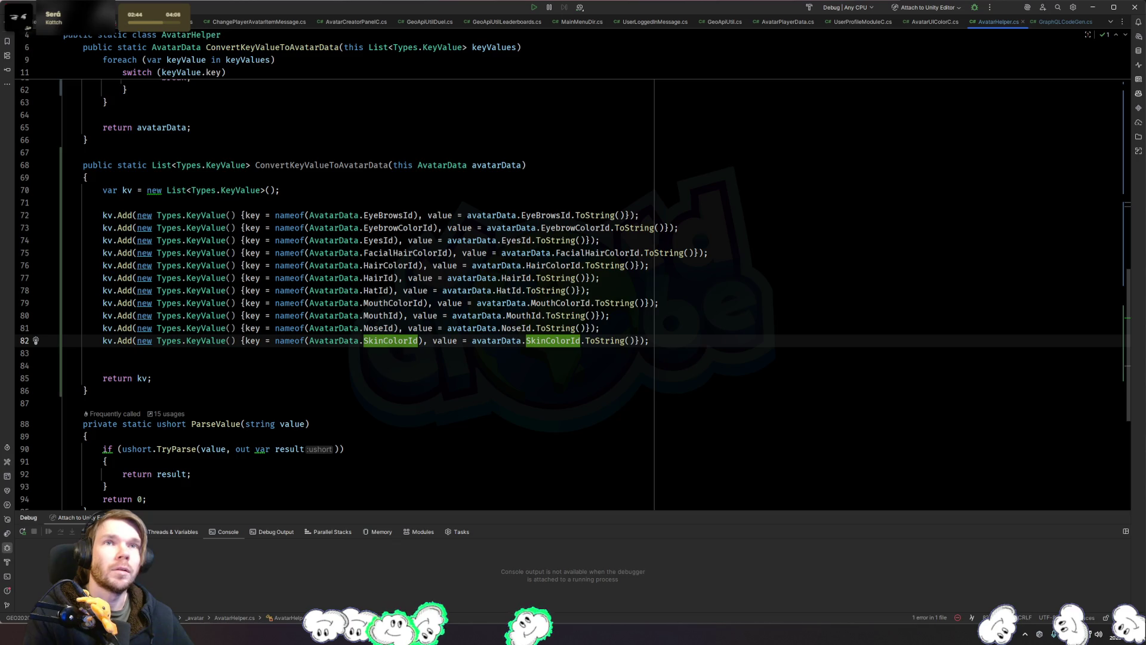
pyautogui.click(398, 216)
# Step: Copy the EyeBrowsId kv.Add line and paste two extra copies
pyautogui.tripleClick(398, 216)
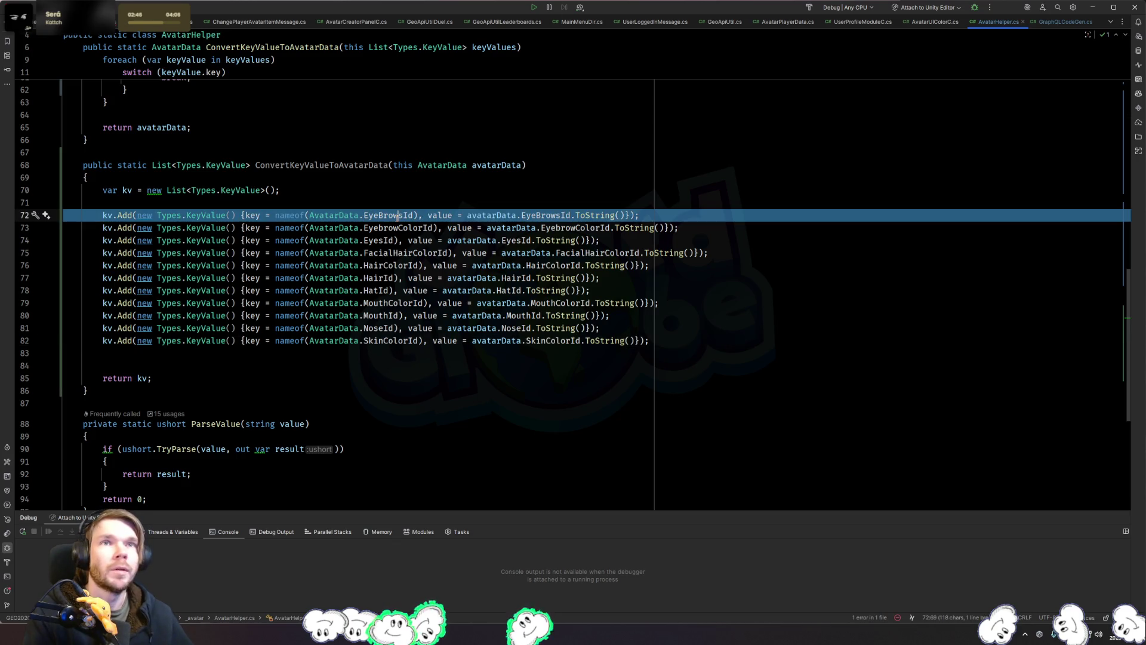
pyautogui.hotkey('ctrl', 'c')
pyautogui.hotkey('ctrl', 'v')
pyautogui.hotkey('ctrl', 'v')
pyautogui.hotkey('ctrl', 'v')
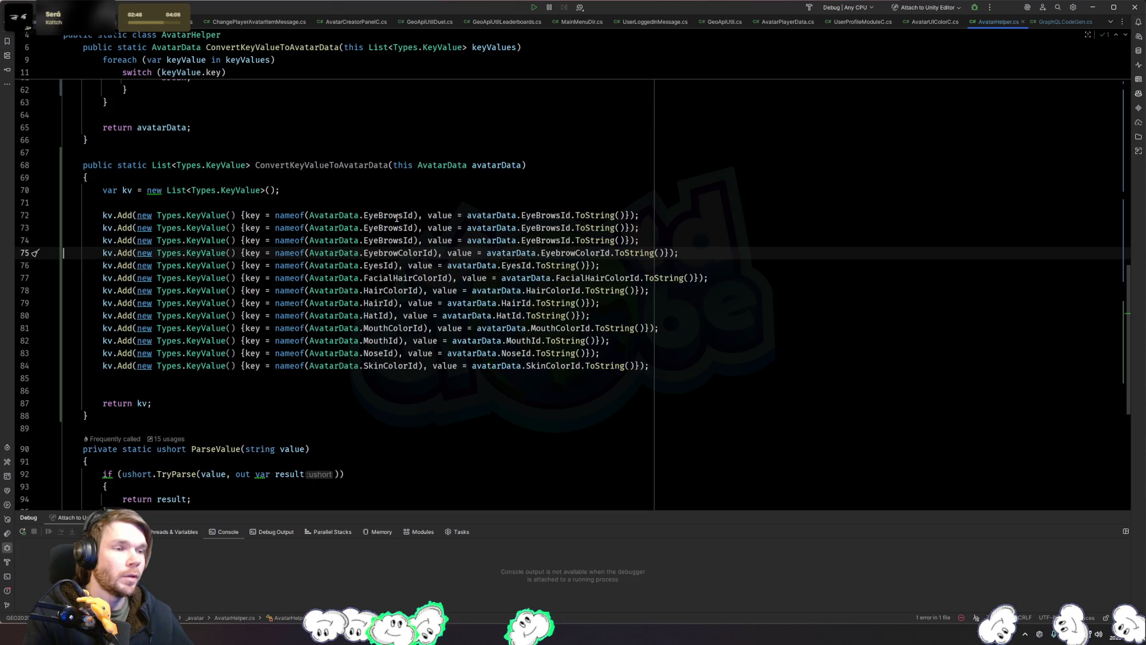
pyautogui.hotkey('ctrl', 'v')
# Step: Rename the three copied entries to ClothesColorId, ClothesId and EarsId
pyautogui.doubleClick(397, 216)
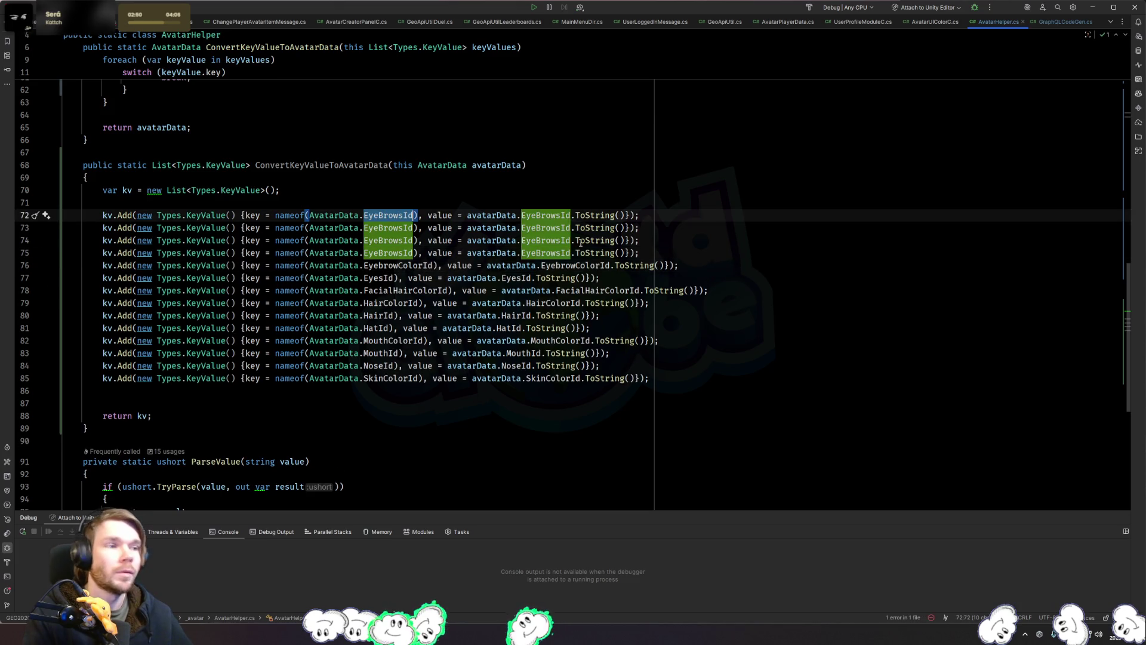
pyautogui.hotkey('alt', 'j')
pyautogui.write('ClothesC')
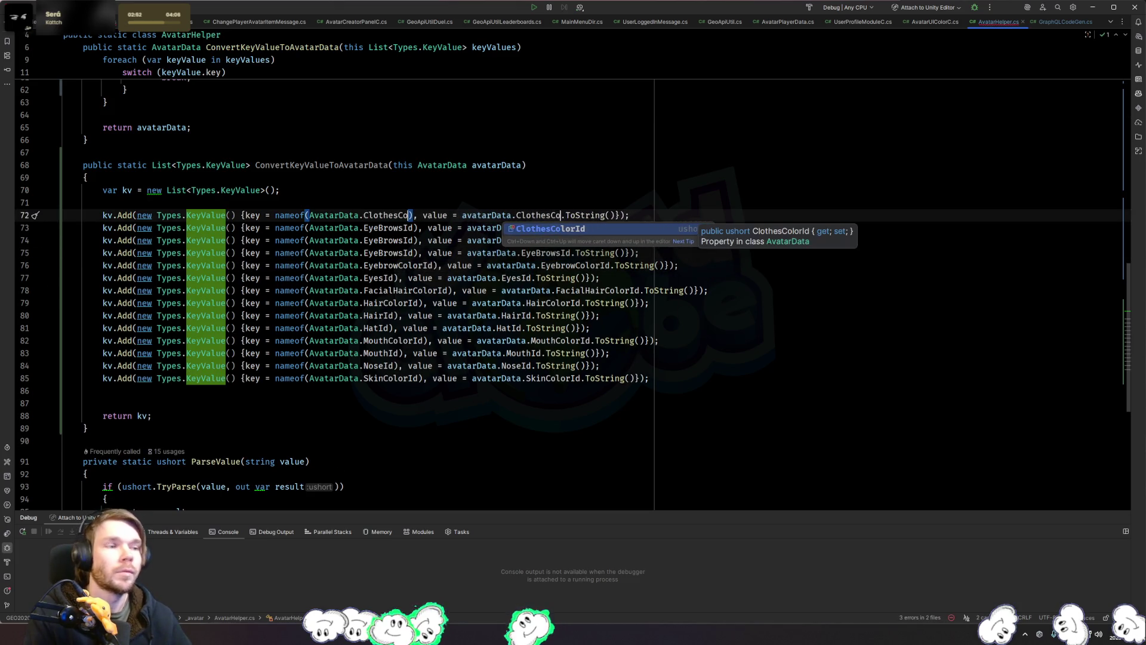
pyautogui.press('Return')
pyautogui.doubleClick(388, 227)
pyautogui.hotkey('alt', 'j')
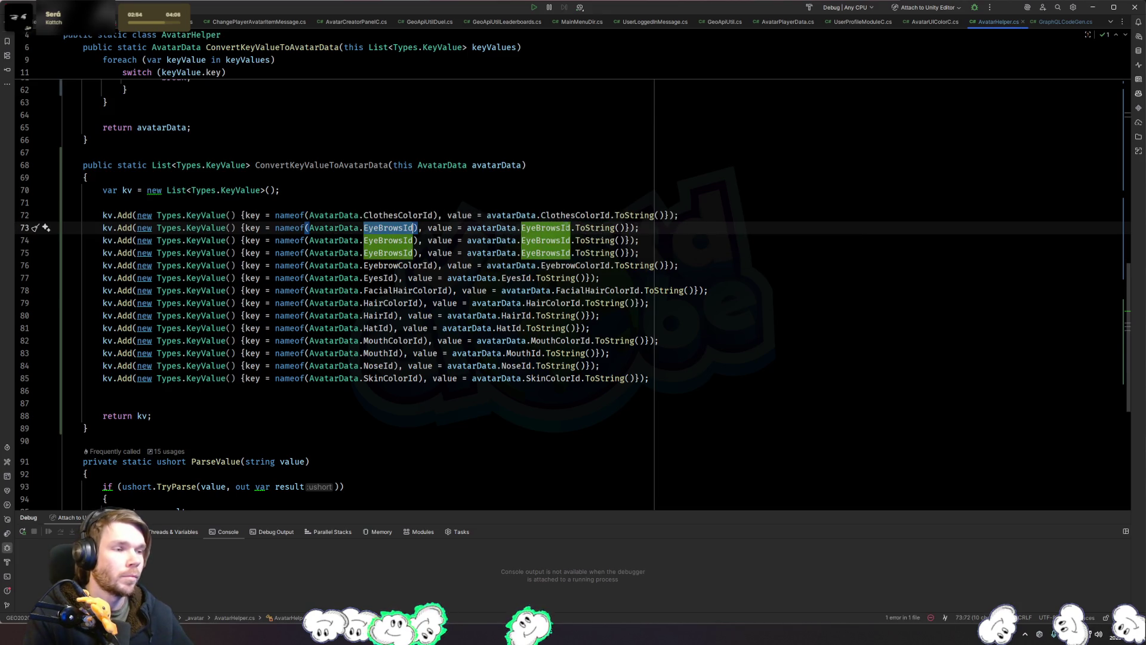
pyautogui.write('ClothesI')
pyautogui.press('Return')
pyautogui.press('Down')
pyautogui.hotkey('ctrl', 'w')
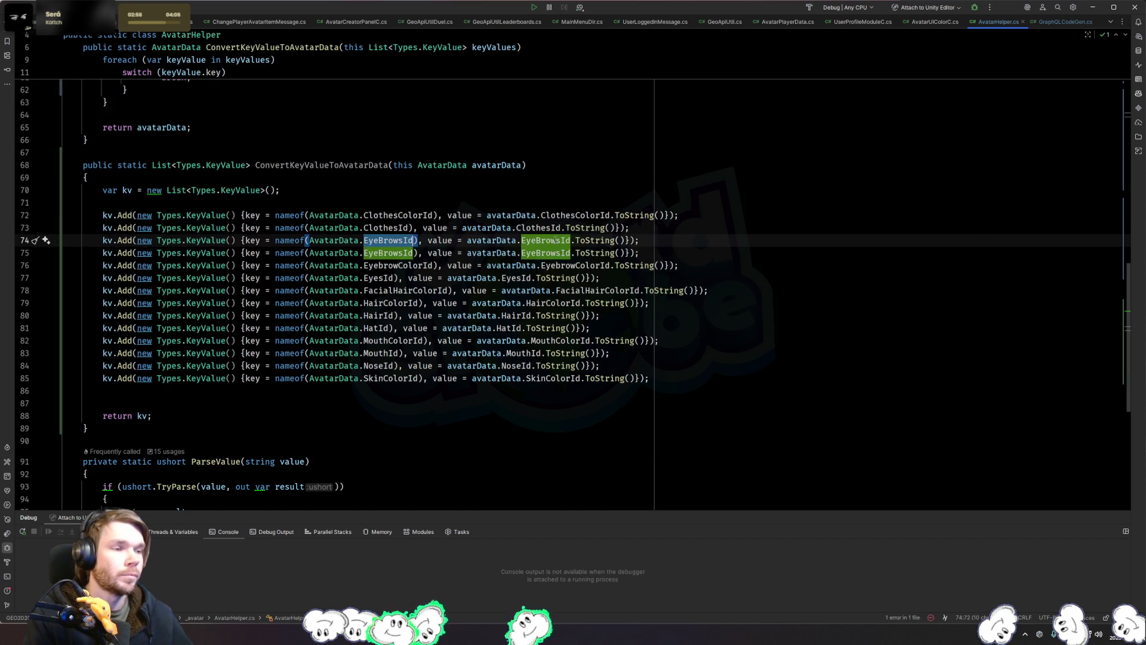
pyautogui.write('Ears')
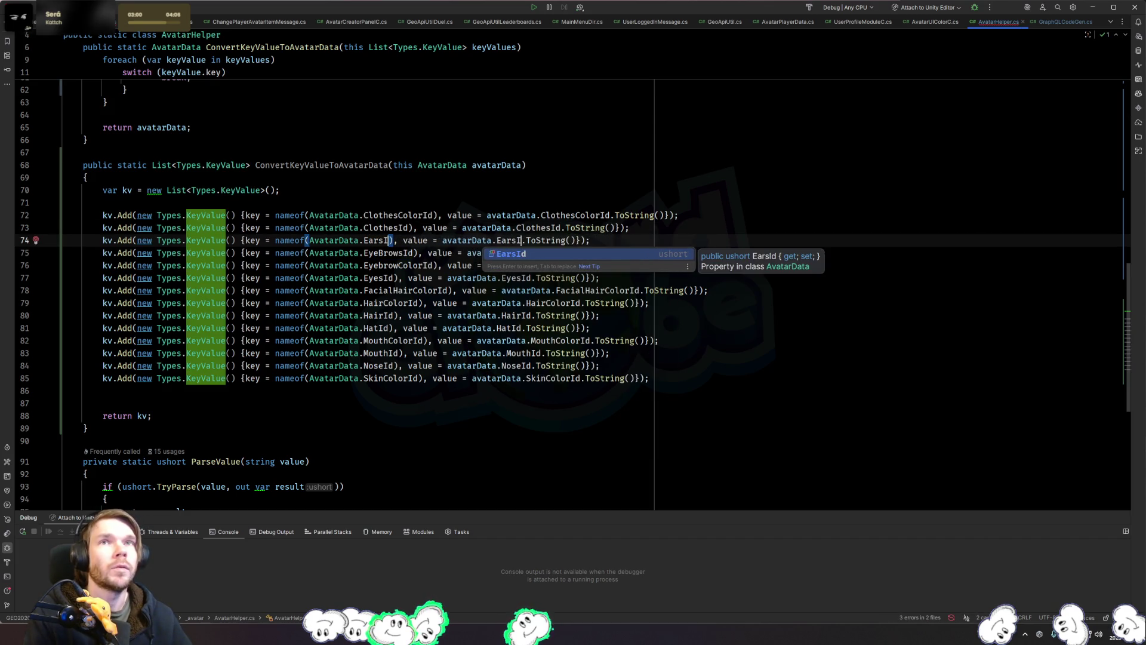
pyautogui.press('Return')
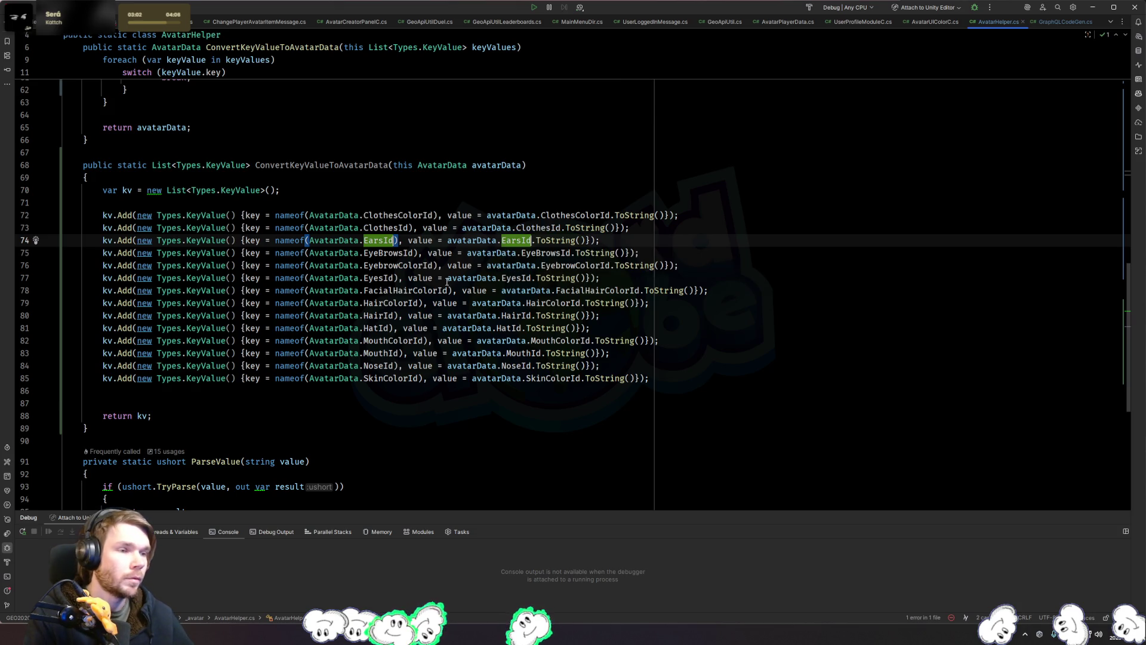
# Step: Check the entries against the MouthId switch case, then jump to AvatarData's property declarations
pyautogui.doubleClick(382, 215)
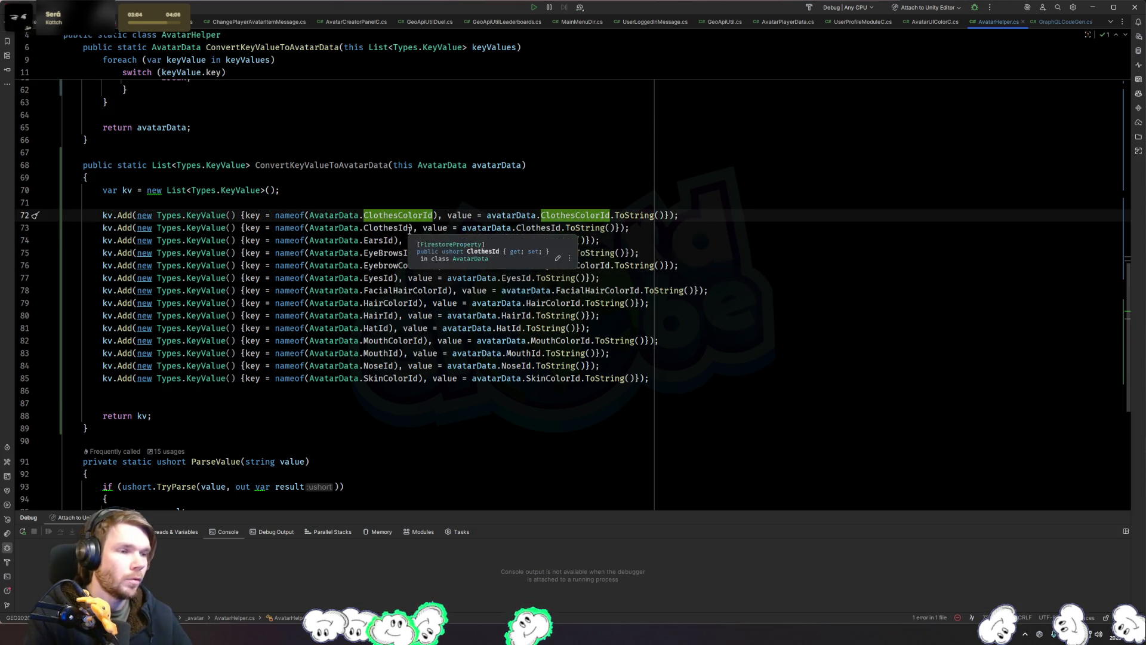
pyautogui.press('Down')
pyautogui.press('Down')
pyautogui.press('Down')
pyautogui.press('Down')
pyautogui.press('Down')
pyautogui.press('Down')
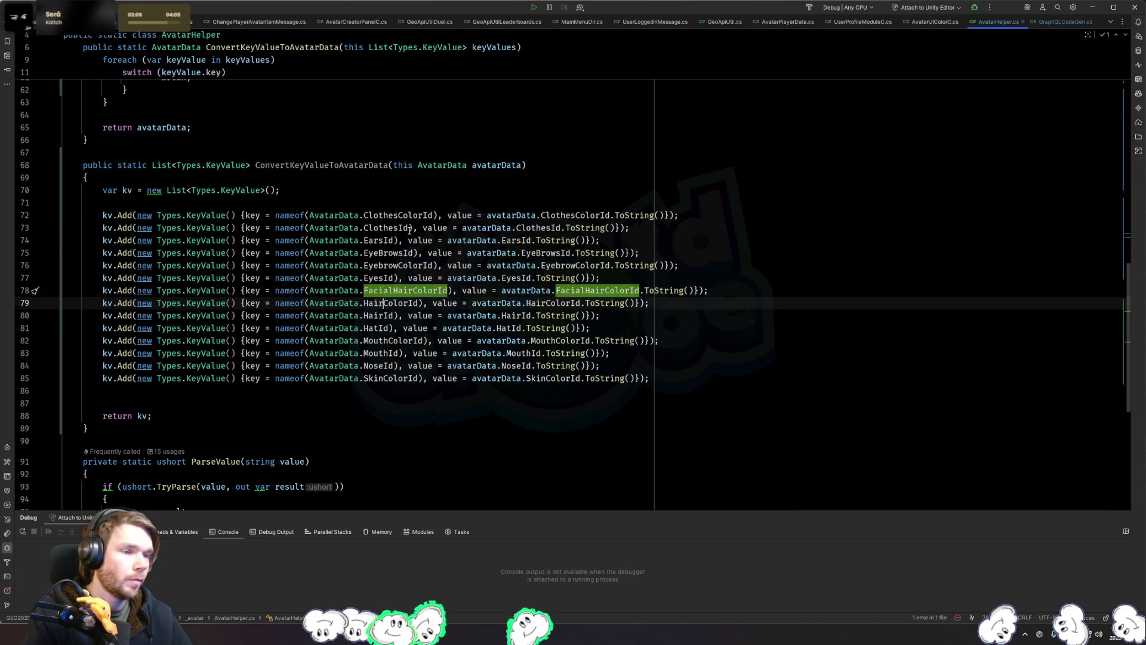
pyautogui.press('Down')
pyautogui.press('Down')
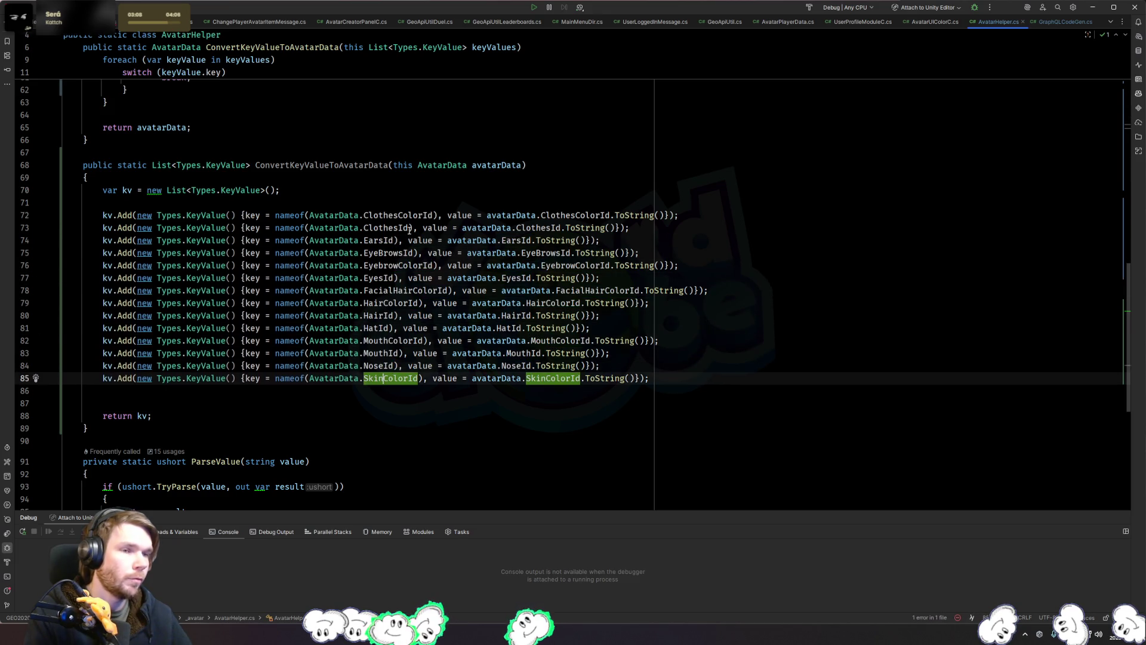
pyautogui.scroll(15, 388, 218)
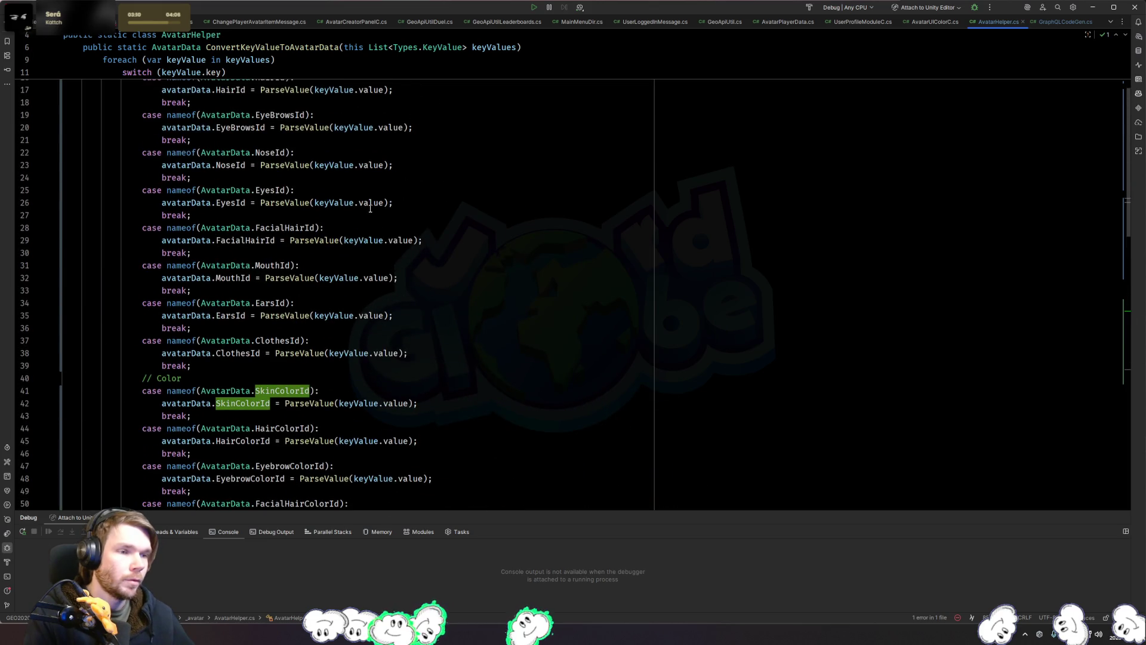
pyautogui.click(425, 266)
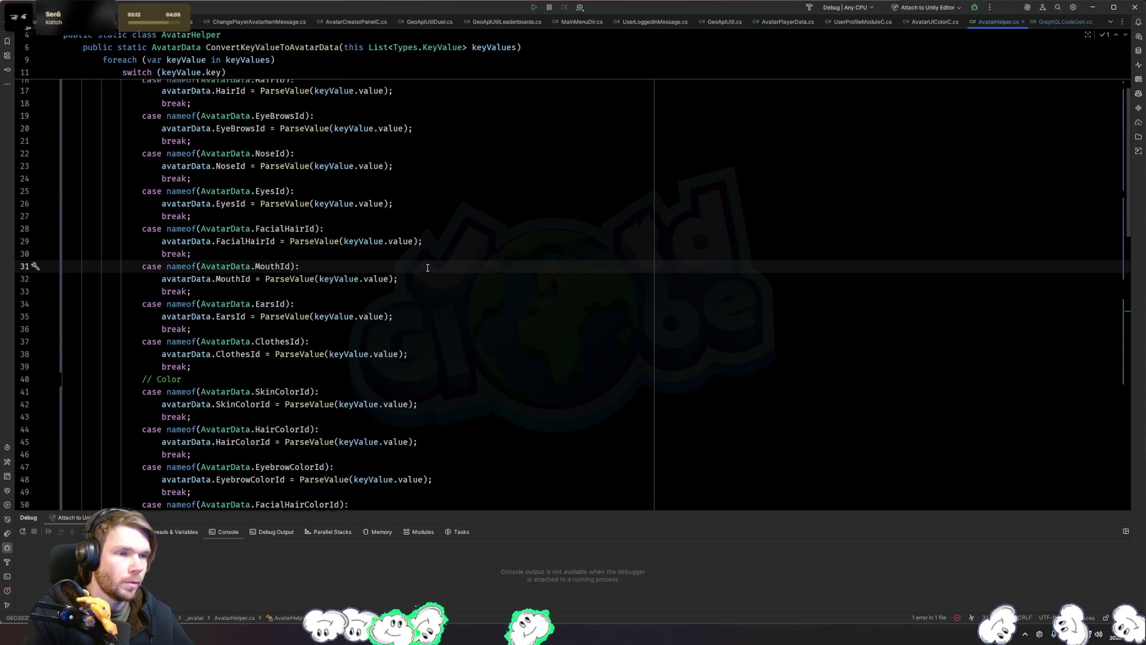
pyautogui.scroll(4, 428, 268)
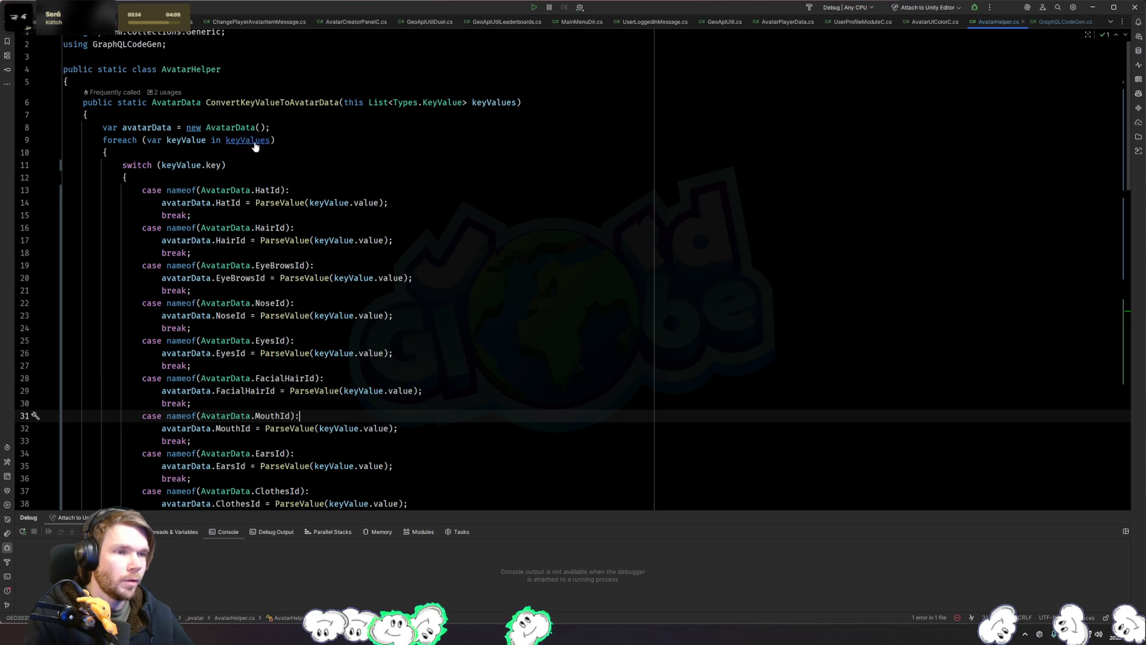
pyautogui.keyDown('ctrl'); pyautogui.click(267, 190); pyautogui.keyUp('ctrl')
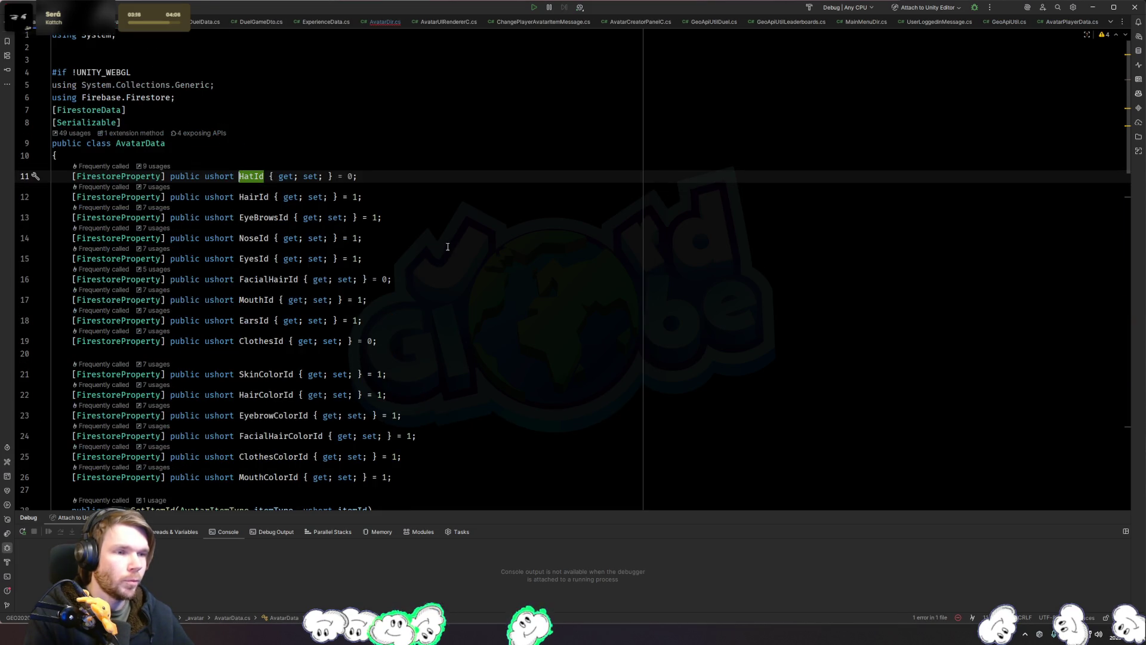
# Step: Look up MouthColorId's usages in AvatarData, then show AvatarDir.cs beside AvatarData.cs
pyautogui.press('Down')
pyautogui.press('Down')
pyautogui.press('Down')
pyautogui.press('Down')
pyautogui.press('Down')
pyautogui.press('Down')
pyautogui.press('Down')
pyautogui.press('Down')
pyautogui.press('Down')
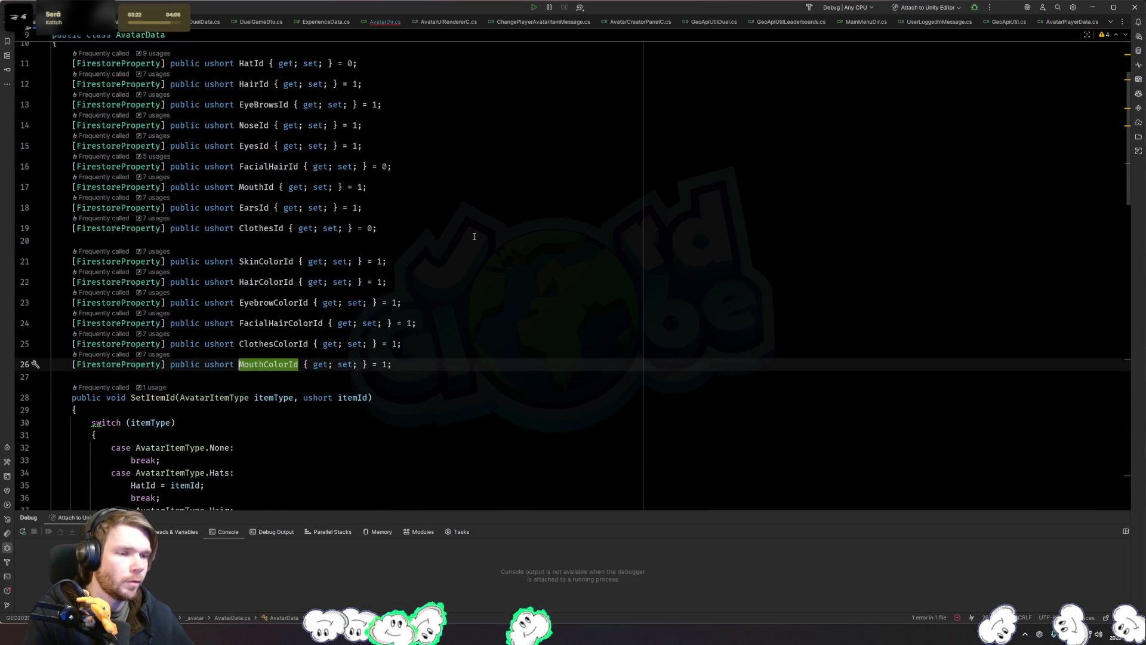
pyautogui.press('F12')
pyautogui.scroll(-10, 519, 248)
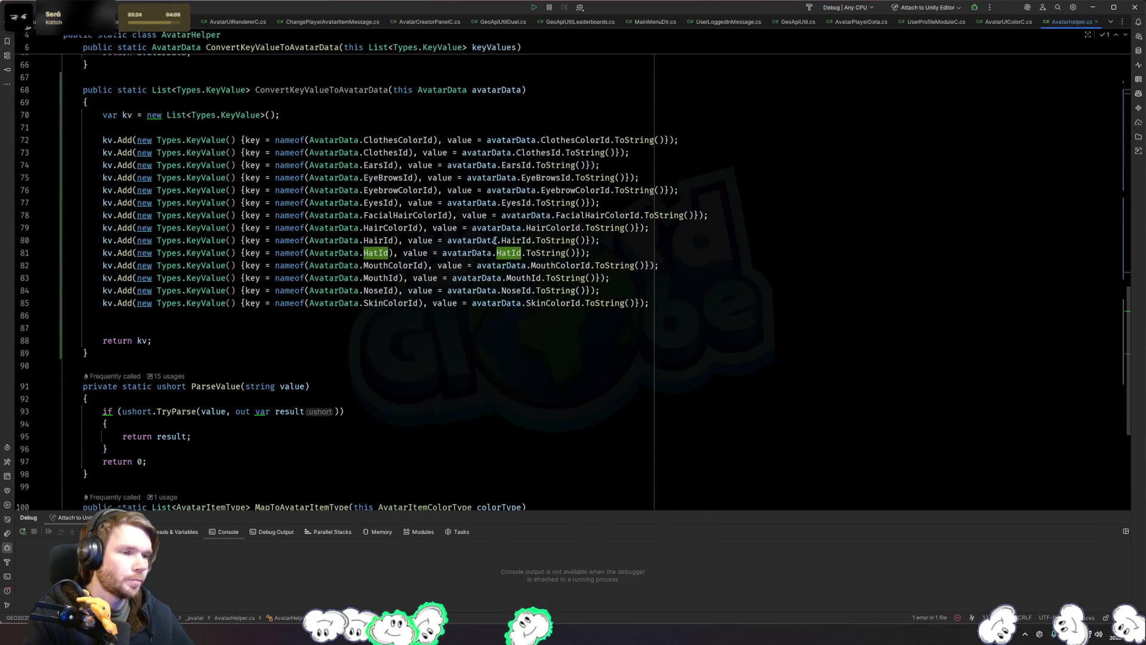
pyautogui.hotkey('ctrl', '-')
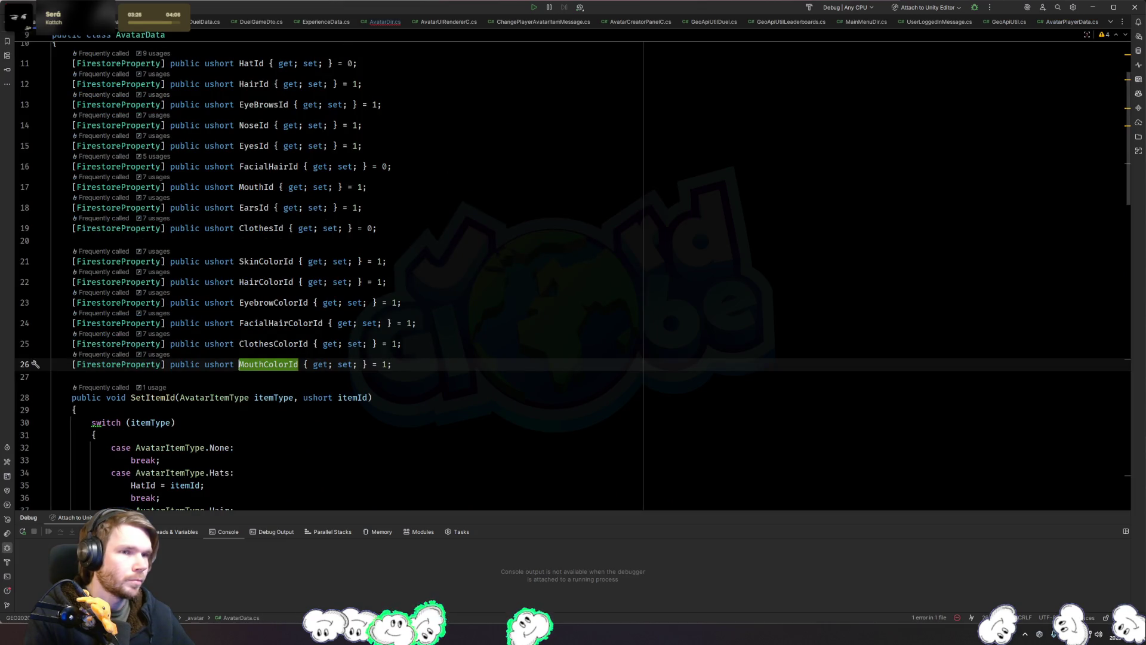
pyautogui.hotkey('ctrl', '-')
pyautogui.hotkey('ctrl', '-')
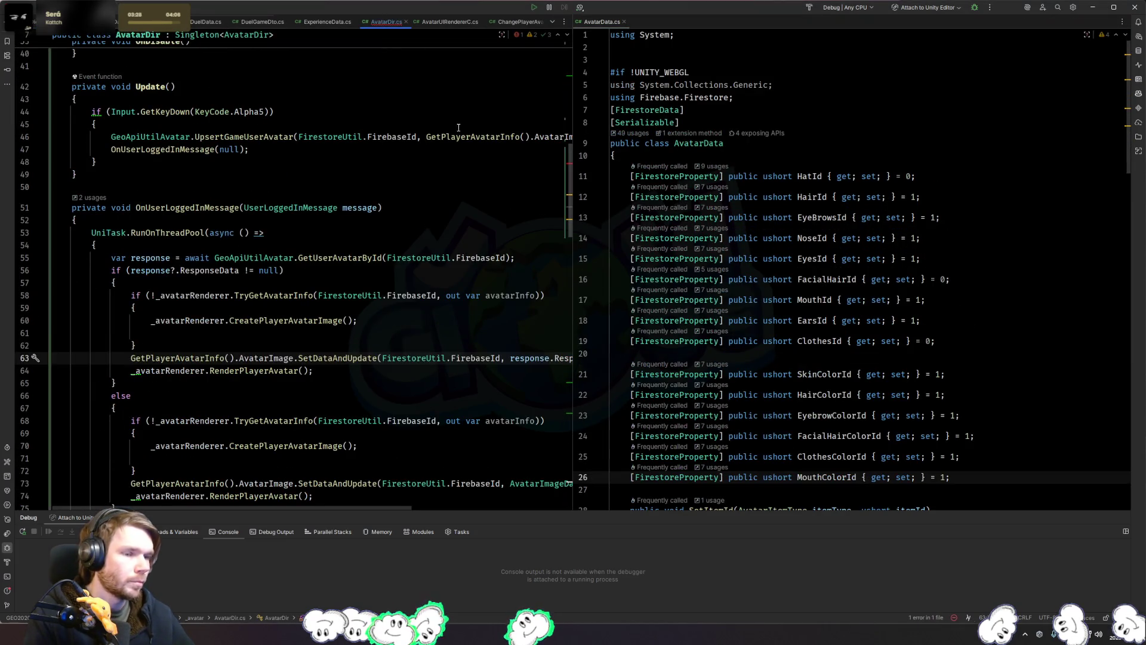
# Step: Browse UDictionary.cs and AvatarDir.cs in the left pane, ending on AvatarHelper.cs
pyautogui.hotkey('ctrl', 'Tab')
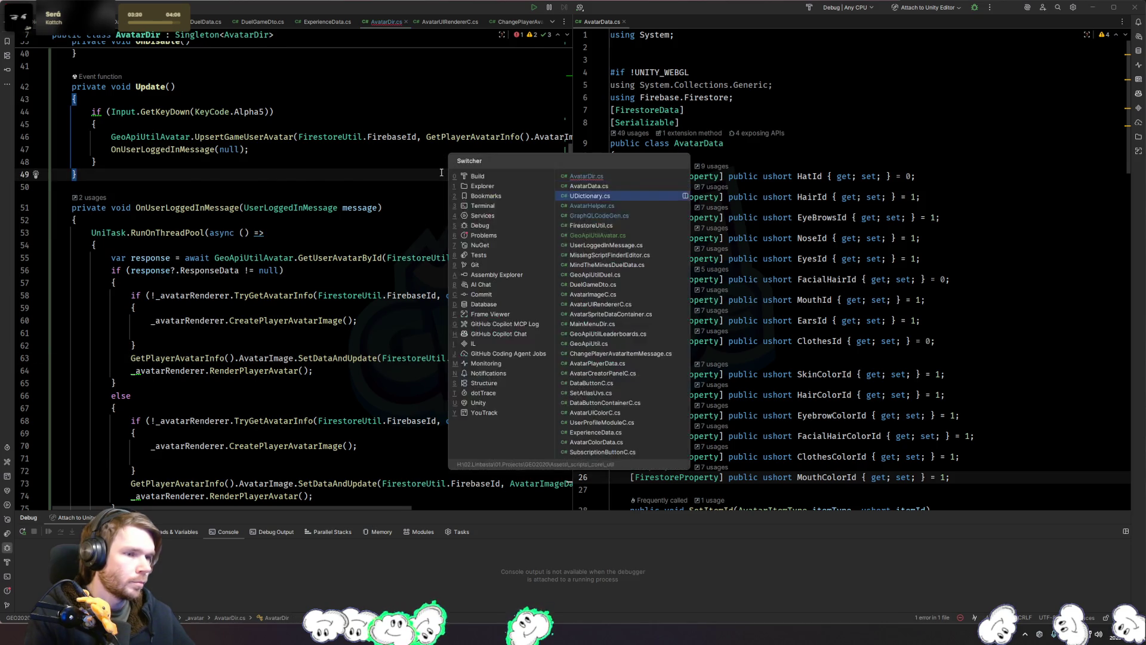
pyautogui.scroll(-15, 929, 281)
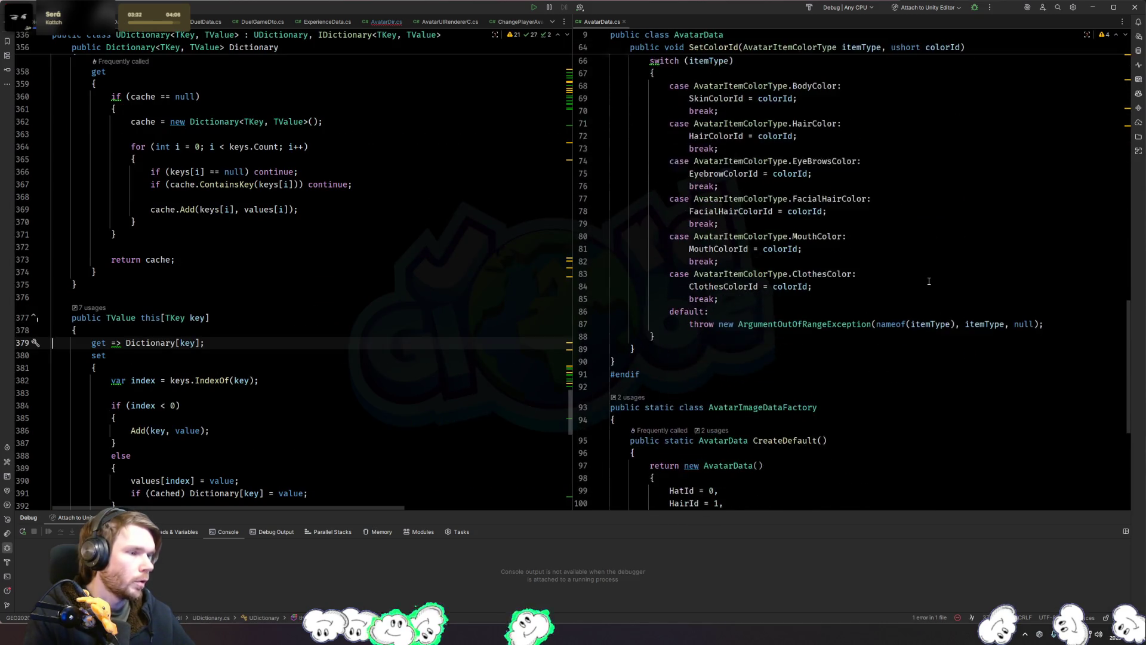
pyautogui.scroll(-5, 926, 278)
pyautogui.scroll(15, 925, 279)
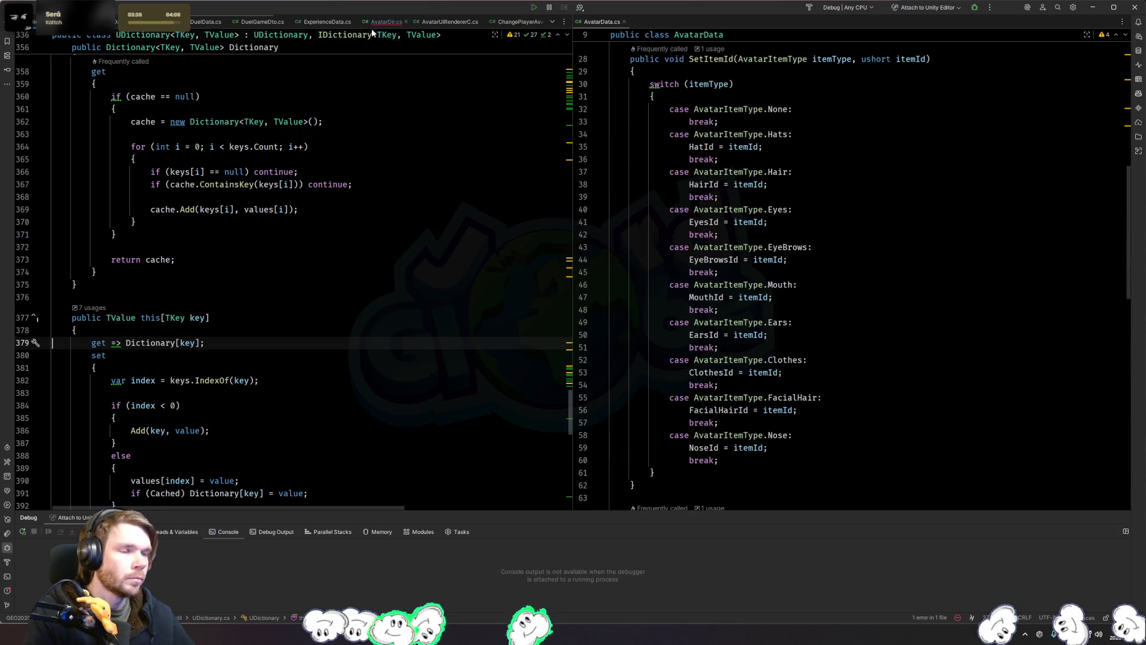
pyautogui.click(402, 163)
pyautogui.hotkey('ctrl', 'alt', 'Left')
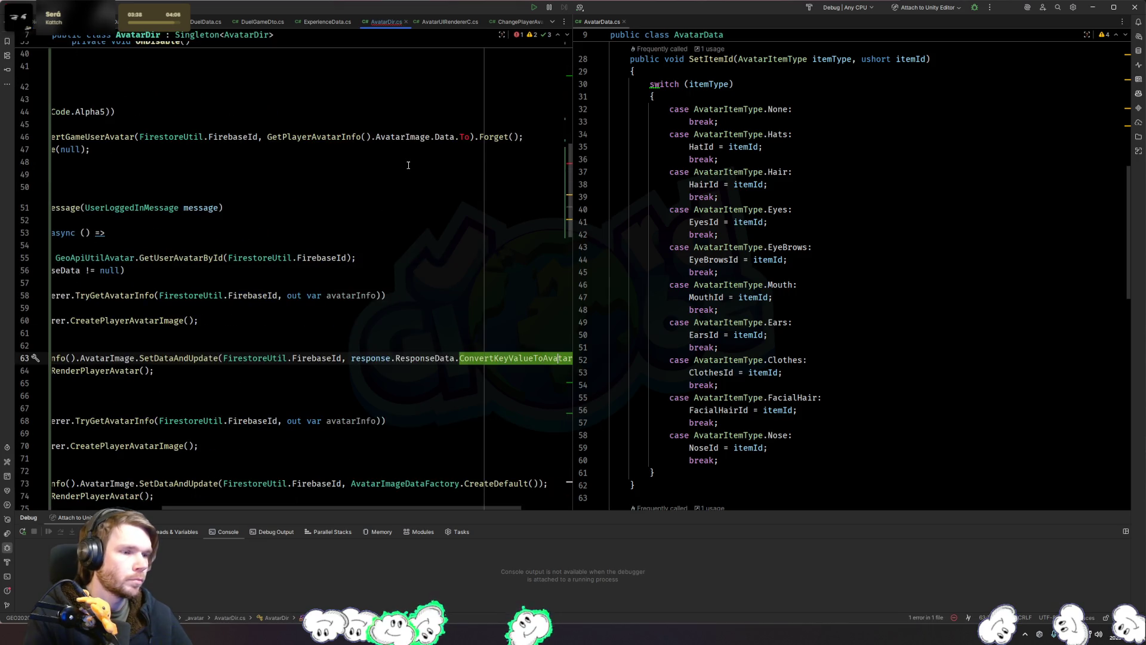
pyautogui.hotkey('ctrl', 'alt', 'Left')
pyautogui.hotkey('ctrl', 'alt', 'Left')
pyautogui.hotkey('ctrl', 'alt', 'Left')
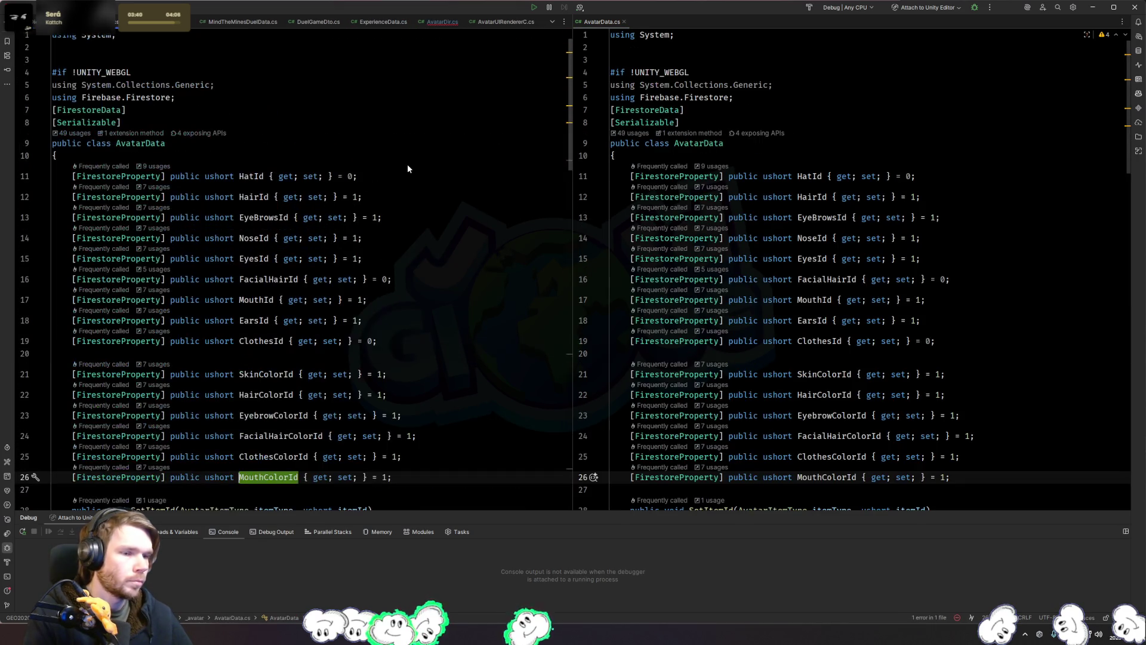
pyautogui.hotkey('ctrl', 'alt', 'Left')
pyautogui.scroll(4, 408, 165)
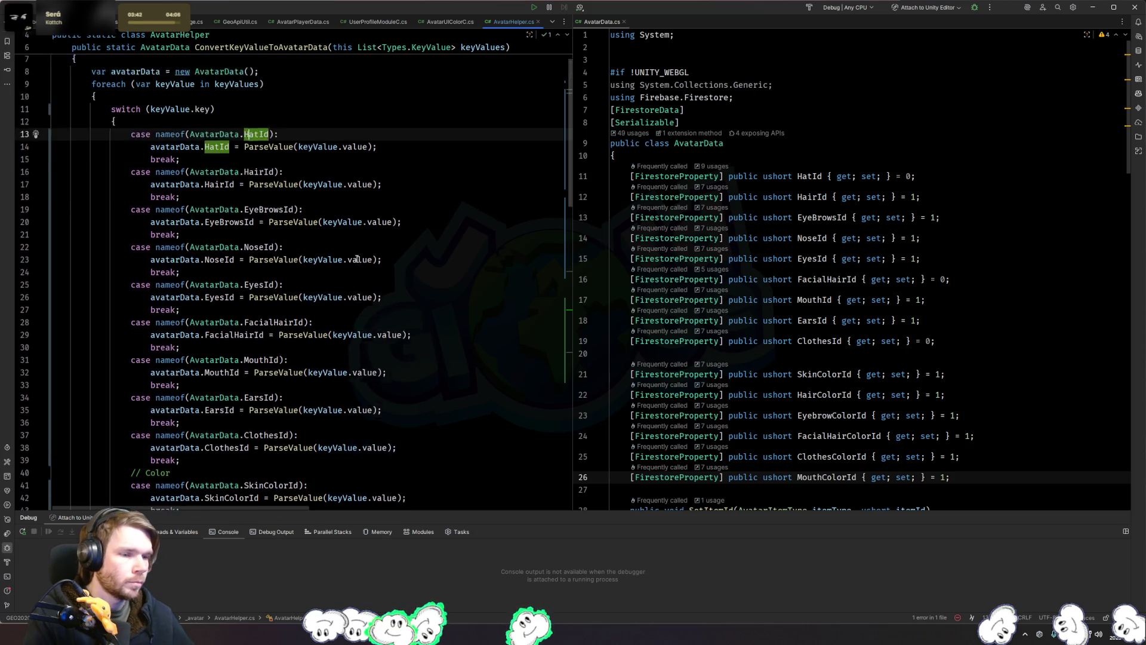
# Step: Check the HatId declaration and review the existing HatId, HairId, EyeBrowsId and NoseId key-value entries
pyautogui.scroll(-10, 298, 204)
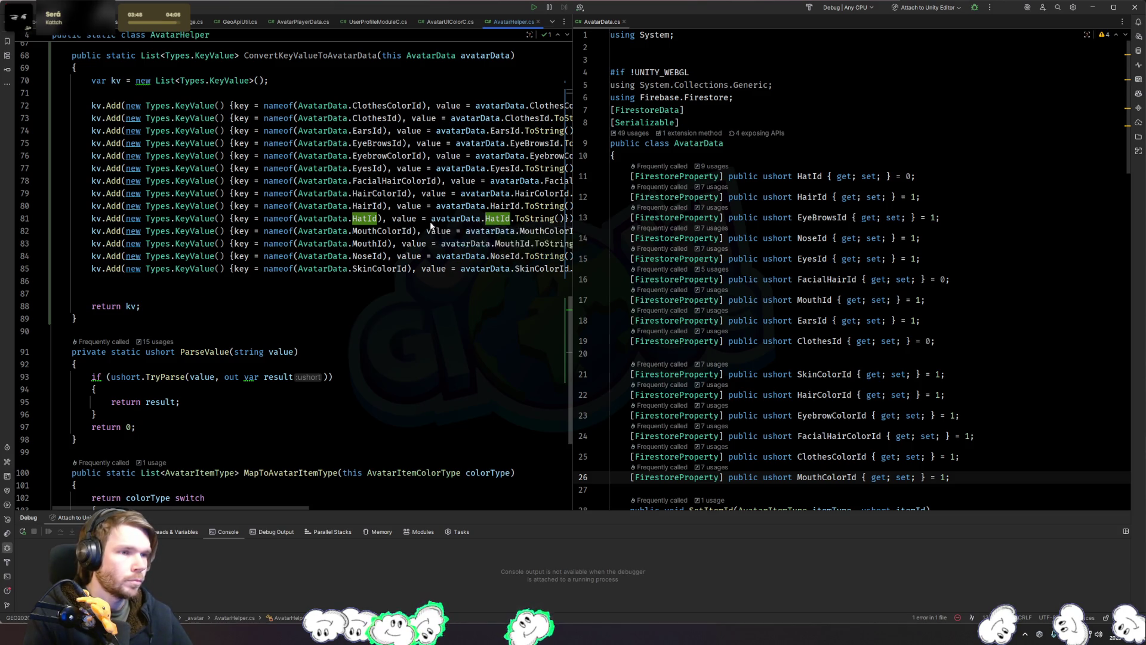
pyautogui.press('F12')
pyautogui.hotkey('ctrl', '-')
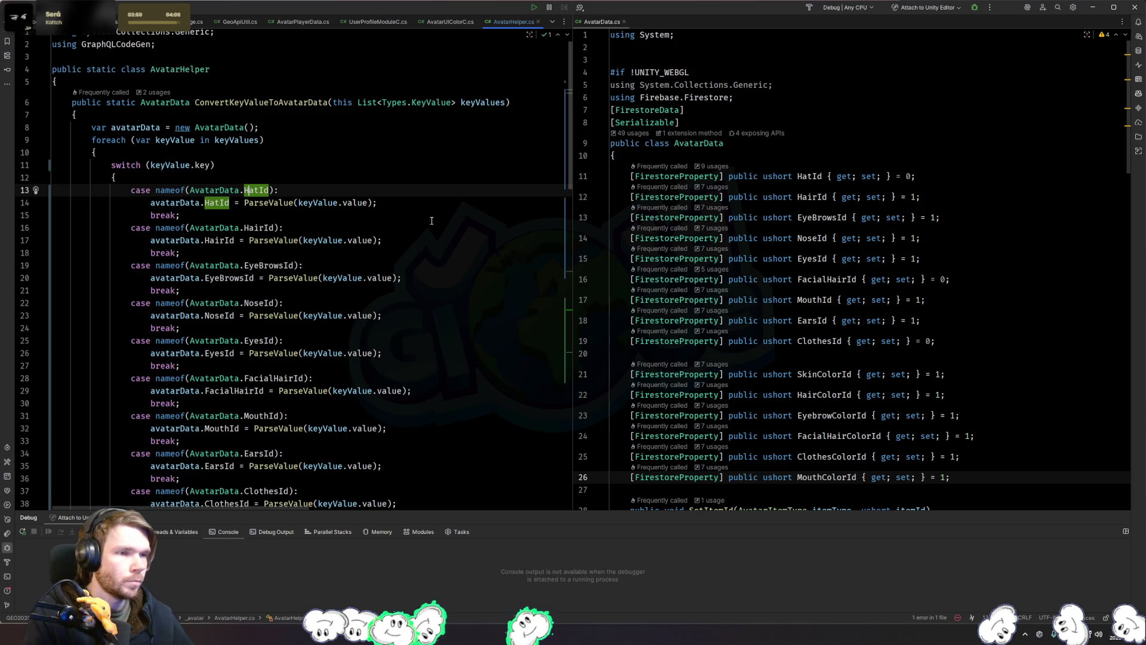
pyautogui.scroll(-10, 431, 222)
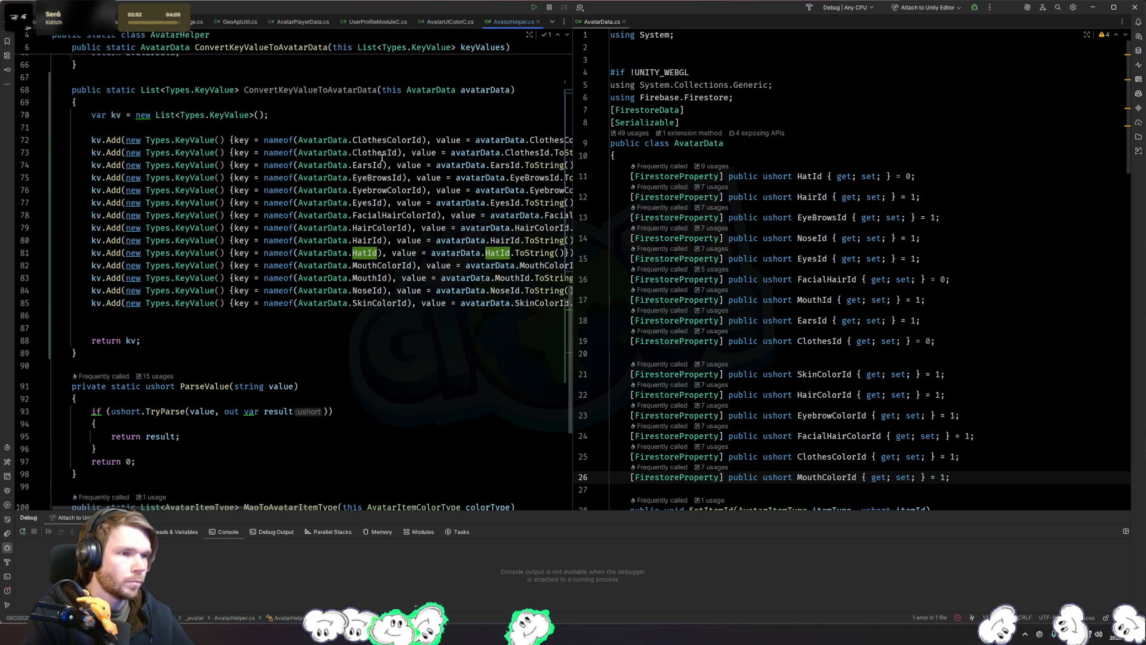
pyautogui.click(371, 140)
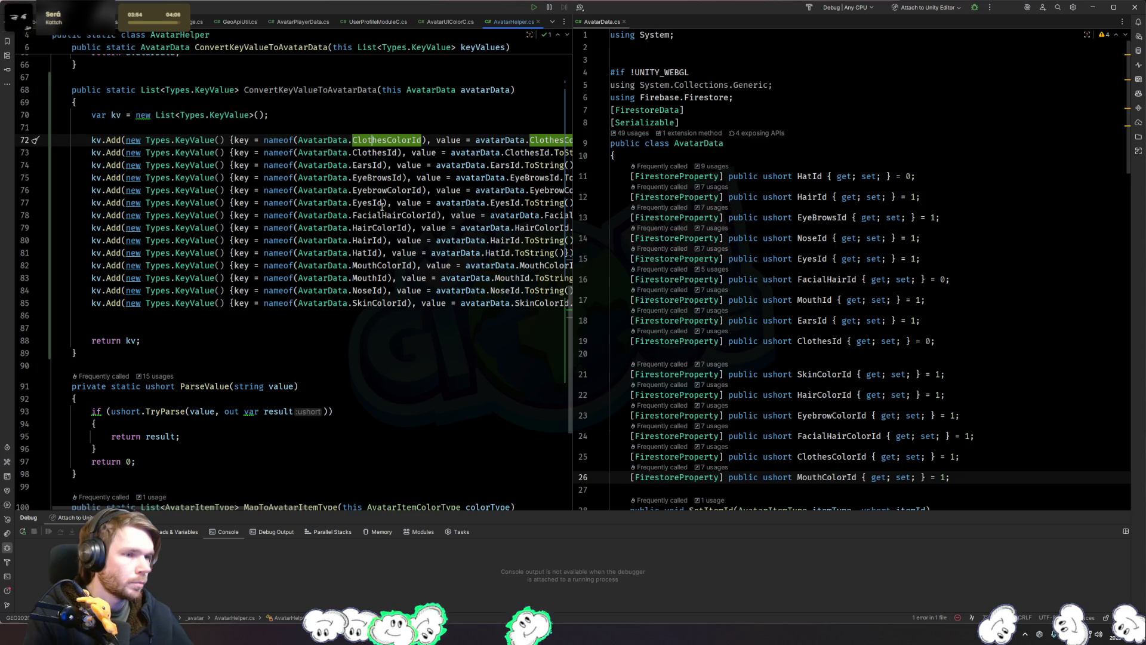
pyautogui.click(353, 254)
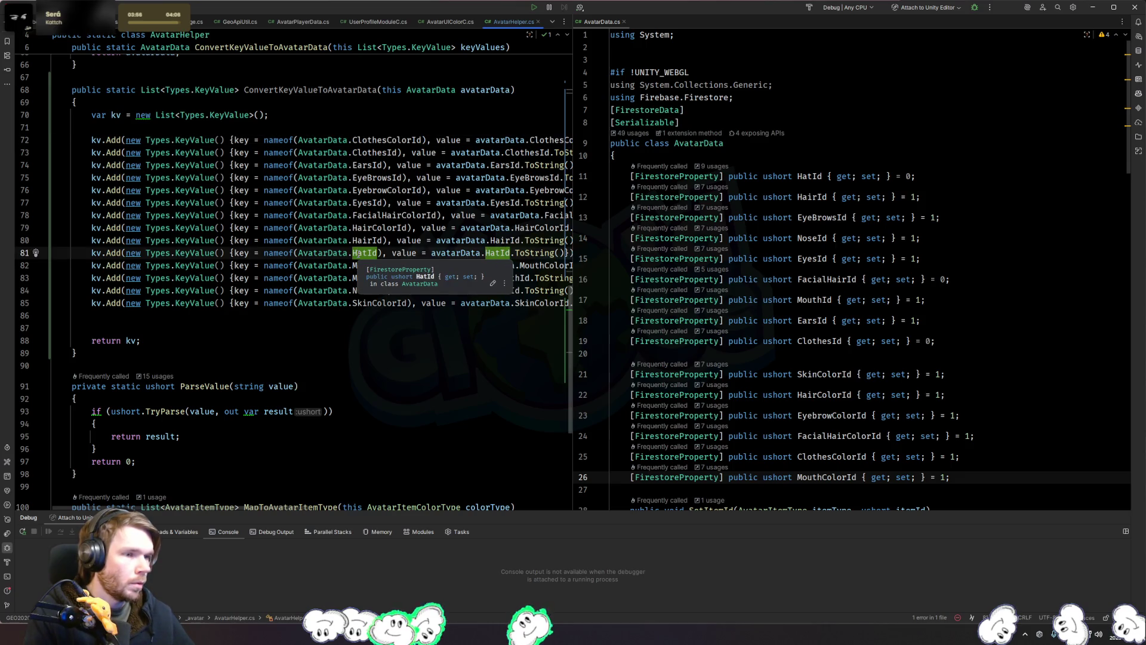
pyautogui.click(366, 241)
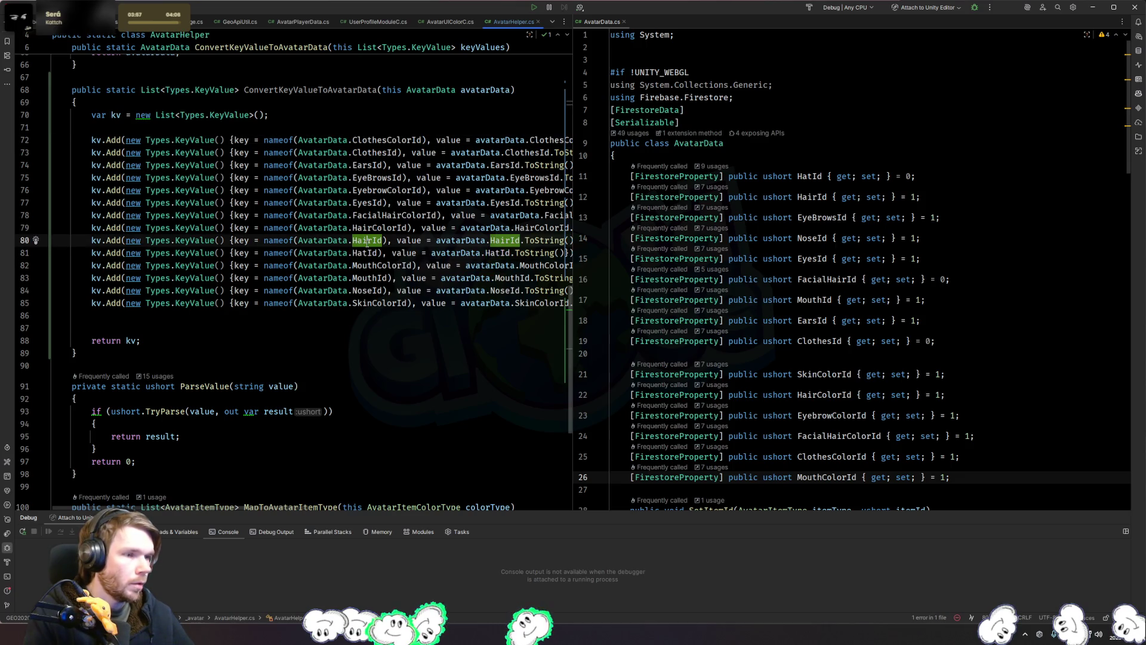
pyautogui.click(368, 178)
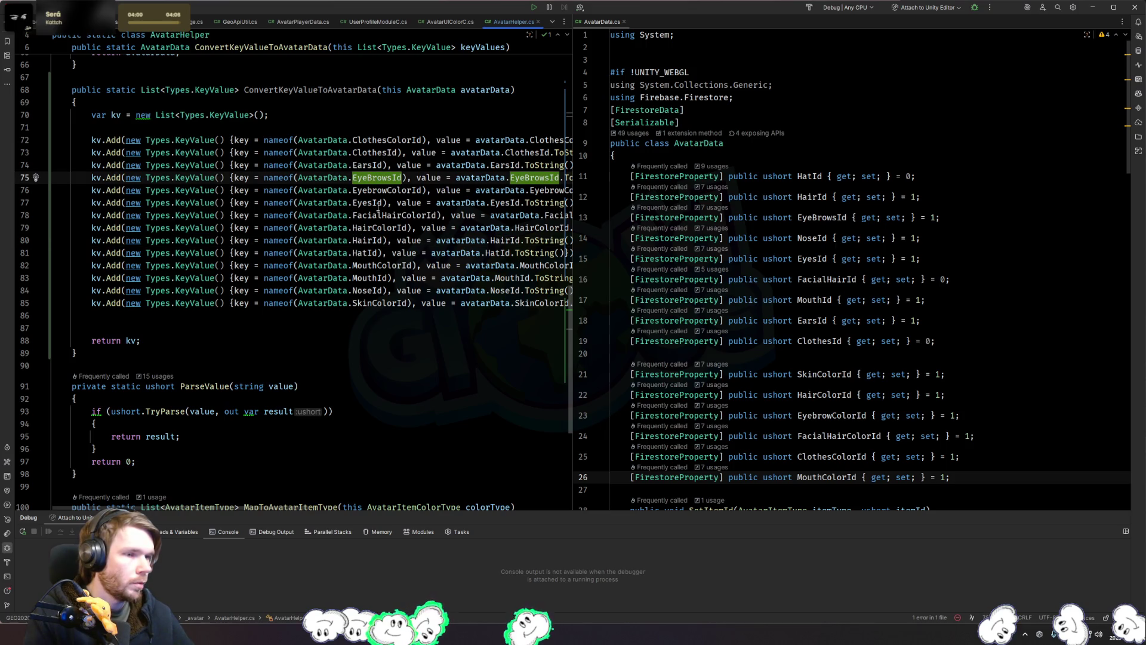
pyautogui.click(368, 291)
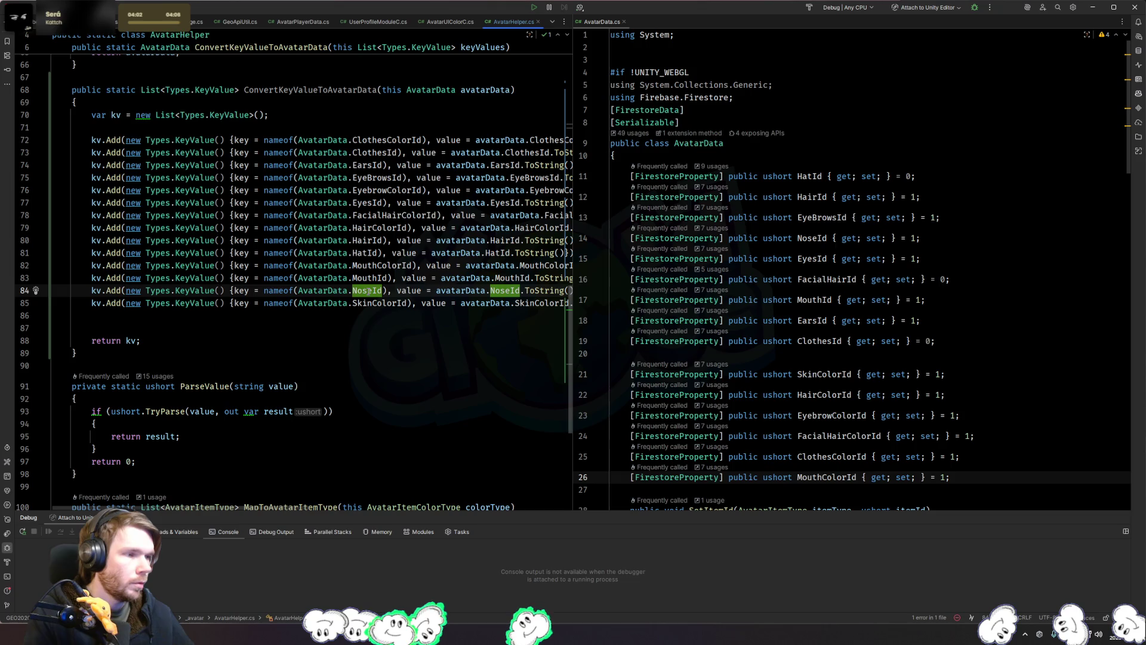
# Step: Duplicate the FacialHairColorId kv.Add line and rename its key and value to FacialHairId
pyautogui.tripleClick(369, 215)
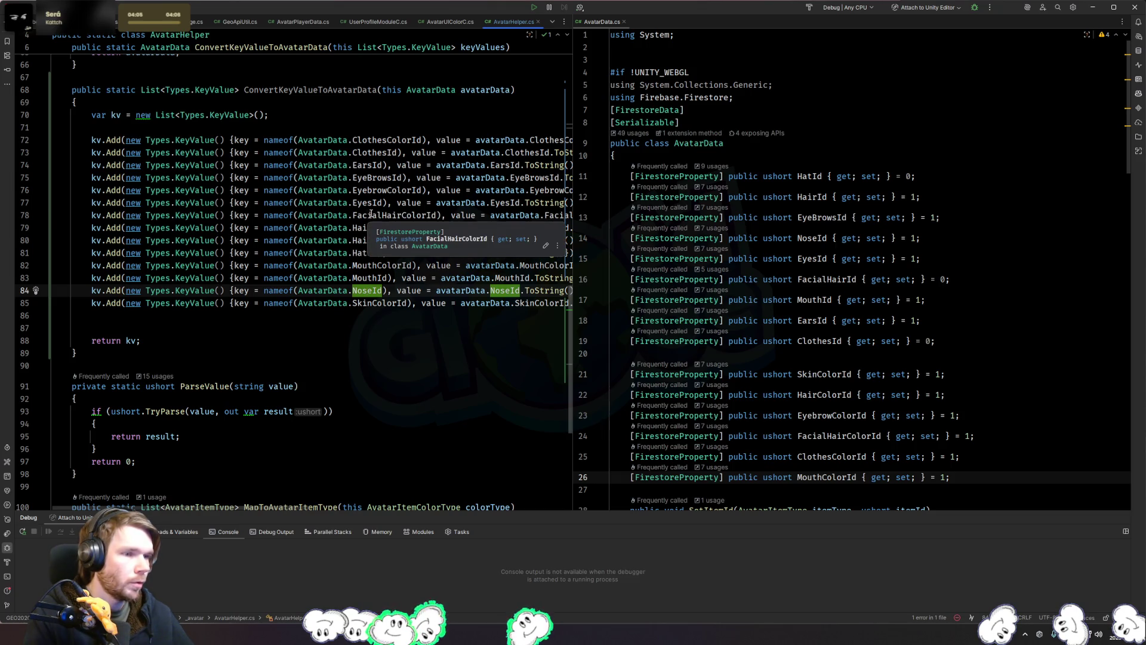
pyautogui.hotkey('ctrl', 'c')
pyautogui.hotkey('ctrl', 'v')
pyautogui.hotkey('ctrl', 'v')
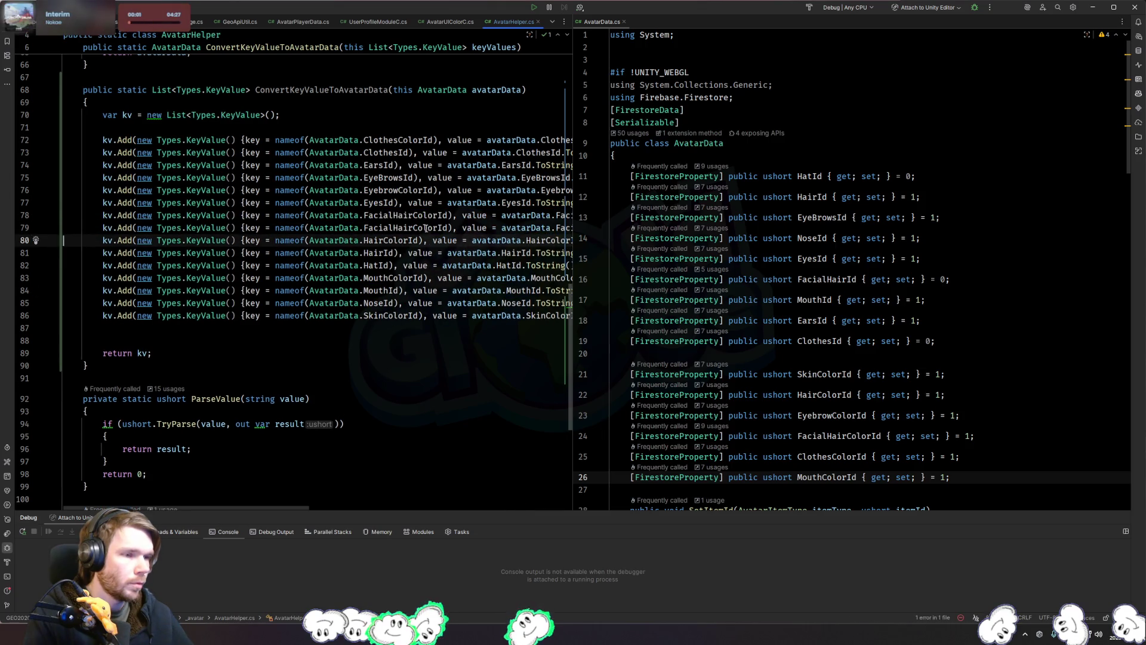
pyautogui.doubleClick(425, 229)
pyautogui.write('FacialHairId')
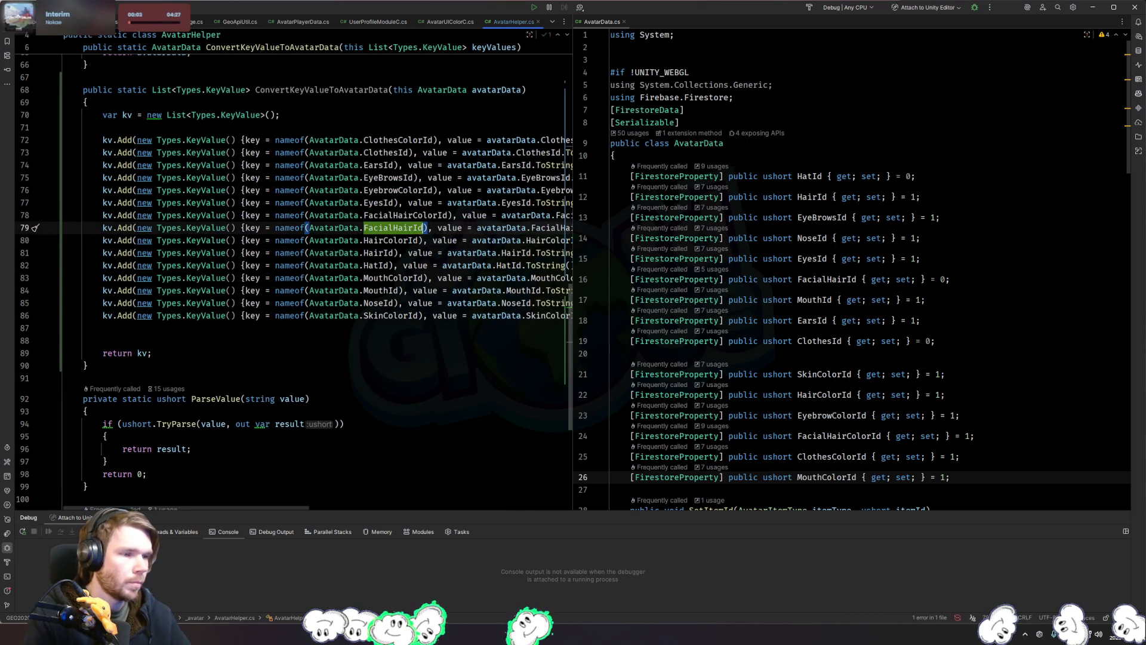
pyautogui.hscroll(2, 475, 223)
pyautogui.doubleClick(475, 228)
pyautogui.hscroll(2, 475, 223)
pyautogui.press('BackSpace')
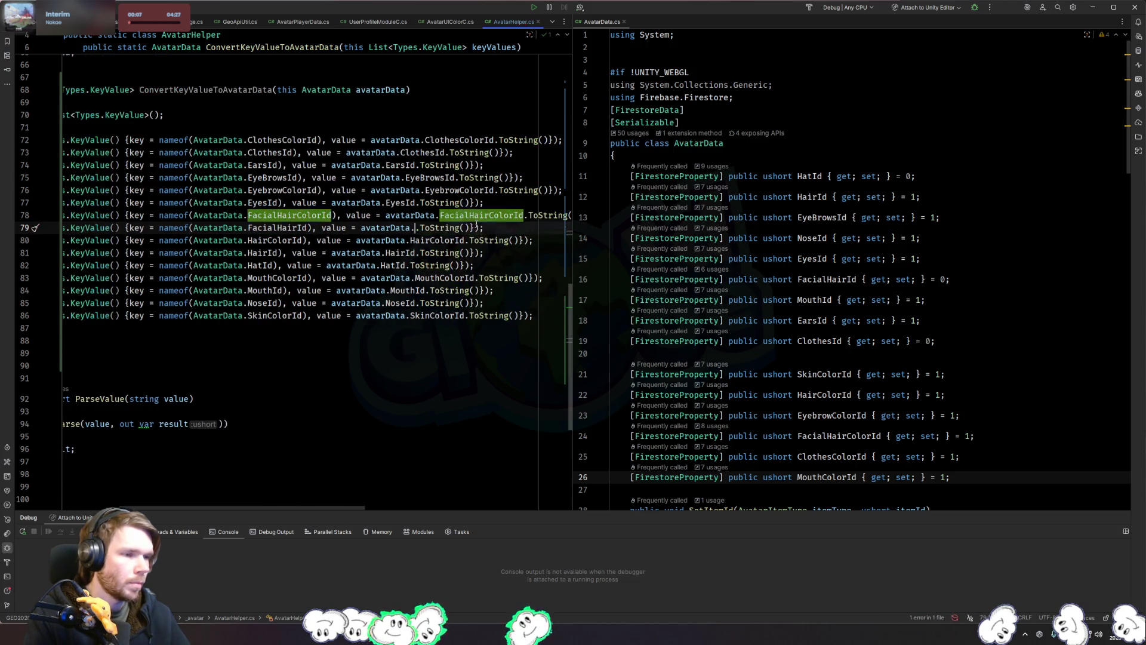
pyautogui.write('FacialHairId')
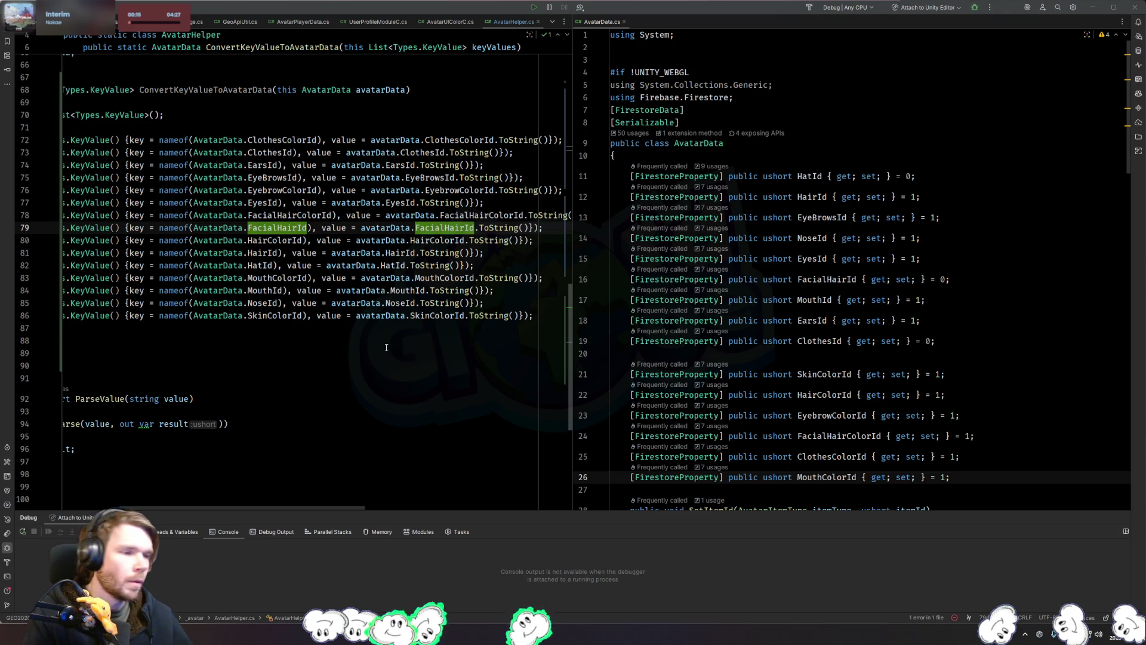
# Step: Close the AvatarData.cs side pane and select the ConvertKeyValueToAvatarData method name
pyautogui.click(409, 329)
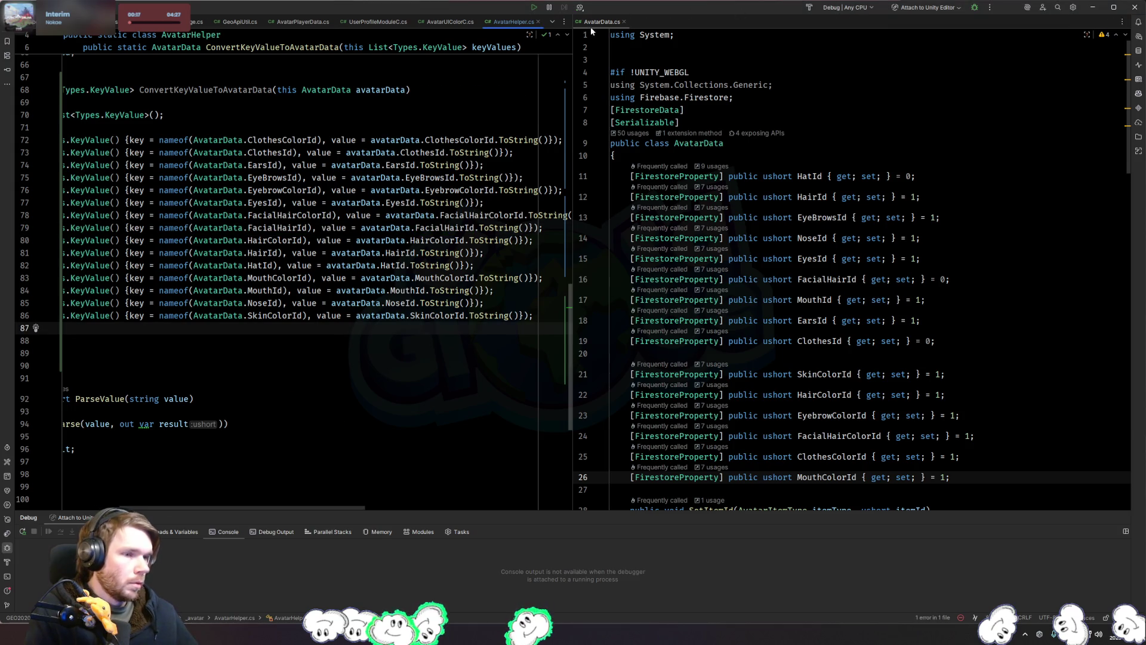
pyautogui.middleClick(588, 27)
pyautogui.click(425, 366)
pyautogui.scroll(3, 425, 366)
pyautogui.doubleClick(321, 203)
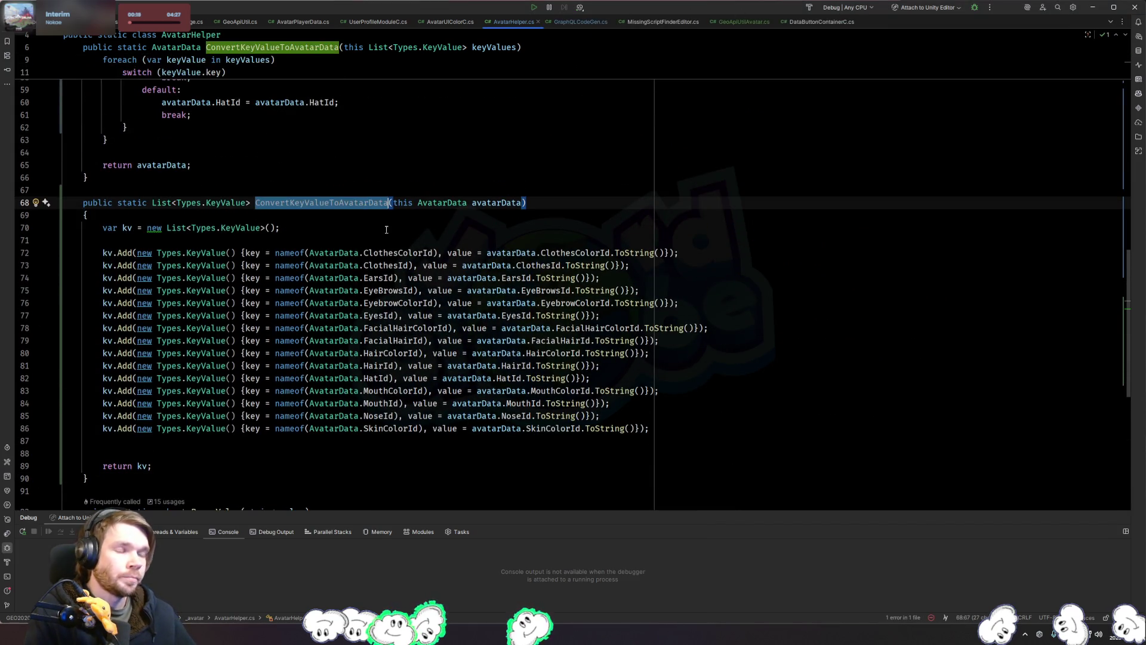
# Step: In AvatarDir.cs, complete the Alpha5 upsert argument with ConvertKeyValueToAvatarData() from code completion
pyautogui.click(374, 240)
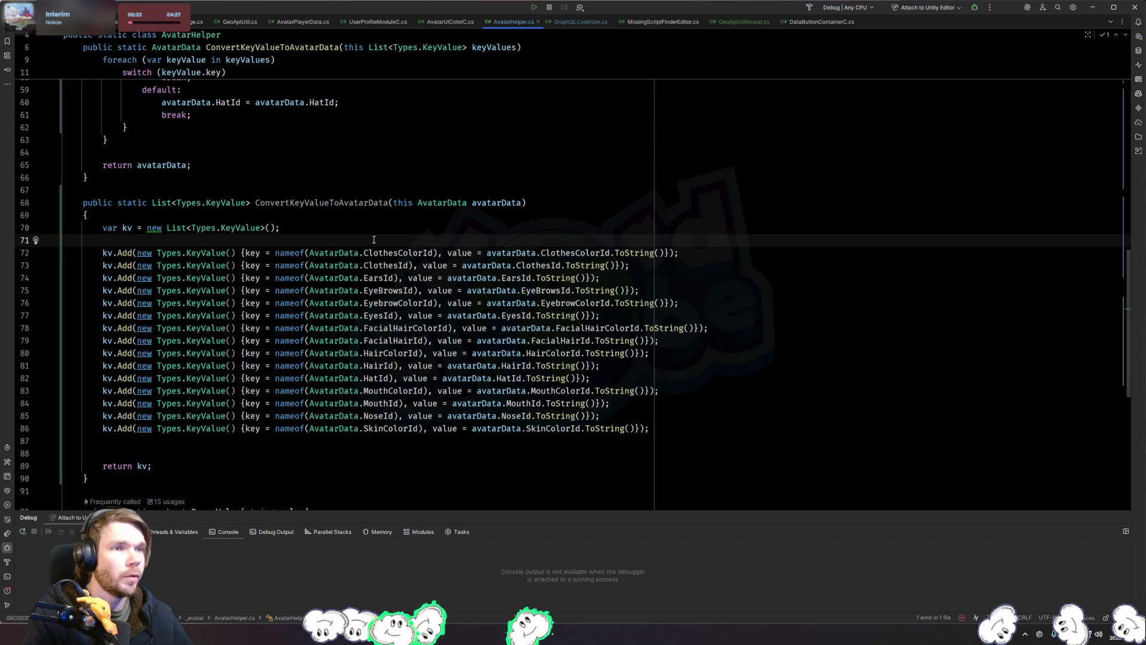
pyautogui.scroll(2, 373, 239)
pyautogui.doubleClick(338, 275)
pyautogui.hotkey('ctrl', 'Tab')
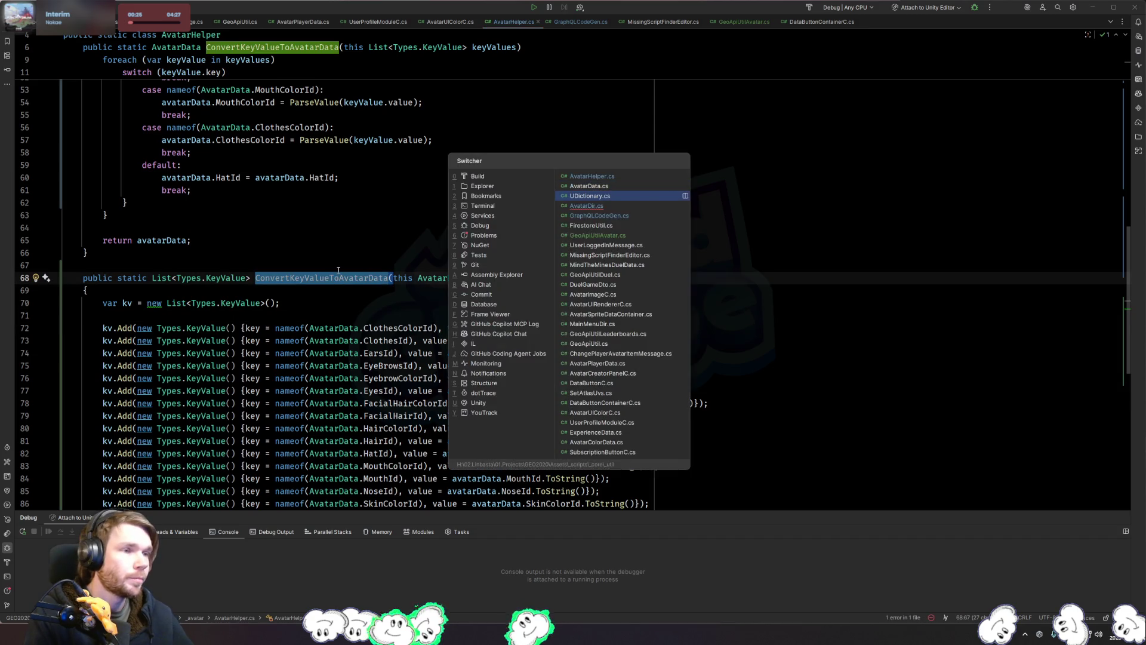
pyautogui.hotkey('ctrl', 'Tab')
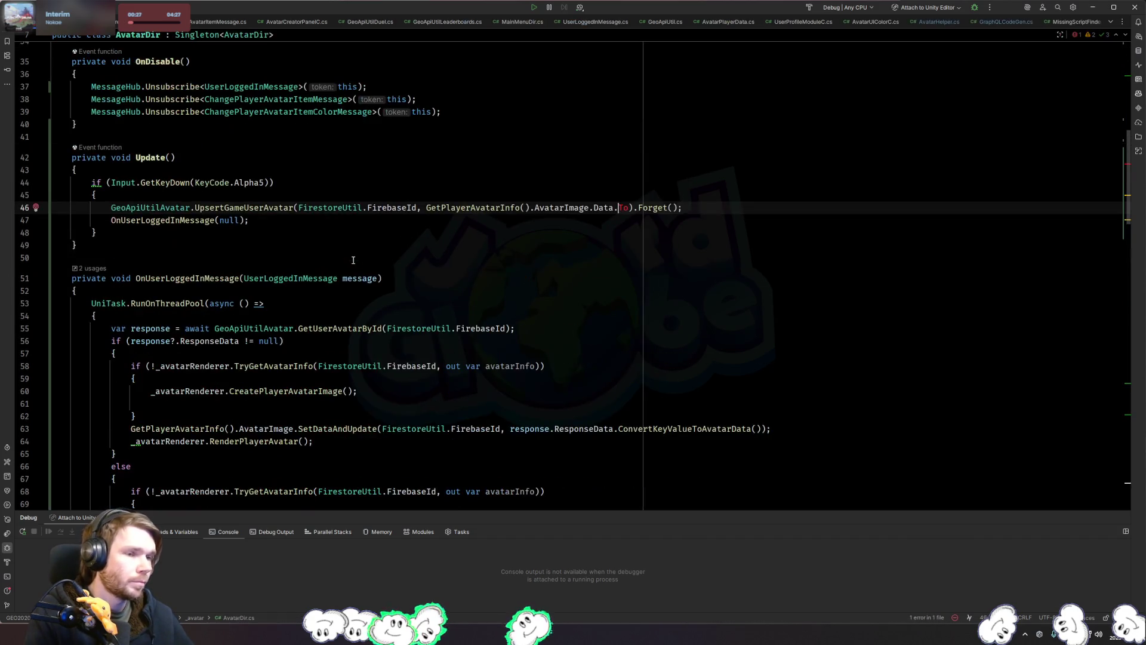
pyautogui.press('Right')
pyautogui.press('Right')
pyautogui.hotkey('ctrl', 'space')
pyautogui.press('Down')
pyautogui.press('Return')
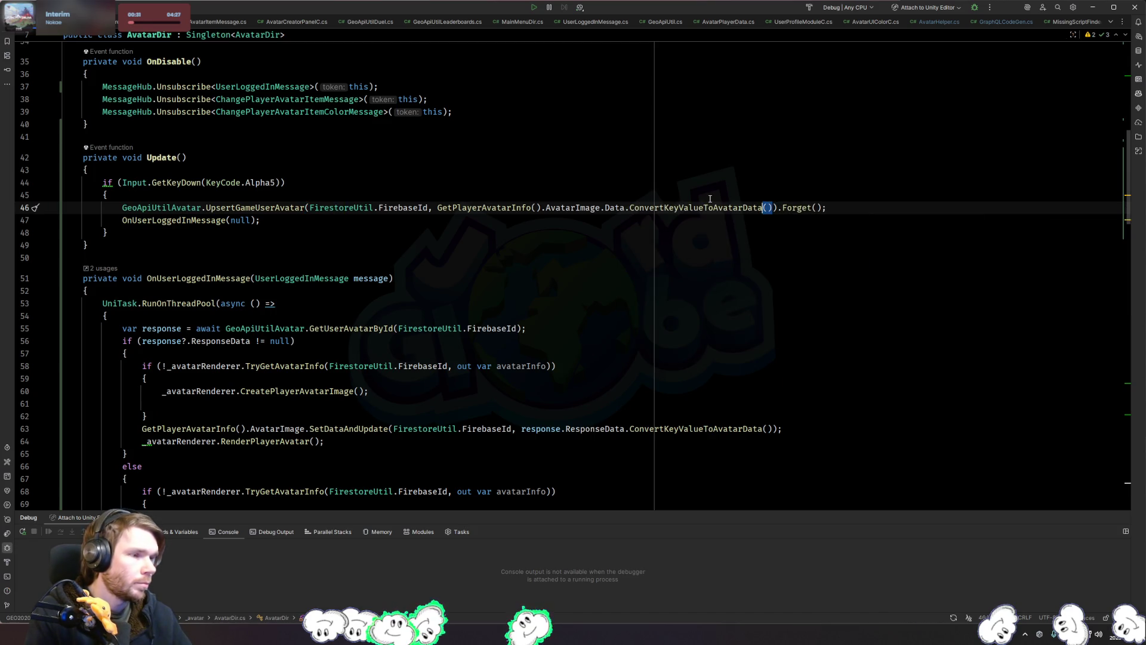
# Step: Check the UpsertGameUserAvatar declaration, then comment out the OnUserLoggedInMessage(null) call on line 47
pyautogui.keyDown('ctrl'); pyautogui.click(278, 210); pyautogui.keyUp('ctrl')
pyautogui.scroll(-1, 518, 289)
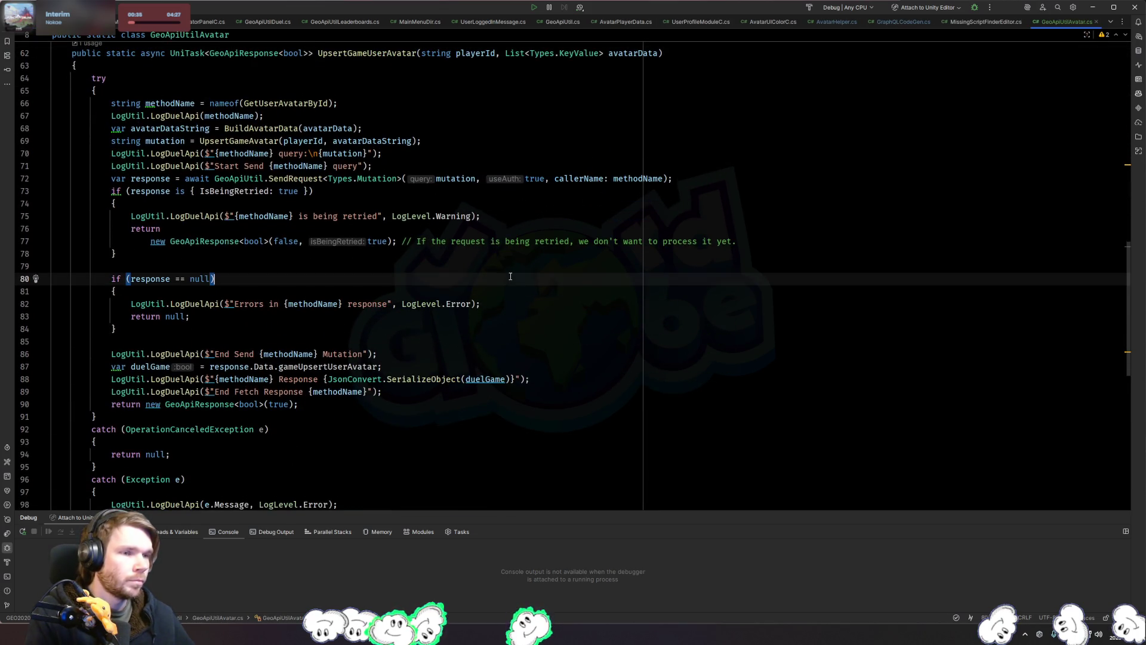
pyautogui.scroll(2, 519, 289)
pyautogui.hotkey('ctrl', 'b')
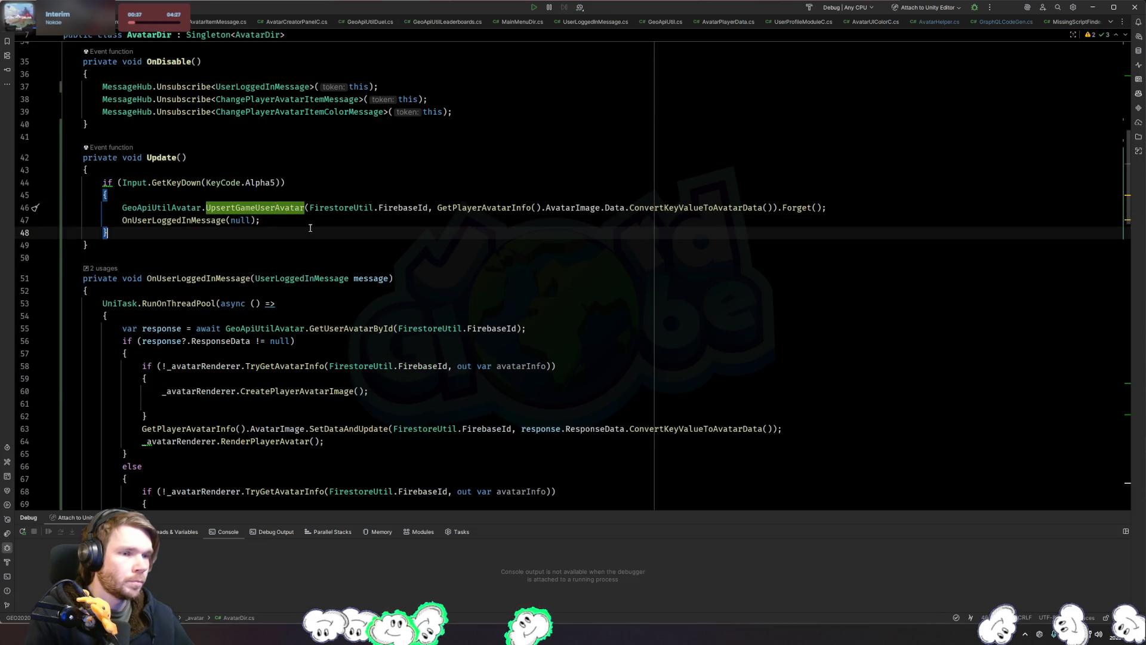
pyautogui.click(318, 217)
pyautogui.hotkey('ctrl', '/')
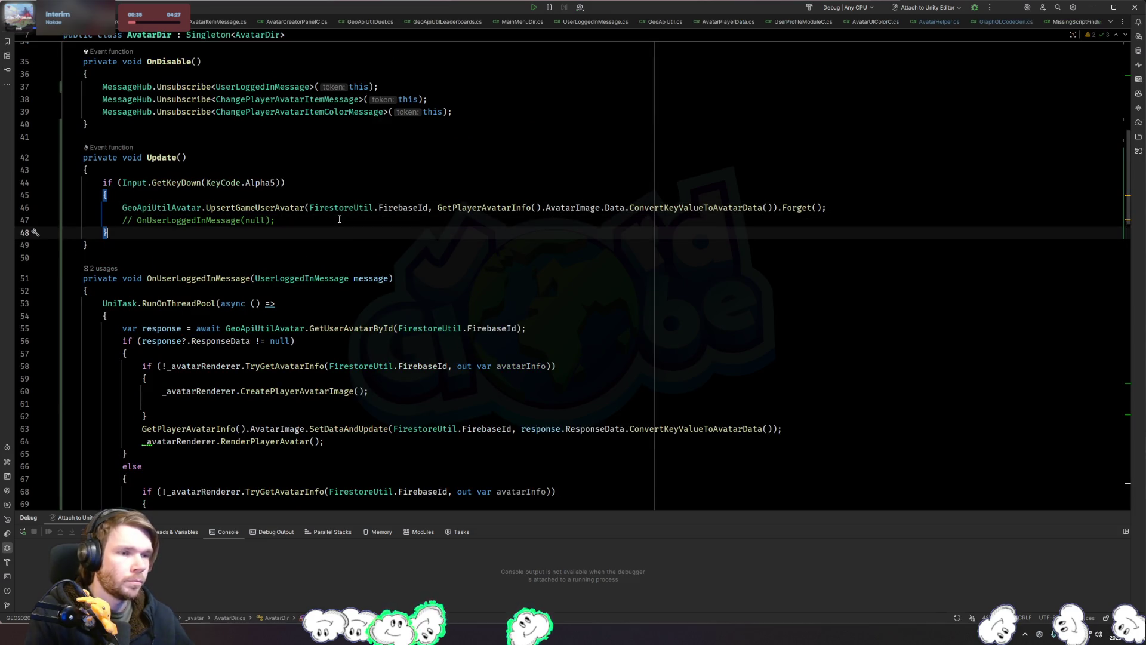
pyautogui.hotkey('alt', 'Tab')
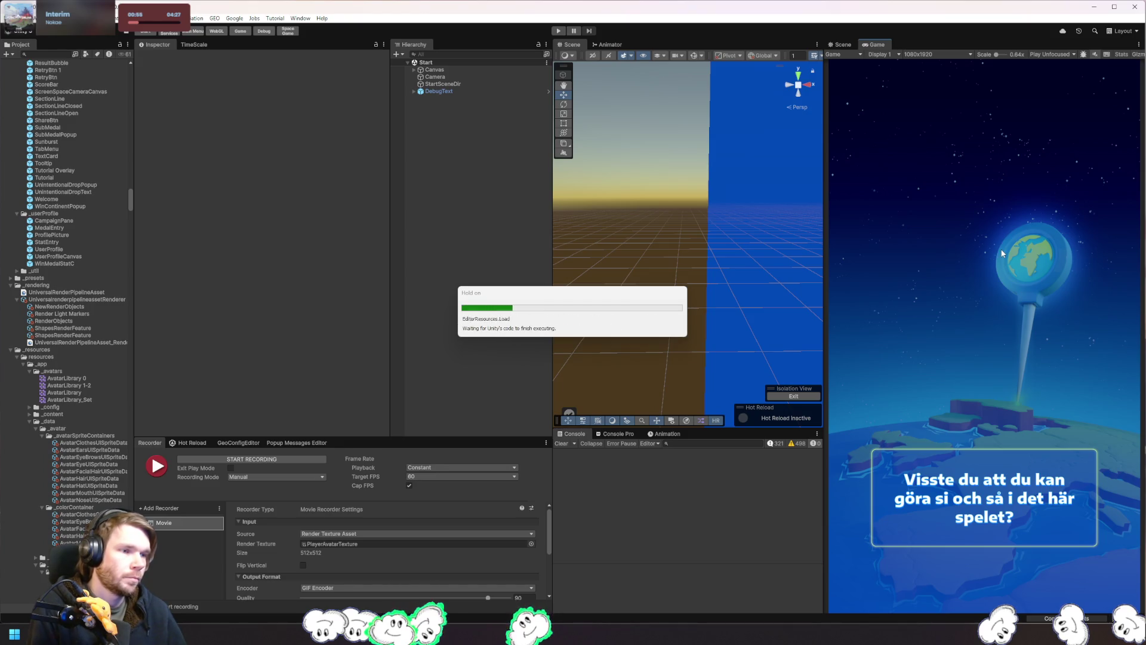
# Step: Run the game in Unity Play mode and choose Continue on the news popup to reach the main menu
pyautogui.click(558, 31)
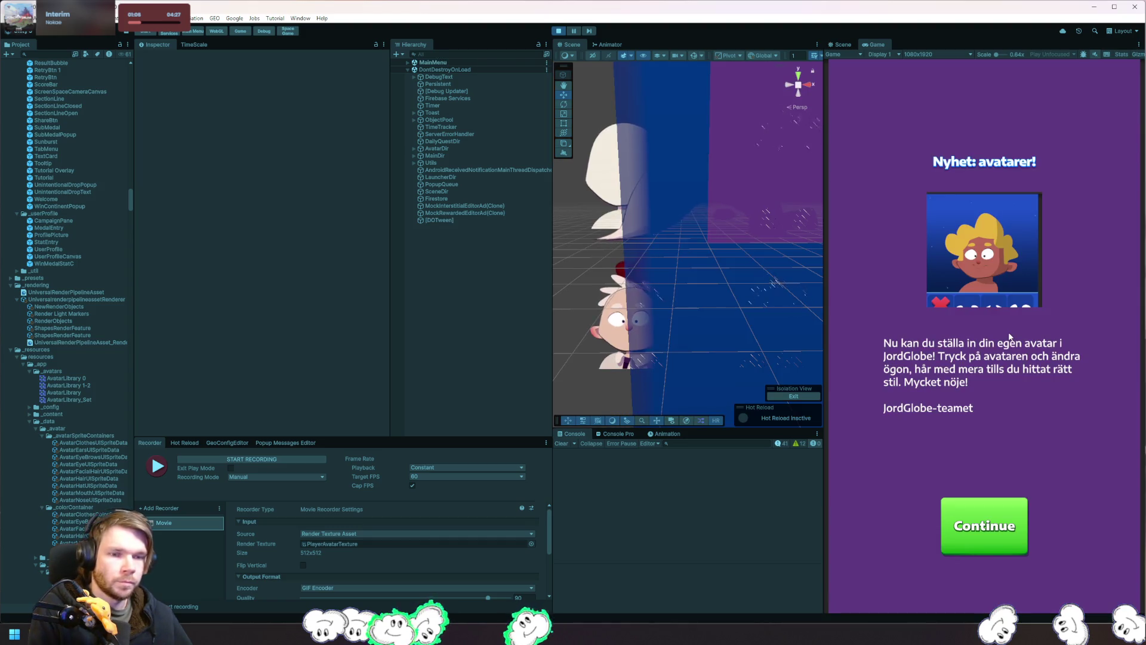
pyautogui.click(1024, 526)
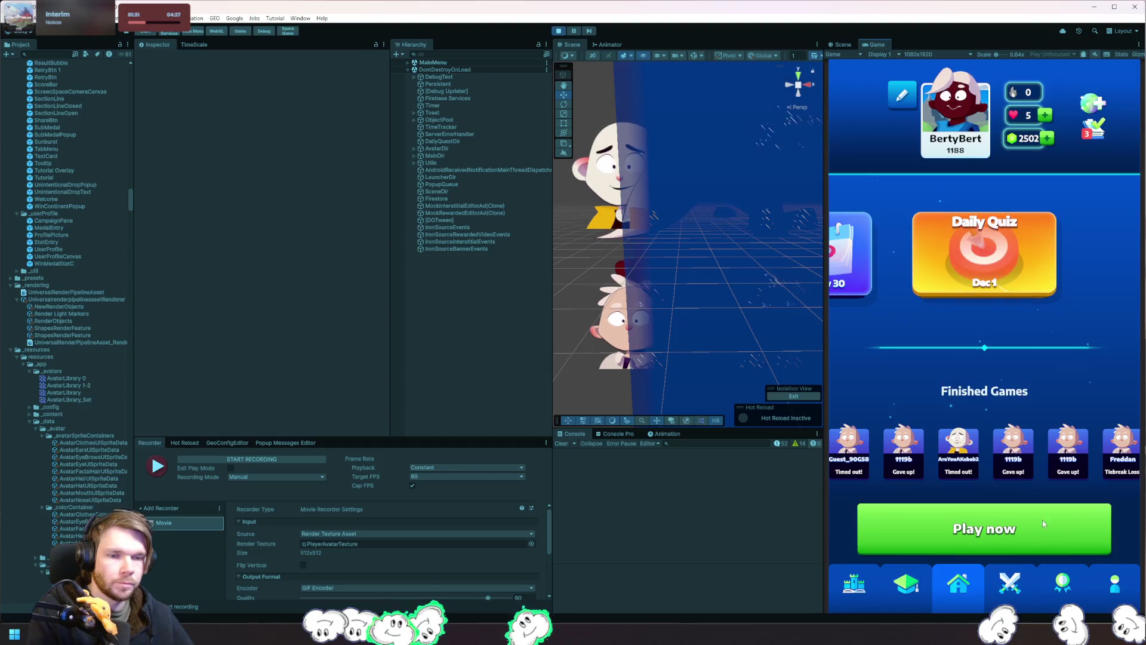
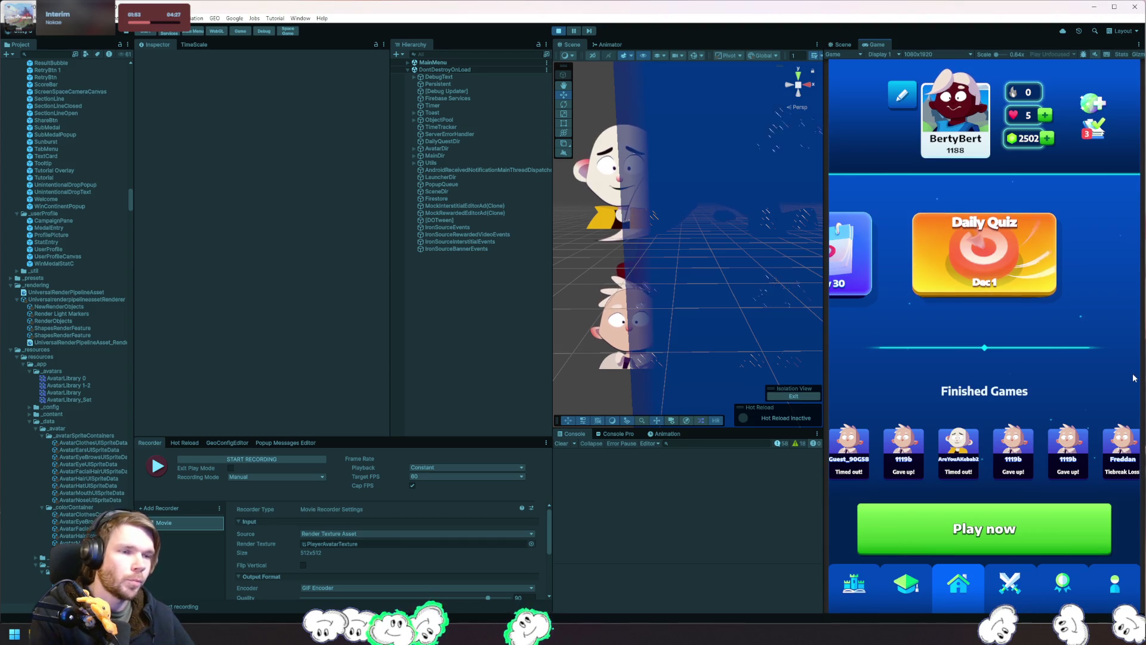
# Step: Trigger the avatar save in the game and attach the debugger to the Unity Editor
pyautogui.press('5')
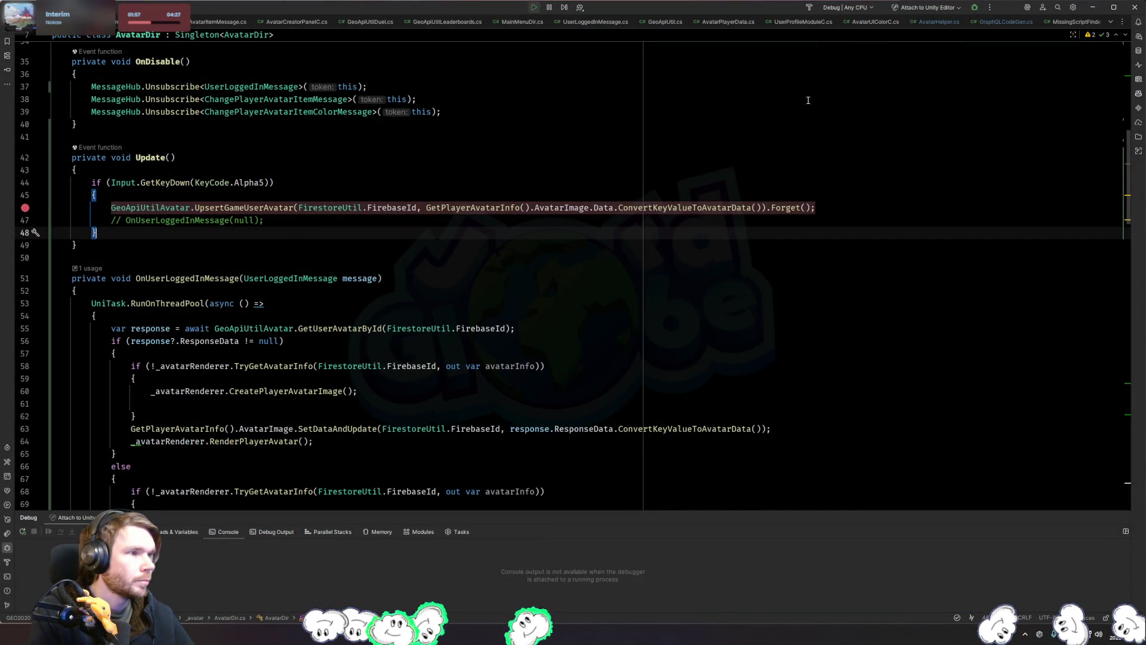
pyautogui.click(925, 7)
pyautogui.click(451, 278)
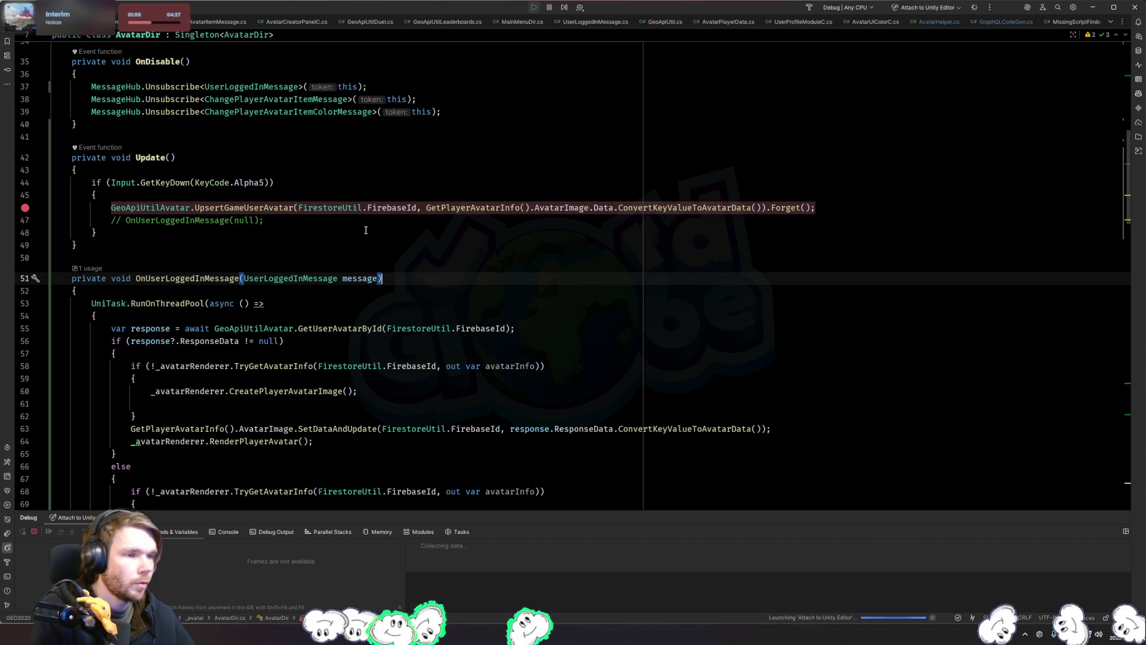
# Step: Put a breakpoint on line 68 of UpsertGameUserAvatar, then return to the Unity game
pyautogui.keyDown('ctrl'); pyautogui.click(263, 207); pyautogui.keyUp('ctrl')
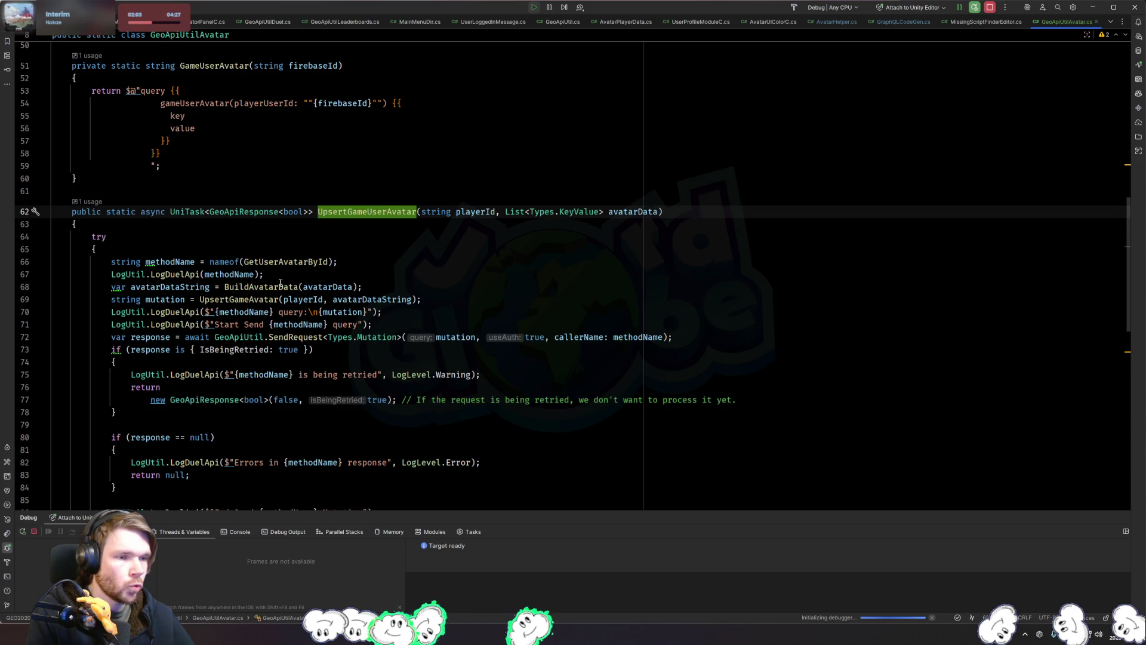
pyautogui.click(30, 303)
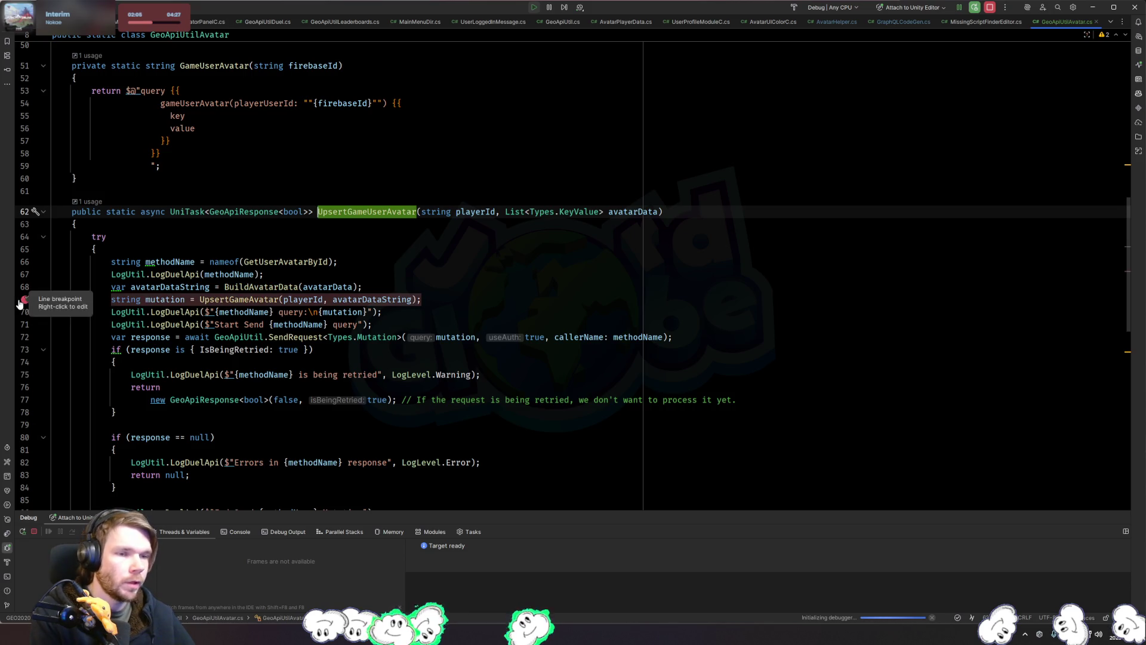
pyautogui.click(25, 299)
pyautogui.click(25, 287)
pyautogui.hotkey('alt', 'Tab')
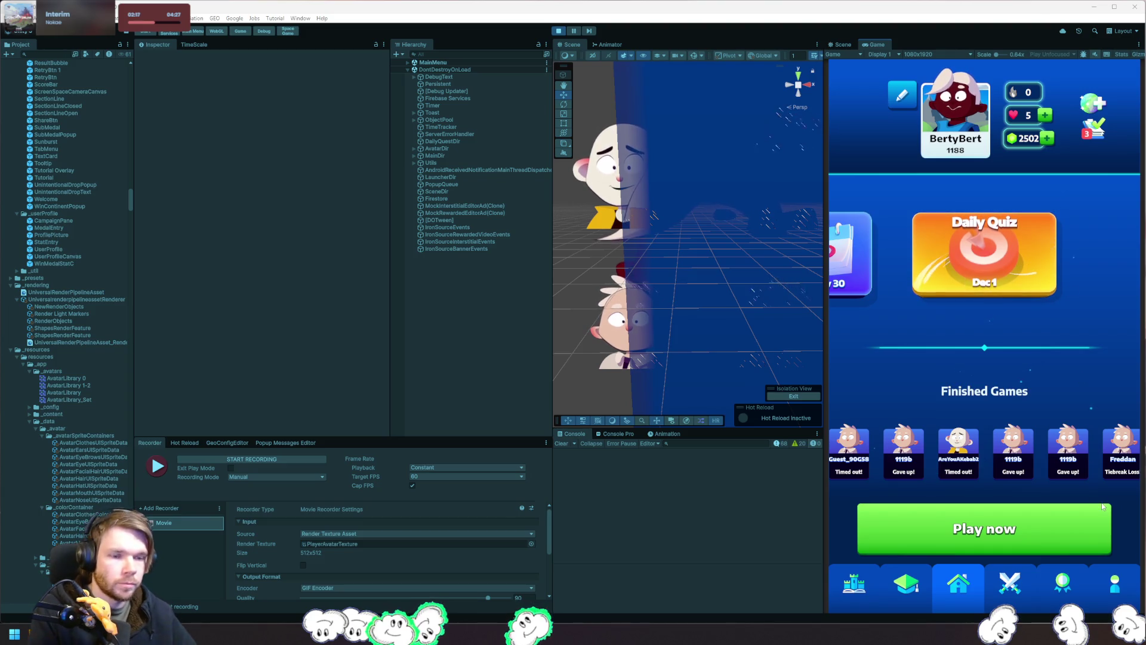
pyautogui.click(1114, 583)
pyautogui.click(864, 131)
pyautogui.click(873, 107)
pyautogui.click(972, 593)
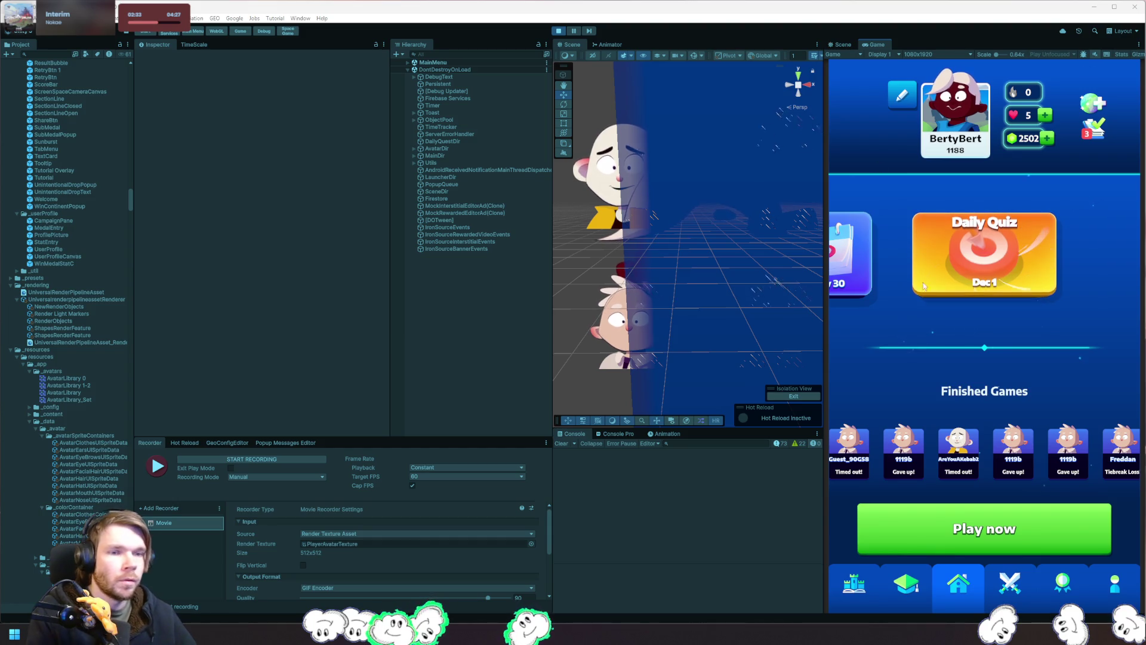
pyautogui.press('5')
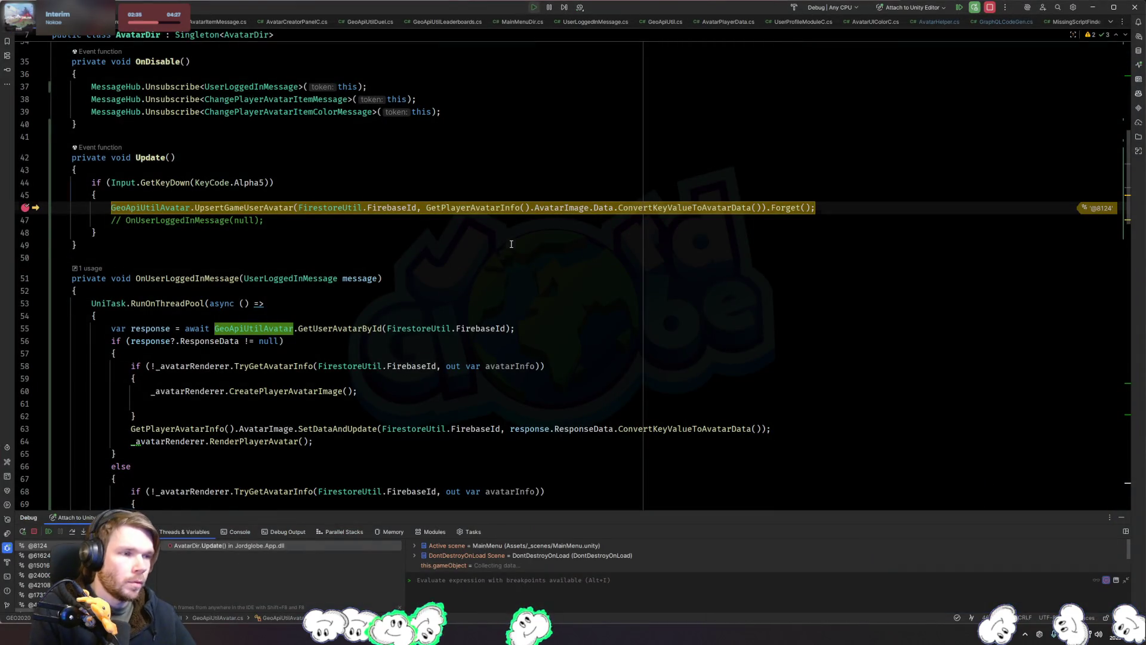
# Step: Stop at the upsert breakpoint, inspect avatarData item [2] and mutation, then run to line 69
pyautogui.click(298, 245)
pyautogui.press('F5')
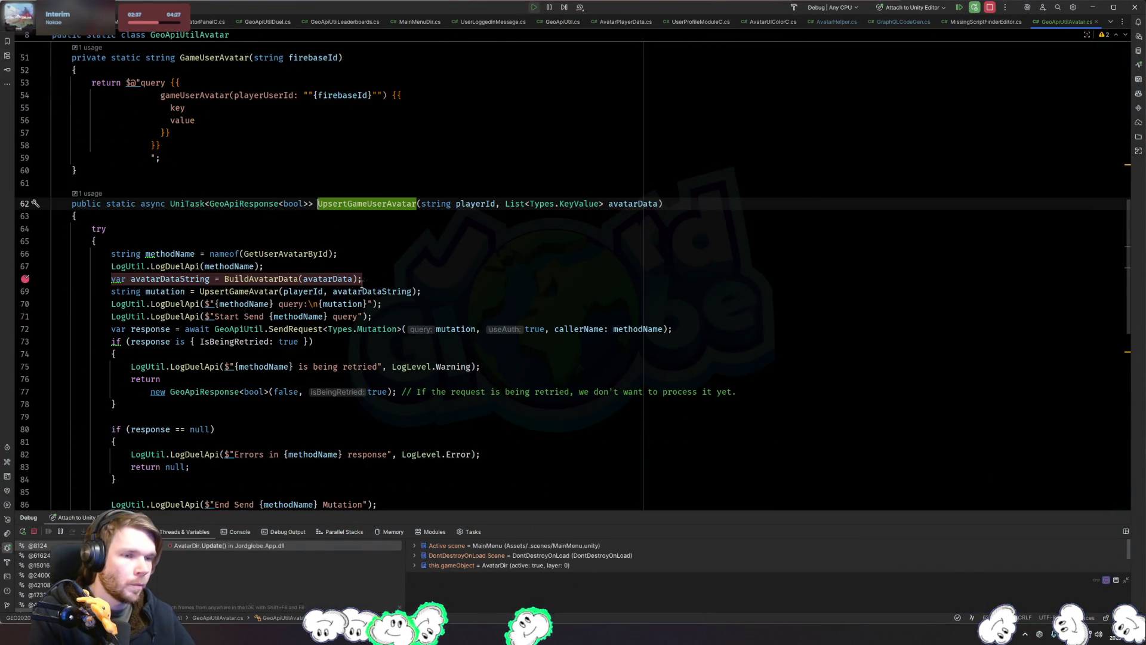
pyautogui.click(652, 221)
pyautogui.click(660, 246)
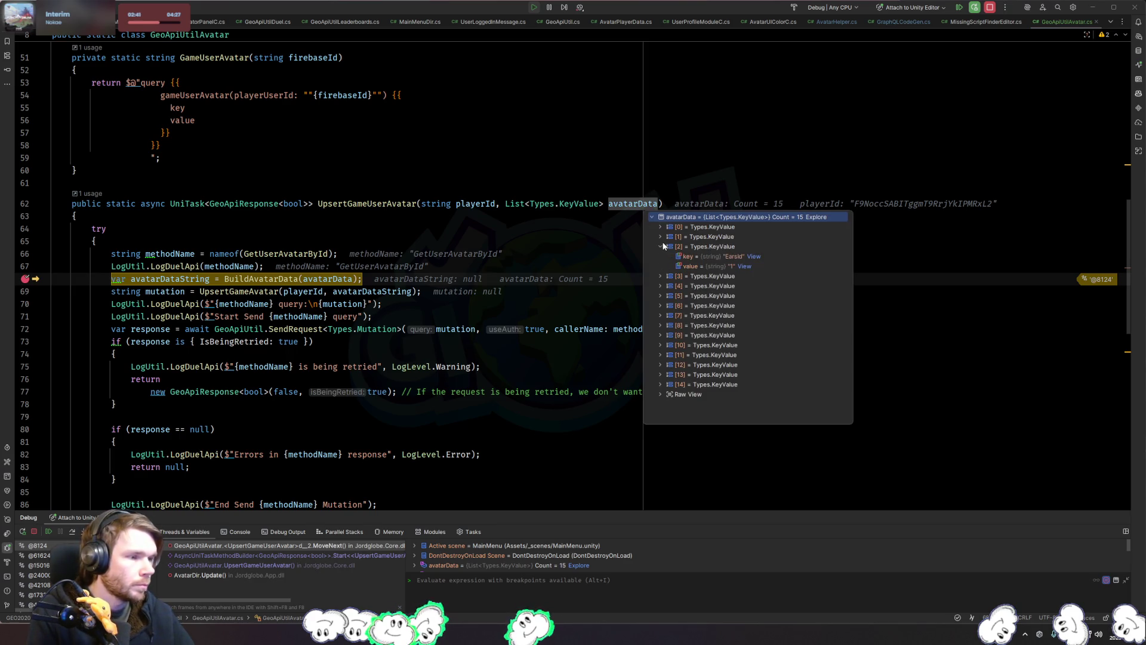
pyautogui.click(421, 326)
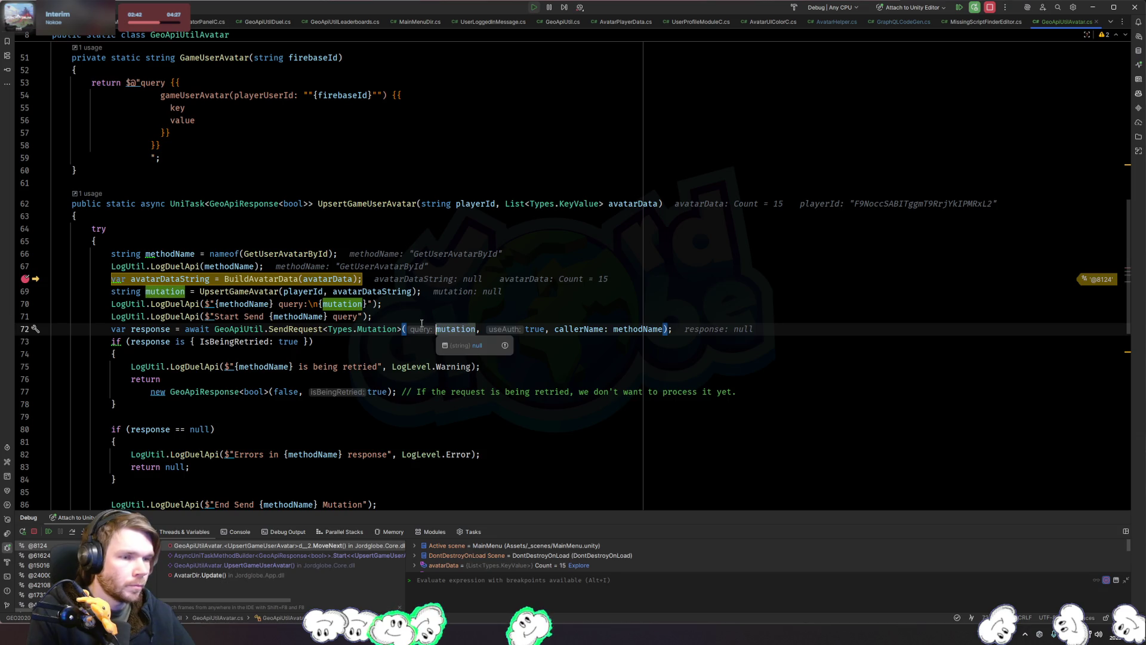
pyautogui.click(24, 292)
pyautogui.press('F9')
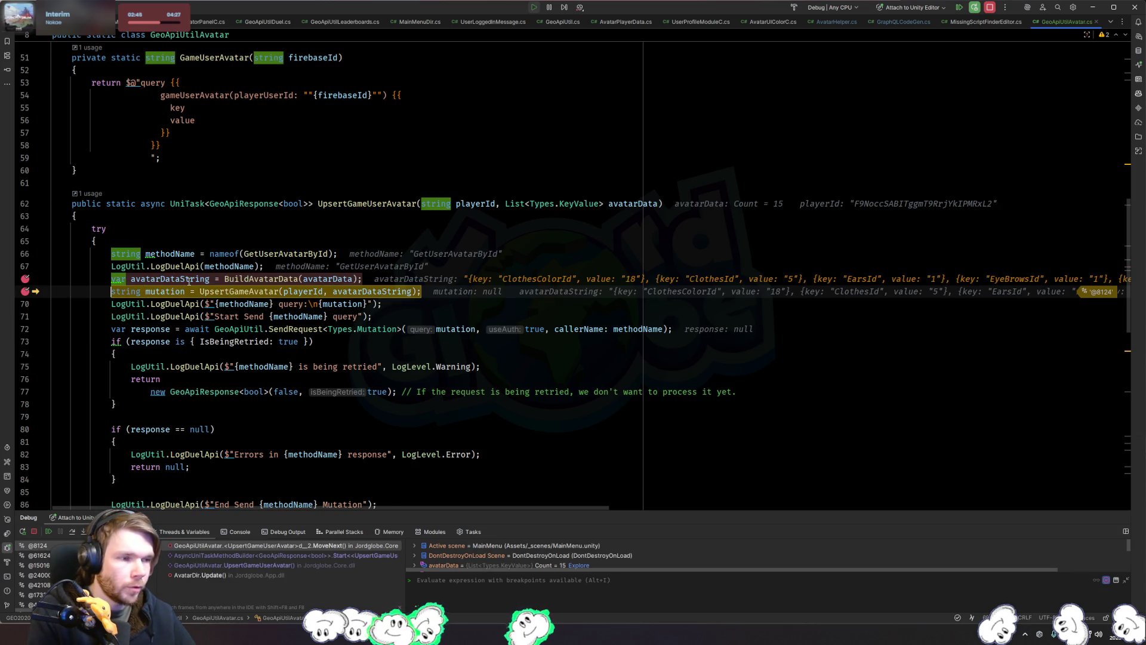
# Step: Add breakpoints on lines 72 and 99 and continue execution past line 72
pyautogui.moveTo(191, 280)
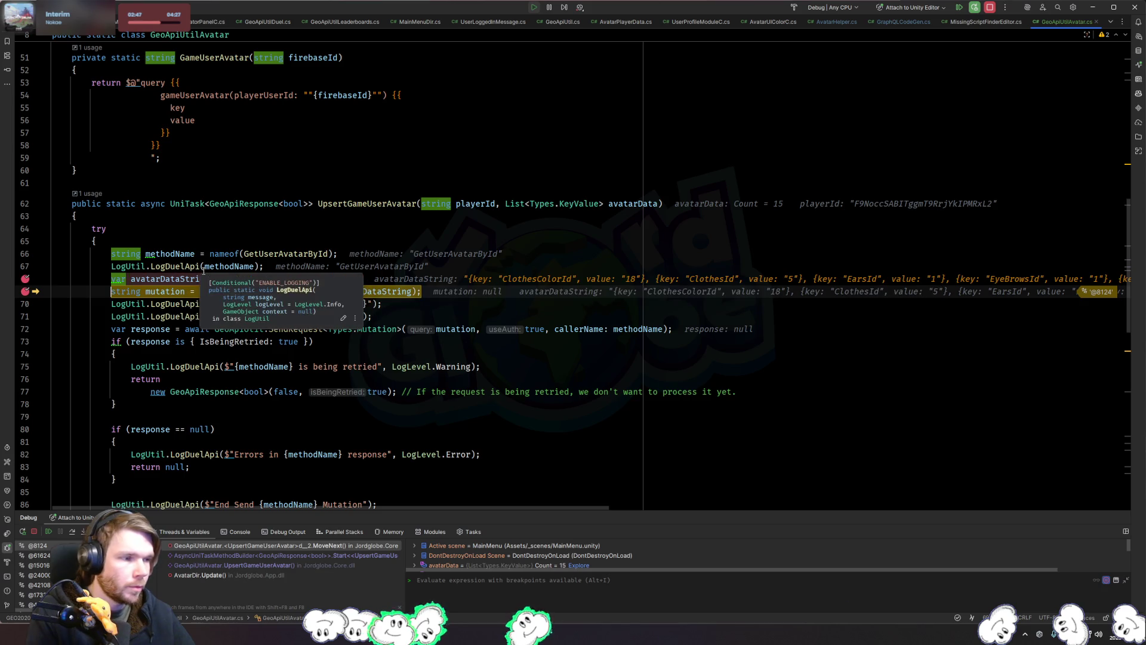
pyautogui.click(182, 316)
pyautogui.click(23, 332)
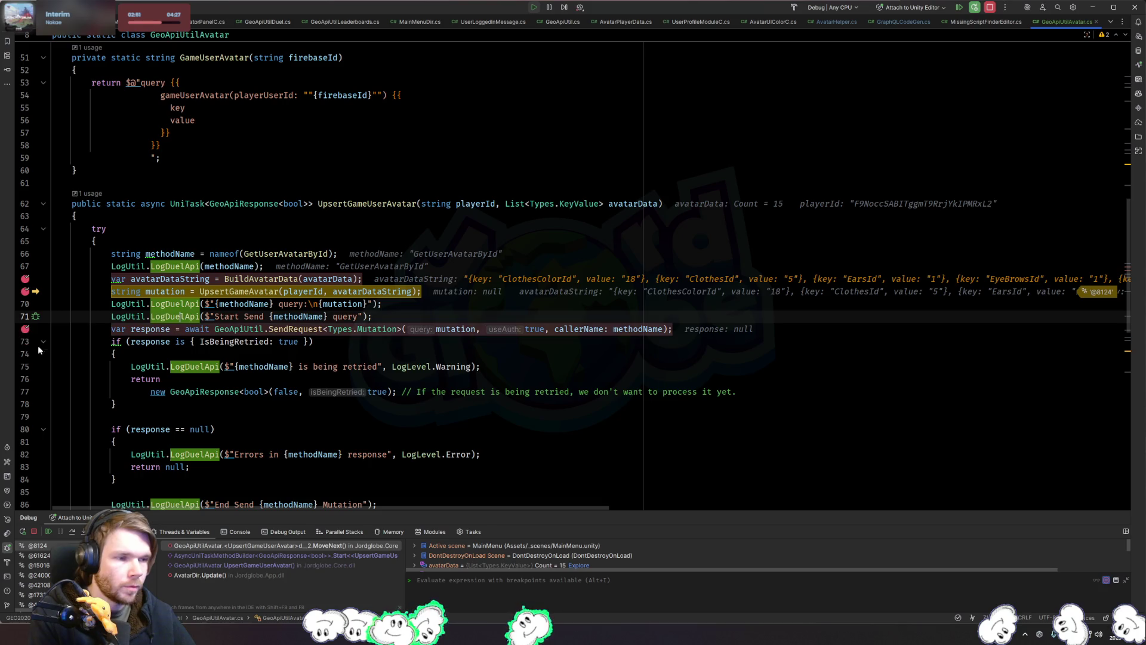
pyautogui.press('F5')
pyautogui.press('F5')
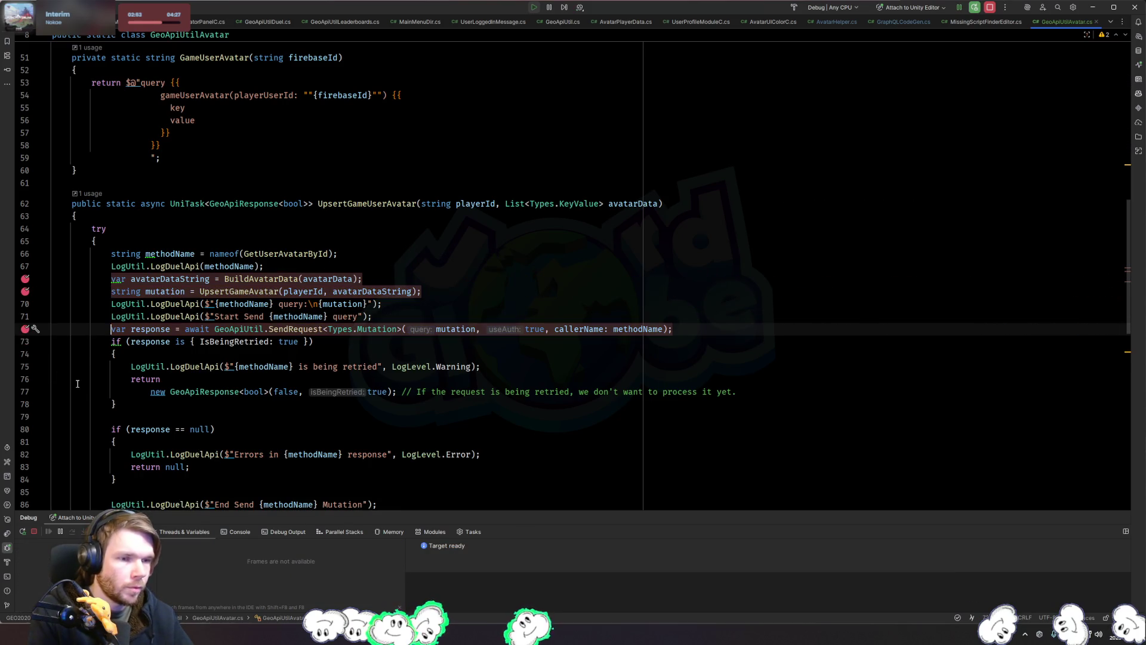
pyautogui.hotkey('alt', 'Tab')
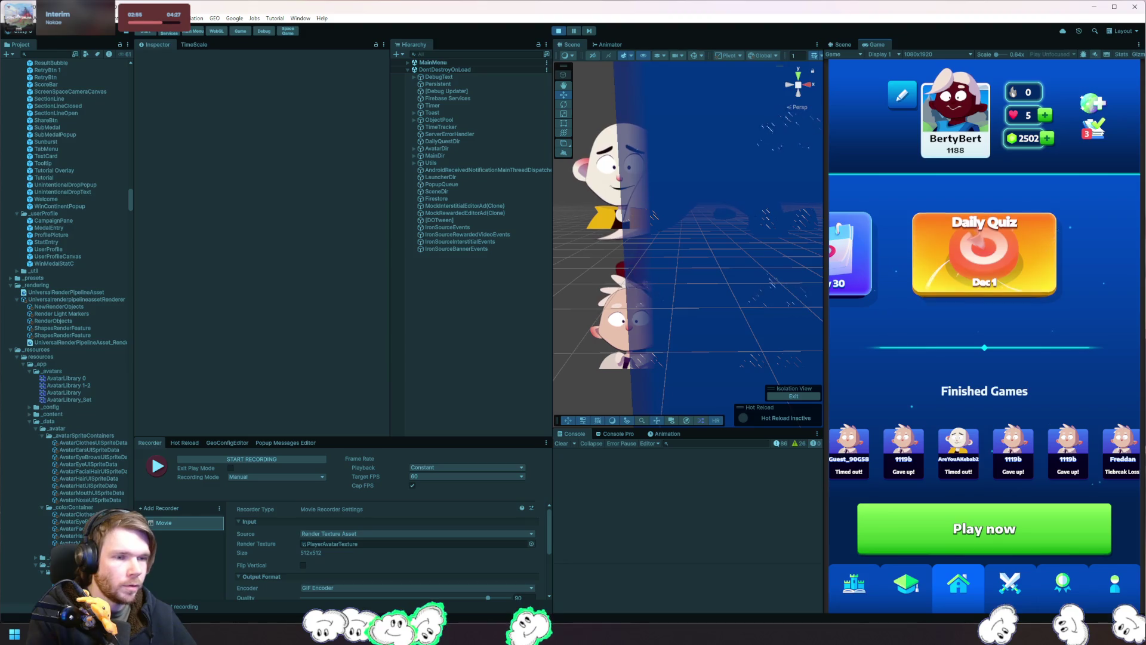
pyautogui.hotkey('alt', 'Tab')
pyautogui.click(25, 366)
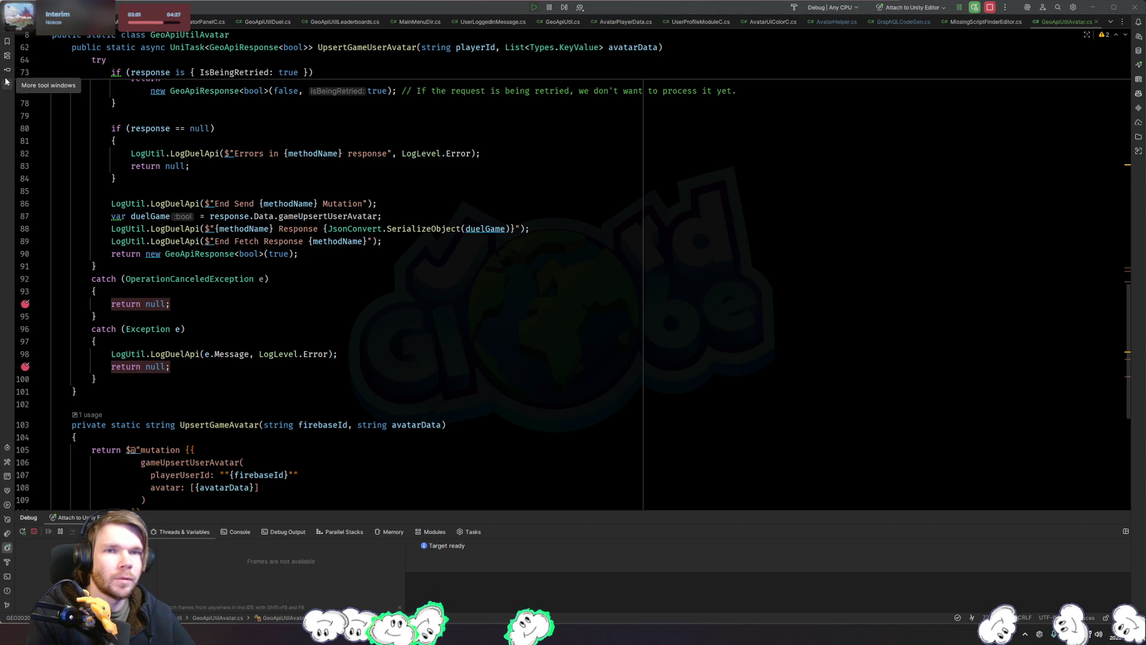
# Step: Trigger the avatar save again and add breakpoints on lines 75 and 82
pyautogui.hotkey('alt', 'Tab')
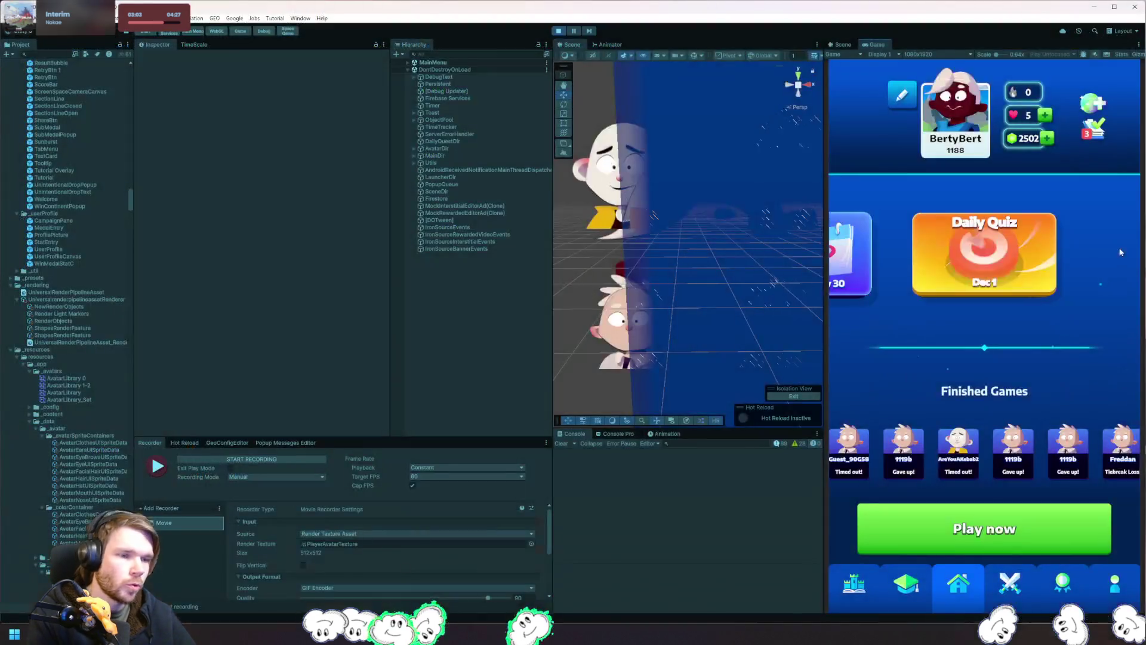
pyautogui.press('F5')
pyautogui.press('F5')
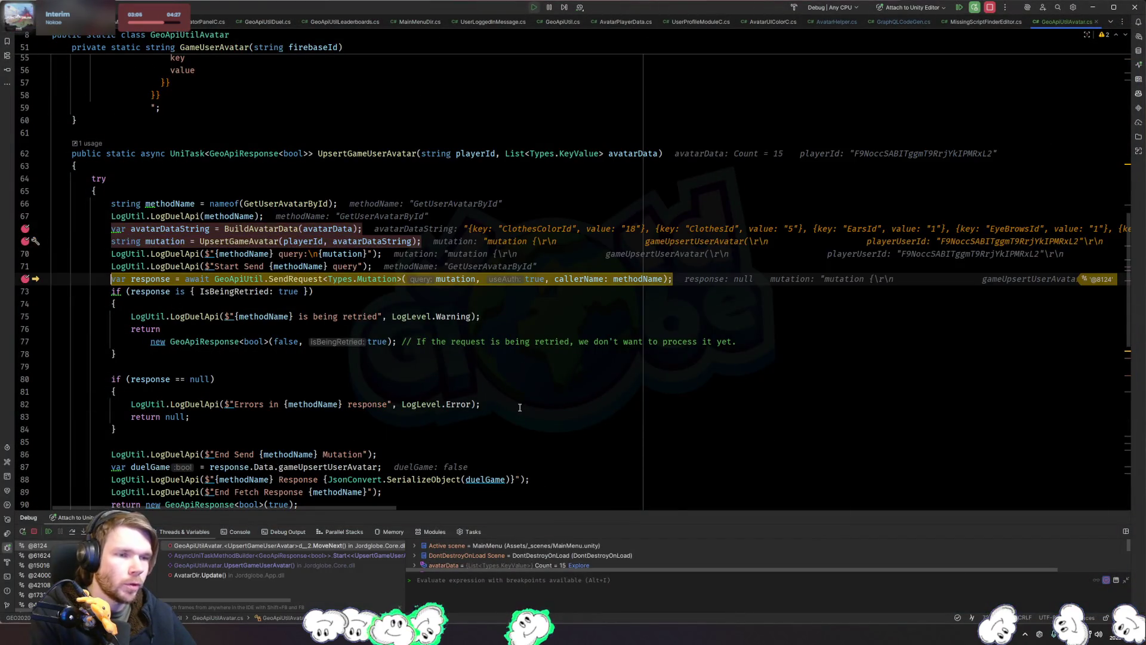
pyautogui.hotkey('alt', 'Tab')
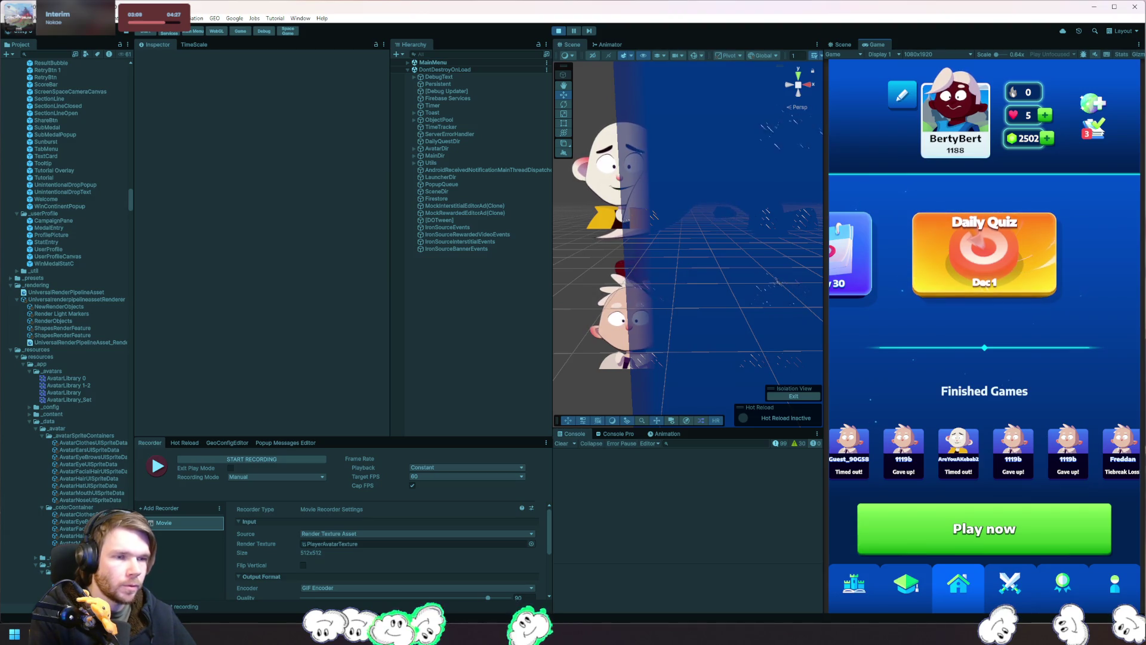
pyautogui.hotkey('alt', 'Tab')
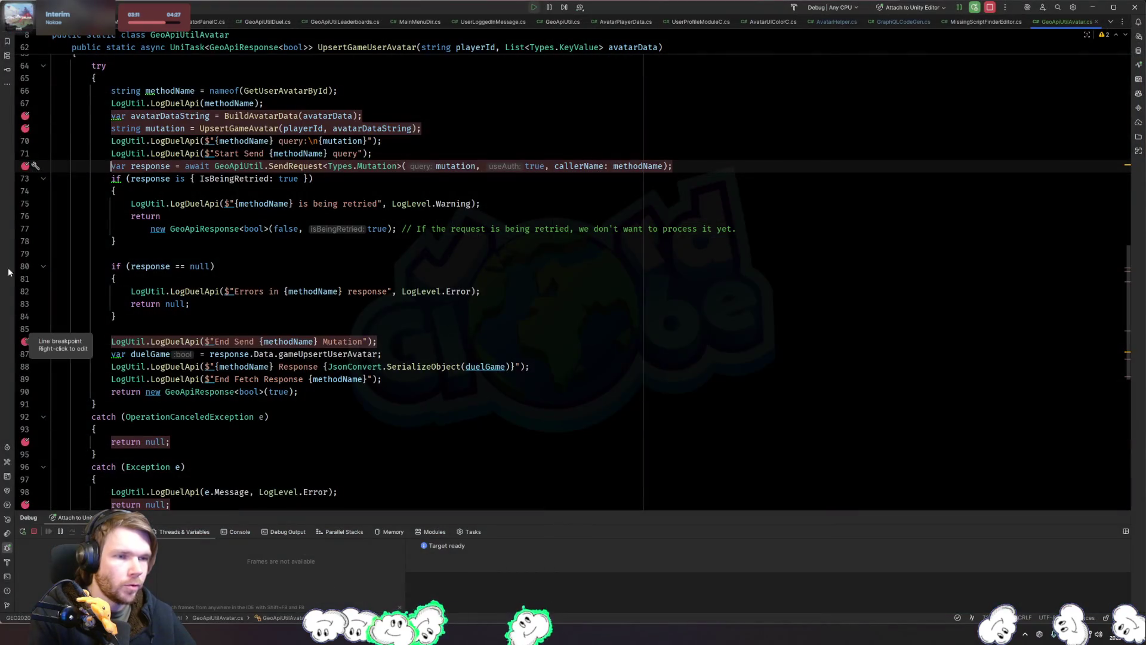
pyautogui.click(25, 204)
pyautogui.click(25, 291)
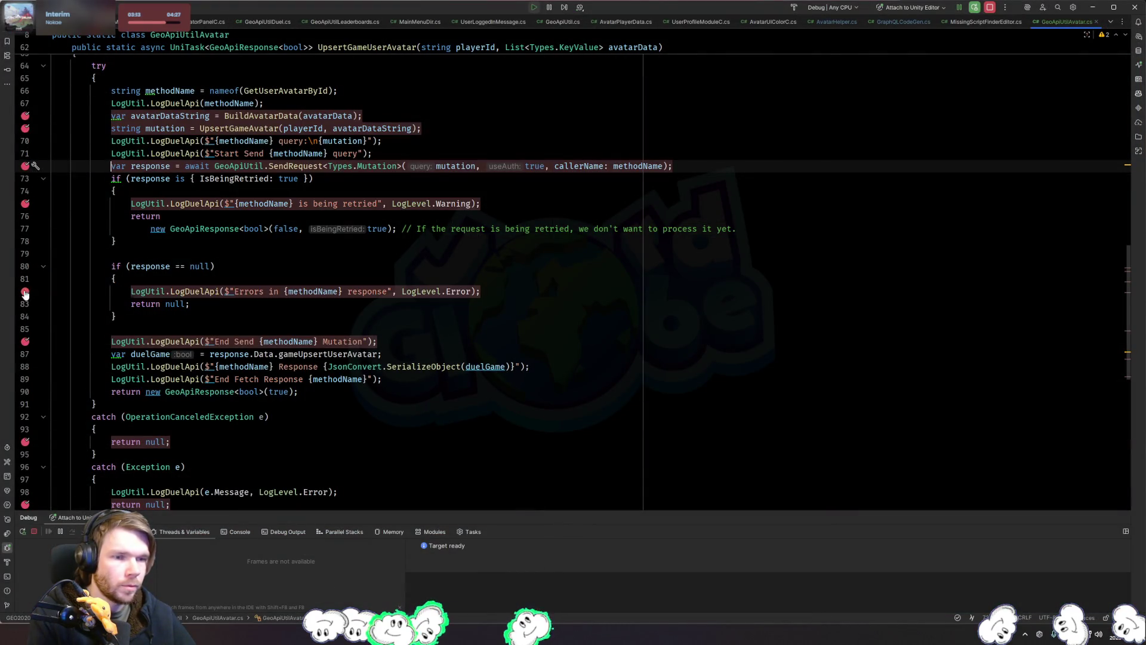
# Step: Re-trigger the save, step over to line 88 to read duelGame, then resume
pyautogui.hotkey('alt', 'Tab')
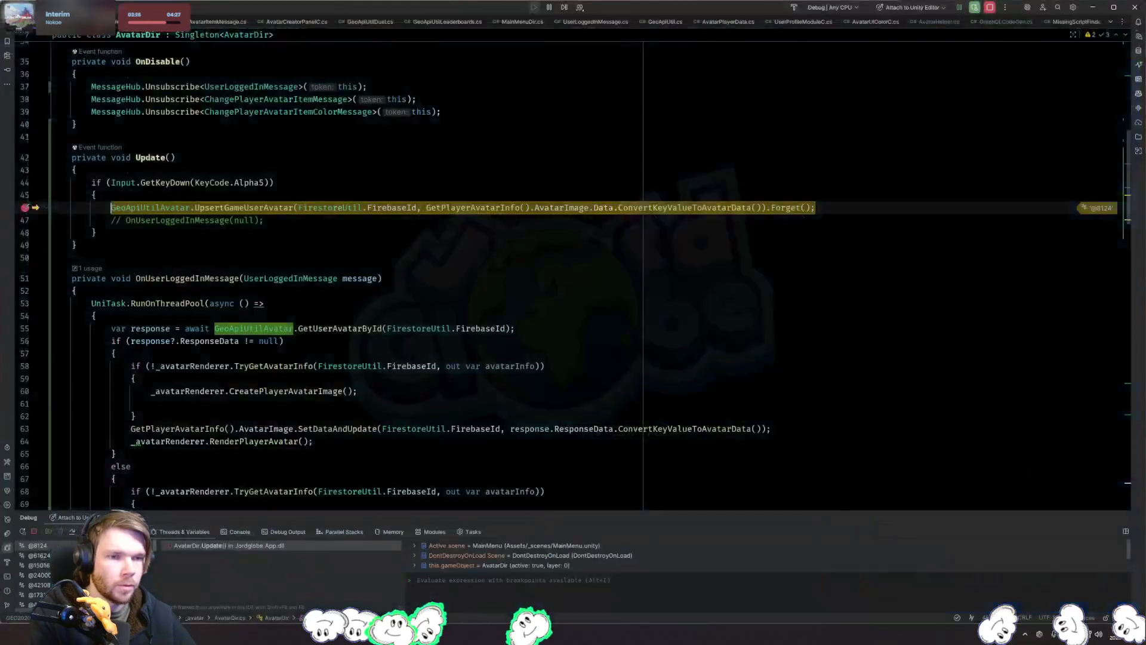
pyautogui.press('F5')
pyautogui.press('F5')
pyautogui.press('F5')
pyautogui.press('F5')
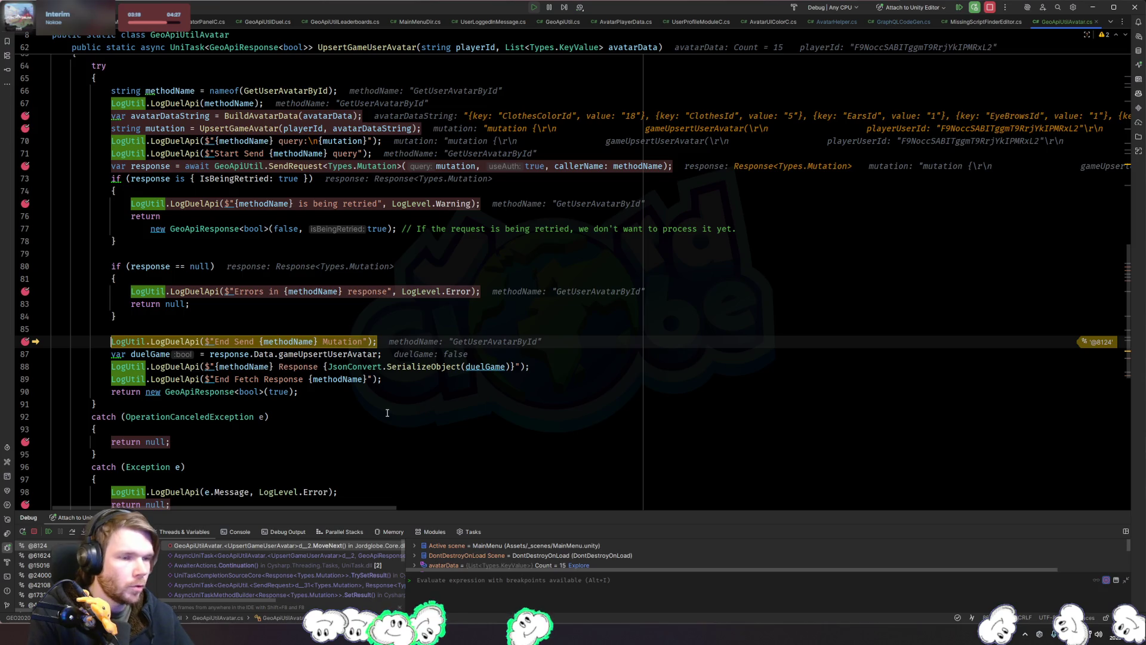
pyautogui.press('F10')
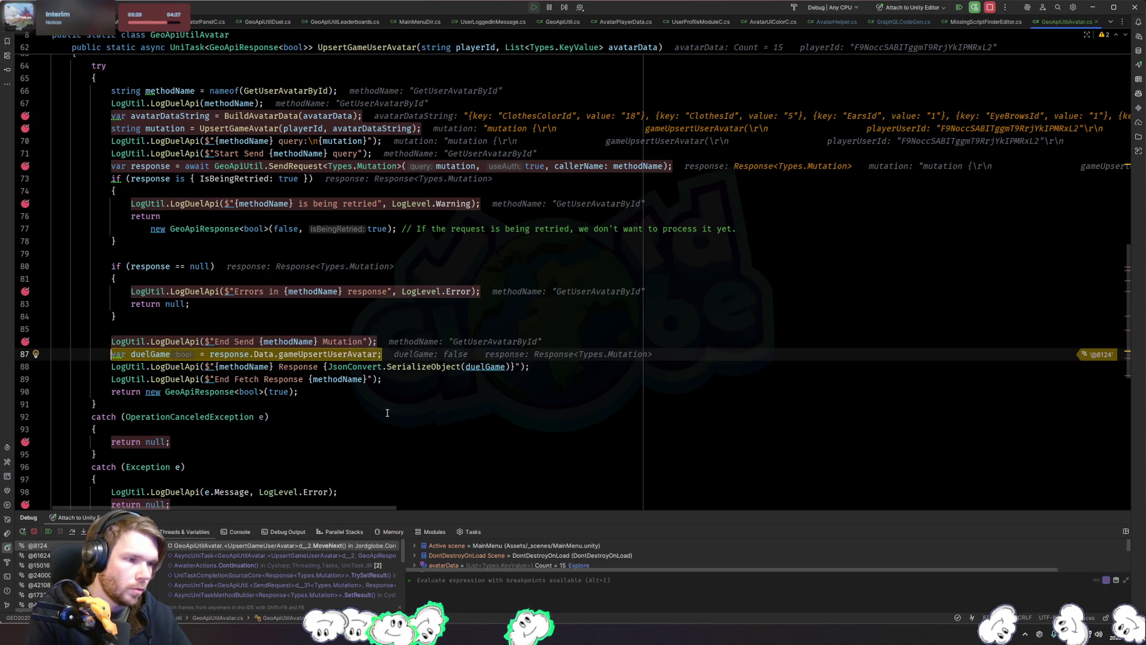
pyautogui.press('F10')
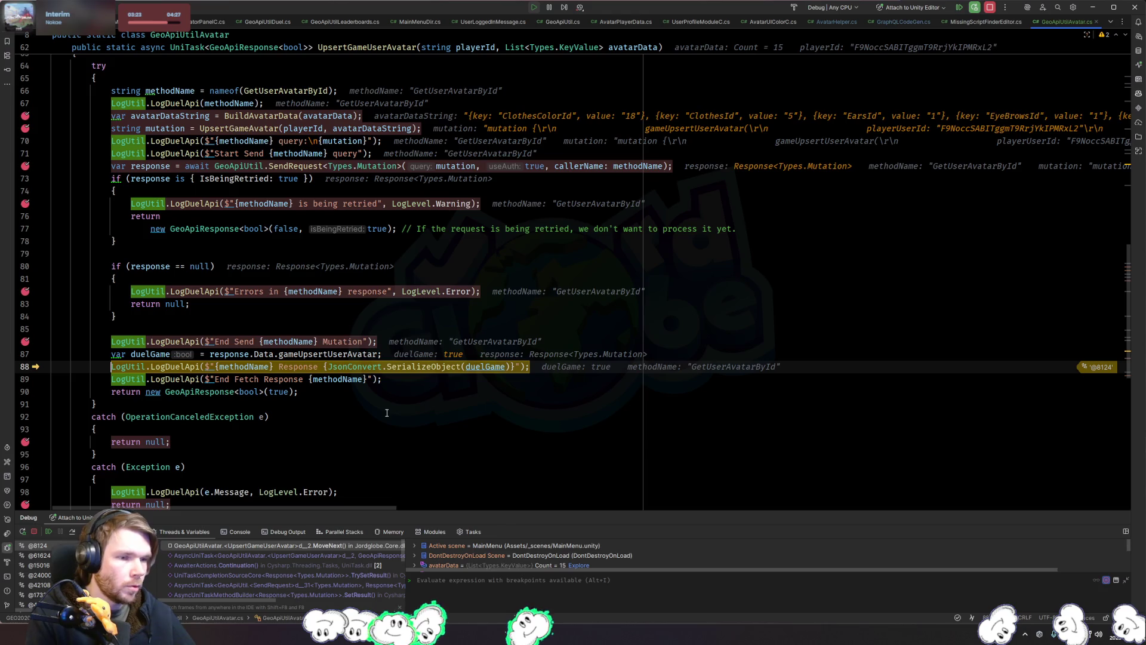
pyautogui.moveTo(349, 359)
pyautogui.click(476, 450)
pyautogui.press('F9')
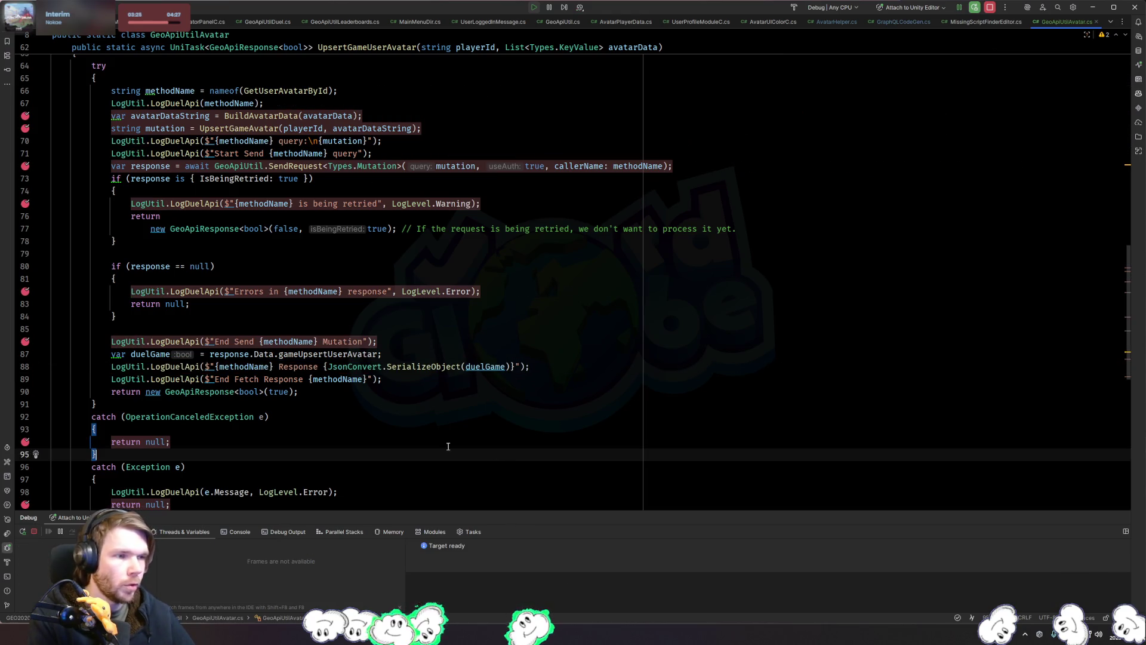
# Step: Remove all breakpoints from the UpsertGameUserAvatar method
pyautogui.click(26, 441)
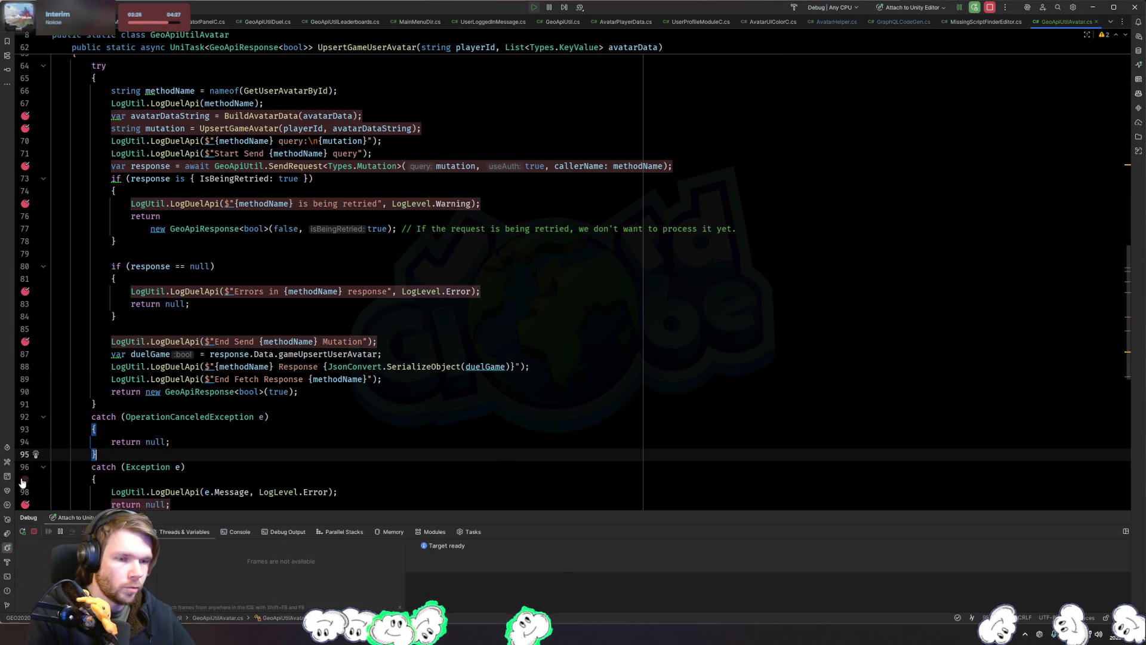
pyautogui.click(25, 341)
pyautogui.click(25, 291)
pyautogui.click(25, 203)
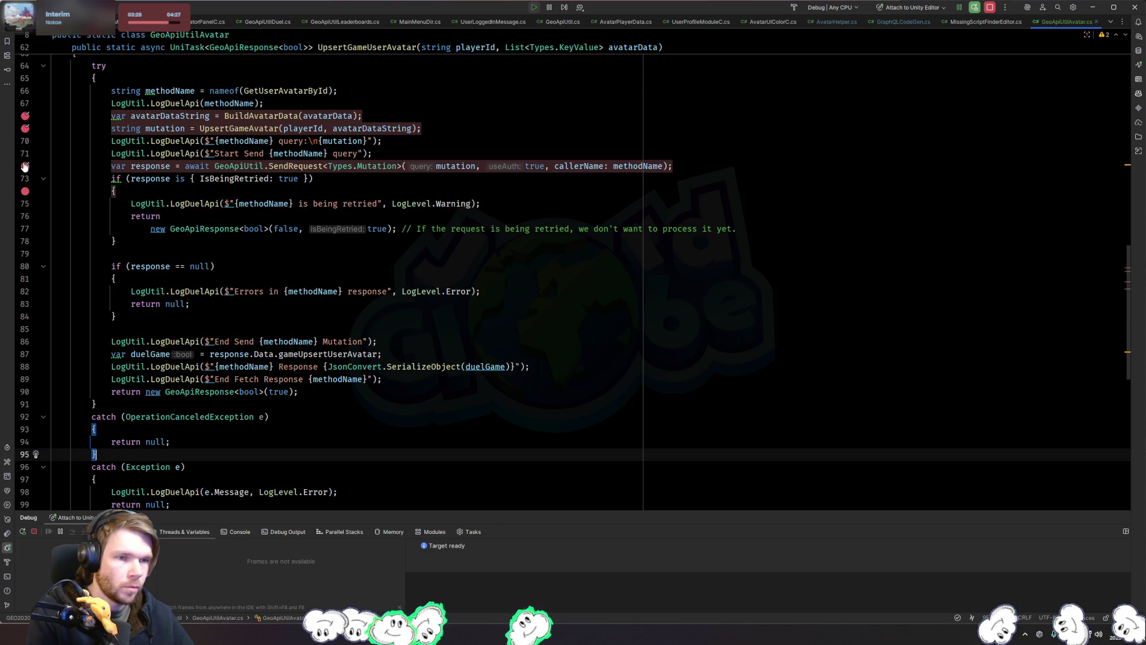
pyautogui.click(25, 116)
pyautogui.click(25, 129)
pyautogui.click(25, 166)
pyautogui.click(26, 191)
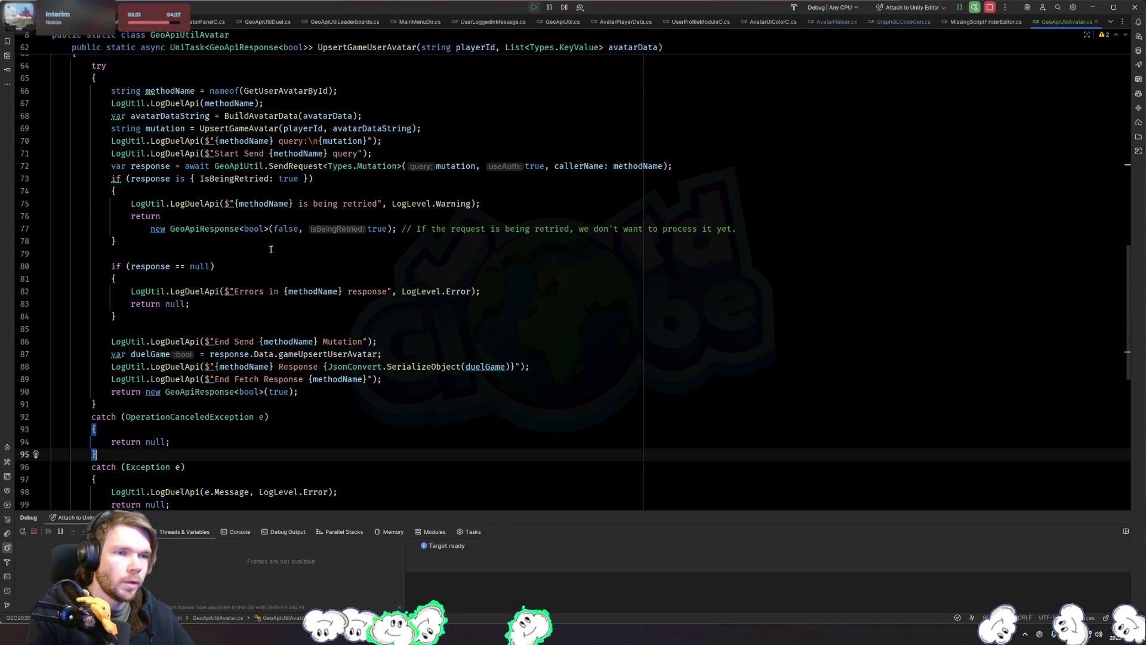
# Step: Above the upsert call in AvatarDir's Update, add 'var data = …' and 'data.SkinColorId = 1'
pyautogui.hotkey('ctrl', 'alt', 'Left')
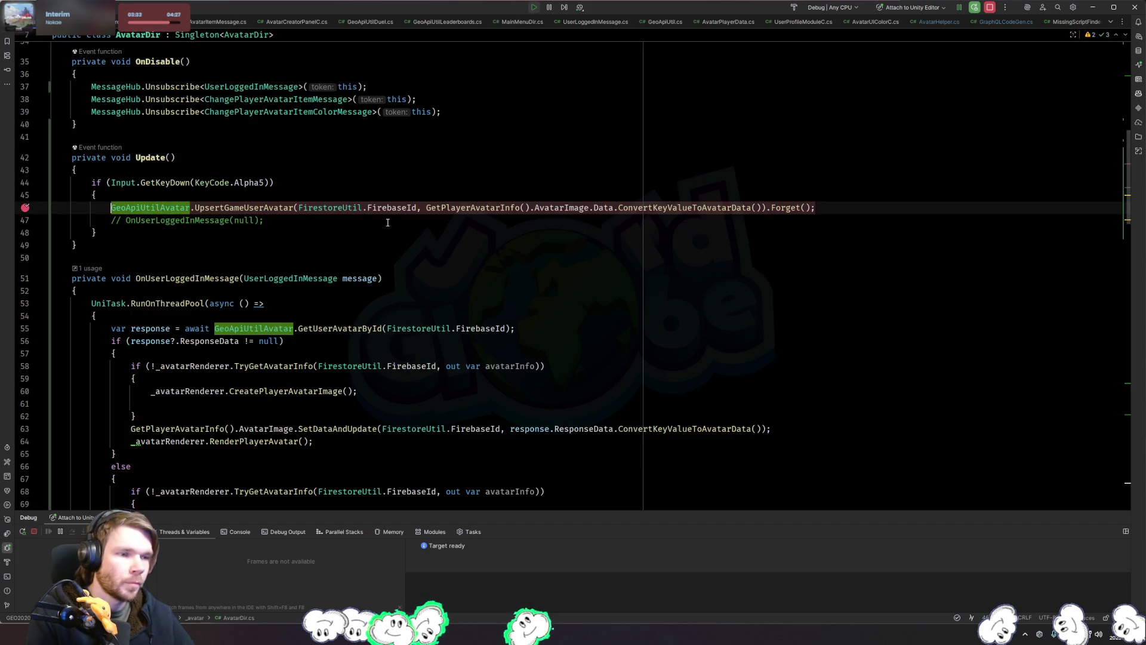
pyautogui.press('Return')
pyautogui.press('Up')
pyautogui.write('var data =')
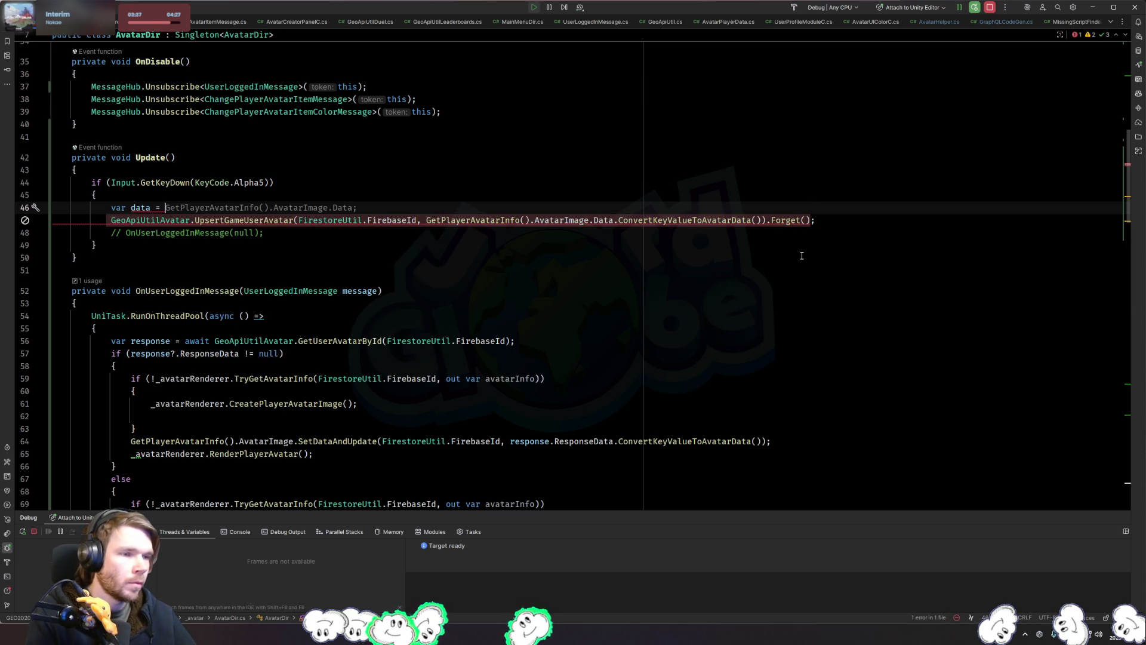
pyautogui.press('Tab')
pyautogui.moveTo(763, 239)
pyautogui.mouseDown()
pyautogui.moveTo(122, 221)
pyautogui.moveTo(440, 222)
pyautogui.mouseUp()
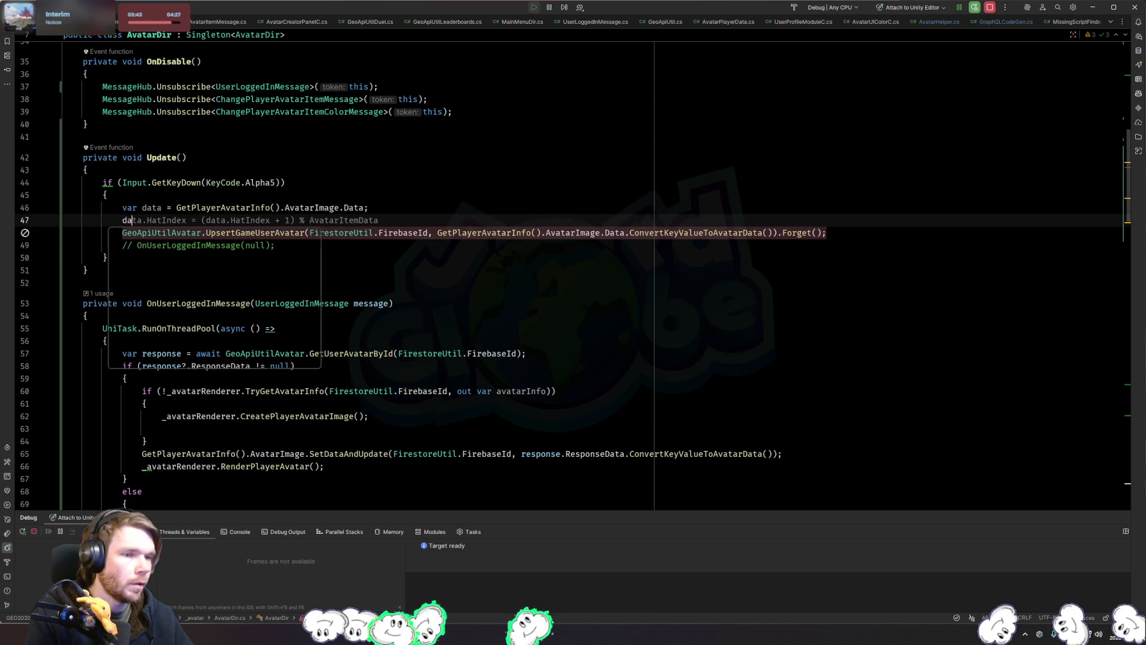
pyautogui.hotkey('ctrl', 'alt', 'Return')
pyautogui.write('data.skin')
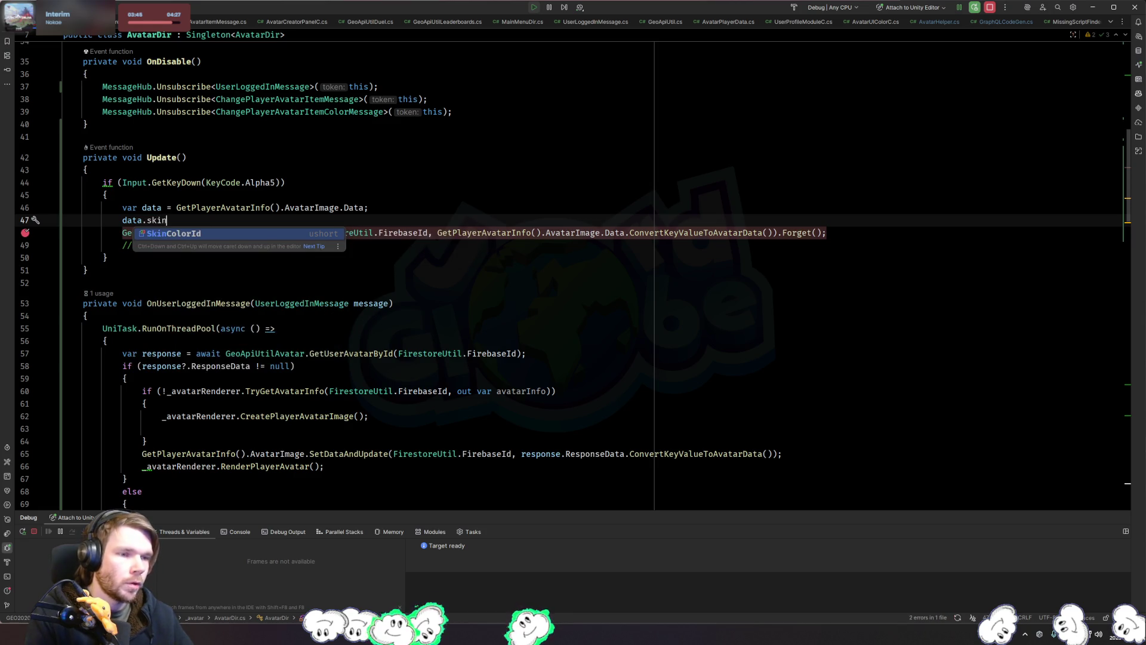
pyautogui.press('Return')
pyautogui.write('= 1;')
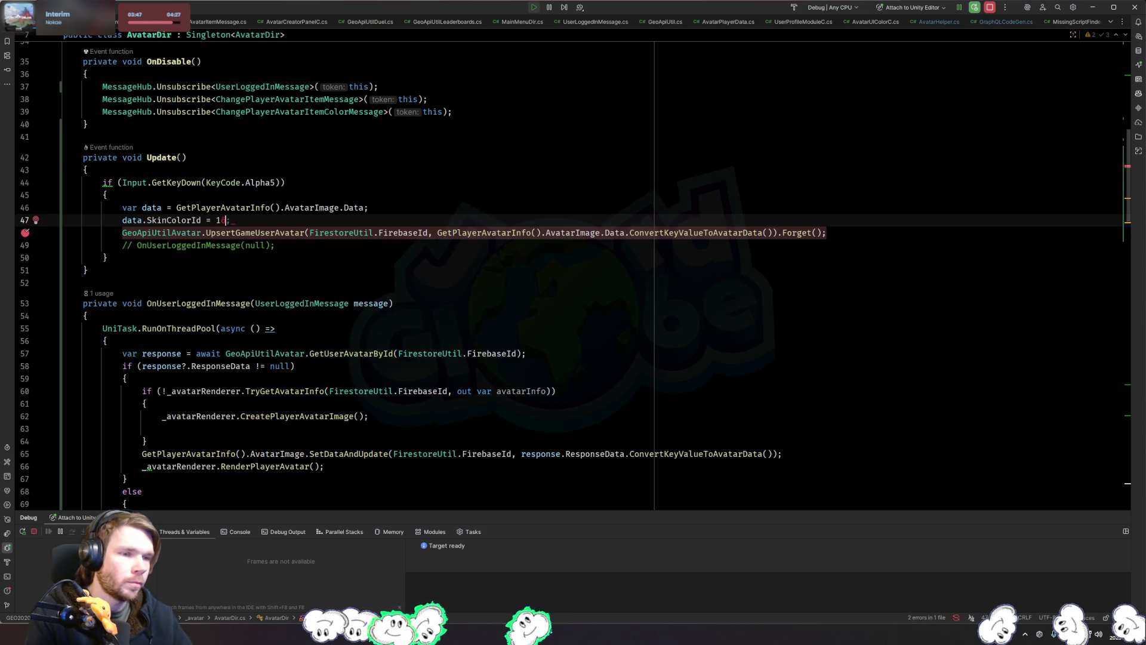
# Step: Replace the GetPlayerAvatarInfo().AvatarImage.Data argument with data
pyautogui.tripleClick(775, 238)
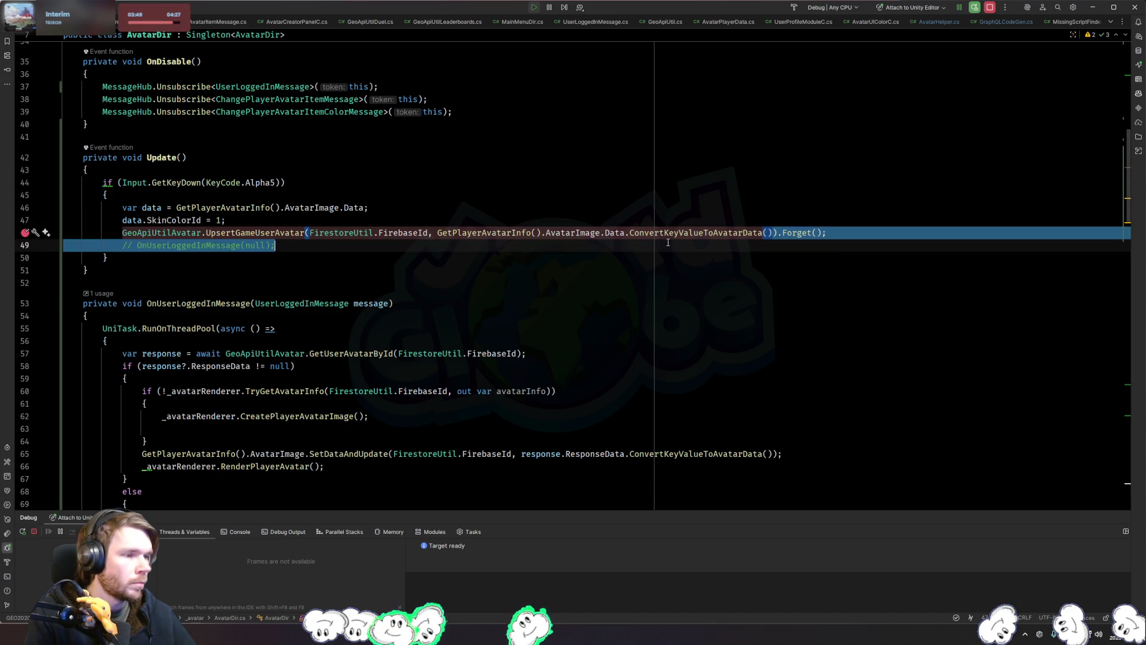
pyautogui.moveTo(625, 234); pyautogui.dragTo(436, 235)
pyautogui.write('data')
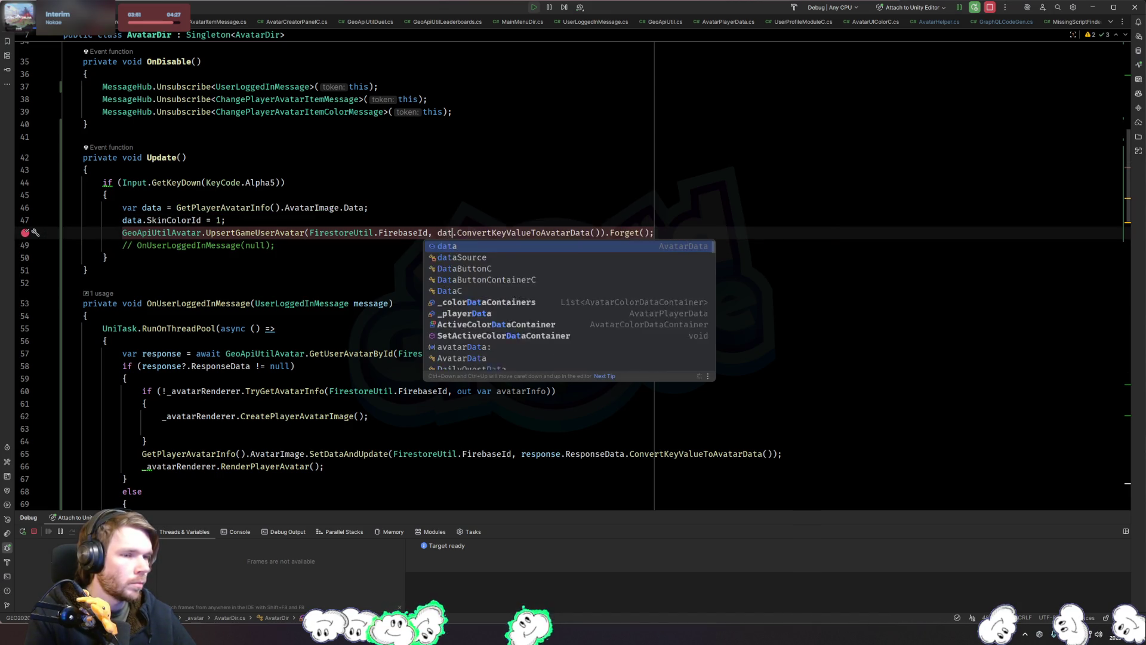
pyautogui.press('Escape')
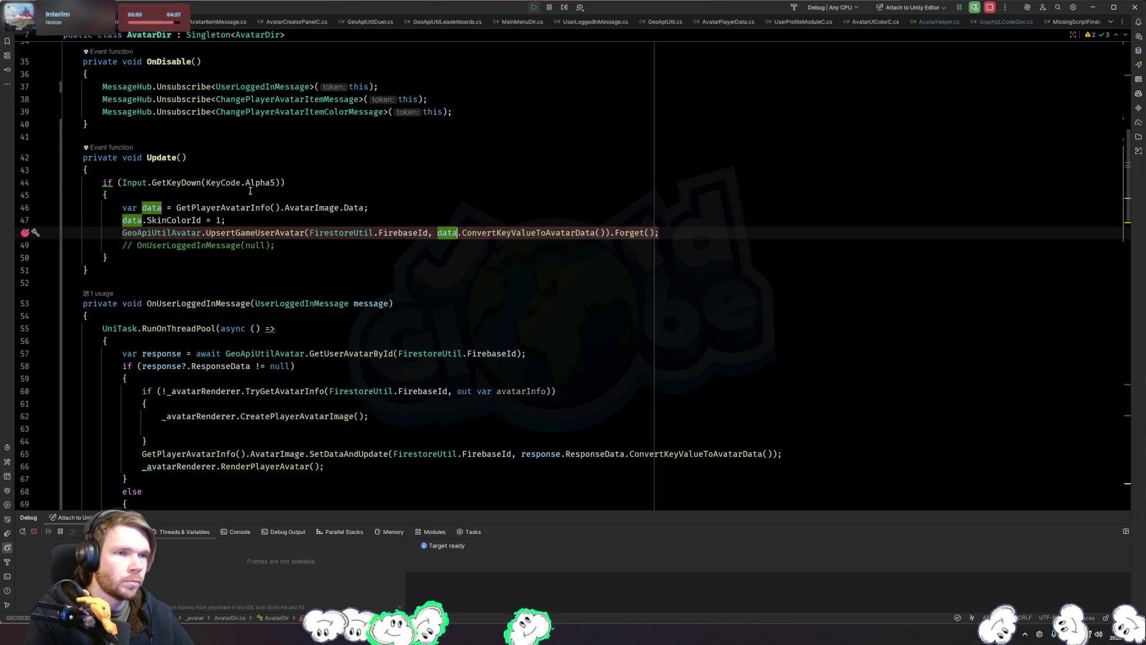
pyautogui.hotkey('alt', 'Tab')
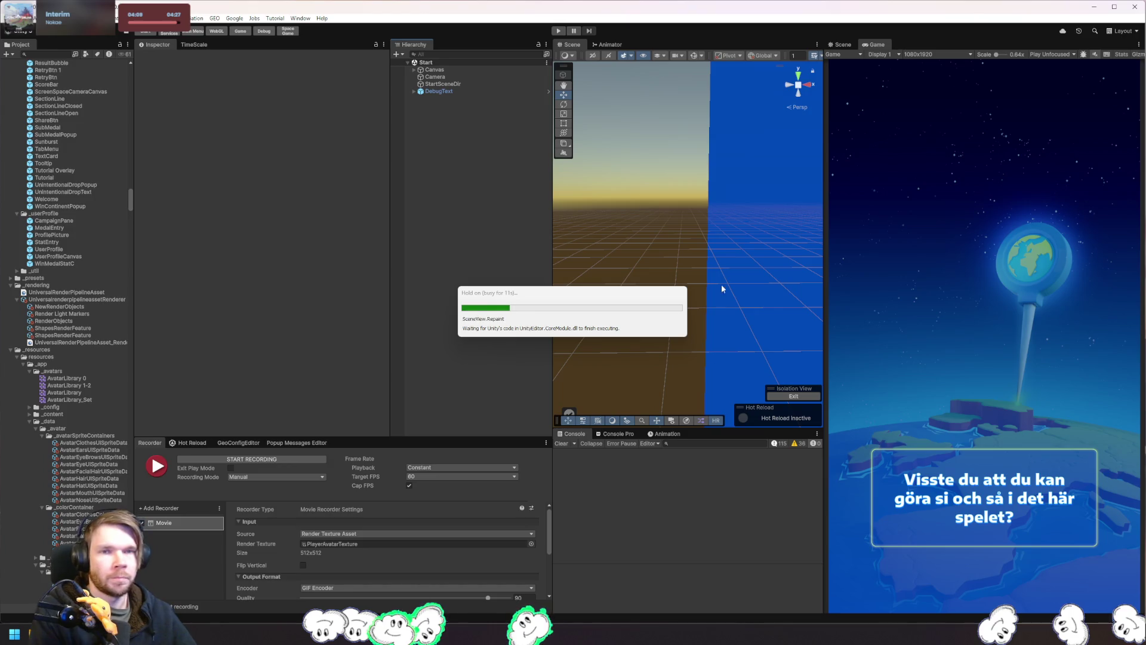
# Step: Play the game, press 5 to run the skin colour upsert test, resume past the breakpoint, then stop play mode
pyautogui.click(559, 31)
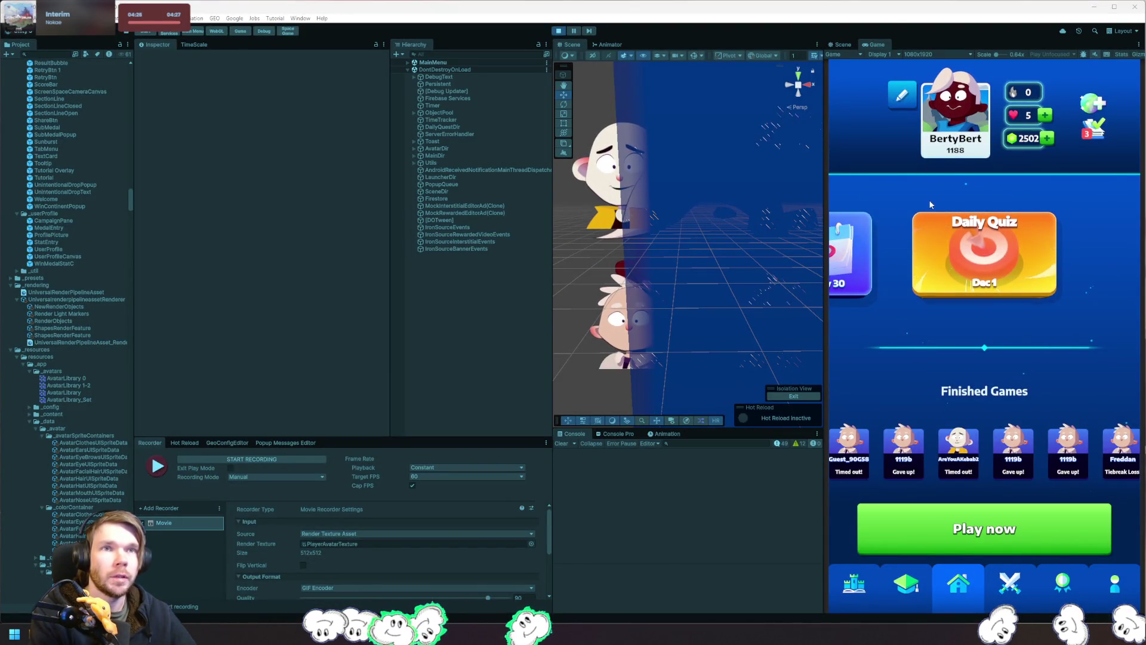
pyautogui.press('5')
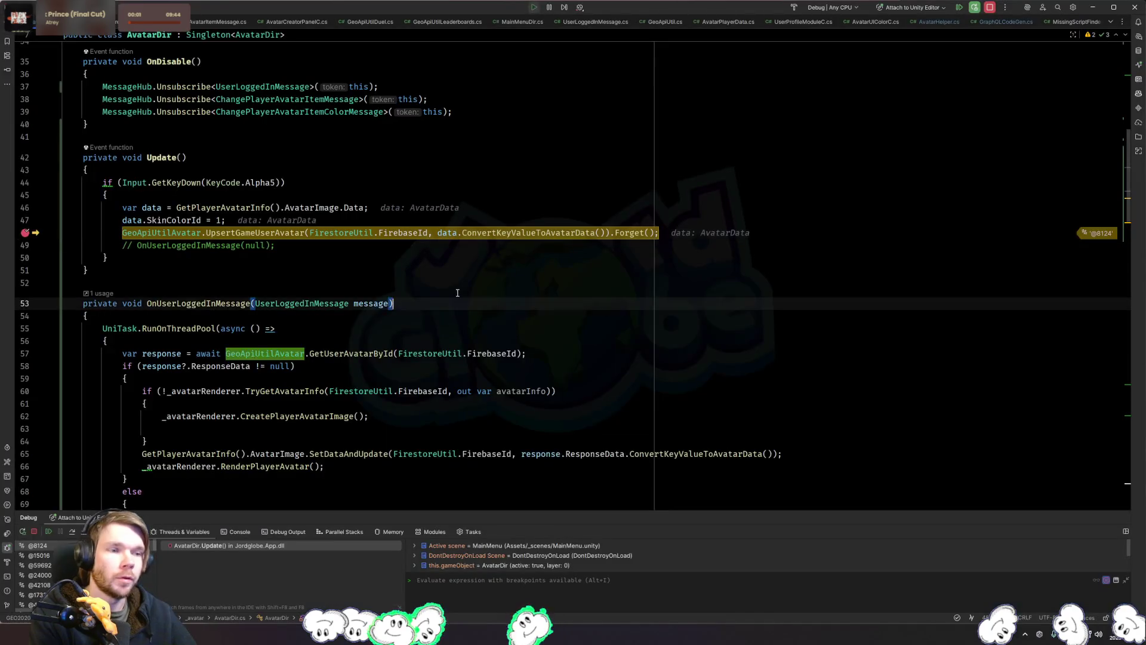
pyautogui.press('F5')
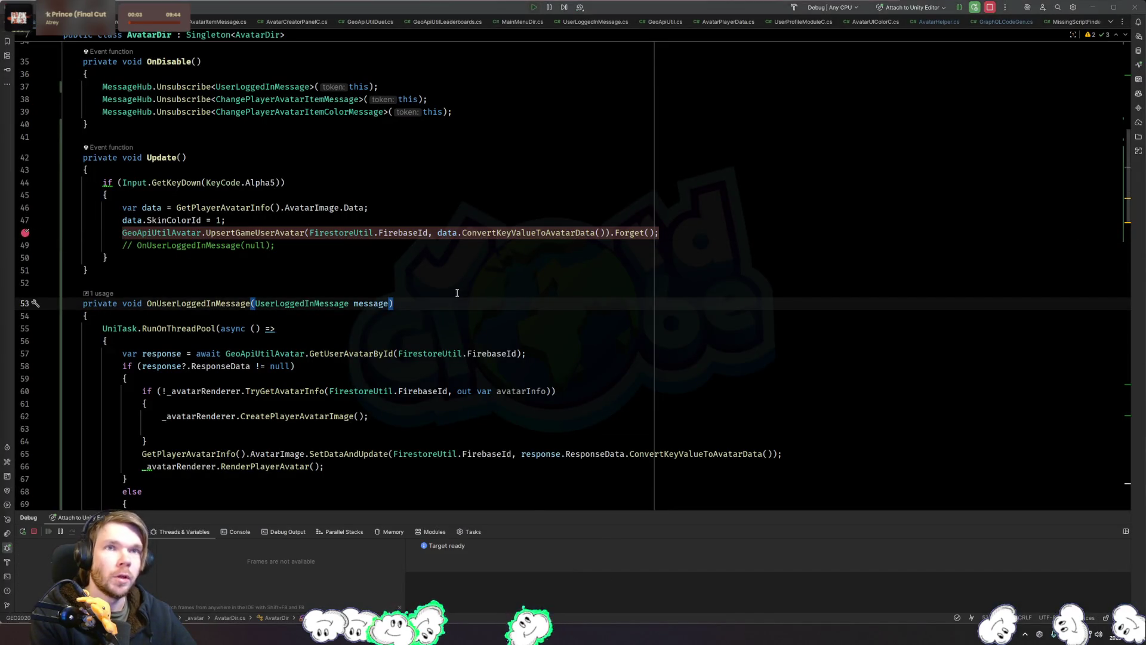
pyautogui.hotkey('alt', 'Tab')
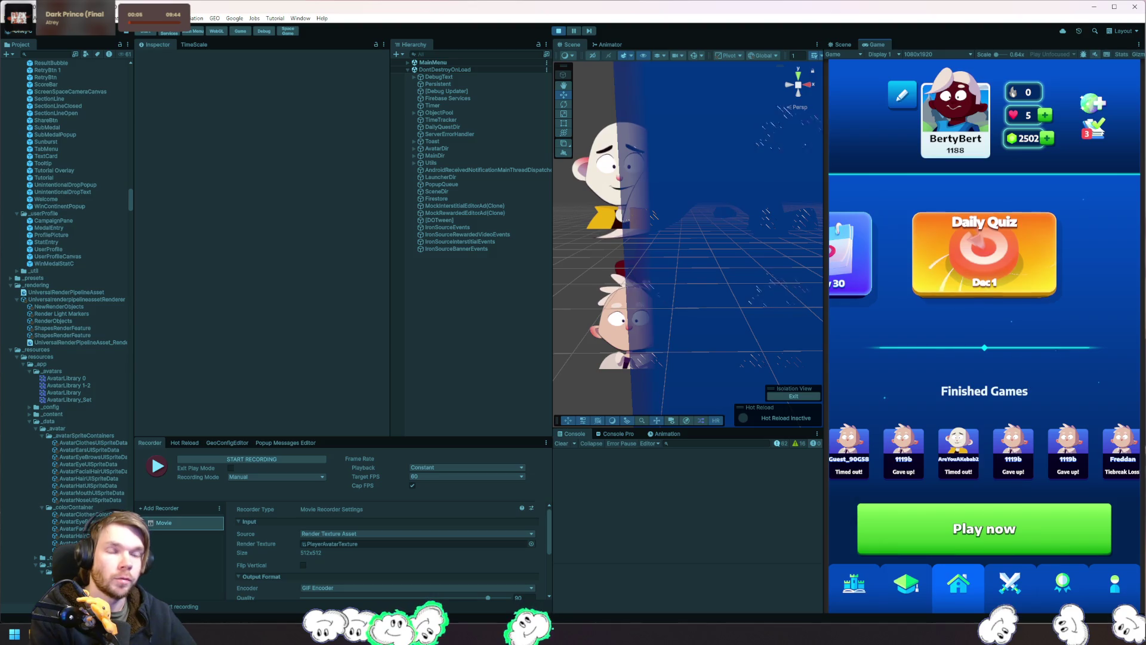
pyautogui.click(559, 31)
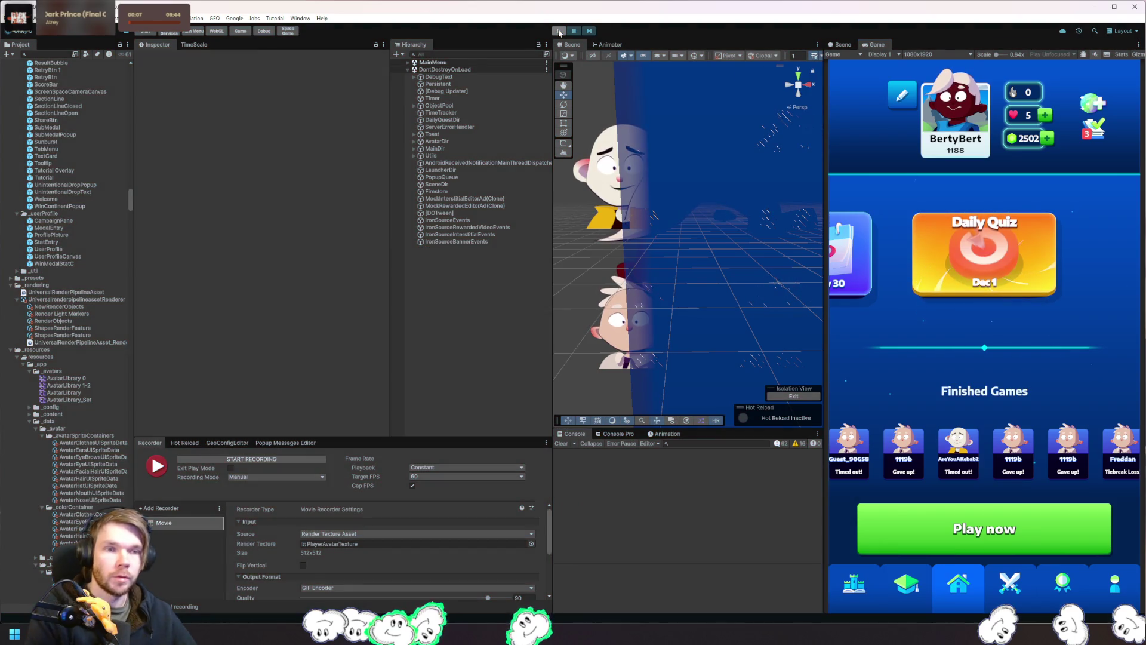
pyautogui.click(559, 31)
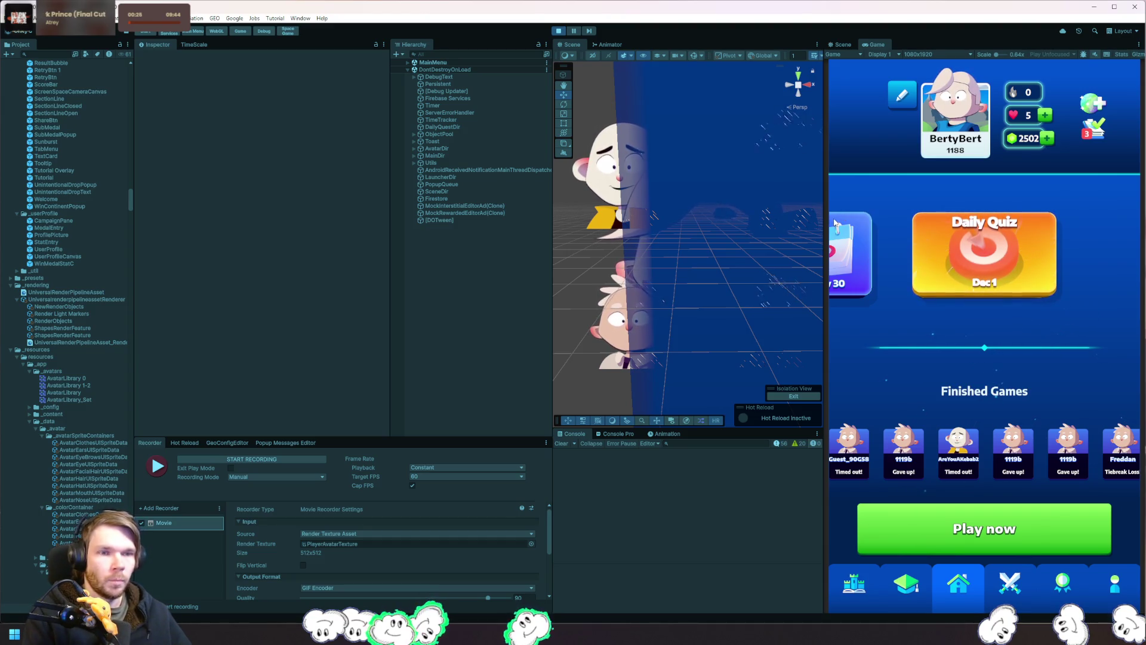
pyautogui.click(559, 31)
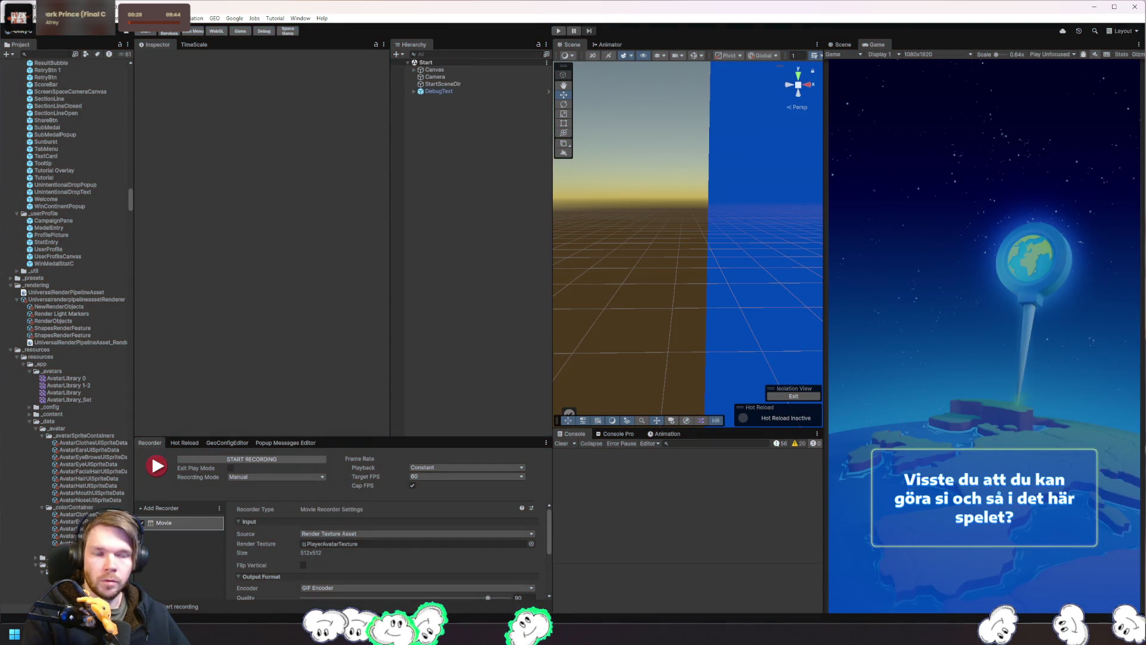
# Step: In Rider, select the upsert call line in AvatarDir's Update test code
pyautogui.hotkey('alt', 'Tab')
pyautogui.hotkey('ctrl', 'w')
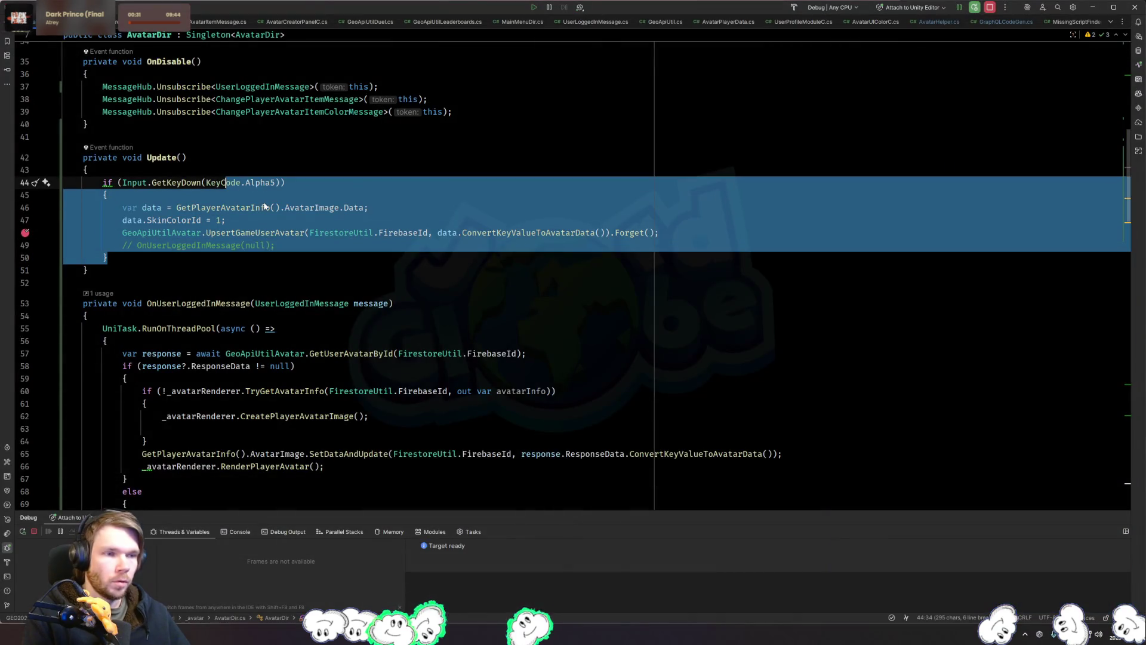
pyautogui.press('Delete')
pyautogui.hotkey('ctrl', 'z')
pyautogui.hotkey('ctrl', 'z')
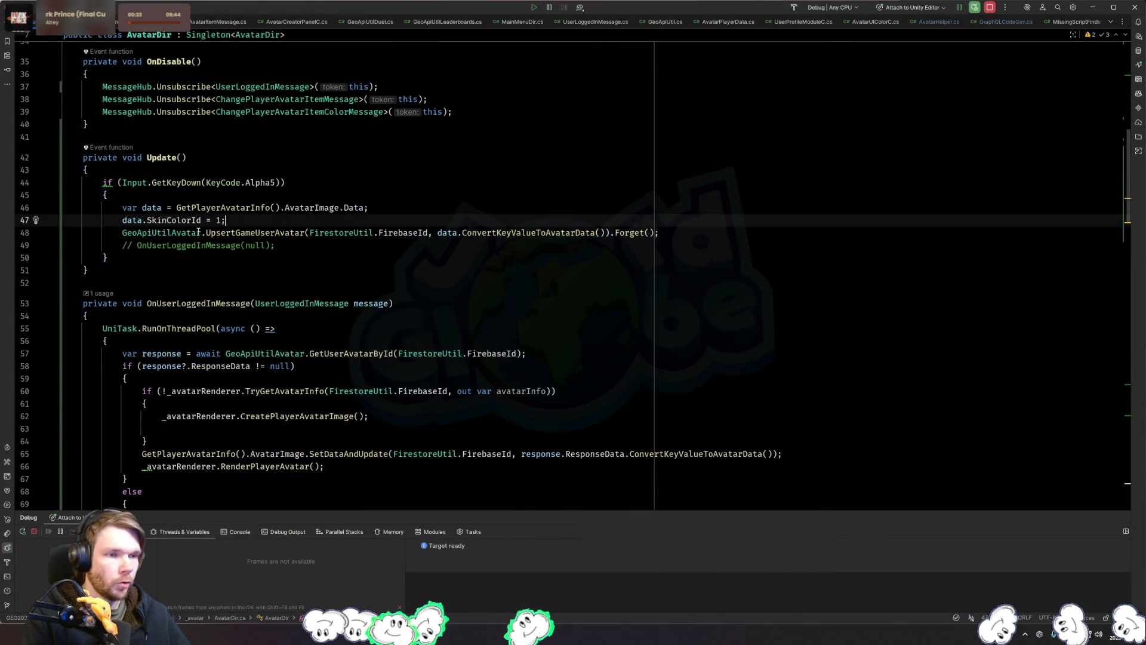
pyautogui.hotkey('ctrl', 'w')
pyautogui.hotkey('ctrl', 'w')
pyautogui.hotkey('ctrl', 'w')
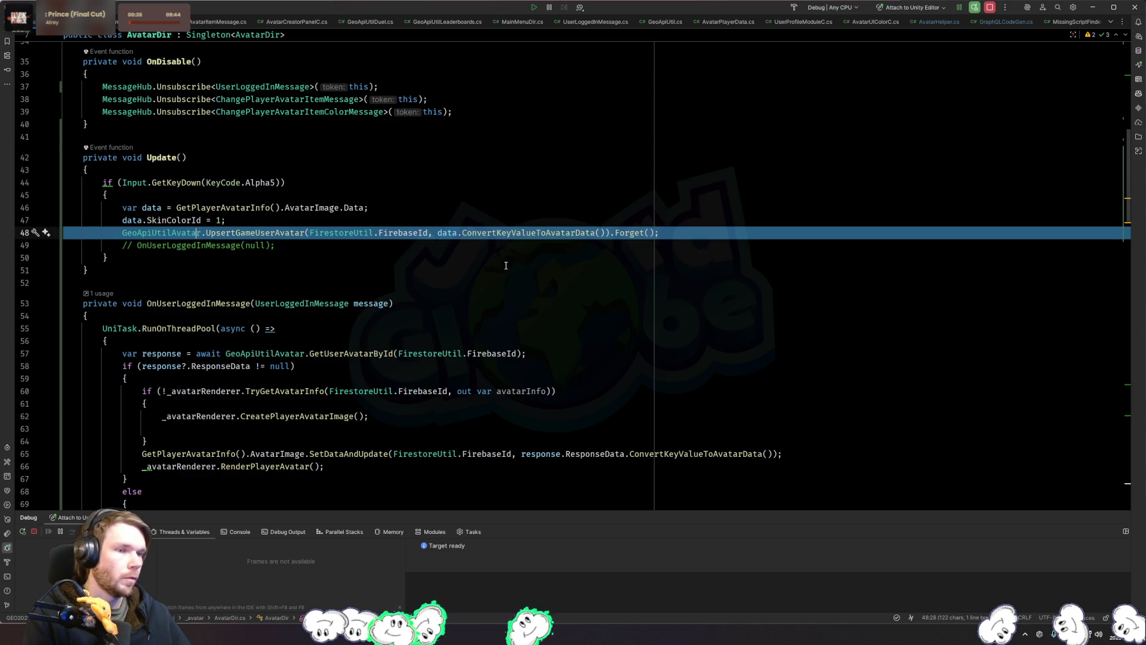
# Step: Open FirestoreUtil.cs via file search and jump to where SaveAvatar is used
pyautogui.hotkey('ctrl', 'shift', 'n')
pyautogui.write('fierstore')
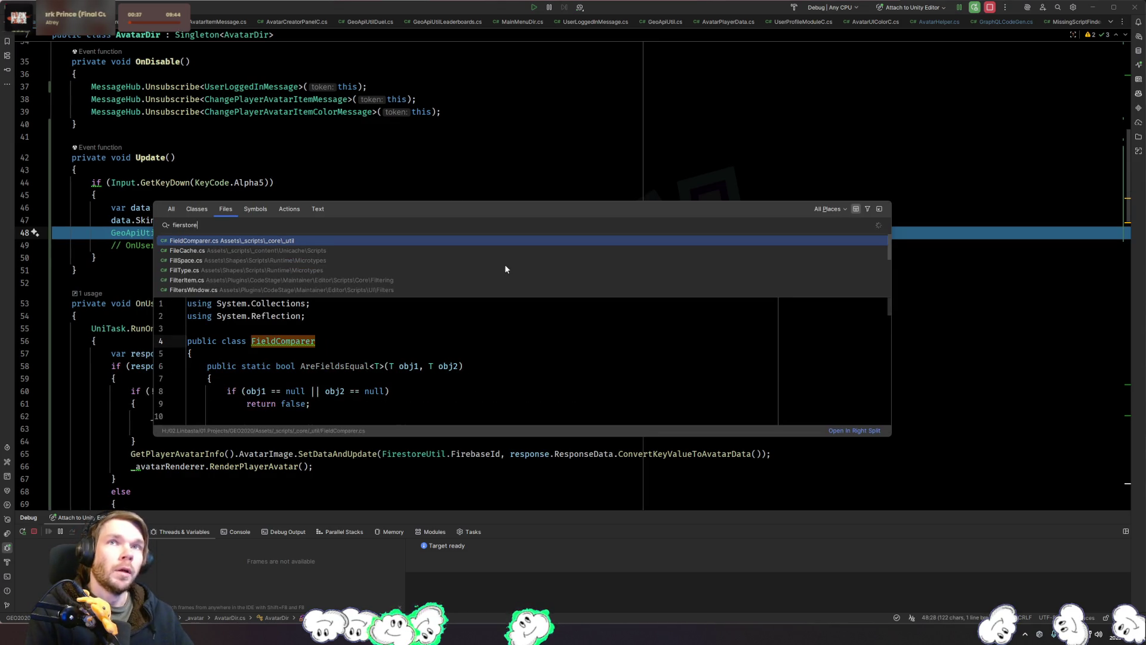
pyautogui.press('Escape')
pyautogui.hotkey('ctrl', 'shift', 'n')
pyautogui.write('firestoreutil')
pyautogui.press('Return')
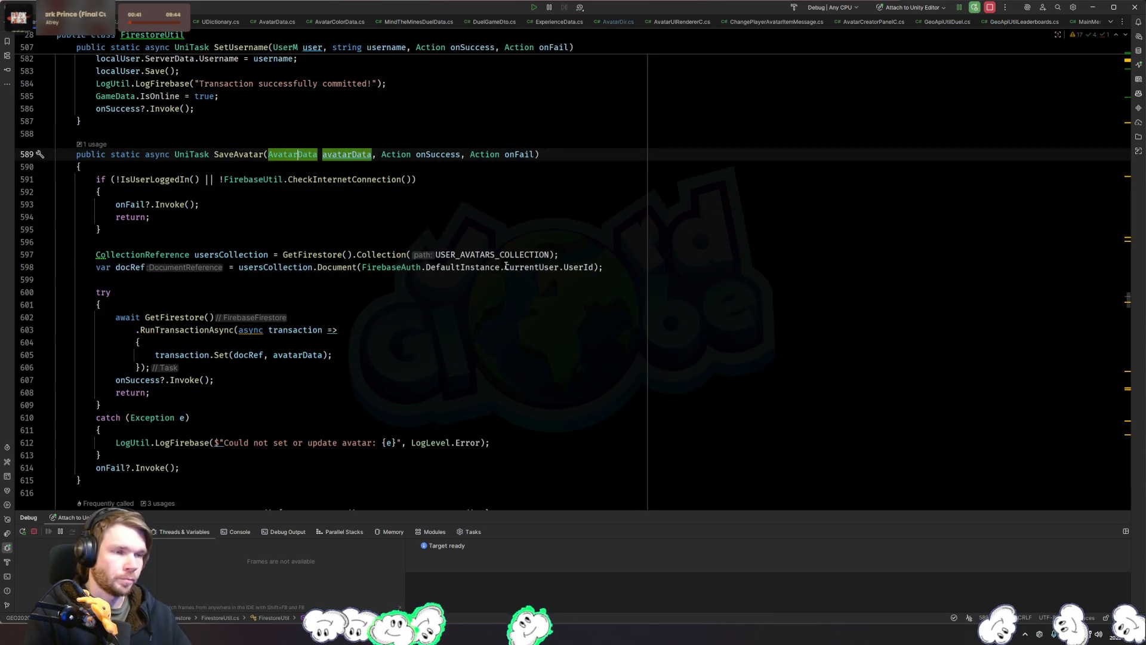
pyautogui.keyDown('ctrl'); pyautogui.click(236, 154); pyautogui.keyUp('ctrl')
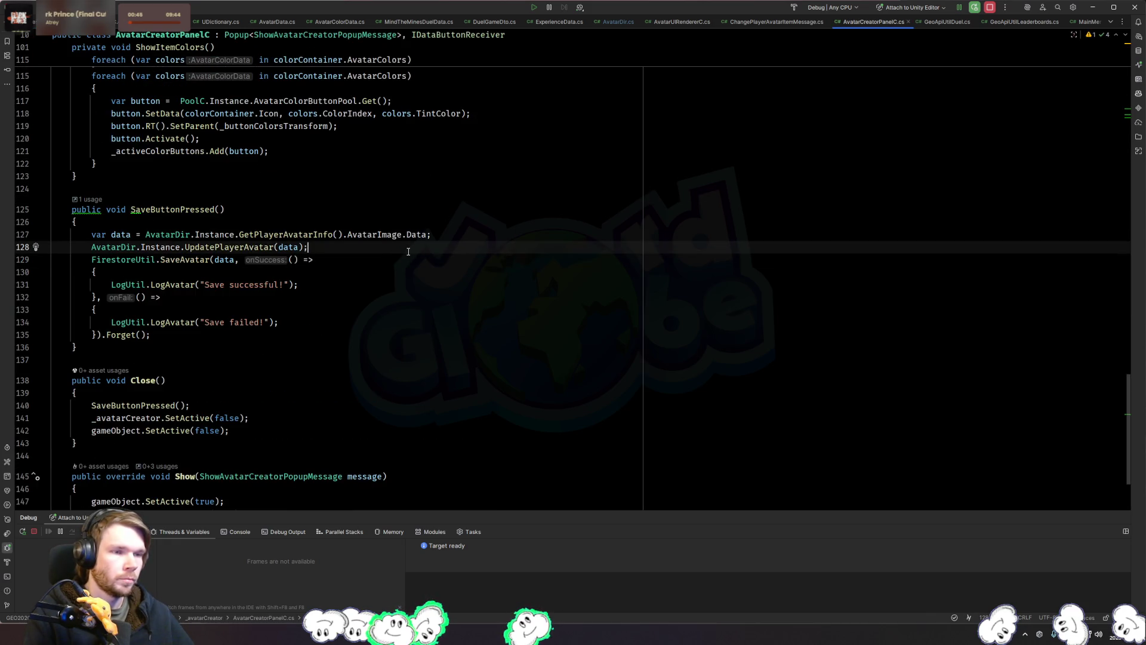
# Step: Paste the UpsertGameUserAvatar call after UpdatePlayerAvatar in SaveButtonPressed and reindent it
pyautogui.press('Return')
pyautogui.write('GeoApiUtilAvatar.UpsertGameUserAvatar(FirestoreUtil.FirebaseId, data.ConvertKeyValueToAvatarData()).Forget();')
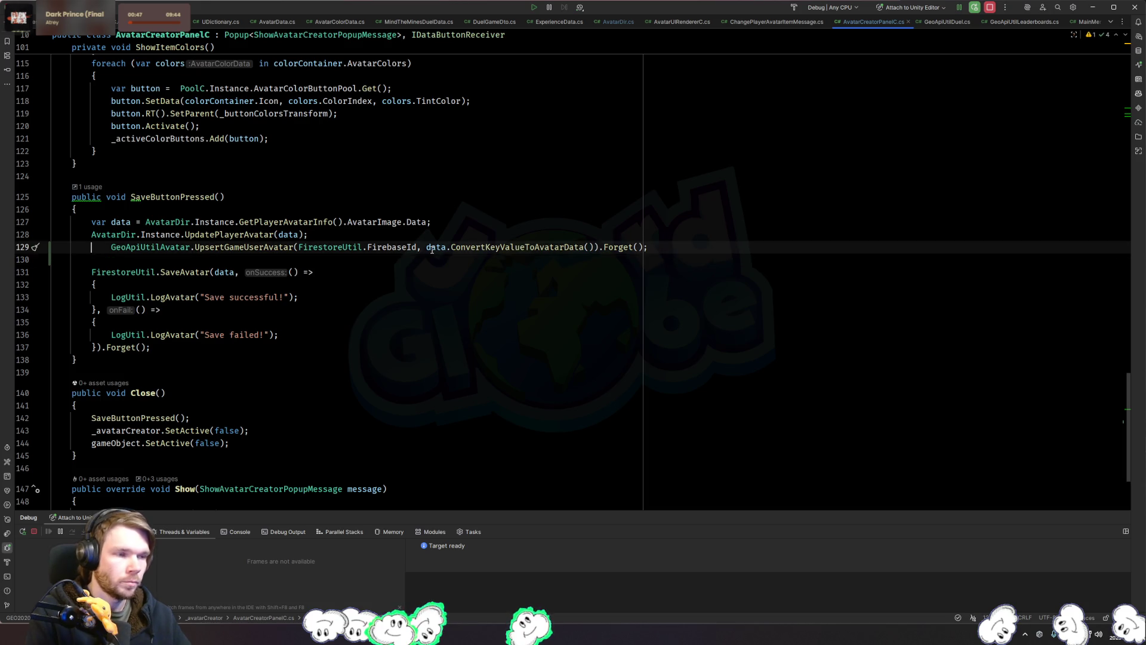
pyautogui.click(365, 233)
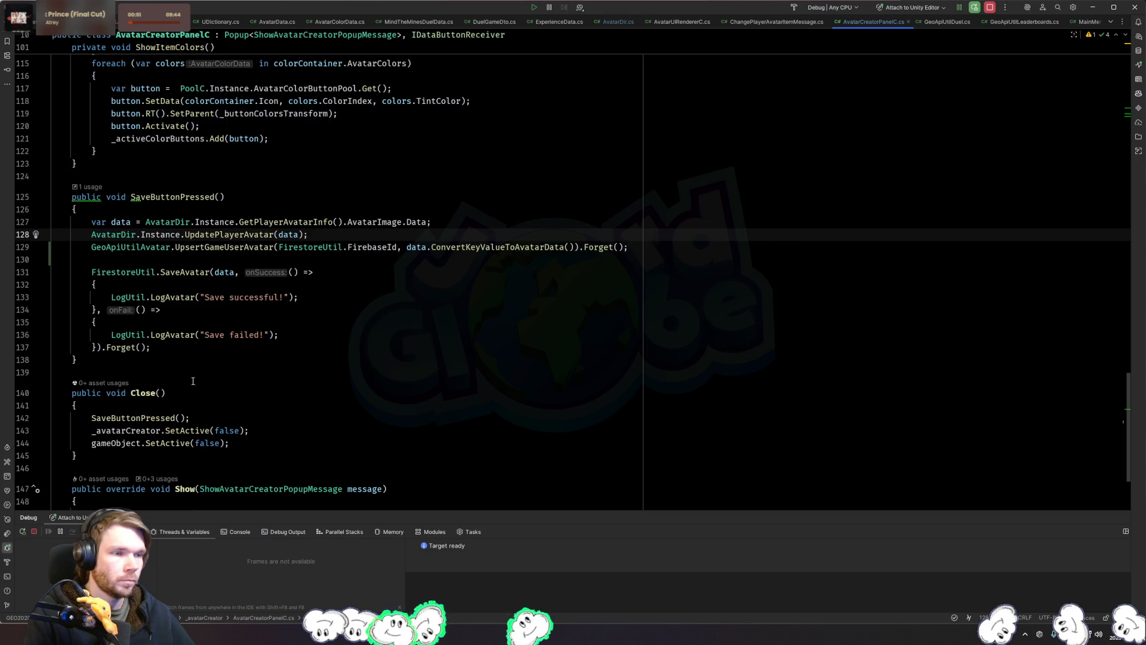
pyautogui.moveTo(176, 350); pyautogui.dragTo(185, 266)
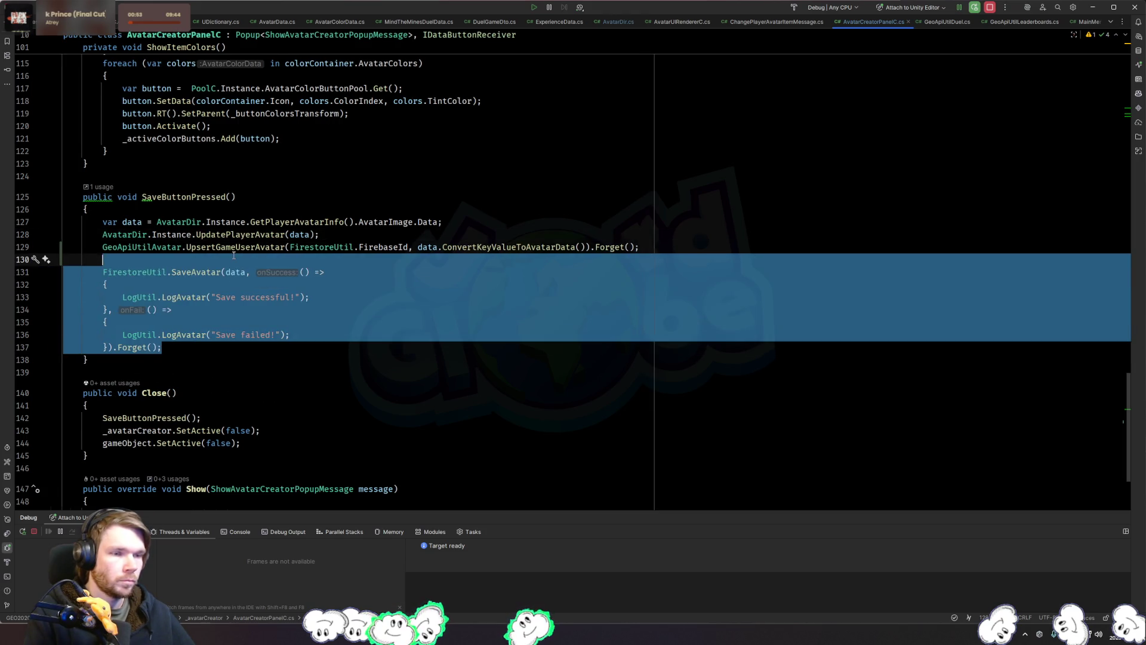
pyautogui.press('Escape')
# Step: Delete the SaveAvatar method from FirestoreUtil
pyautogui.keyDown('ctrl'); pyautogui.click(191, 271); pyautogui.keyUp('ctrl')
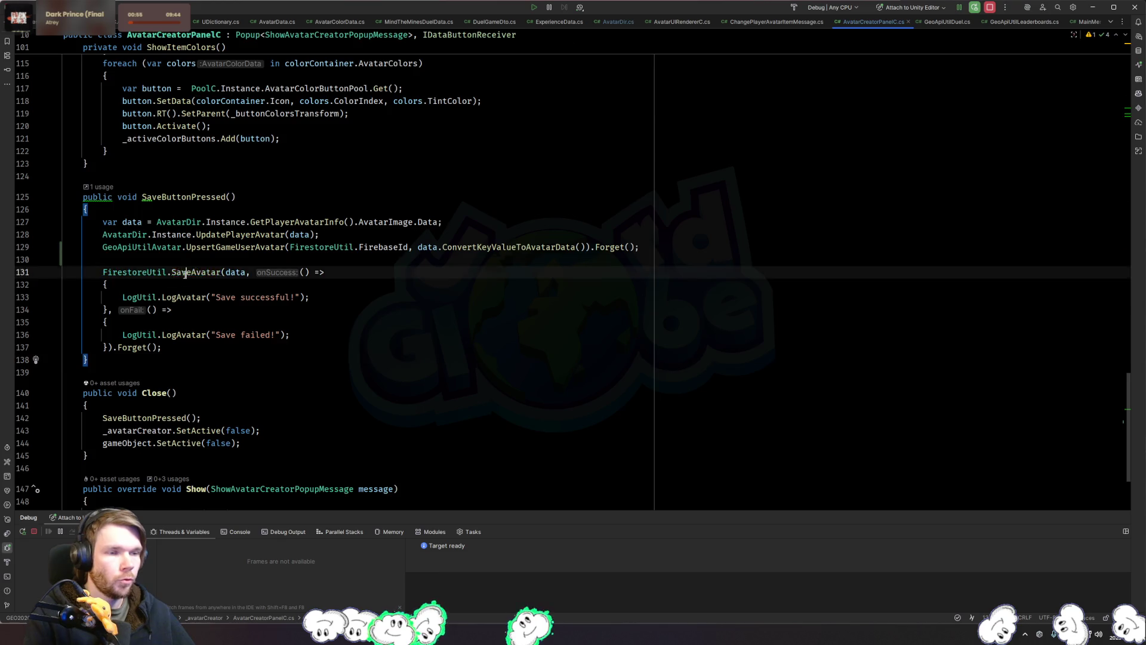
pyautogui.scroll(-8, 255, 234)
pyautogui.scroll(5, 255, 235)
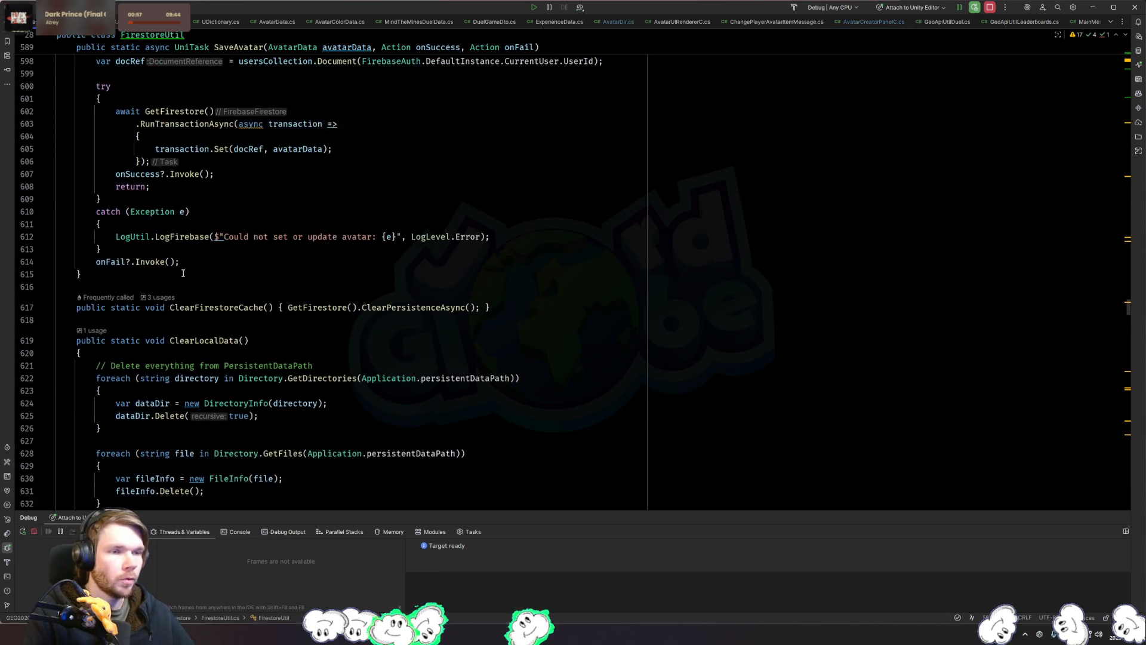
pyautogui.hotkey('ctrl', 'w')
pyautogui.hotkey('ctrl', 'w')
pyautogui.scroll(6, 436, 272)
pyautogui.press('Delete')
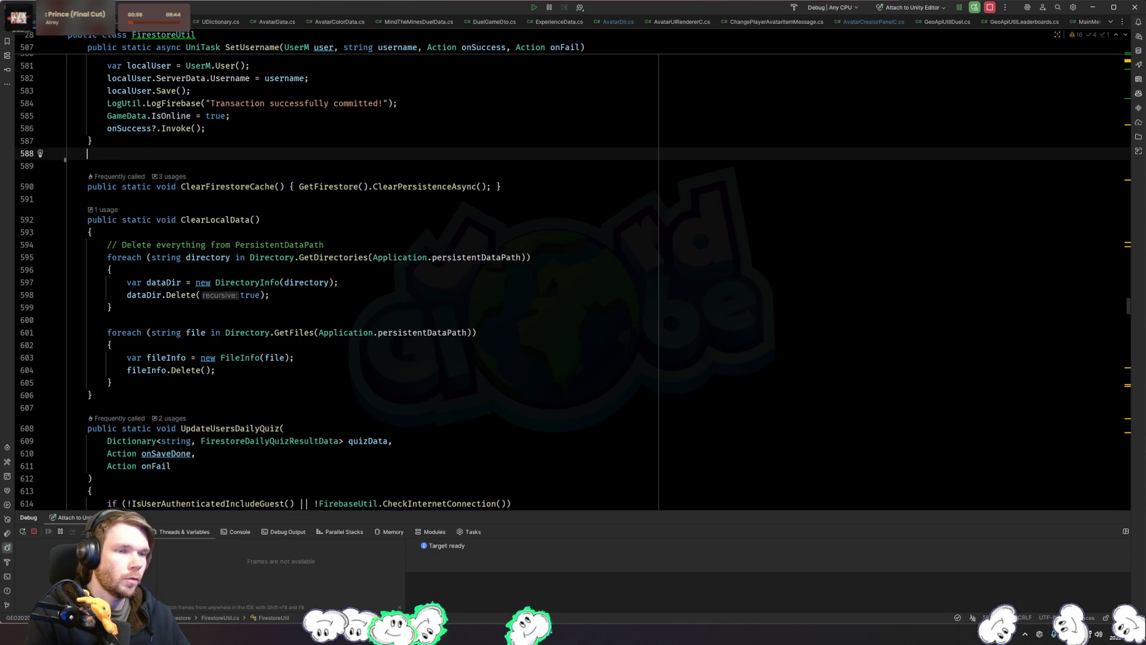
# Step: Delete the broken FirestoreUtil.SaveAvatar call block and its leftover blank line
pyautogui.hotkey('ctrl', 'alt', 'Left')
pyautogui.moveTo(244, 289)
pyautogui.mouseDown()
pyautogui.moveTo(179, 358)
pyautogui.moveTo(244, 286)
pyautogui.mouseUp()
pyautogui.hotkey('ctrl', 'w')
pyautogui.hotkey('ctrl', 'w')
pyautogui.hotkey('ctrl', 'w')
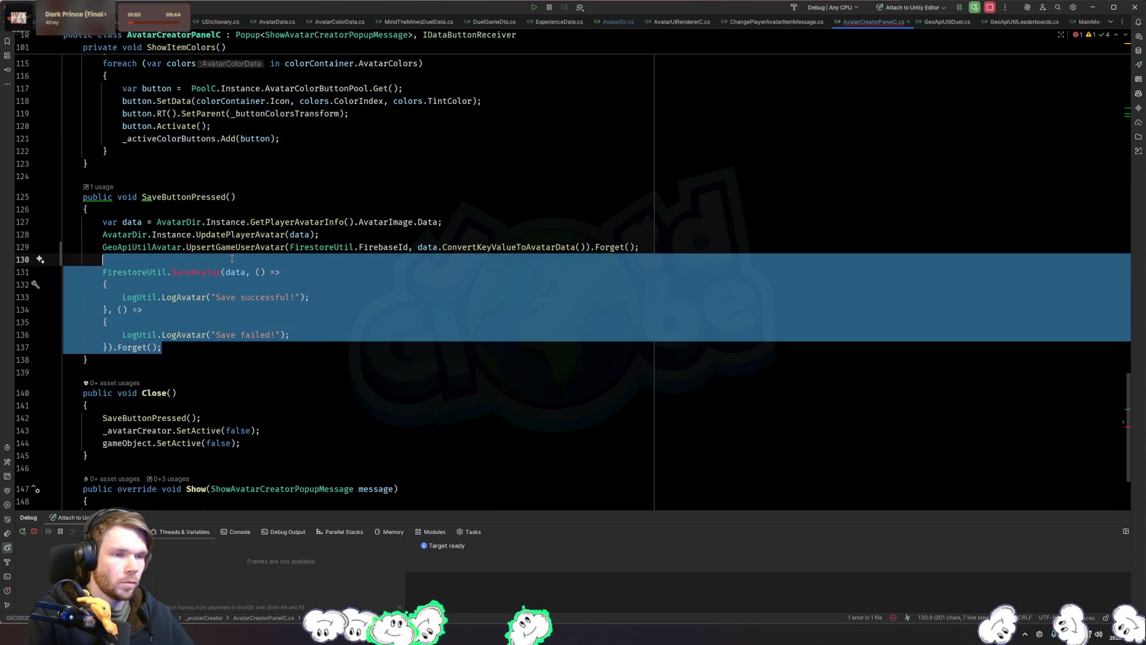
pyautogui.press('Delete')
pyautogui.press('BackSpace')
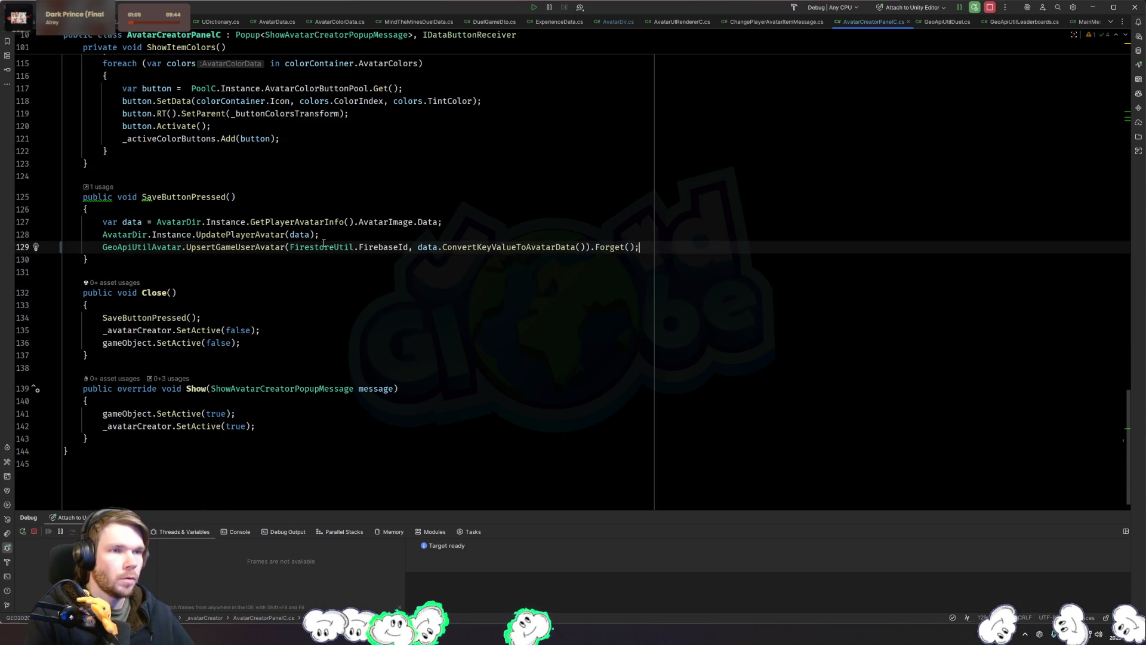
pyautogui.hotkey('alt', 'Tab')
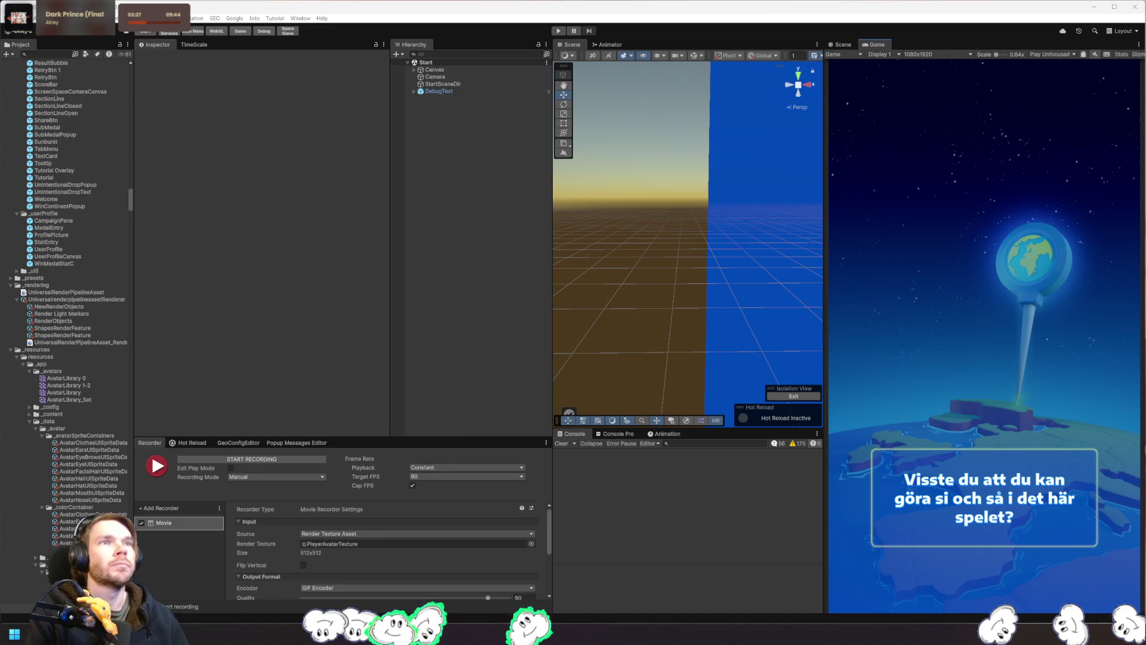
# Step: Clear local player data via GEO > Local Data, start Play, and dismiss the avatar news popup
pyautogui.click(214, 18)
pyautogui.moveTo(292, 49)
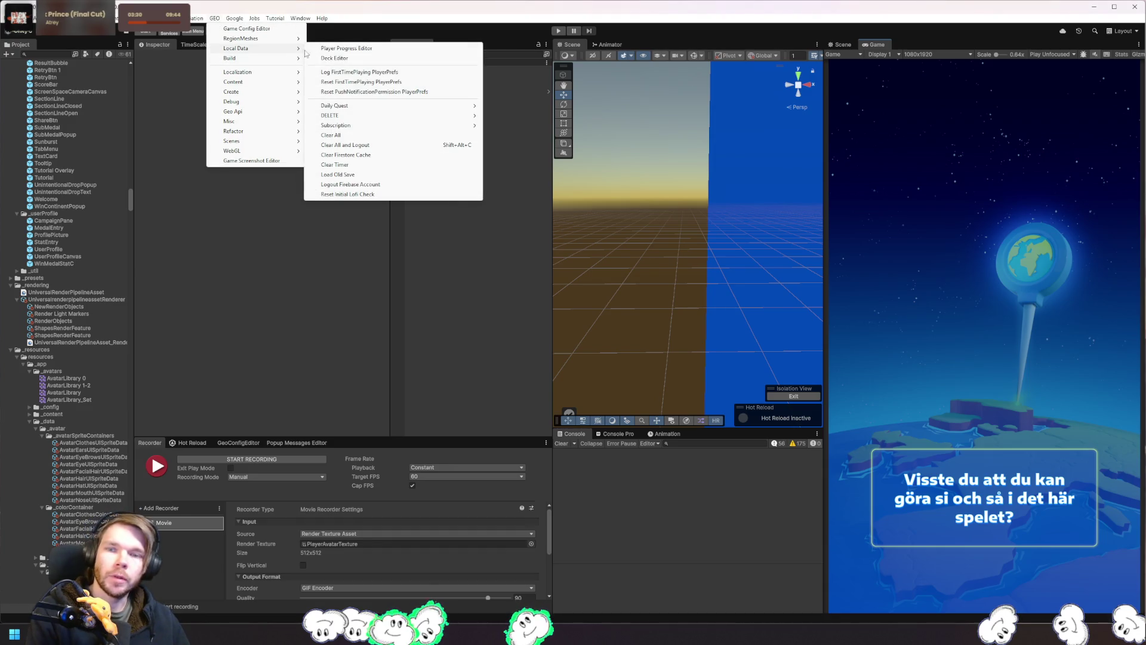
pyautogui.click(403, 145)
pyautogui.click(559, 31)
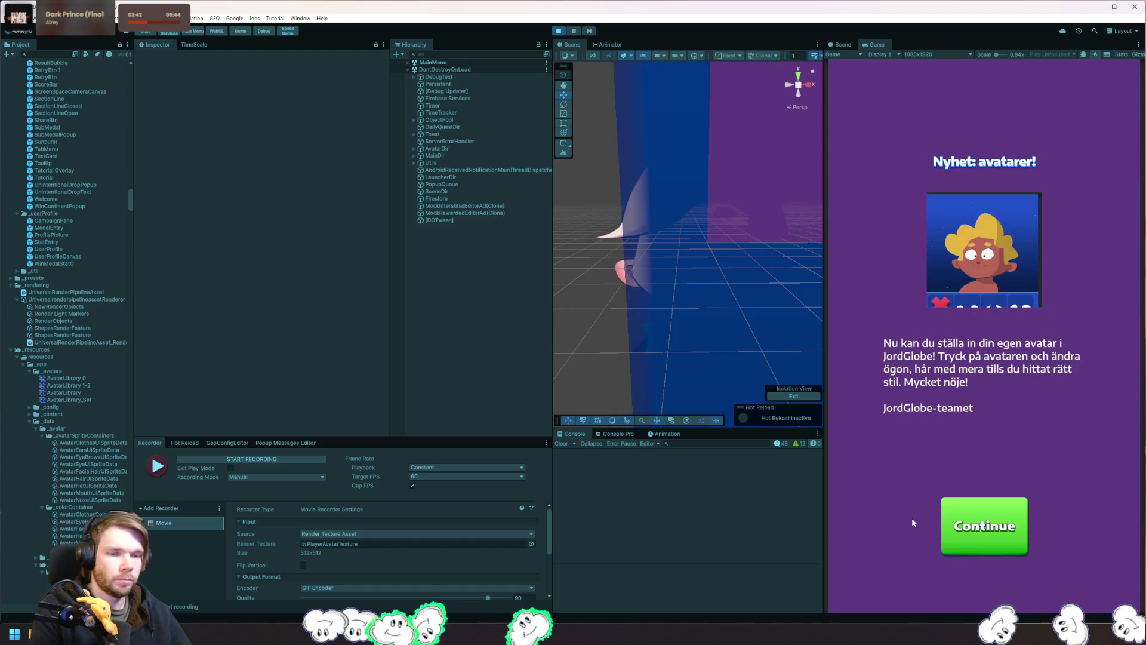
pyautogui.click(1008, 530)
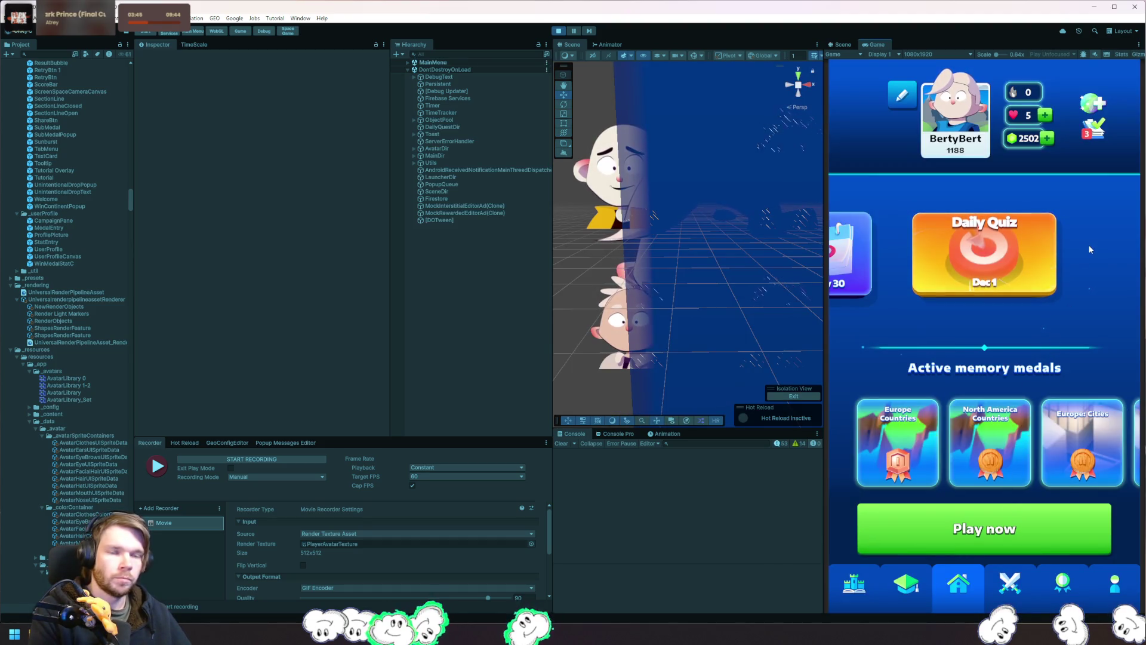
# Step: Stop the game, clear the local player data again, and restart play mode
pyautogui.click(558, 31)
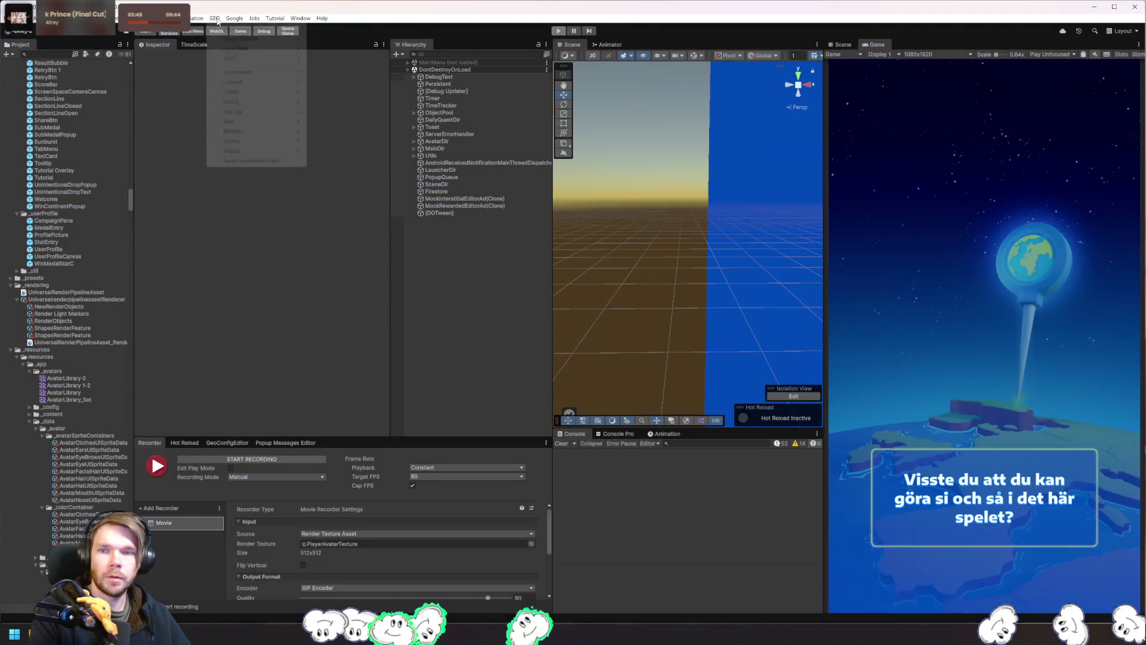
pyautogui.click(215, 18)
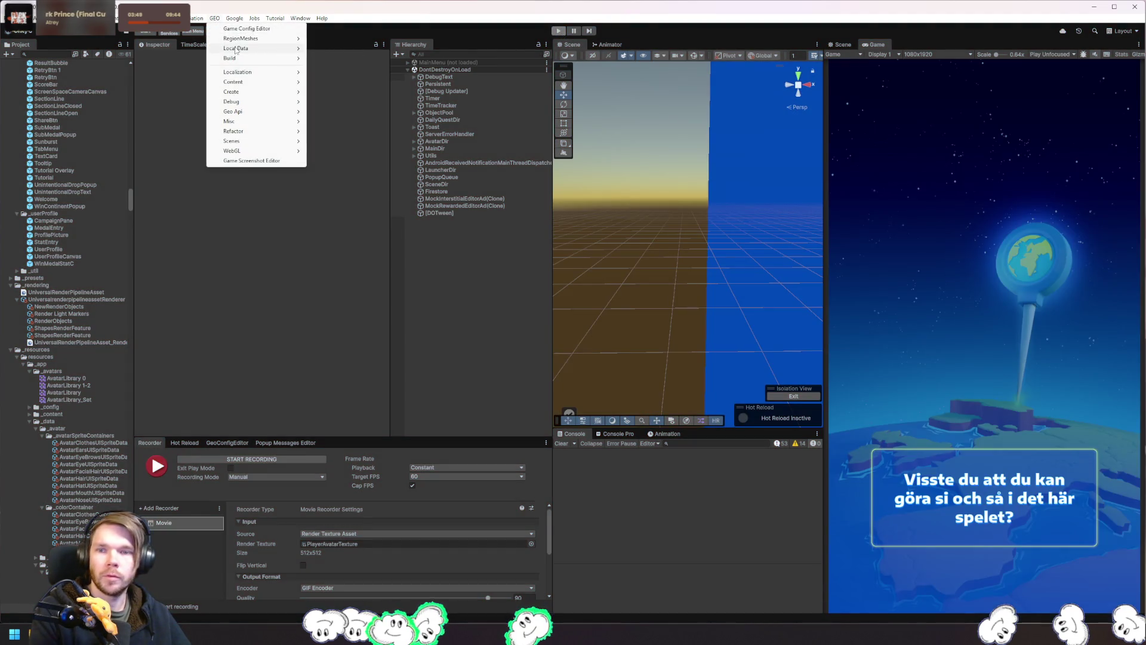
pyautogui.moveTo(235, 50)
pyautogui.click(367, 148)
pyautogui.click(558, 31)
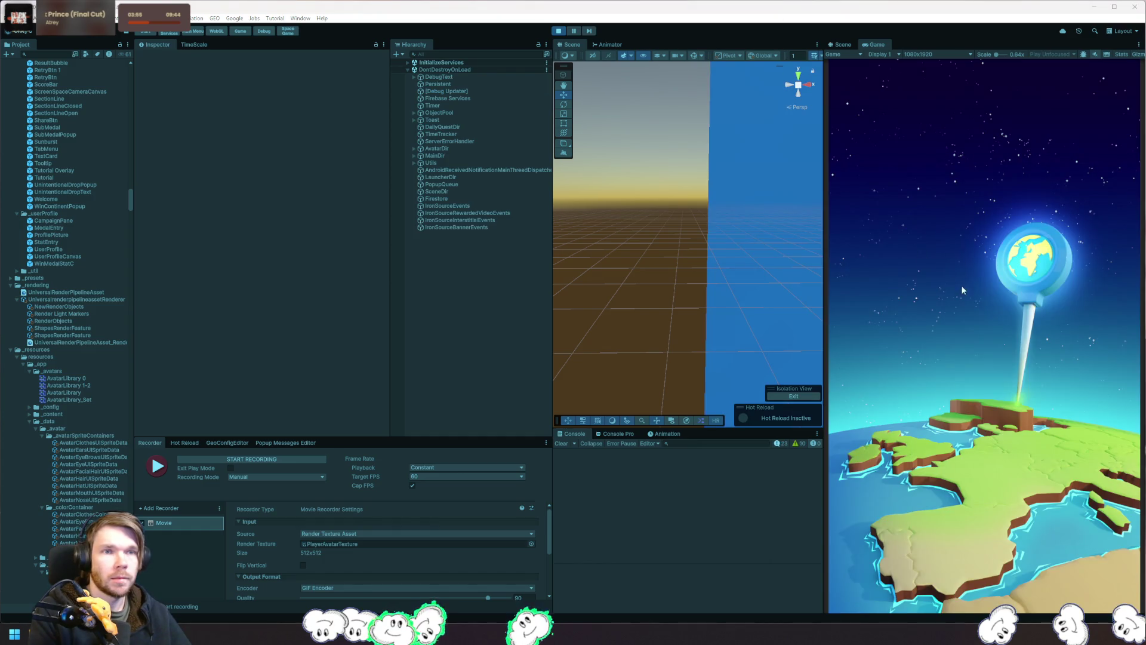
# Step: Confirm the language, accept the policies, sign in with Google, and dismiss the avatar news popup
pyautogui.click(988, 464)
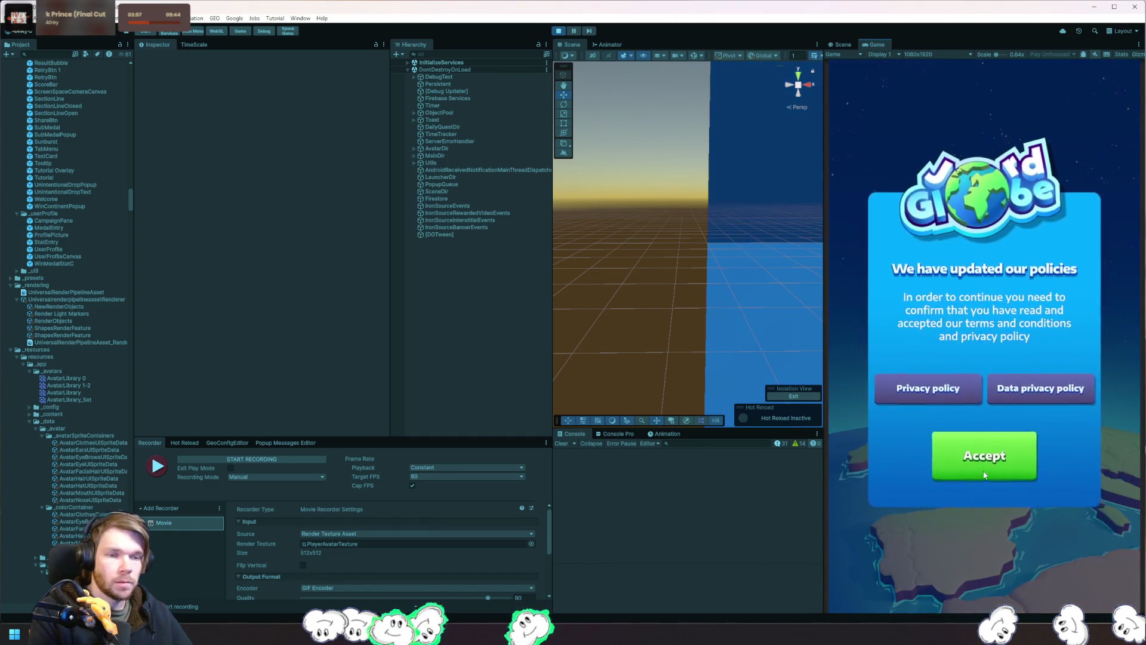
pyautogui.click(989, 466)
pyautogui.click(988, 463)
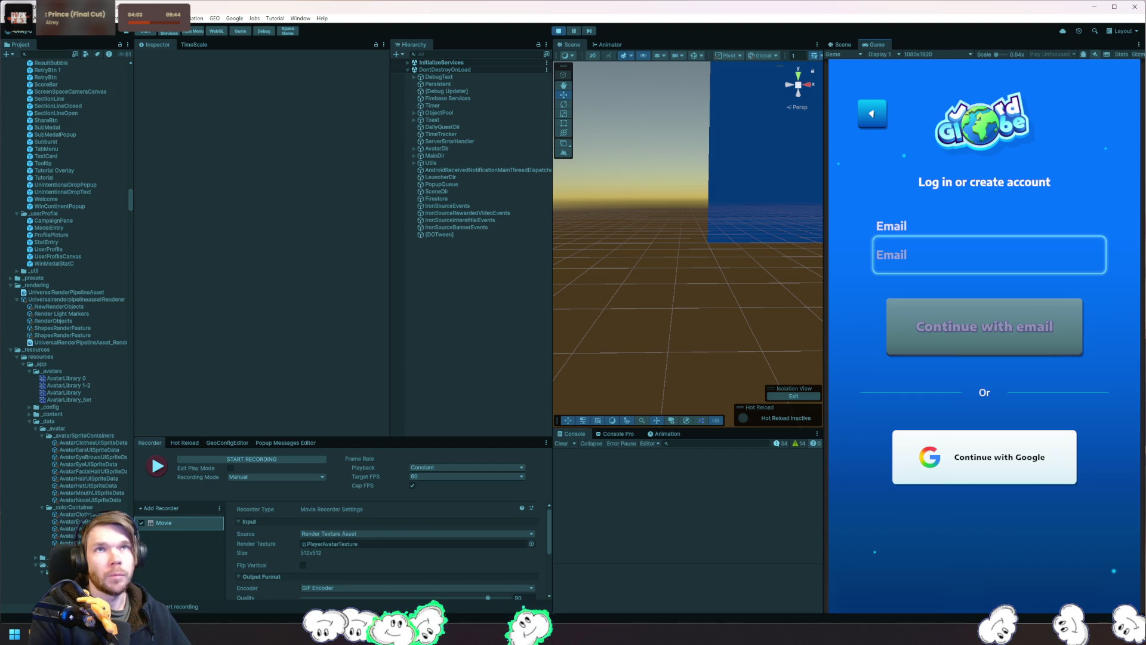
pyautogui.click(985, 457)
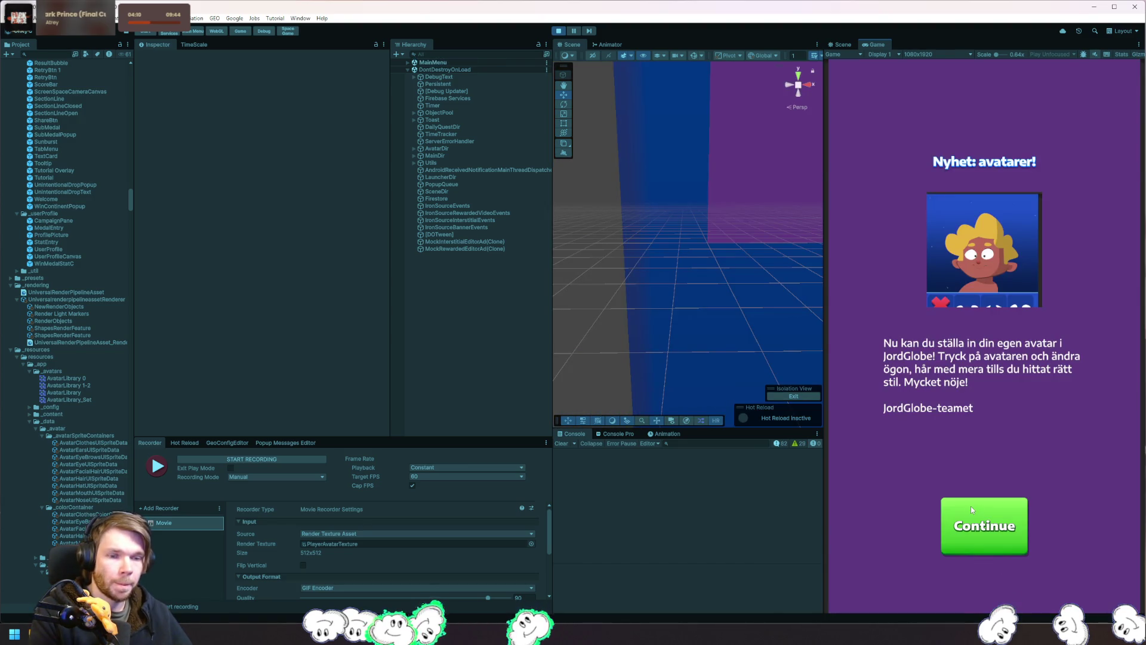
pyautogui.click(971, 506)
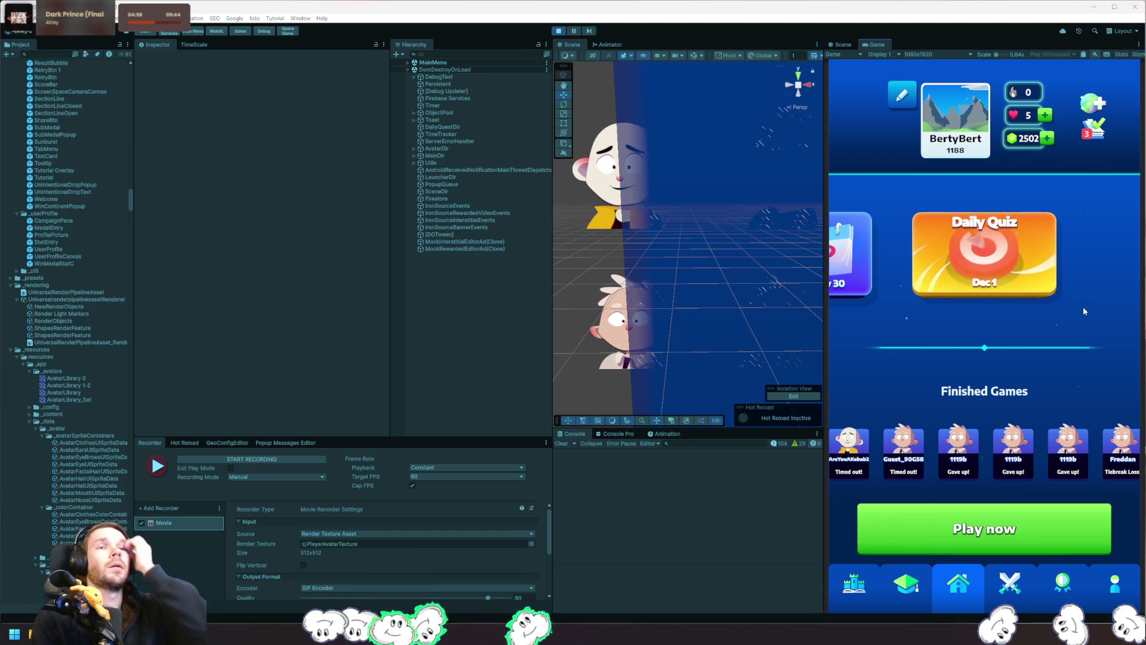
# Step: Scroll down the game's home screen, then return to Rider
pyautogui.scroll(-2, 1058, 298)
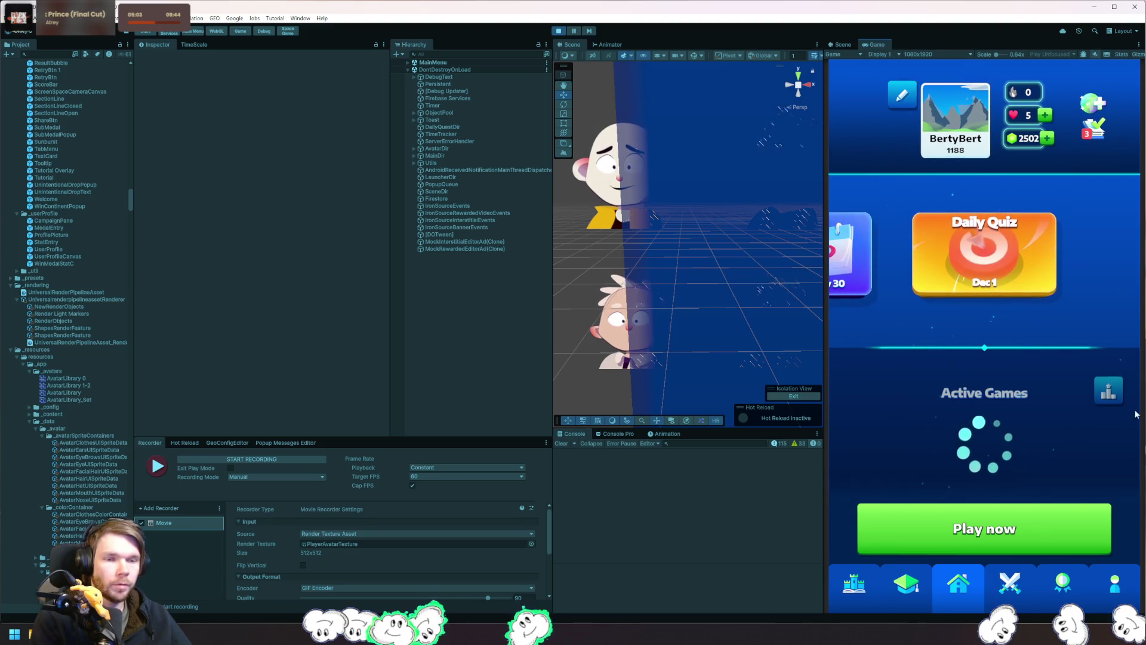
pyautogui.hotkey('alt', 'Tab')
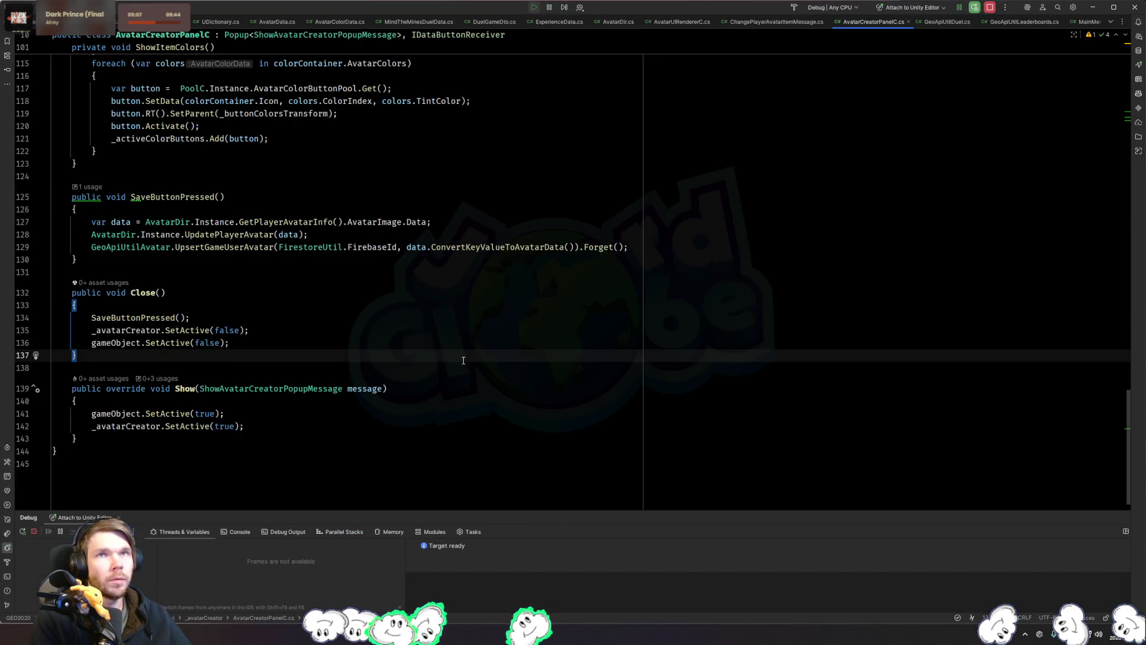
# Step: Open MainMenuDir.cs and scroll up past OnEnable to its Setup code, then return to Unity
pyautogui.hotkey('ctrl', 'shift', 'f')
pyautogui.write('mainmenu')
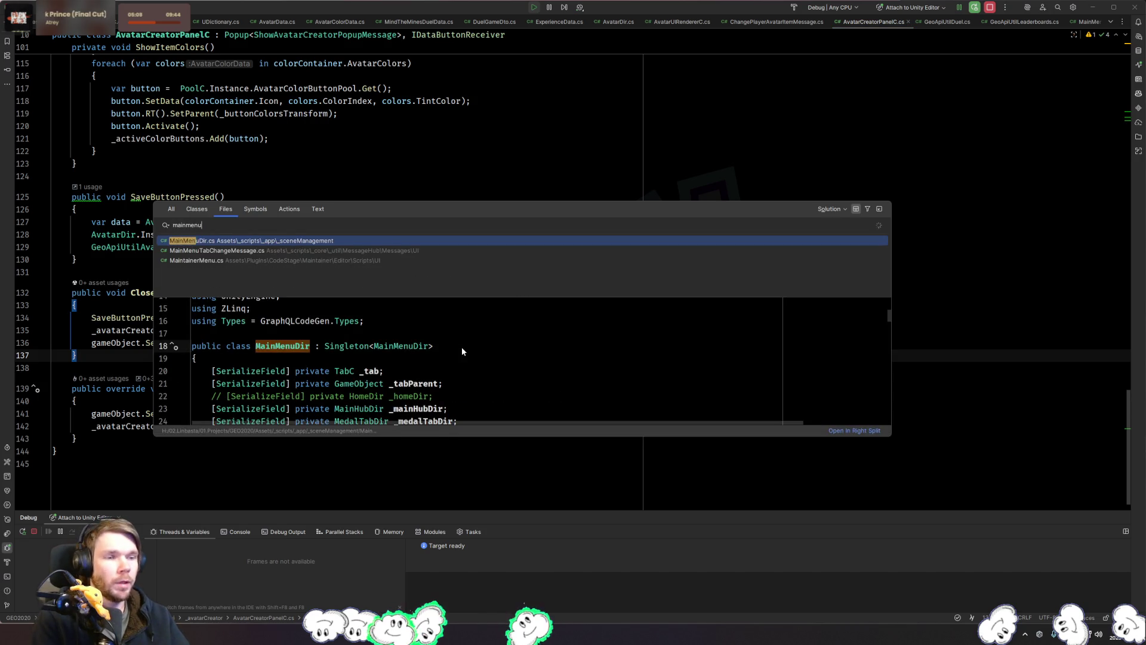
pyautogui.press('Return')
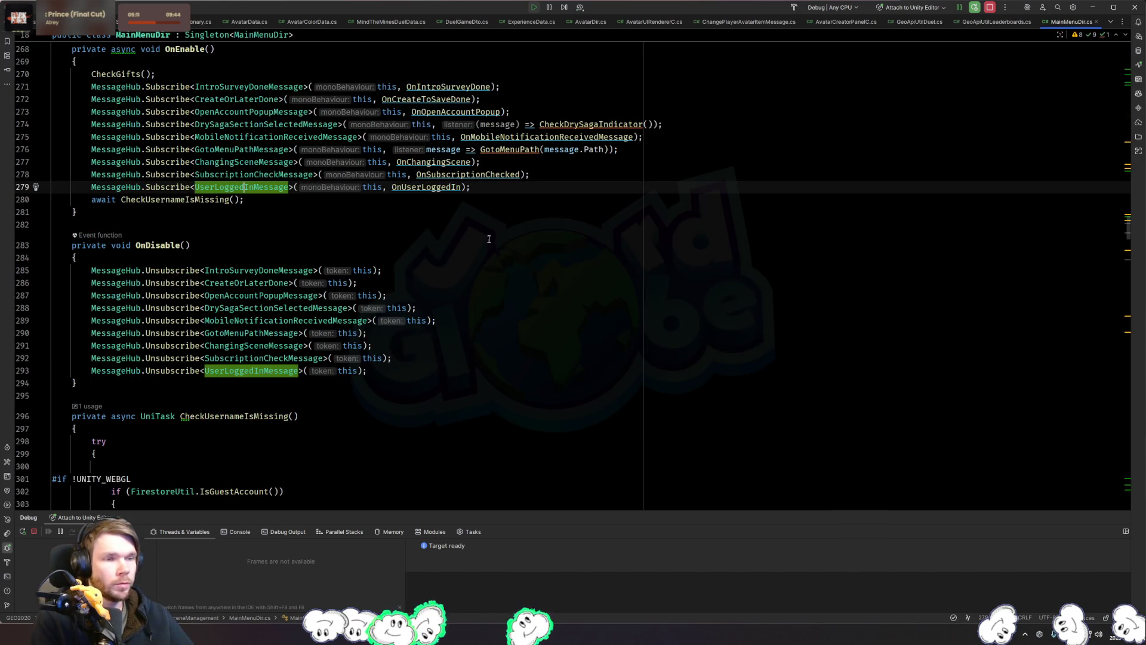
pyautogui.press('Down')
pyautogui.press('Down')
pyautogui.press('Down')
pyautogui.scroll(3, 490, 257)
pyautogui.click(262, 317)
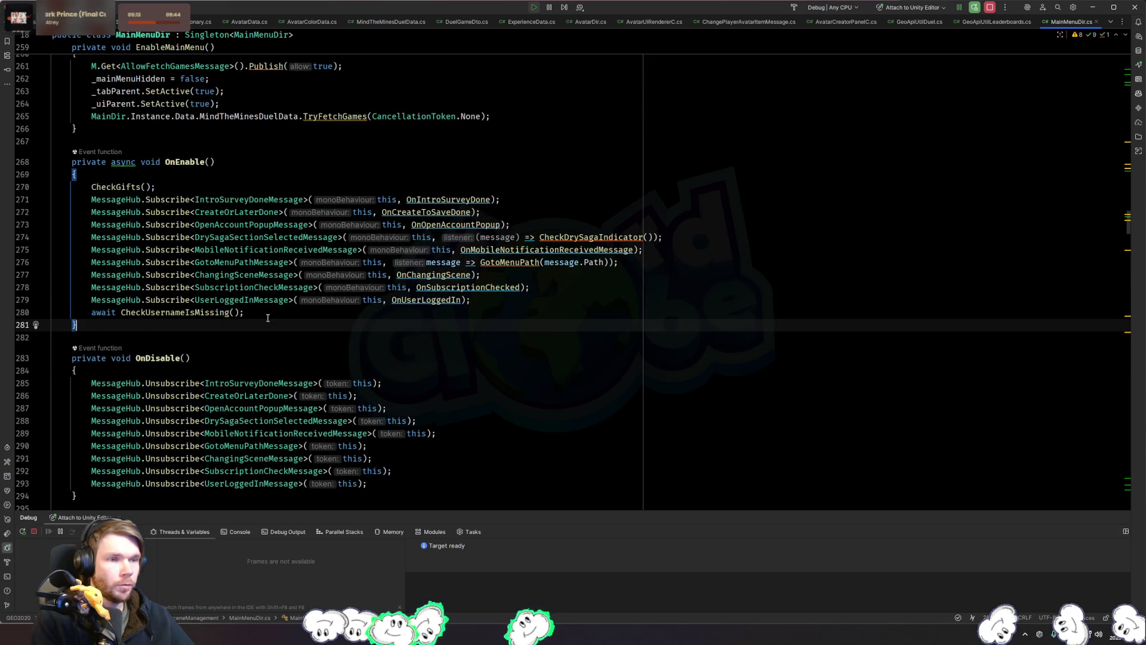
pyautogui.scroll(7, 268, 310)
pyautogui.click(345, 286)
pyautogui.scroll(4, 345, 286)
pyautogui.scroll(6, 345, 286)
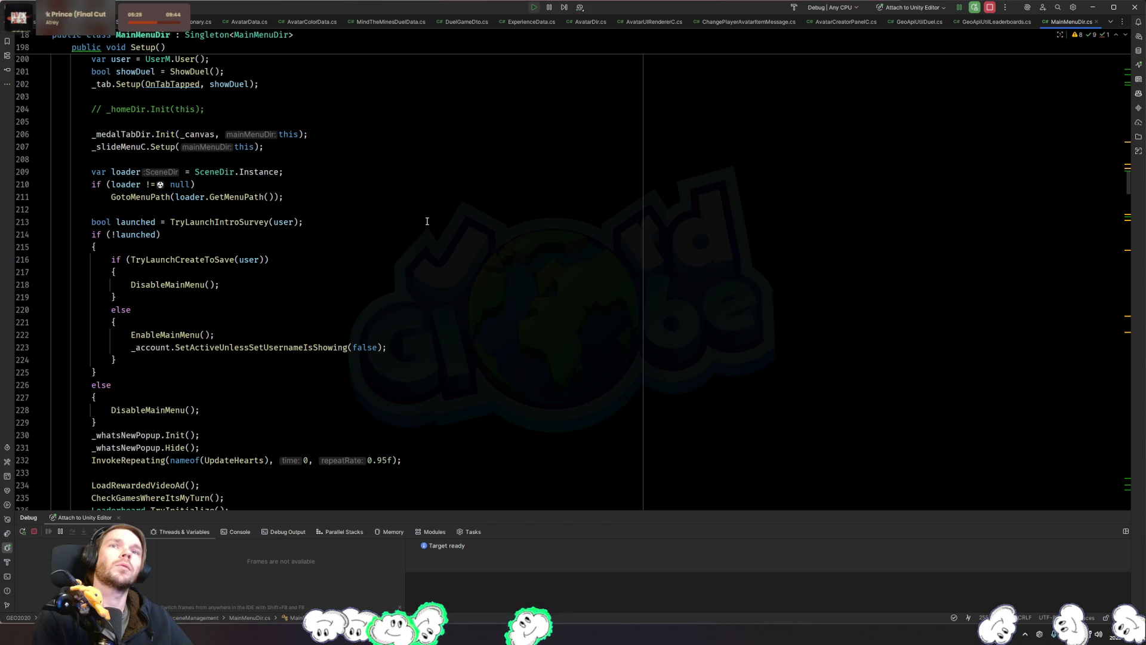
pyautogui.hotkey('alt', 'Tab')
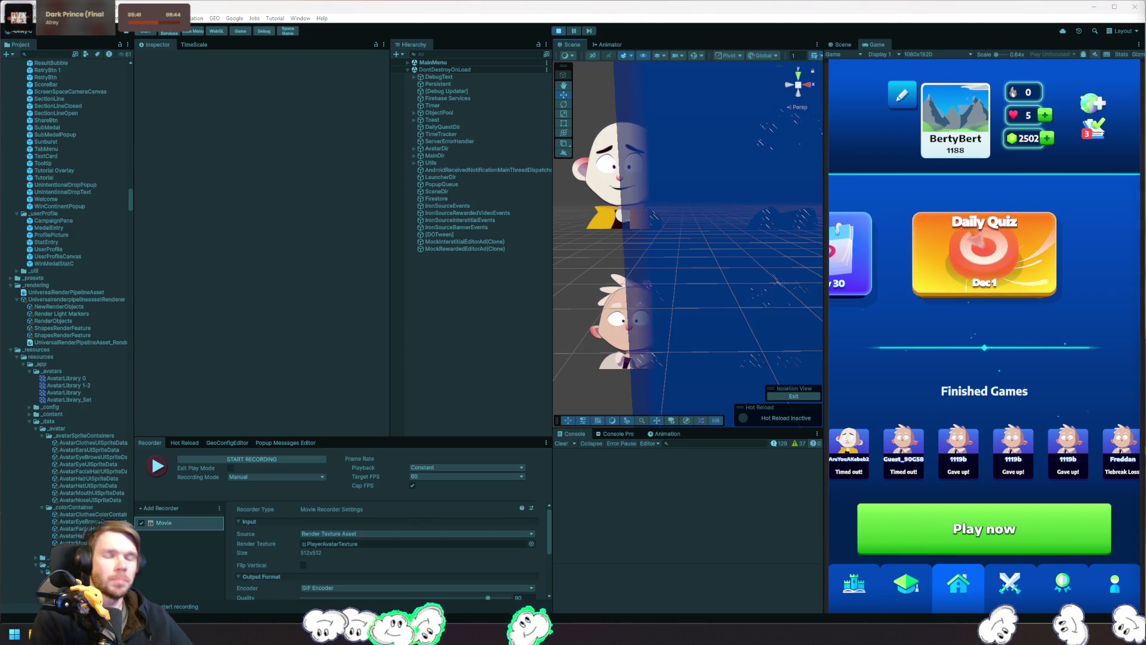
# Step: Leave the Unity Editor and return to the Setup method of MainMenuDir.cs in Rider
pyautogui.hotkey('alt', 'Tab')
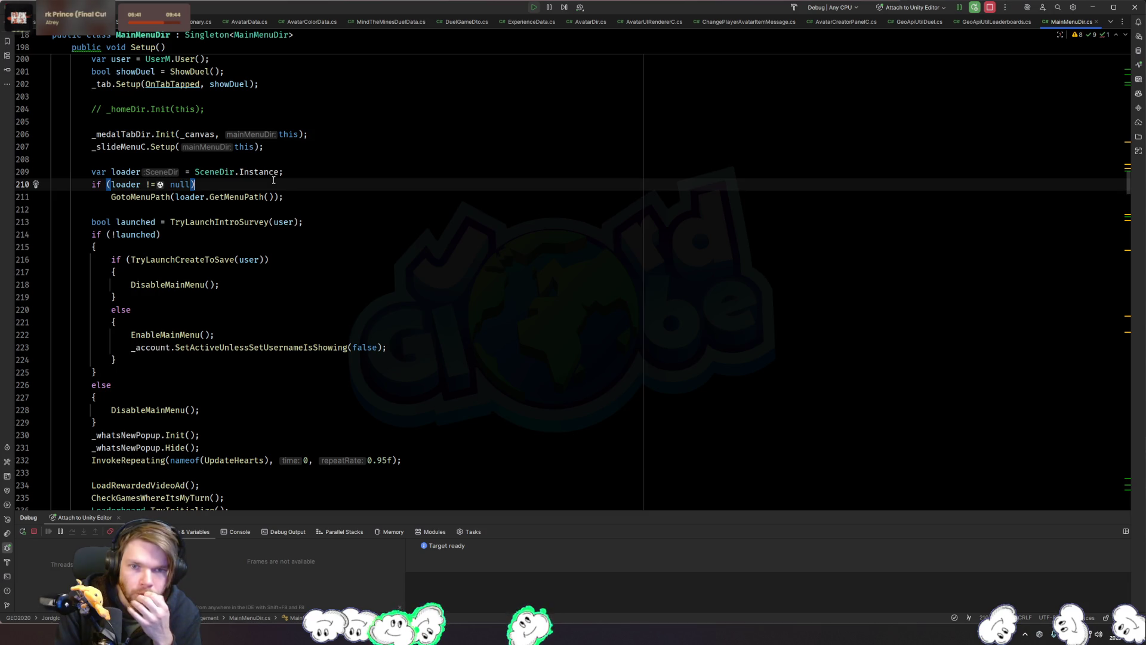
# Step: From the ShowDuel method, open MainDir.cs through the go-to-file search
pyautogui.moveTo(221, 284); pyautogui.dragTo(117, 272)
pyautogui.scroll(10, 496, 278)
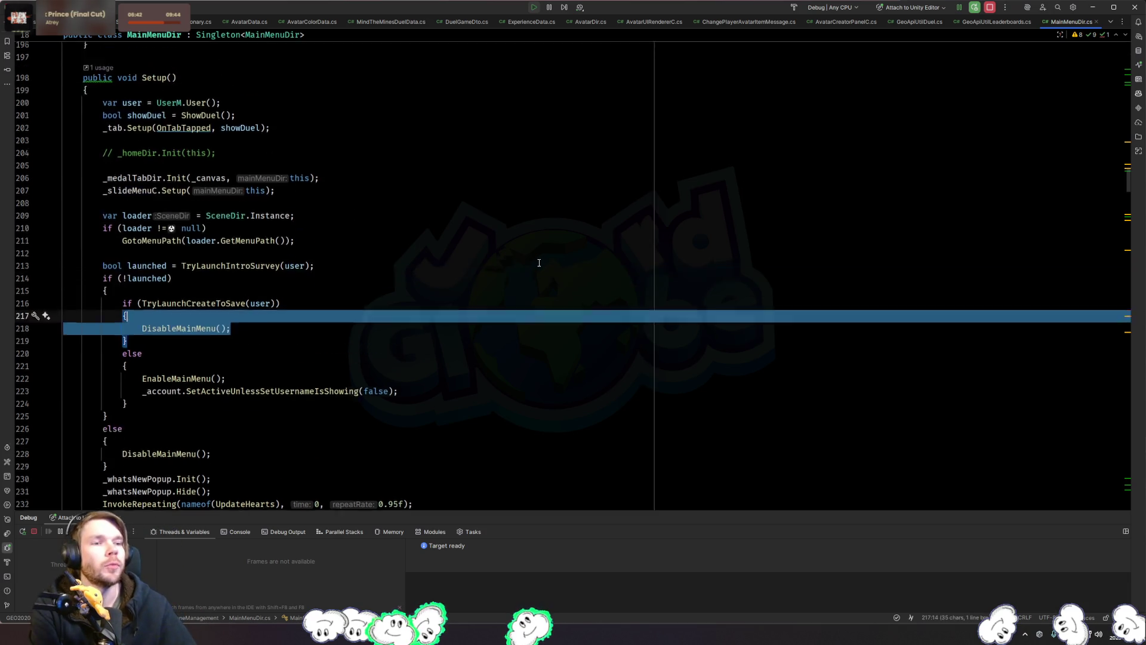
pyautogui.click(496, 278)
pyautogui.hotkey('ctrl', 'shift', 't')
pyautogui.write('maindir')
pyautogui.press('Down')
pyautogui.press('Return')
# Step: Trace the CheckOldUserFormat and _startDir.Init calls, peeking at StartDir's Init definition
pyautogui.scroll(-5, 431, 247)
pyautogui.scroll(-5, 429, 246)
pyautogui.click(395, 286)
pyautogui.click(388, 278)
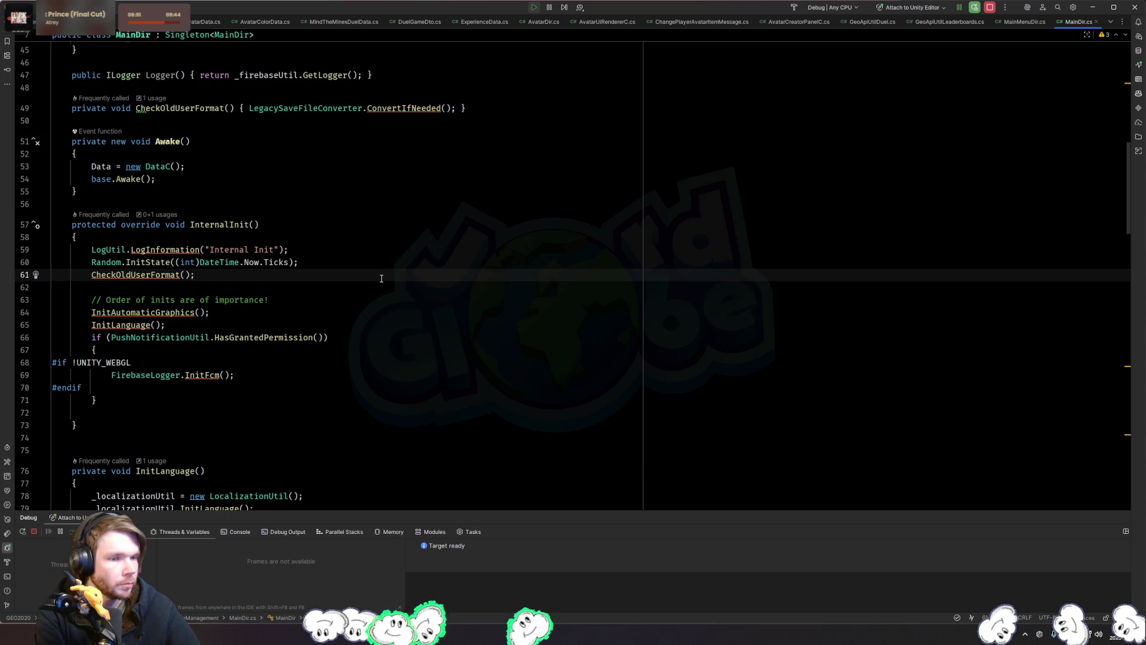
pyautogui.scroll(-8, 380, 278)
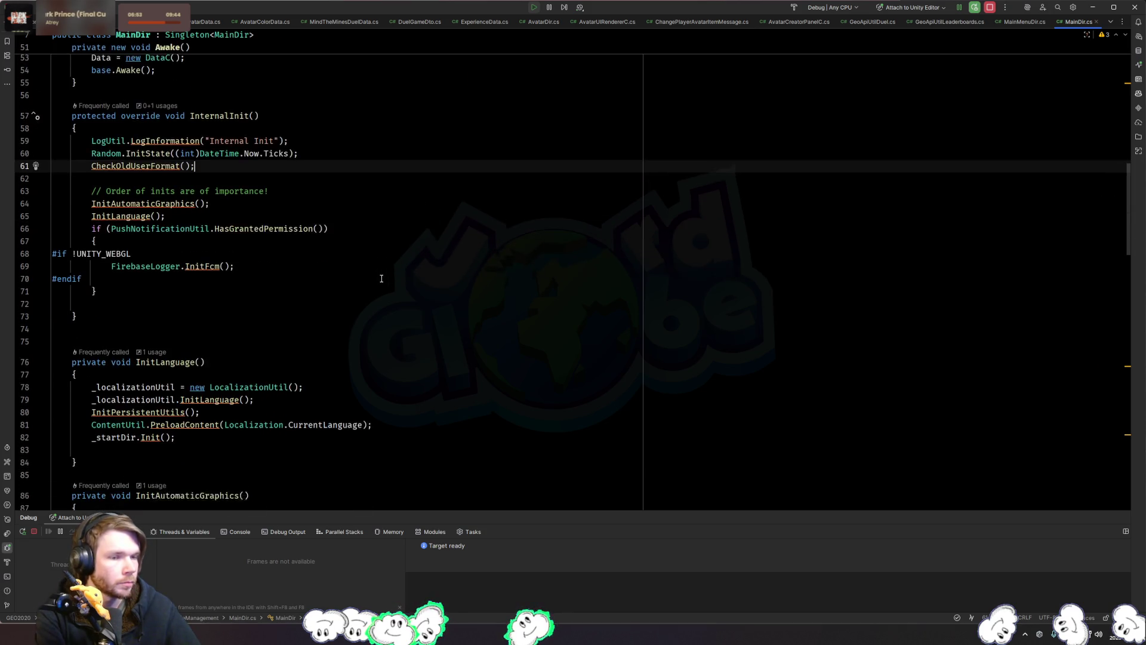
pyautogui.click(305, 280)
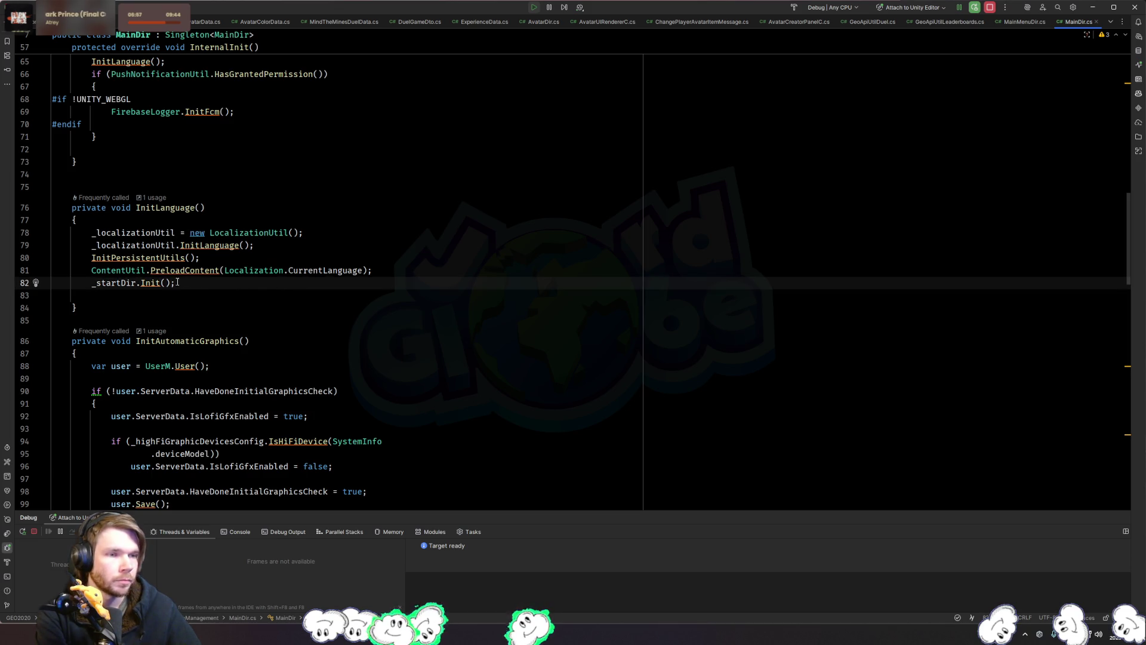
pyautogui.keyDown('ctrl'); pyautogui.click(150, 283); pyautogui.keyUp('ctrl')
pyautogui.hotkey('ctrl', '-')
# Step: Scroll through MainDir.cs to the InternalInit method
pyautogui.scroll(-10, 271, 287)
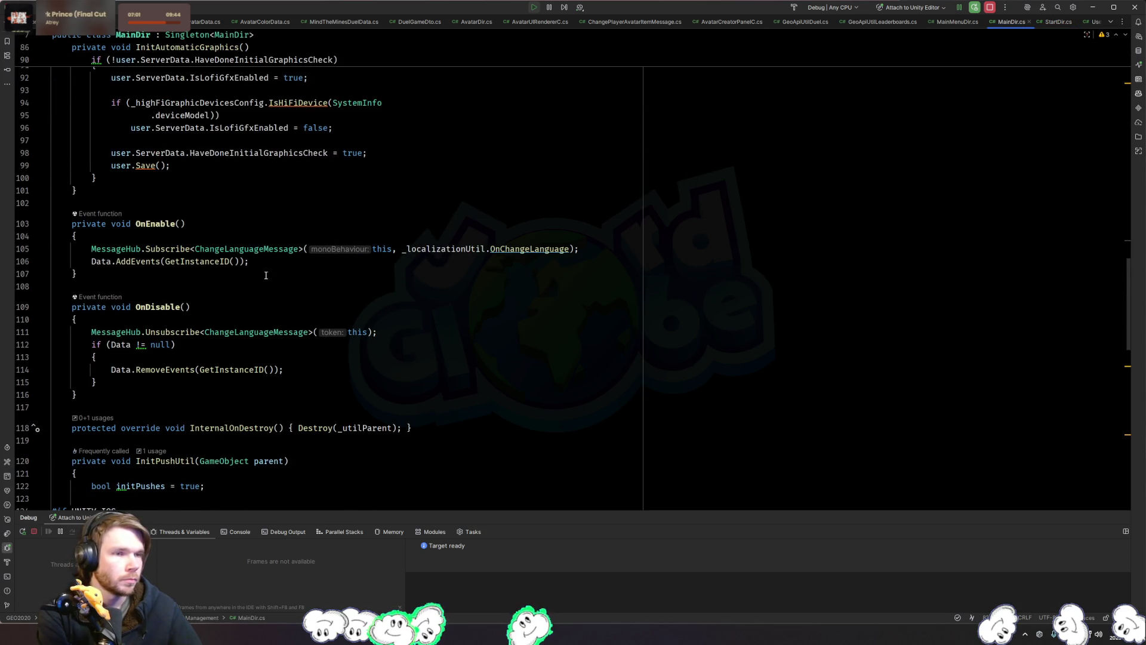
pyautogui.scroll(-10, 266, 275)
pyautogui.scroll(-2, 263, 272)
pyautogui.scroll(-9, 436, 305)
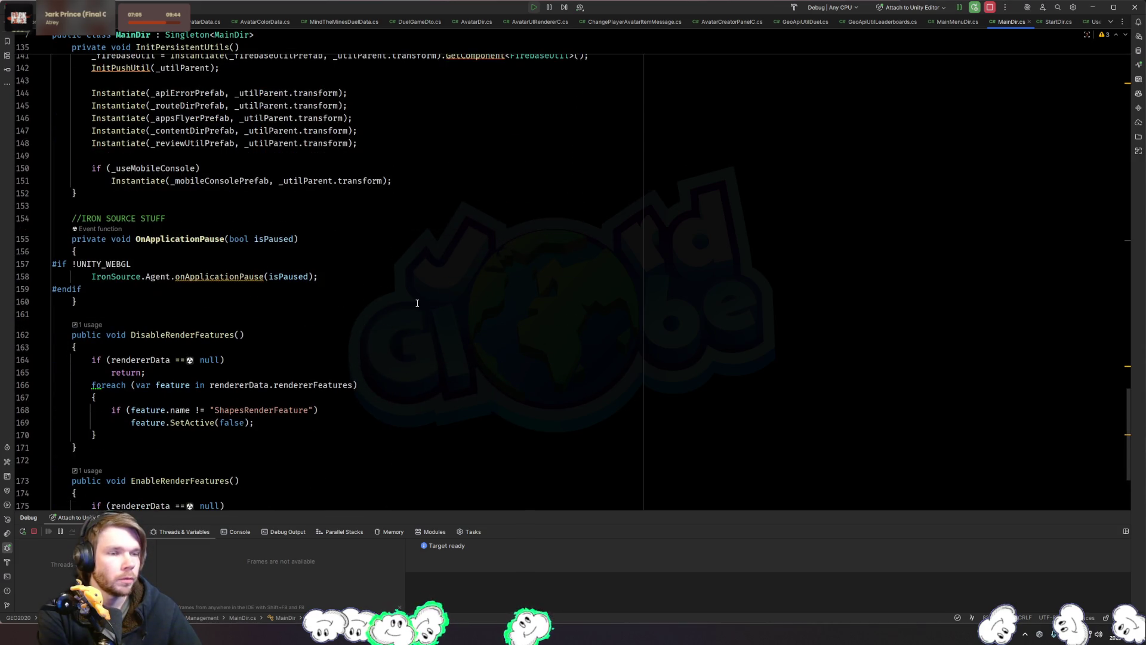
pyautogui.scroll(13, 409, 301)
pyautogui.scroll(-13, 403, 301)
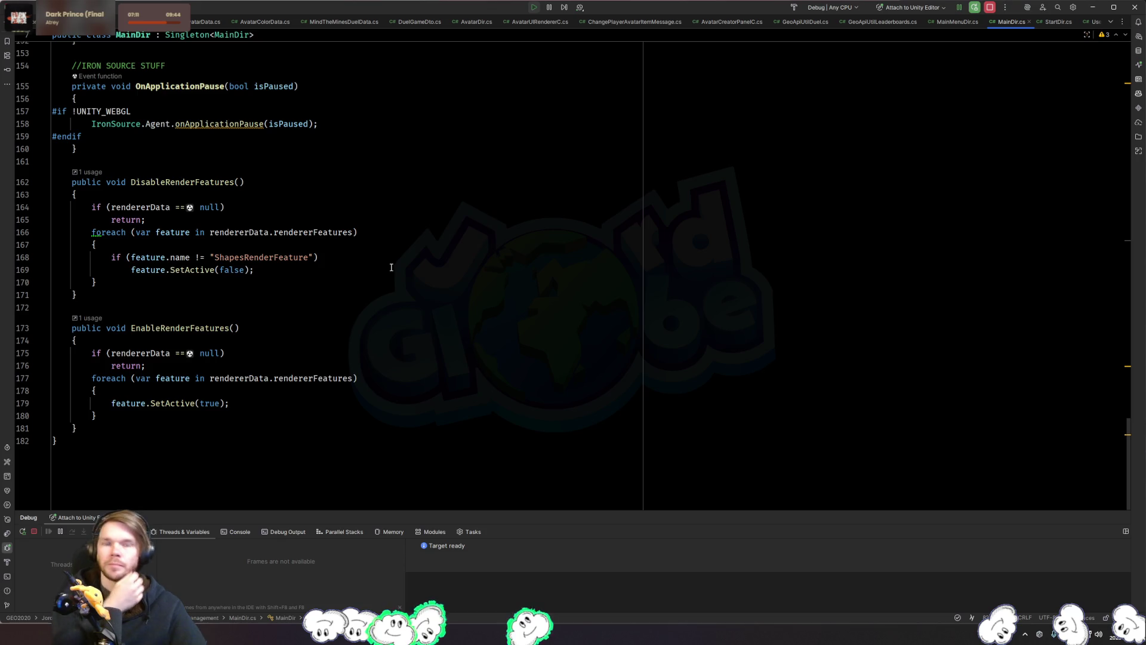
pyautogui.scroll(17, 388, 266)
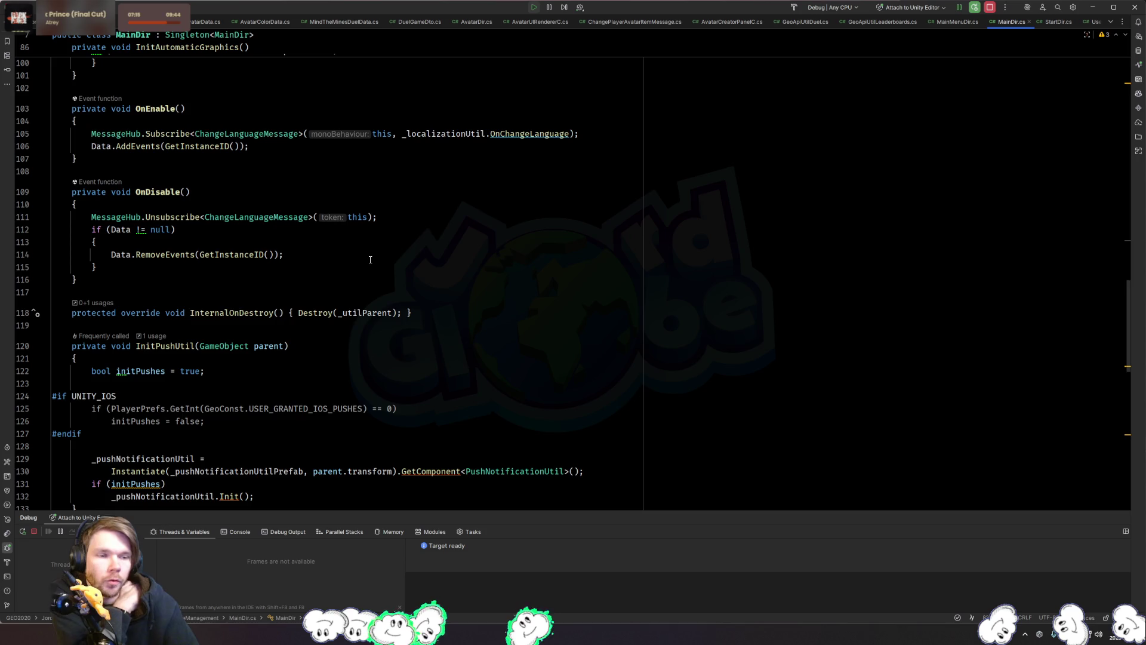
pyautogui.scroll(9, 370, 260)
pyautogui.scroll(10, 370, 260)
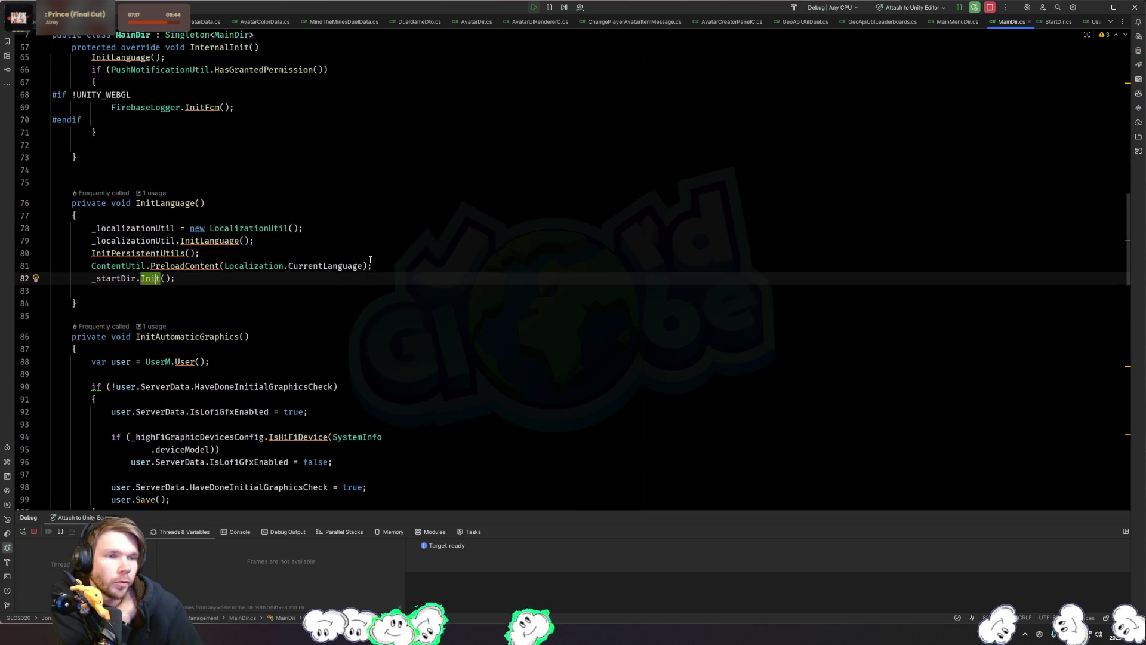
pyautogui.scroll(6, 366, 254)
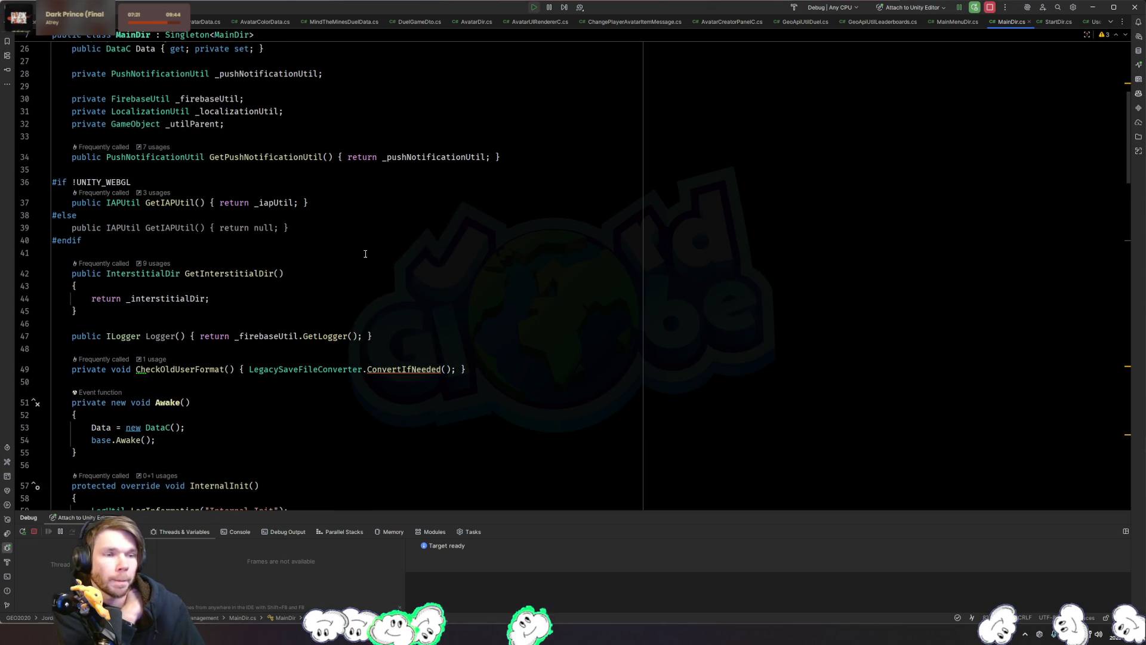
pyautogui.scroll(-4, 366, 253)
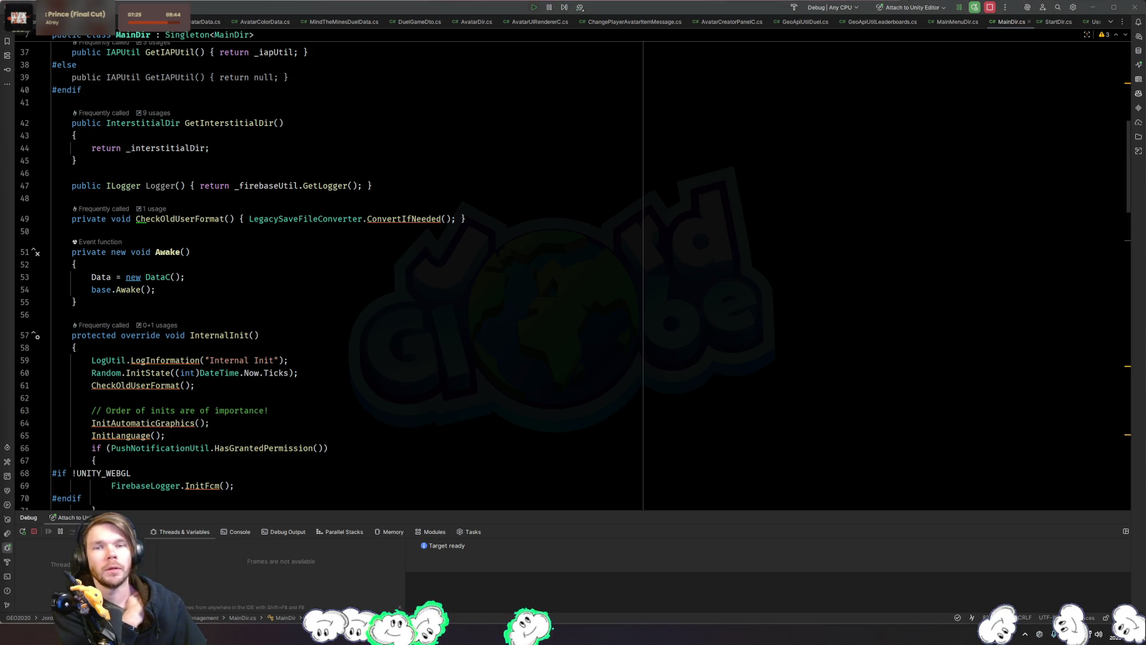
# Step: Switch to Unity, back to Rider, then to Firefox showing the Asset Store Cyber Week page
pyautogui.hotkey('alt', 'Tab')
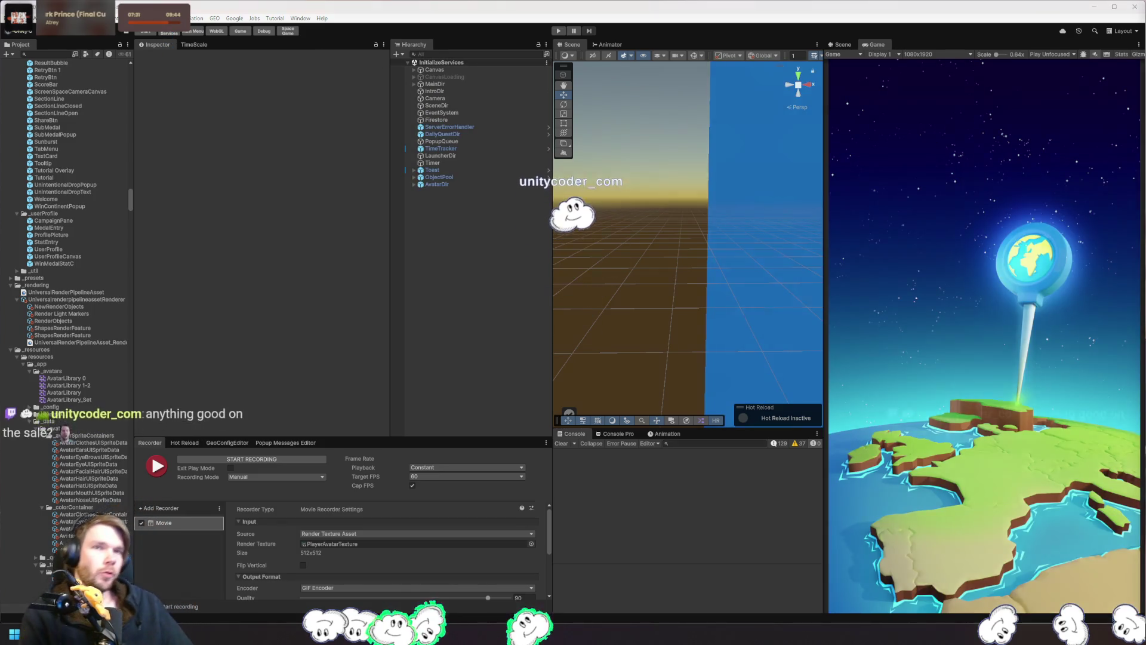
pyautogui.hotkey('alt', 'Tab')
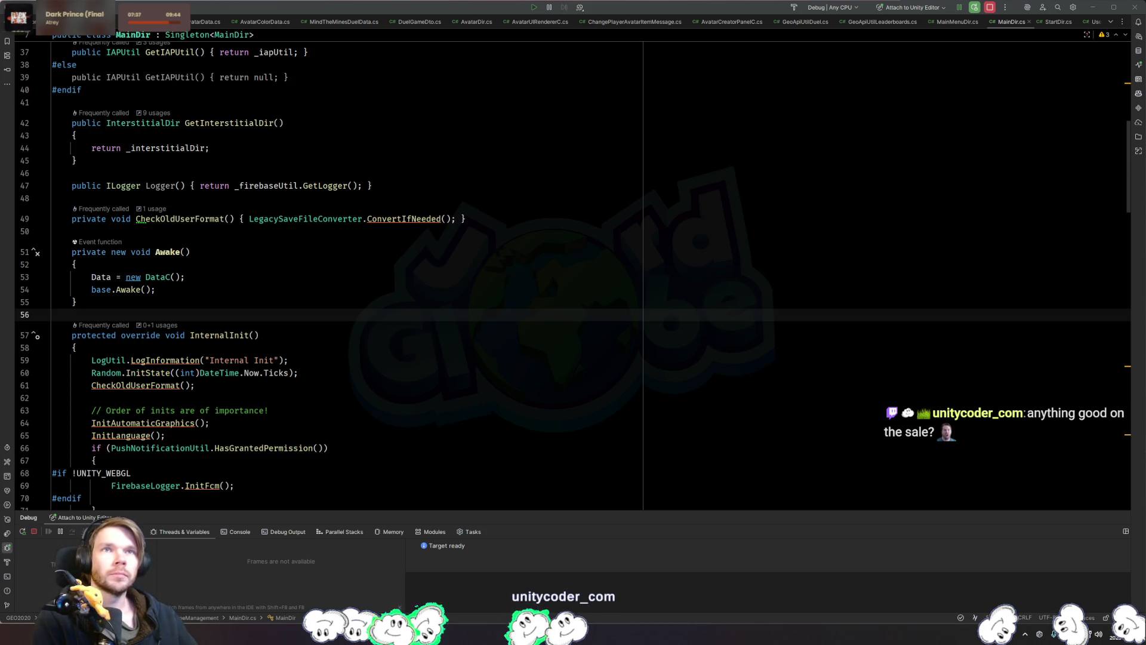
pyautogui.hotkey('alt', 'Tab')
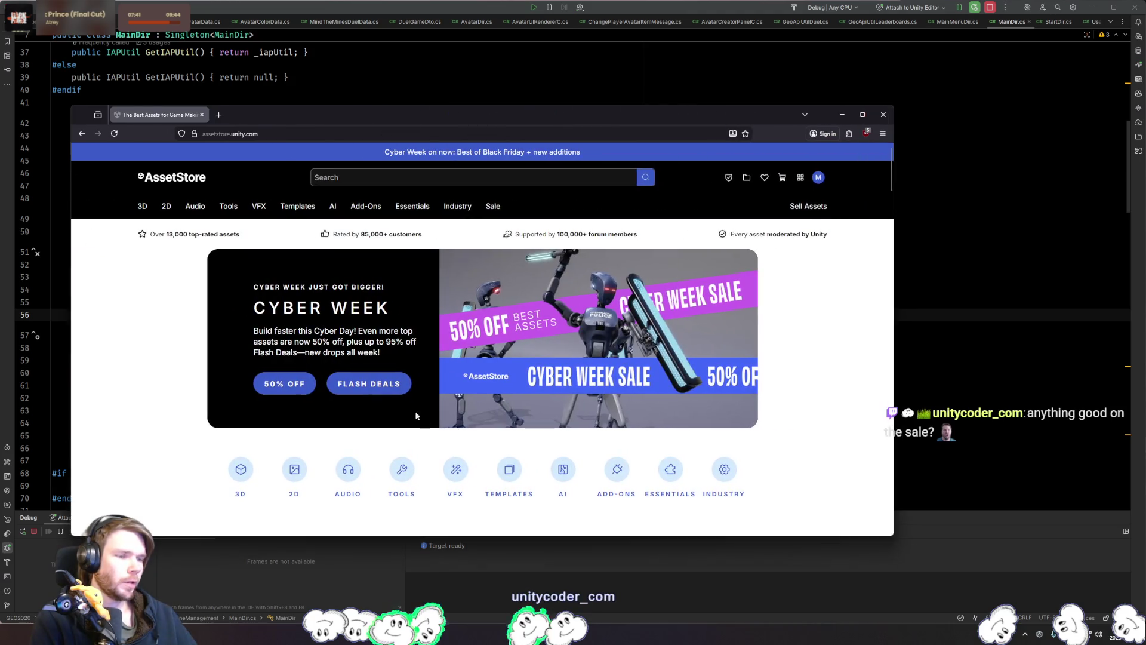
# Step: List only the Flash Deals assets and scroll through the results
pyautogui.click(385, 385)
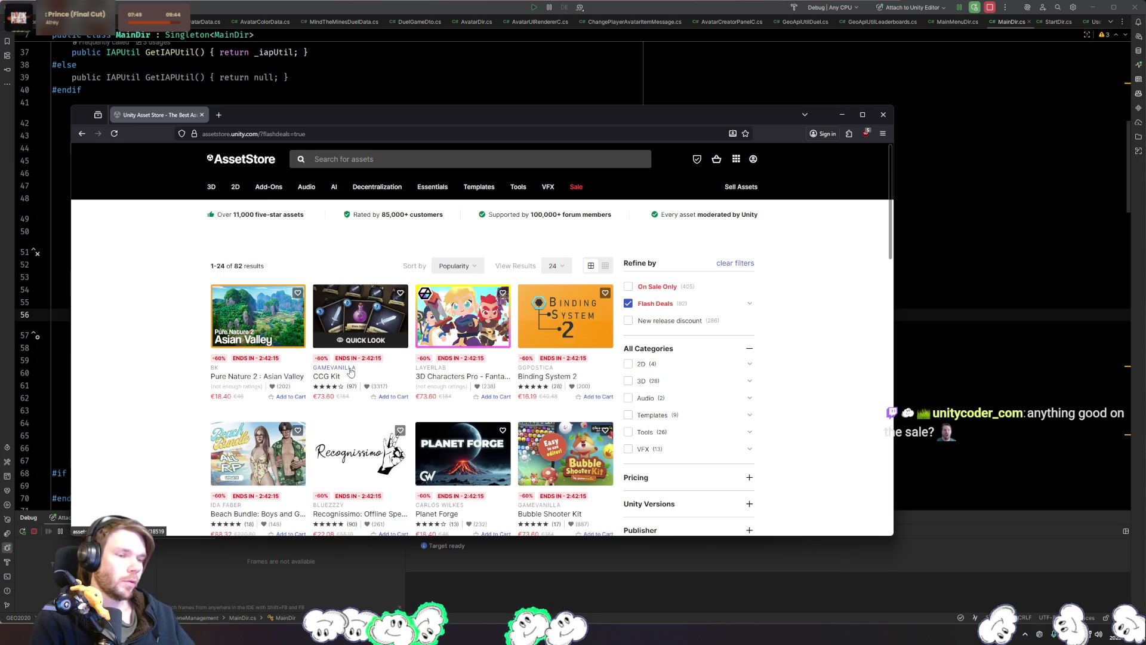
pyautogui.scroll(-2, 353, 332)
pyautogui.scroll(-1, 354, 332)
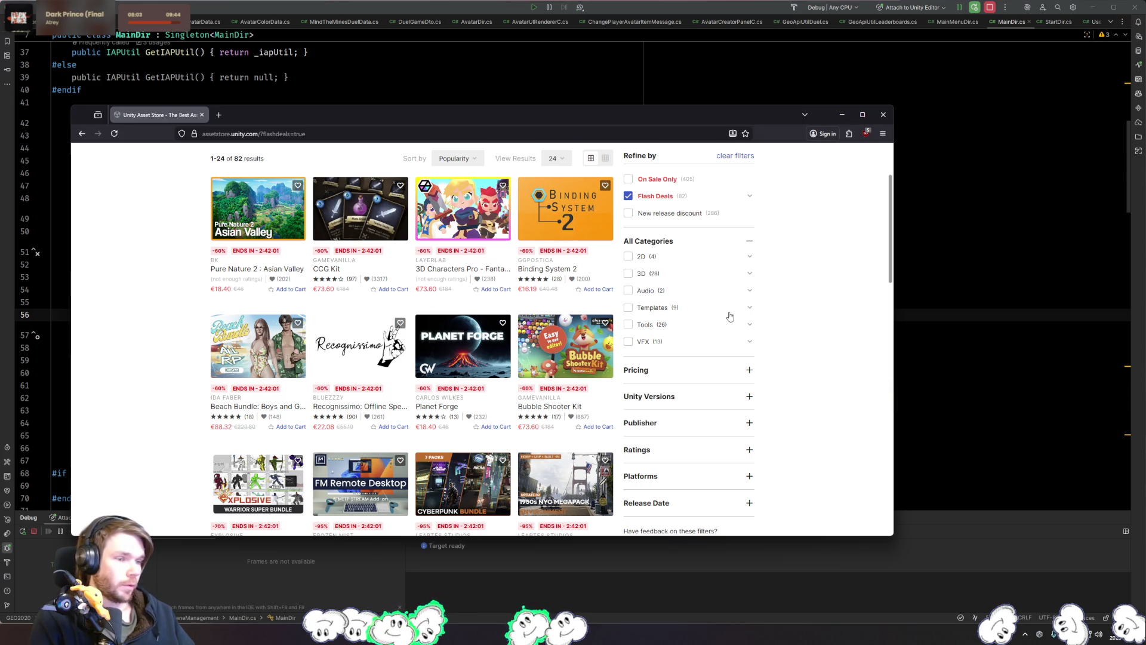
pyautogui.scroll(-1, 630, 305)
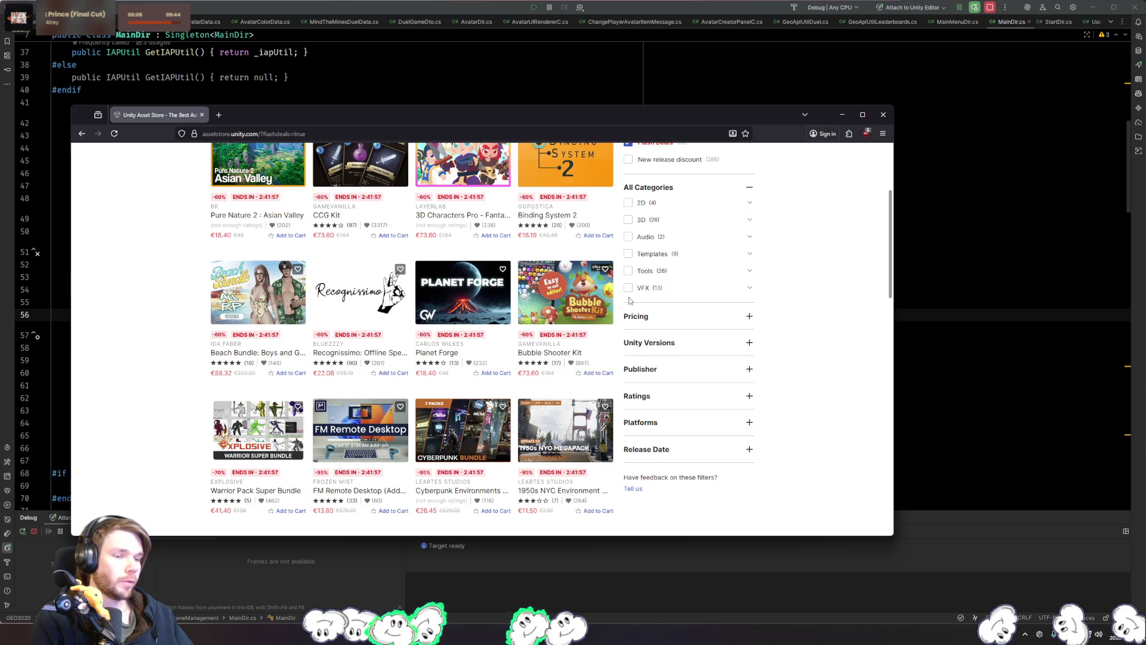
pyautogui.scroll(-2, 630, 302)
pyautogui.scroll(-2, 630, 300)
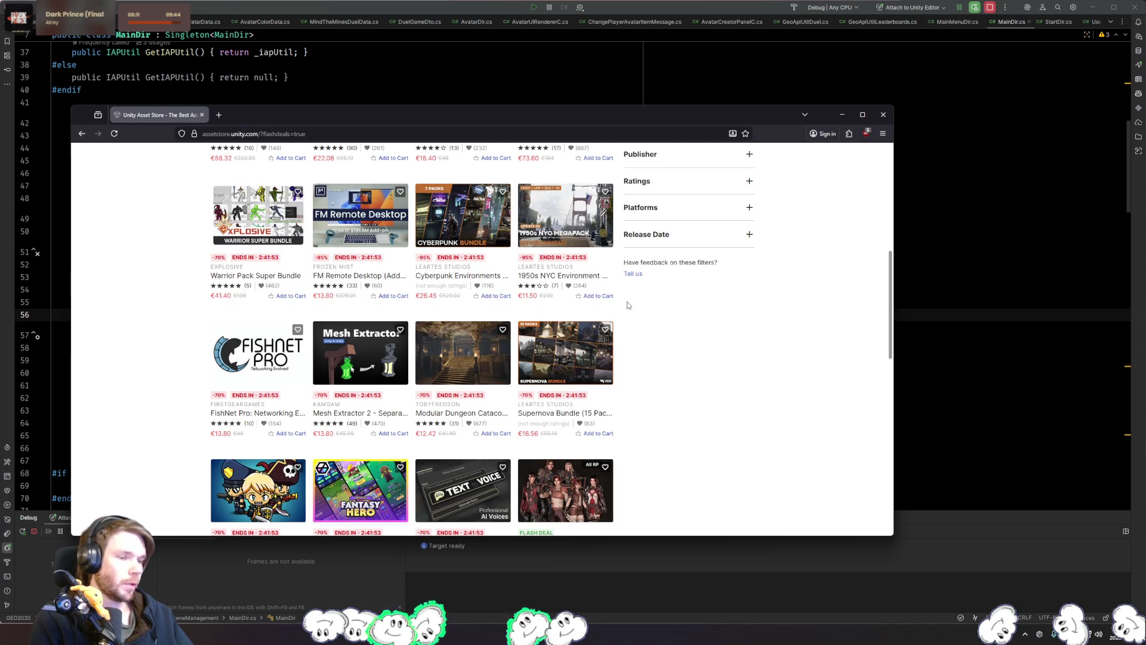
# Step: Open FishNet Pro, Character Editor 4D and GUI Pro - Fantasy Hero in background tabs
pyautogui.moveTo(274, 425)
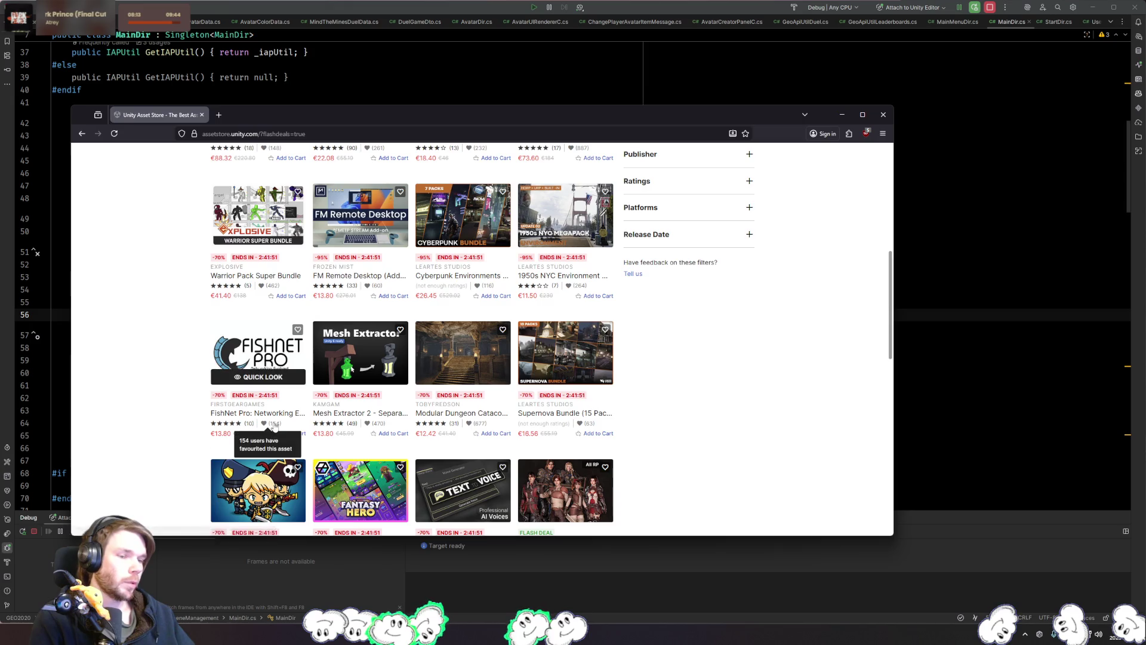
pyautogui.middleClick(281, 422)
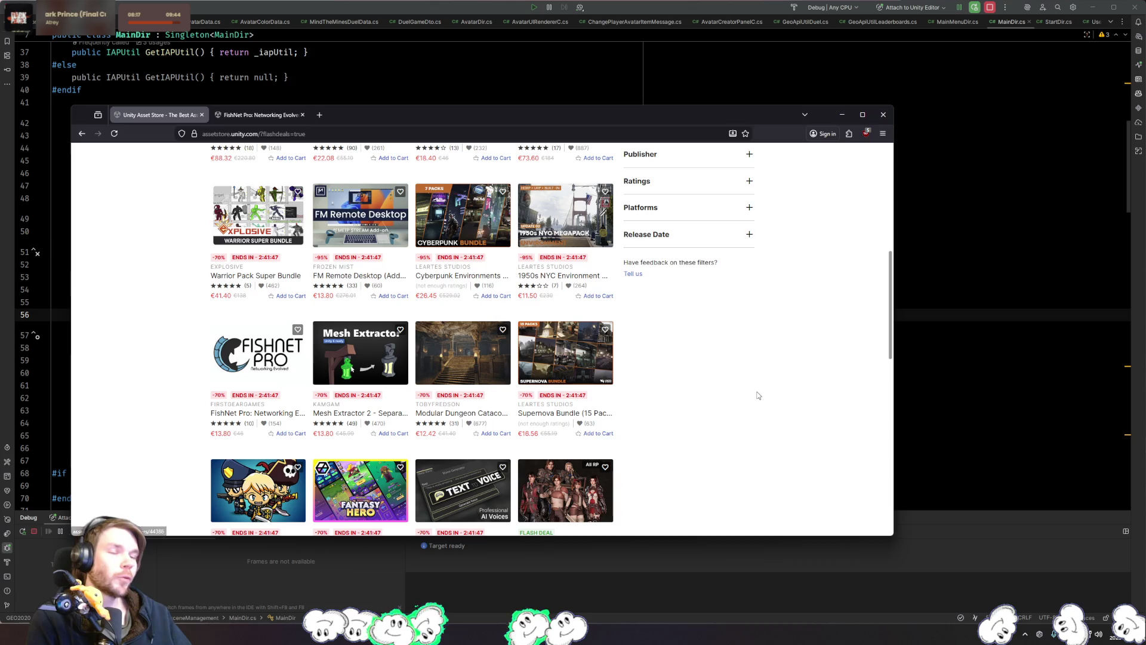
pyautogui.scroll(-3, 706, 400)
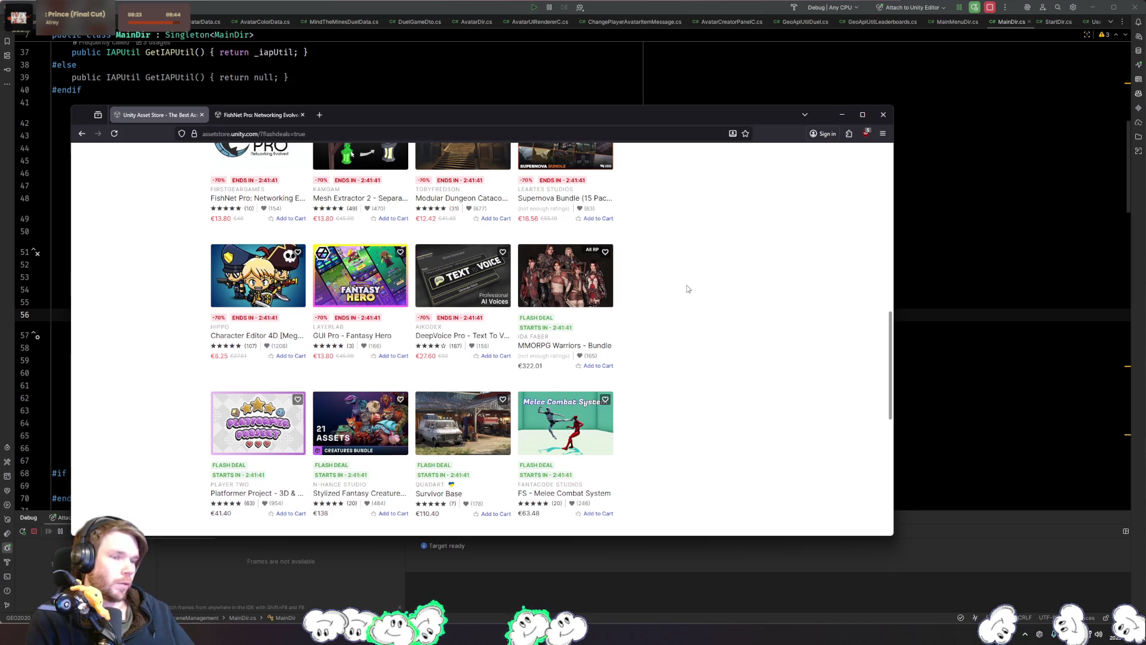
pyautogui.scroll(1, 688, 289)
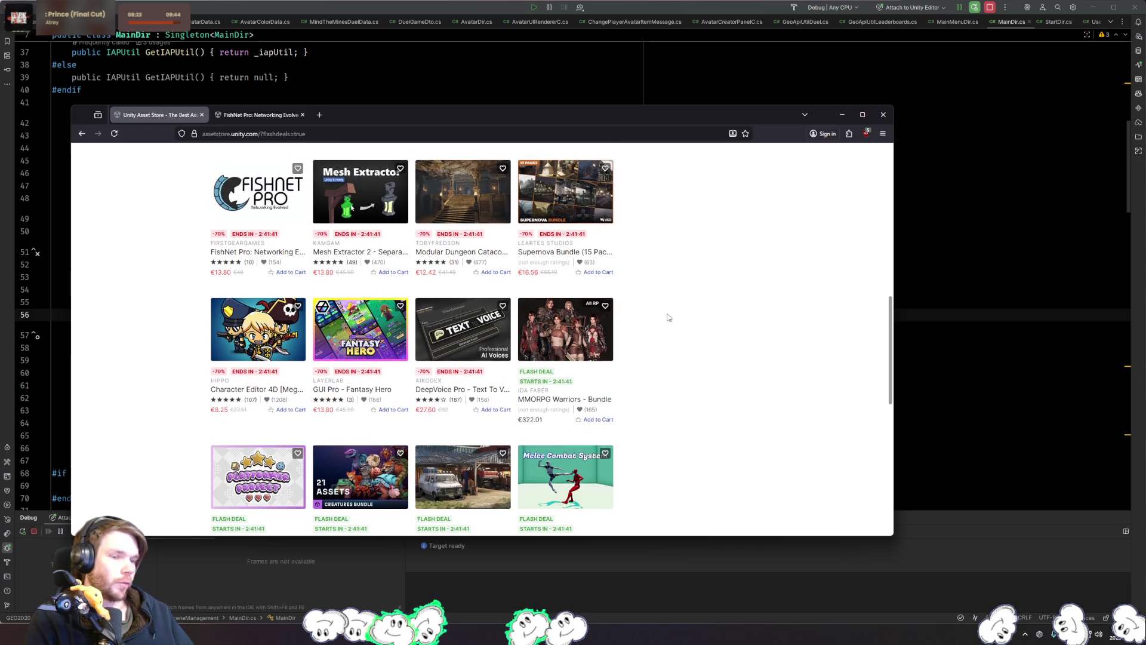
pyautogui.middleClick(278, 395)
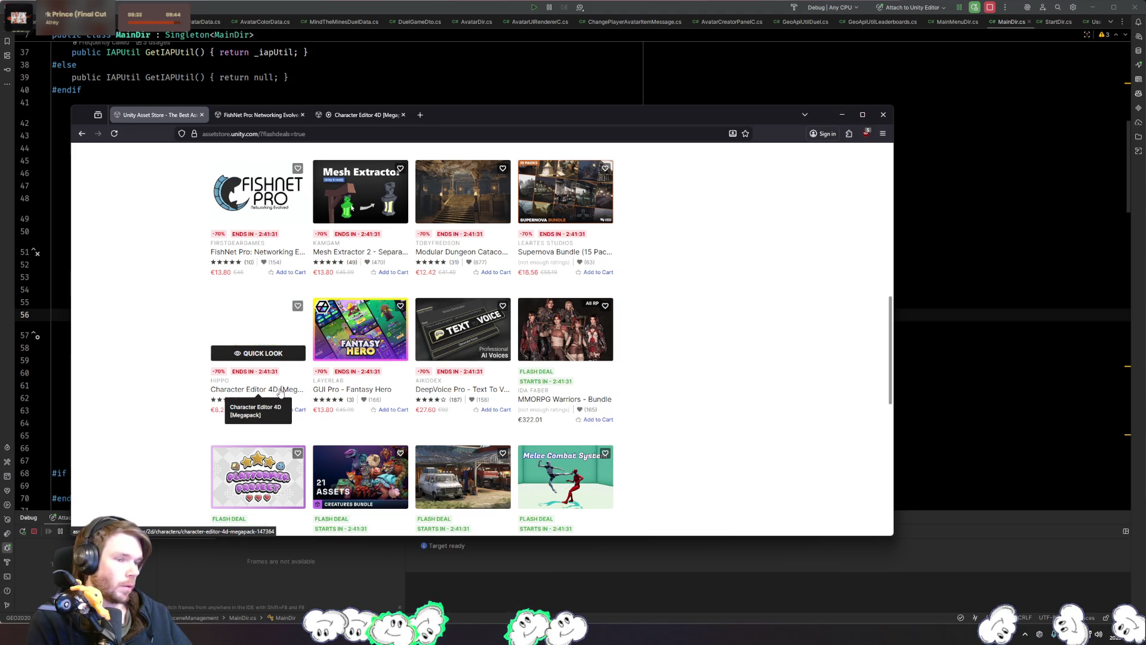
pyautogui.middleClick(373, 391)
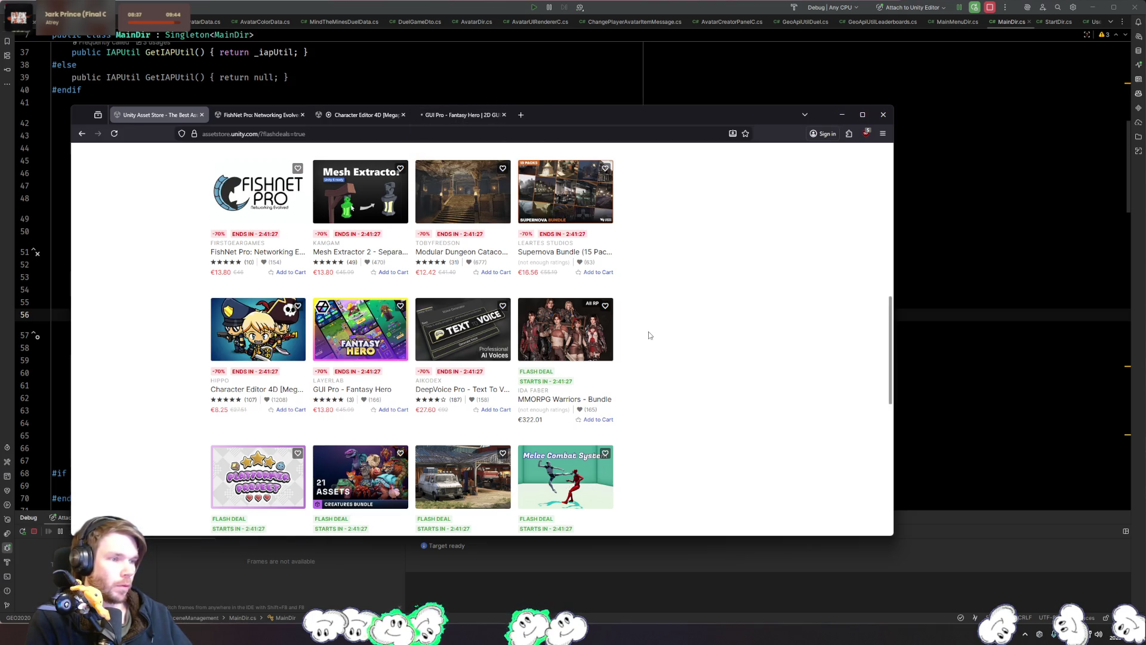
# Step: Scroll back up and open Binding System 2 in a new tab
pyautogui.scroll(2, 651, 331)
pyautogui.scroll(2, 618, 354)
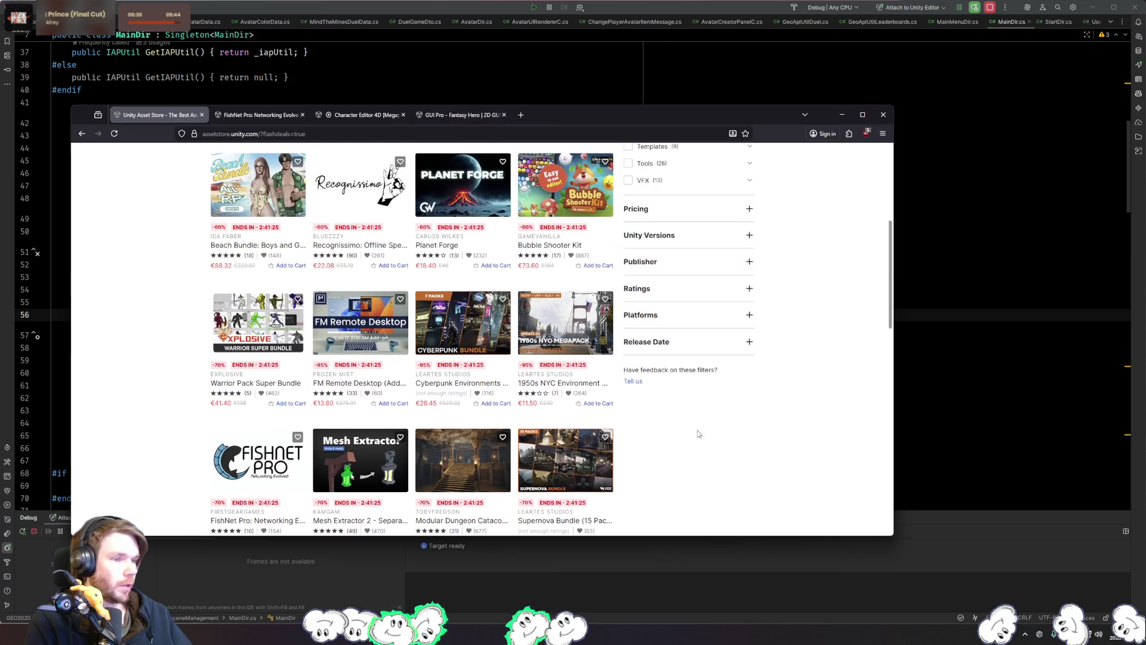
pyautogui.scroll(2, 656, 448)
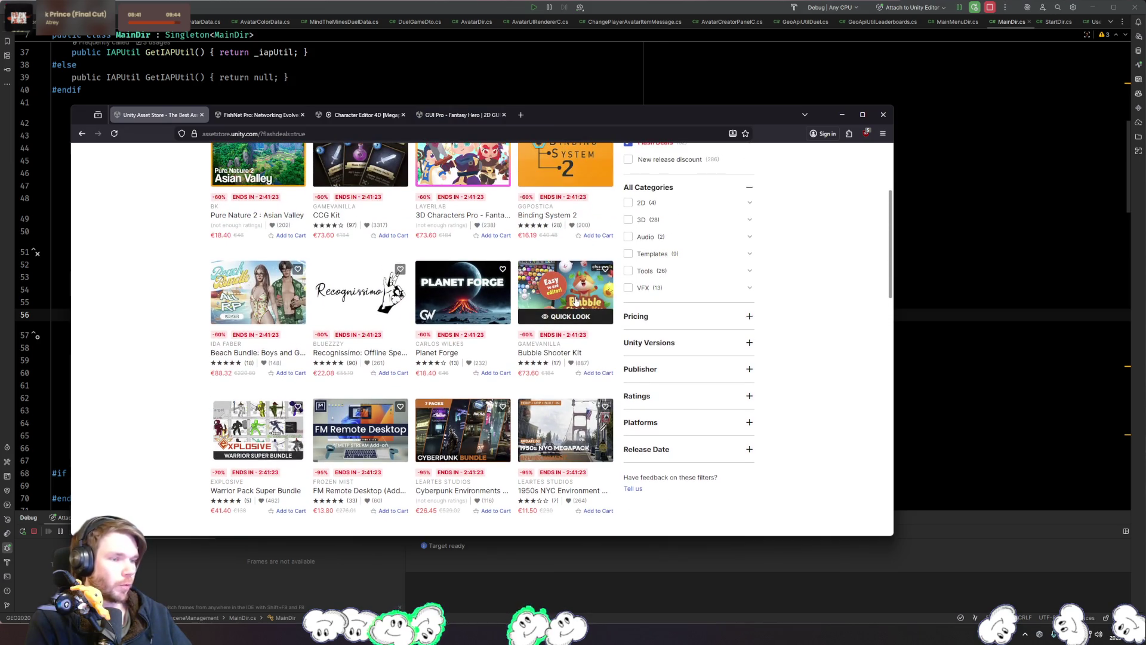
pyautogui.scroll(2, 574, 303)
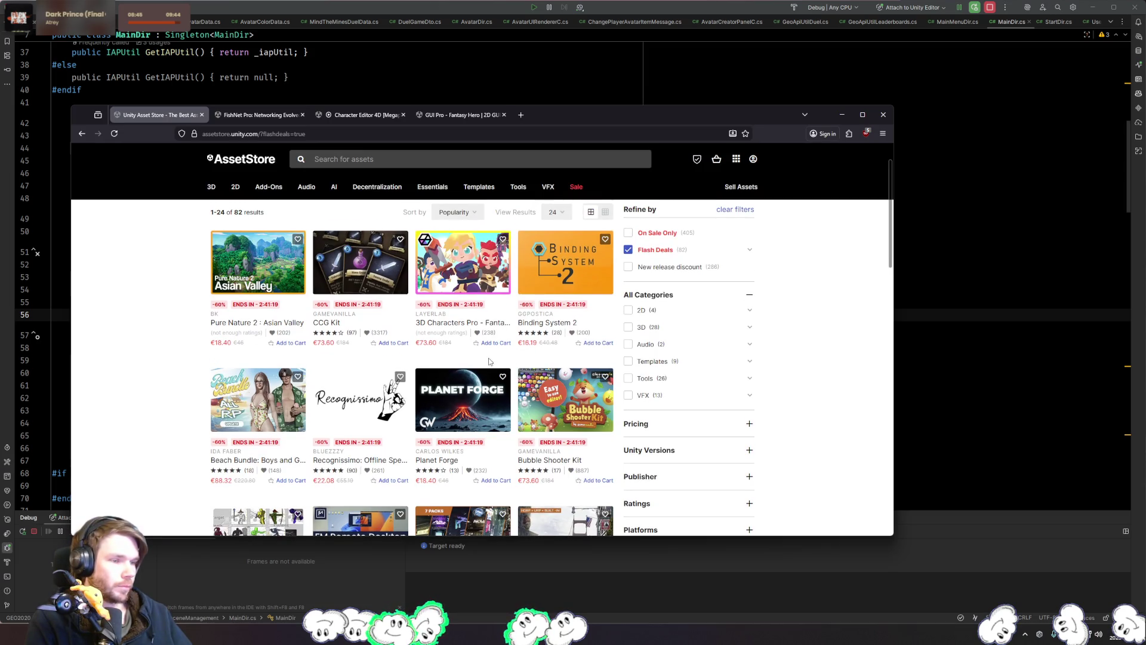
pyautogui.middleClick(561, 326)
# Step: View the Binding System 2 page and its Embrace Modularity gallery image
pyautogui.click(575, 117)
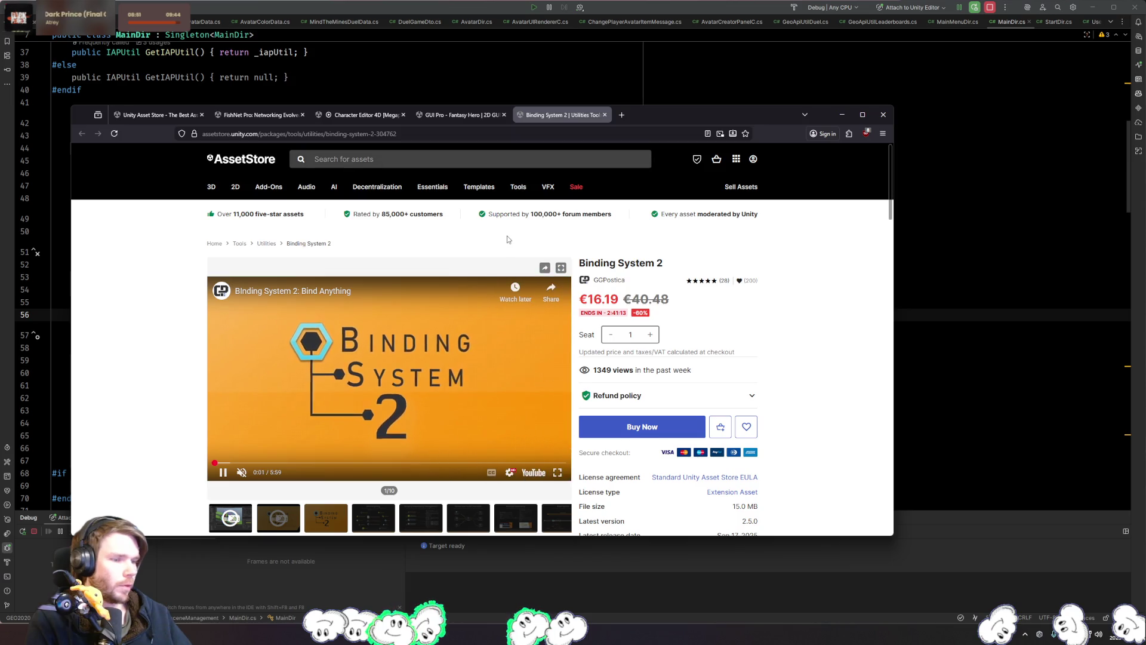
pyautogui.scroll(-3, 397, 397)
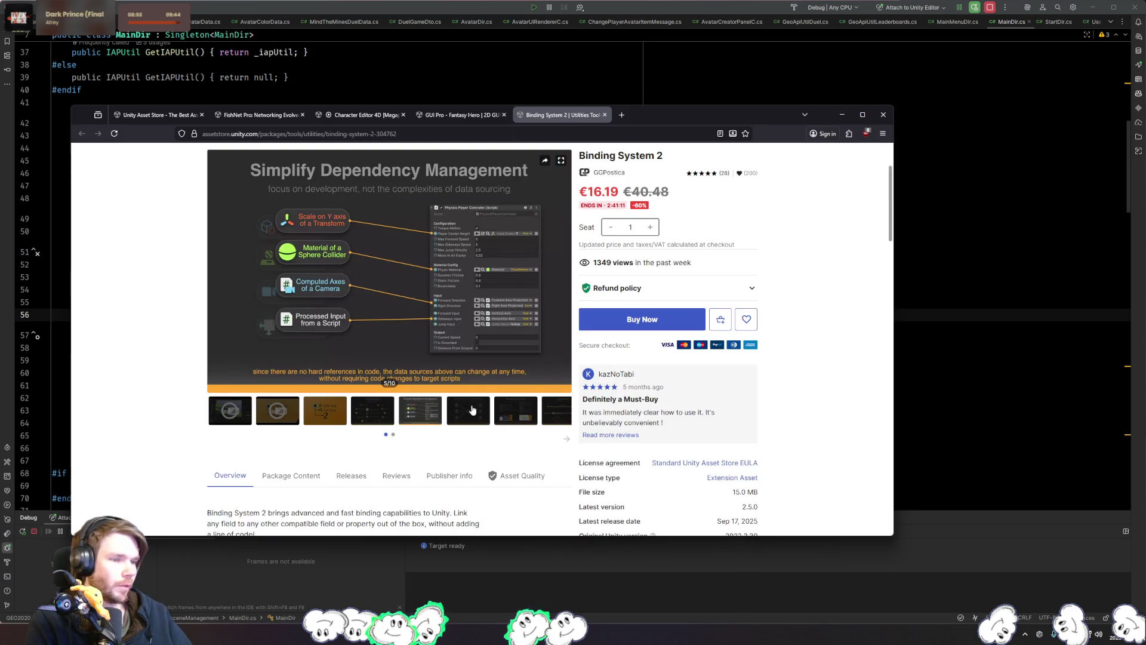
pyautogui.click(514, 406)
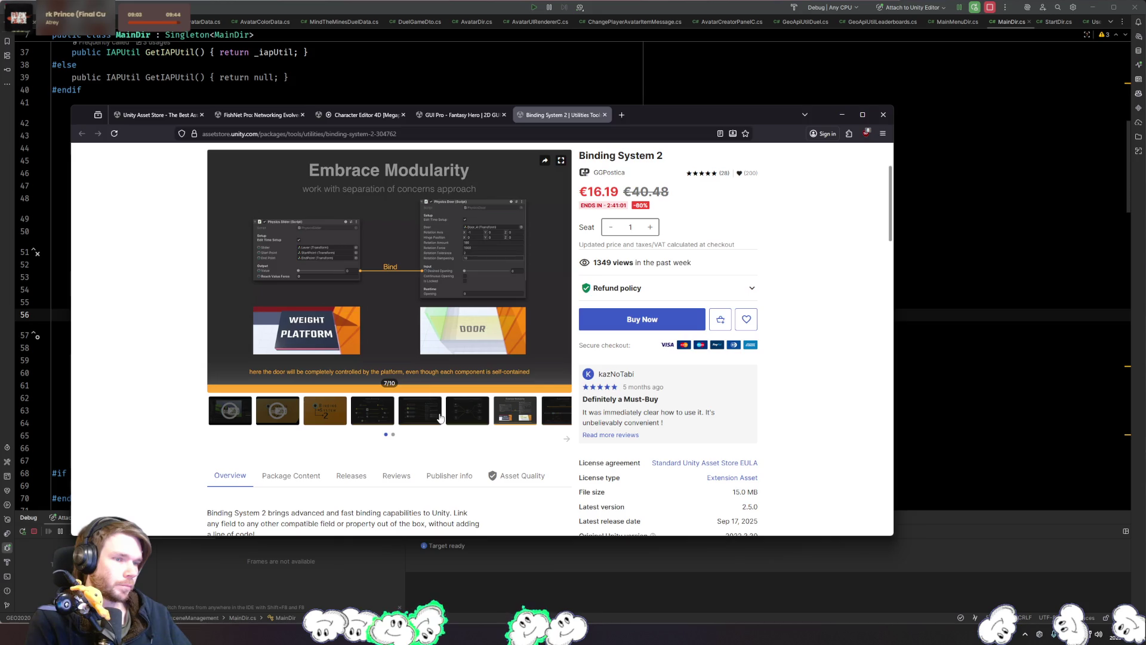
pyautogui.scroll(-3, 440, 416)
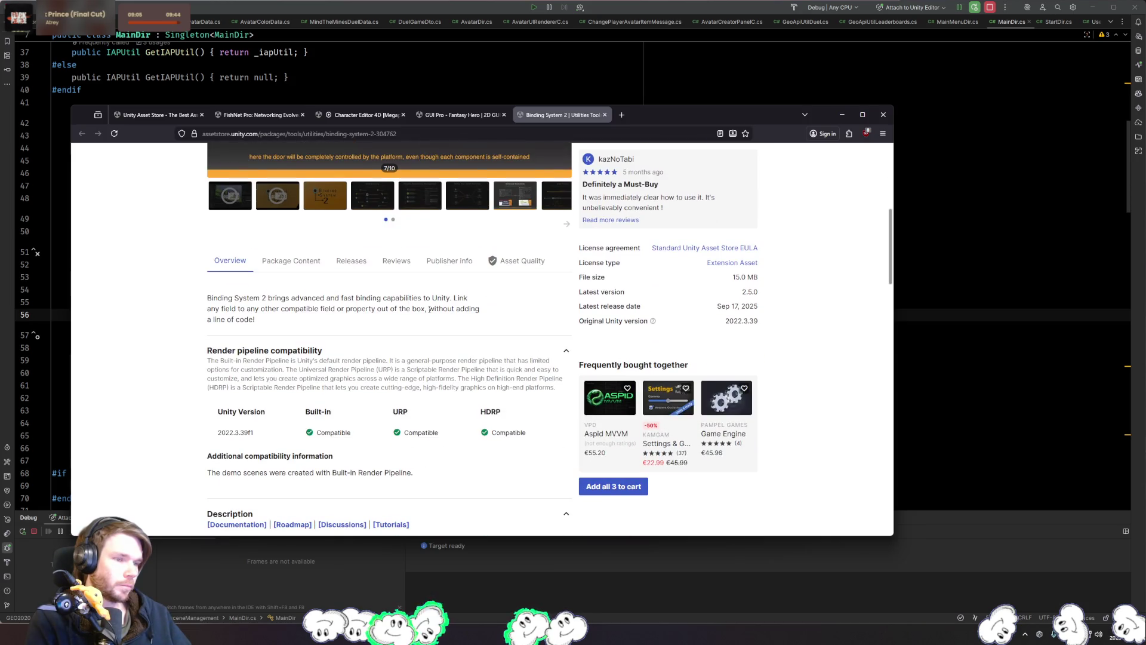
# Step: Read the Binding System 2 reviews, then switch to the GUI Pro - Fantasy Hero tab
pyautogui.click(385, 269)
pyautogui.scroll(-5, 446, 380)
pyautogui.scroll(-3, 447, 383)
pyautogui.scroll(-6, 446, 382)
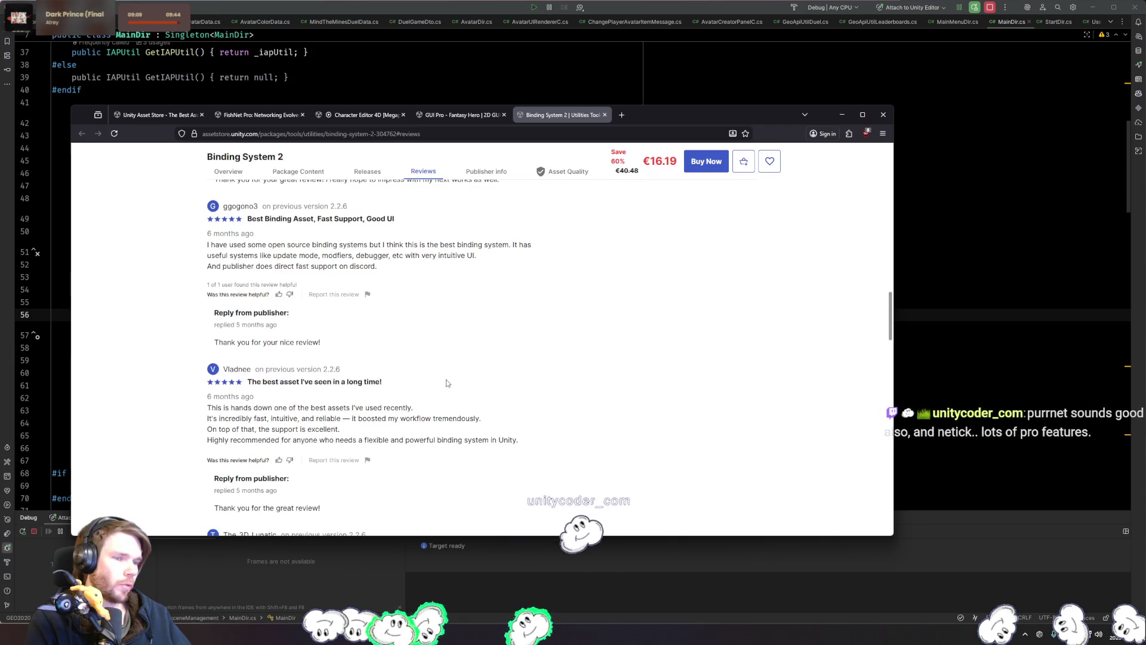
pyautogui.press('Home')
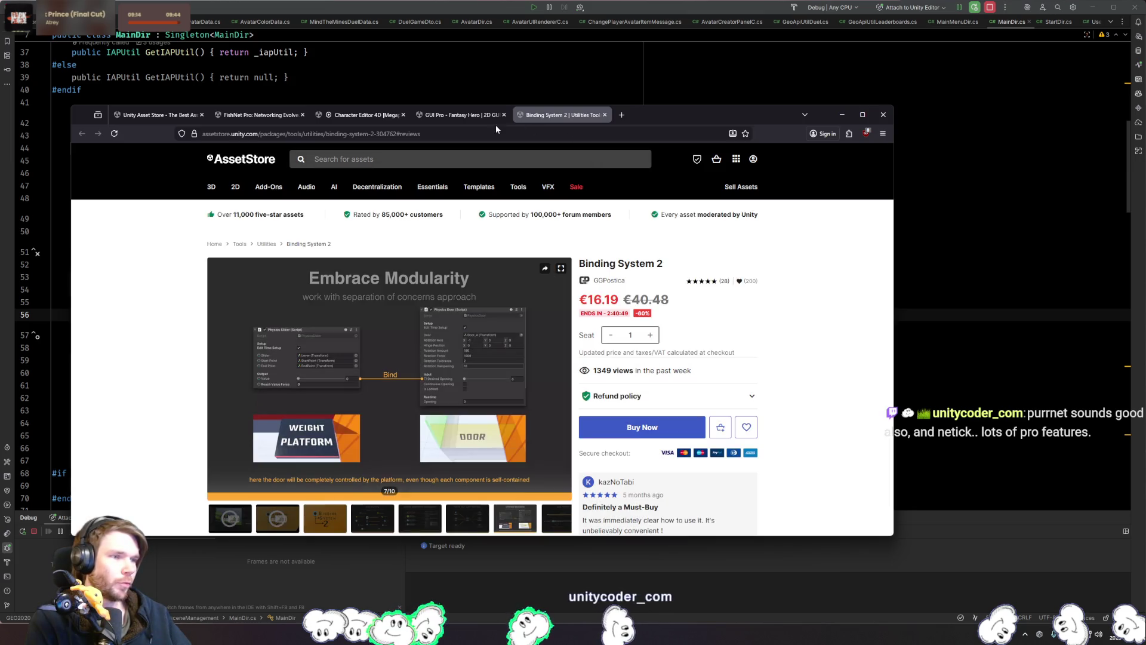
pyautogui.click(441, 115)
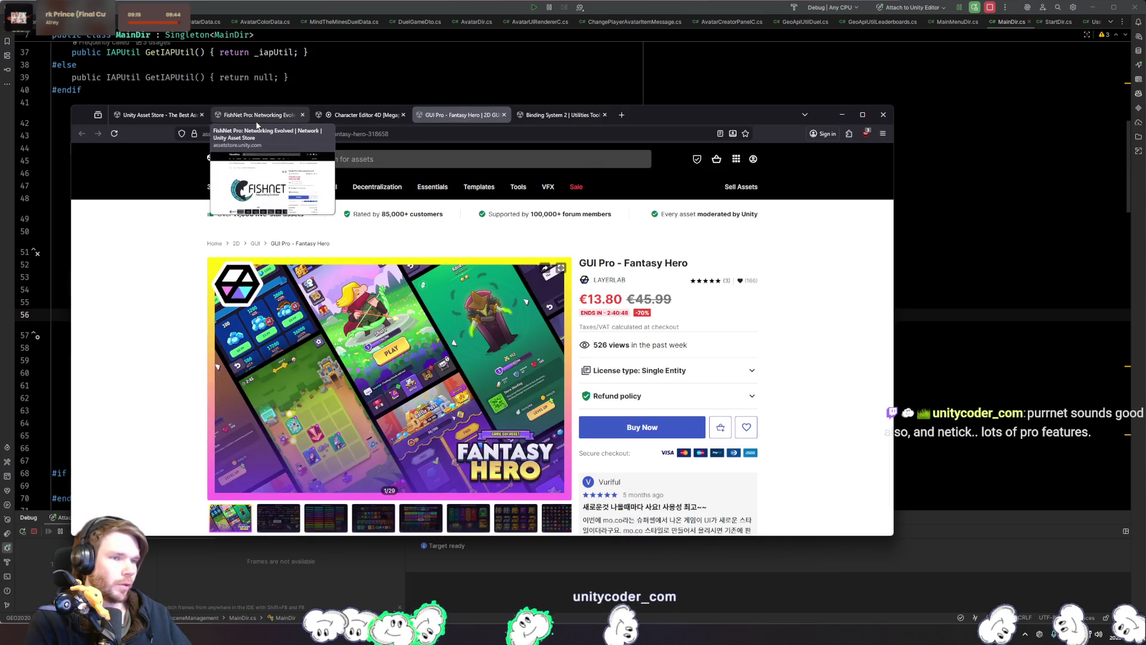
# Step: Switch to the FishNet Pro tab and scroll through its product page
pyautogui.click(255, 115)
pyautogui.scroll(-10, 158, 234)
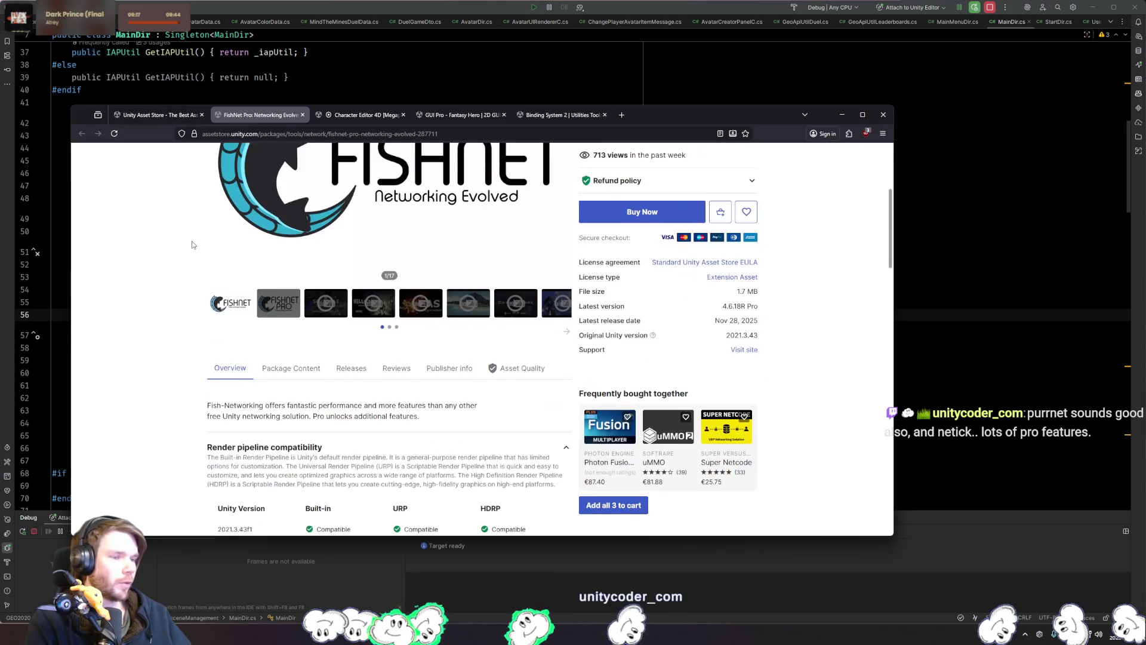
pyautogui.scroll(-5, 159, 234)
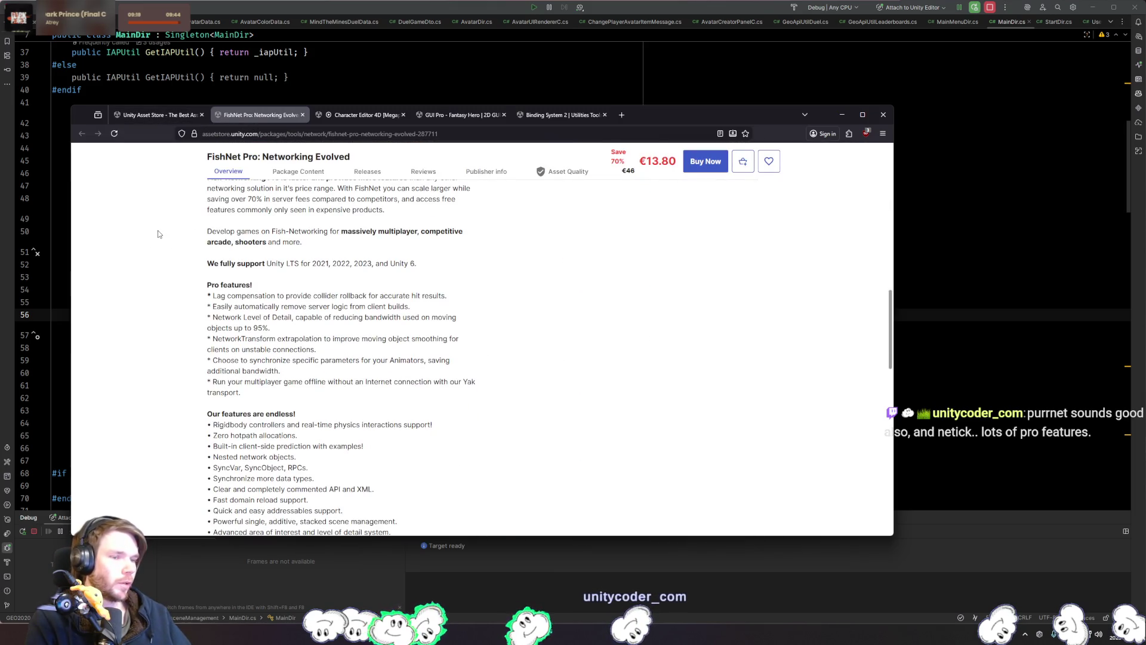
pyautogui.scroll(-1, 159, 234)
pyautogui.scroll(-15, 160, 234)
pyautogui.scroll(16, 159, 234)
pyautogui.scroll(15, 158, 234)
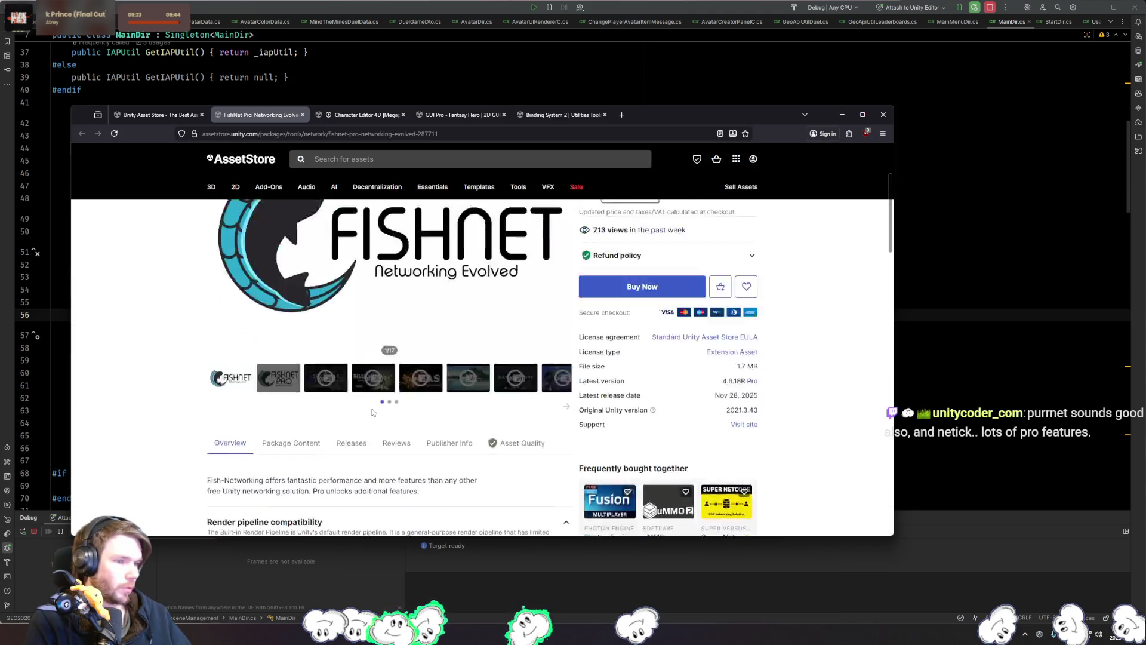
# Step: Filter the FishNet Pro reviews to 2-star, then to 5-star, and read through them
pyautogui.click(396, 421)
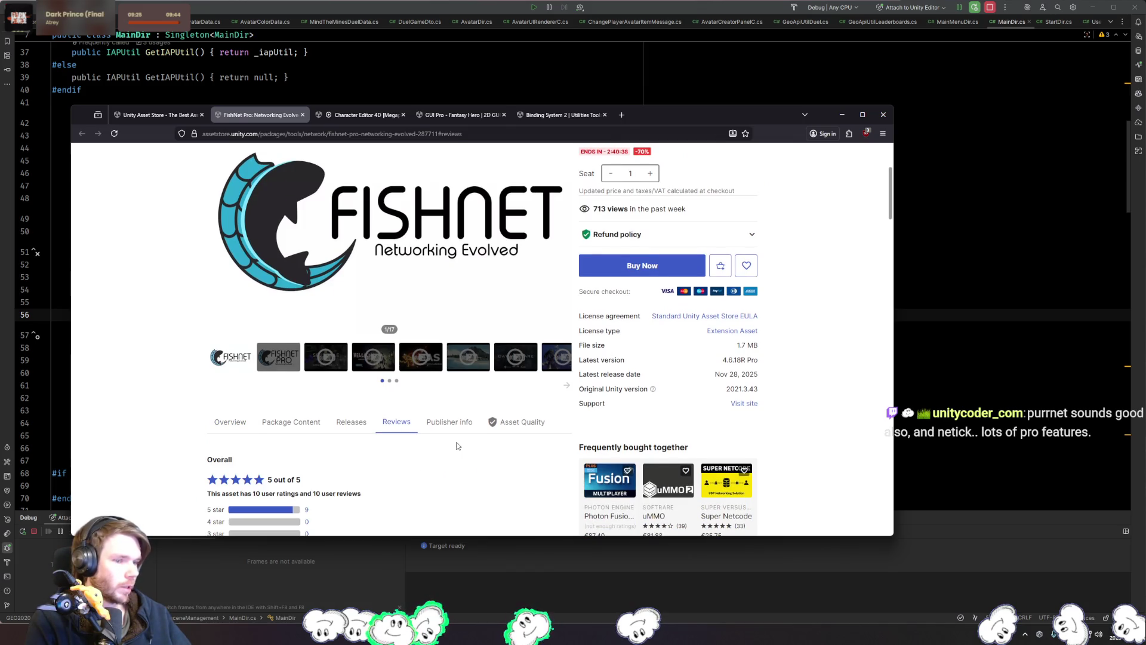
pyautogui.scroll(-10, 457, 446)
pyautogui.scroll(5, 434, 401)
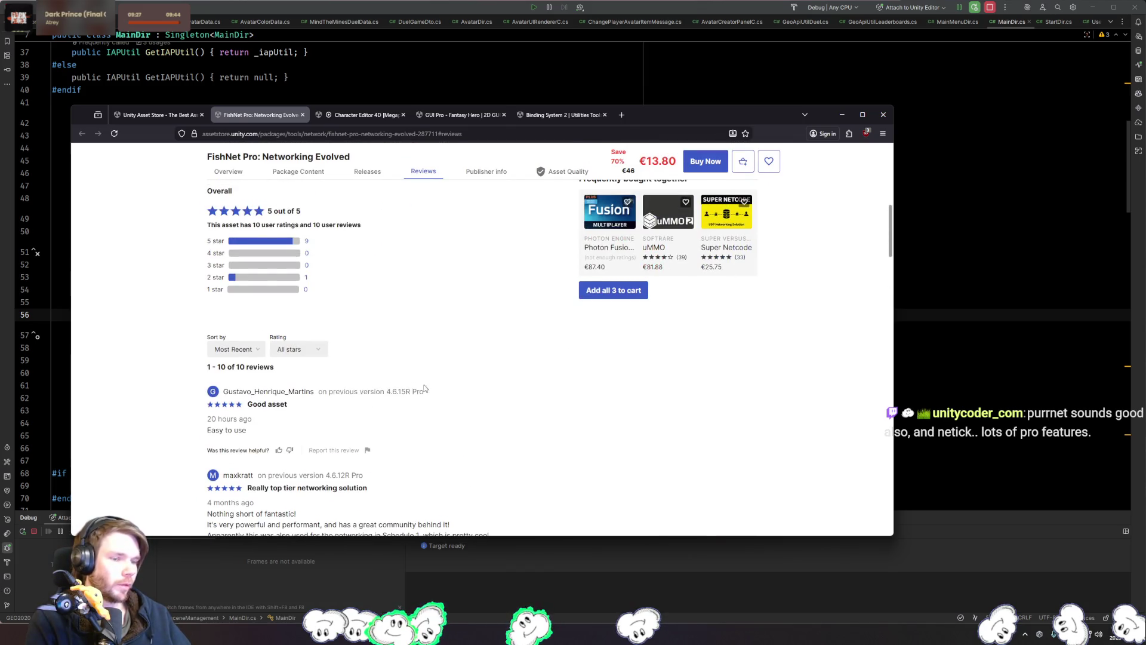
pyautogui.click(264, 277)
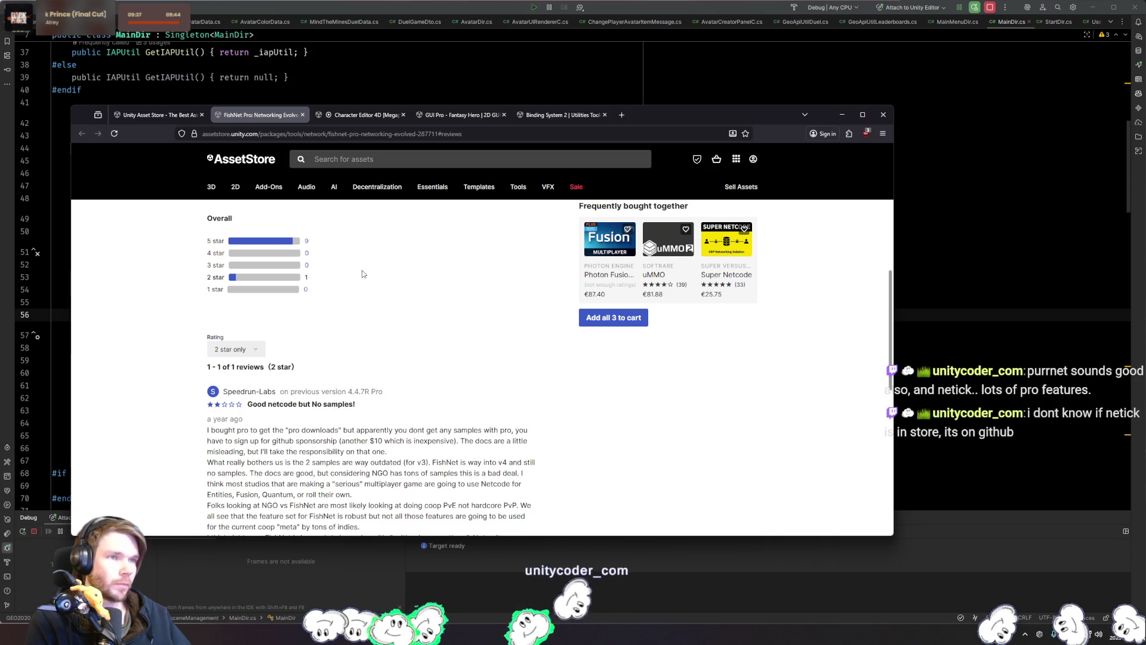
pyautogui.click(279, 241)
pyautogui.scroll(-5, 511, 372)
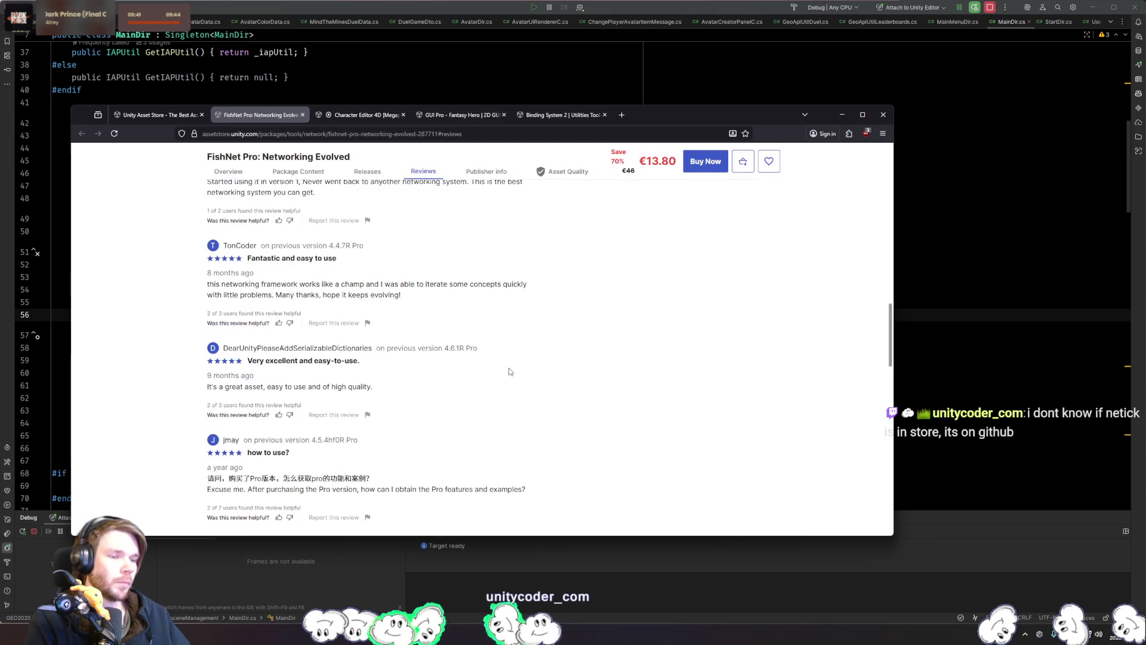
pyautogui.scroll(-10, 510, 371)
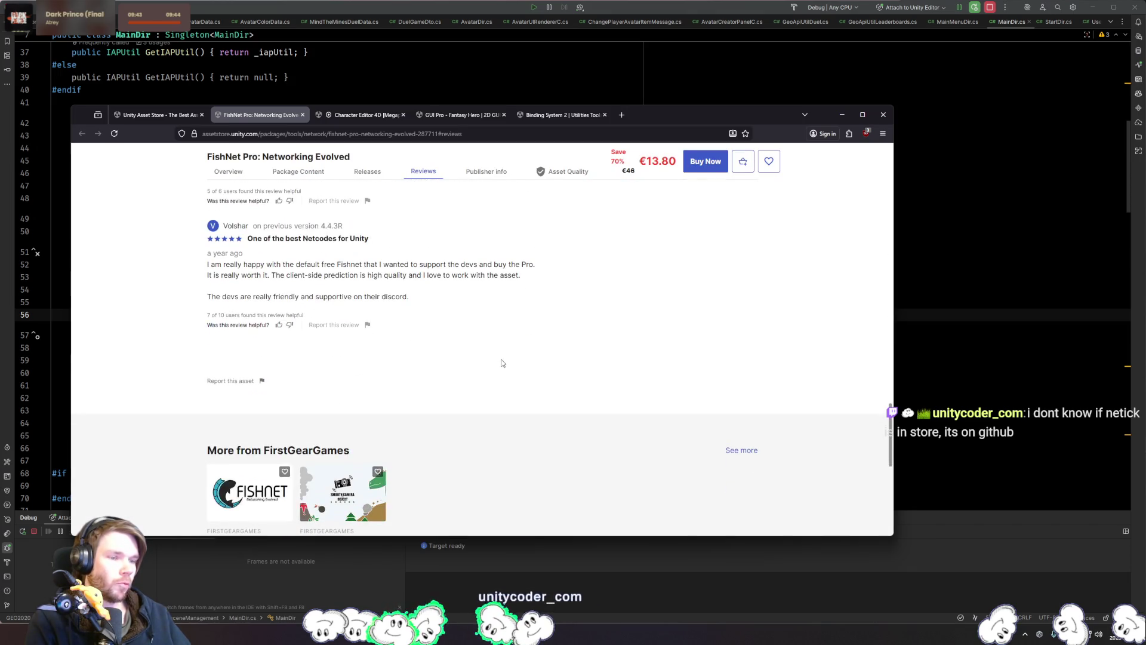
pyautogui.scroll(8, 502, 363)
pyautogui.scroll(12, 591, 357)
pyautogui.scroll(-3, 574, 356)
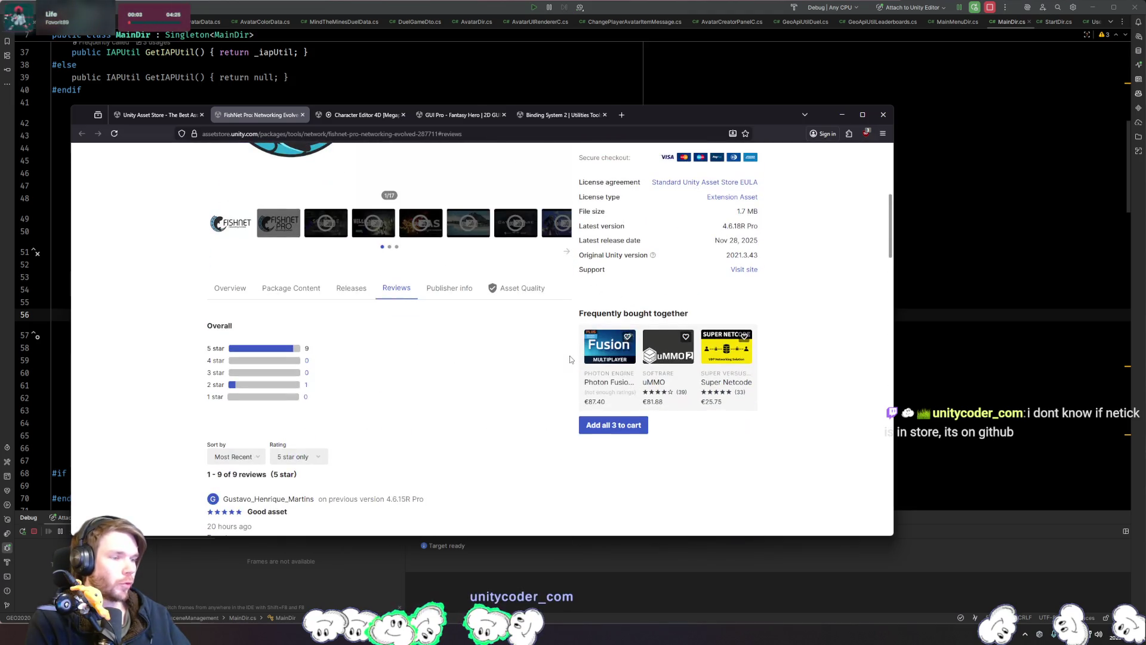
pyautogui.scroll(3, 570, 360)
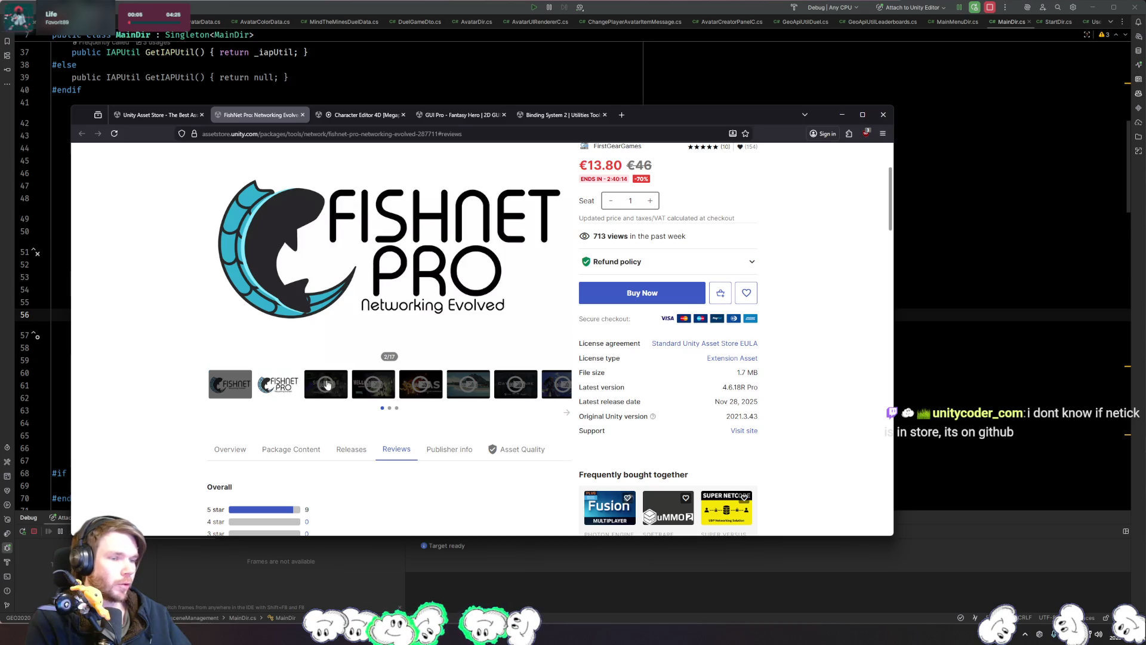
# Step: Step the FishNet Pro gallery past the FAS, Cat Warfare and Race Project trailers to 17/17, Welcome to Plethora
pyautogui.click(325, 384)
pyautogui.click(375, 433)
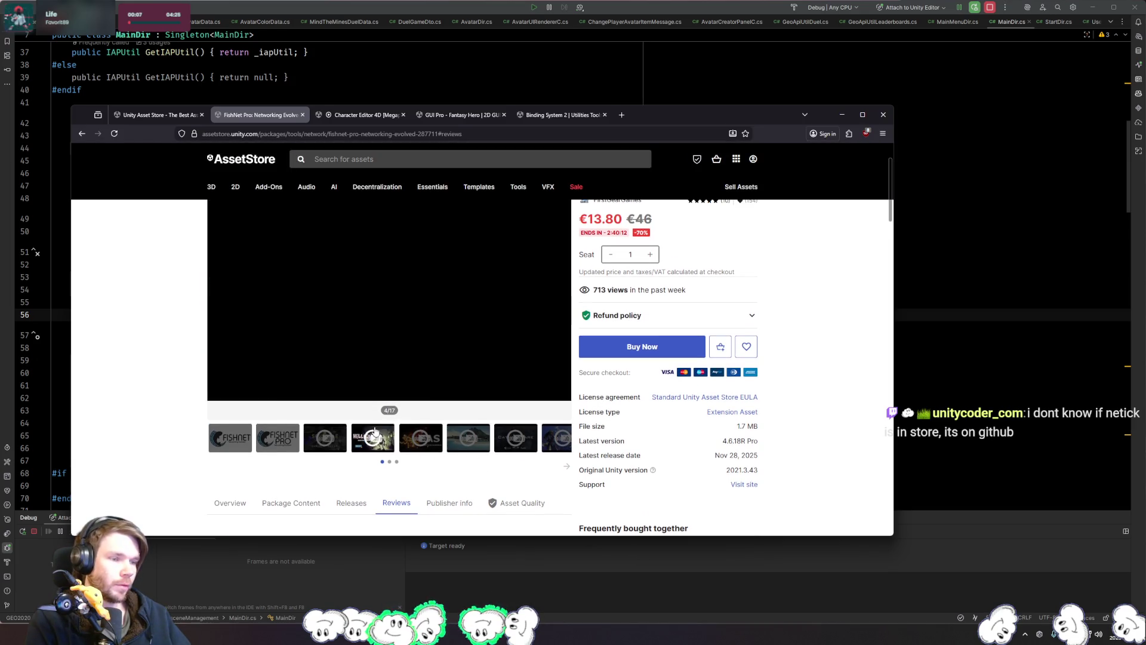
pyautogui.click(425, 441)
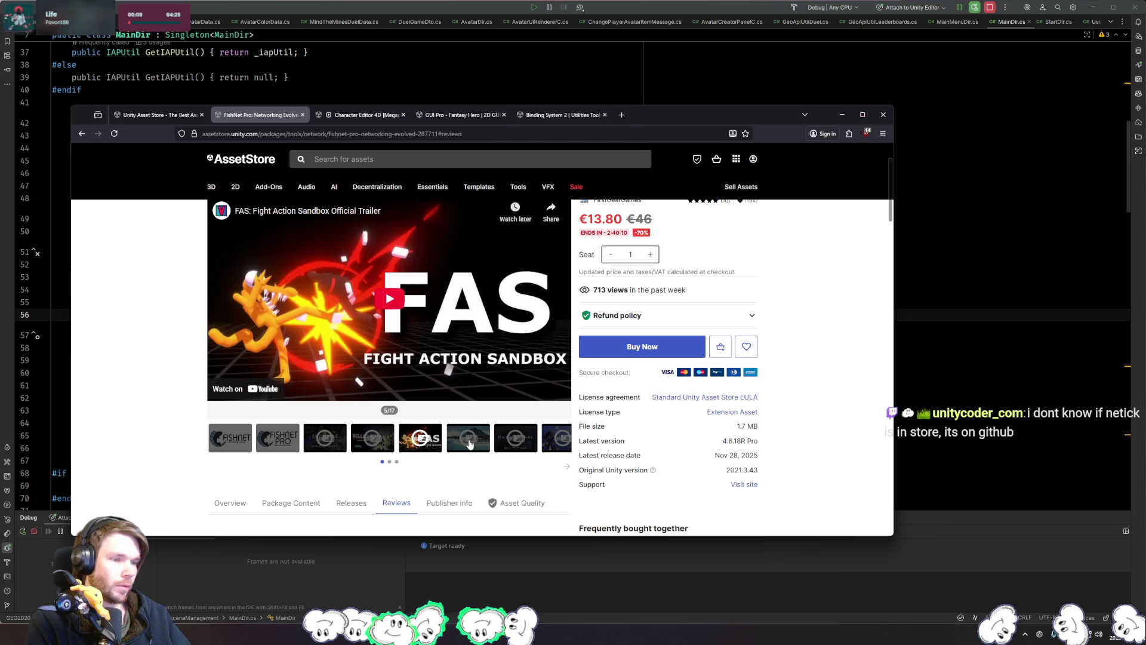
pyautogui.click(467, 443)
pyautogui.click(524, 443)
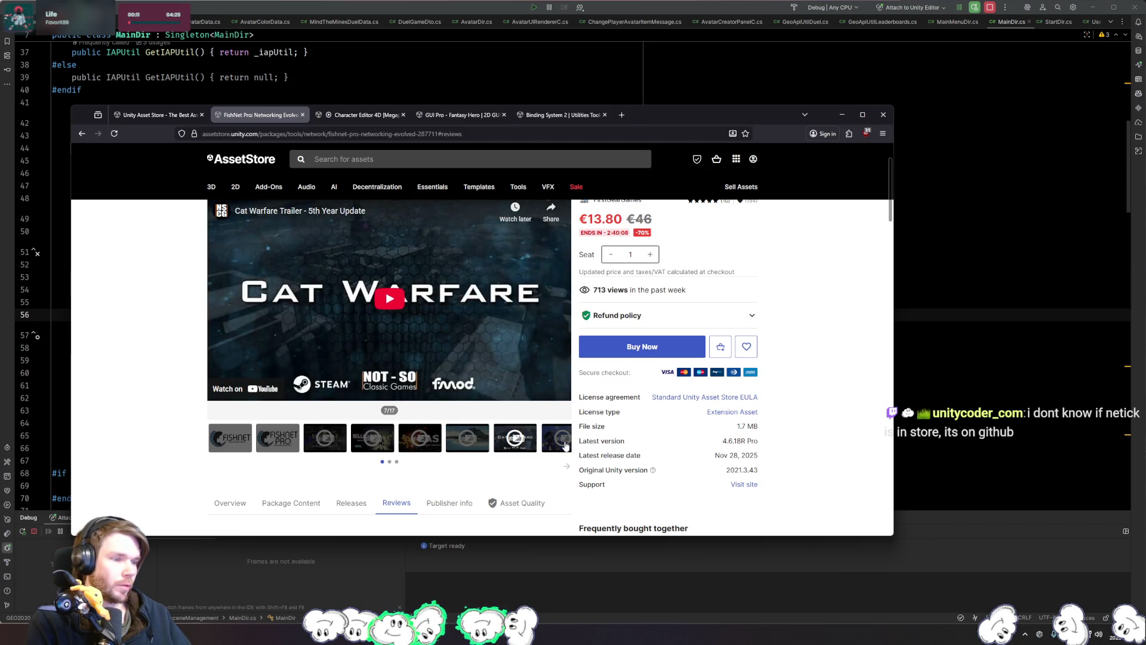
pyautogui.click(565, 445)
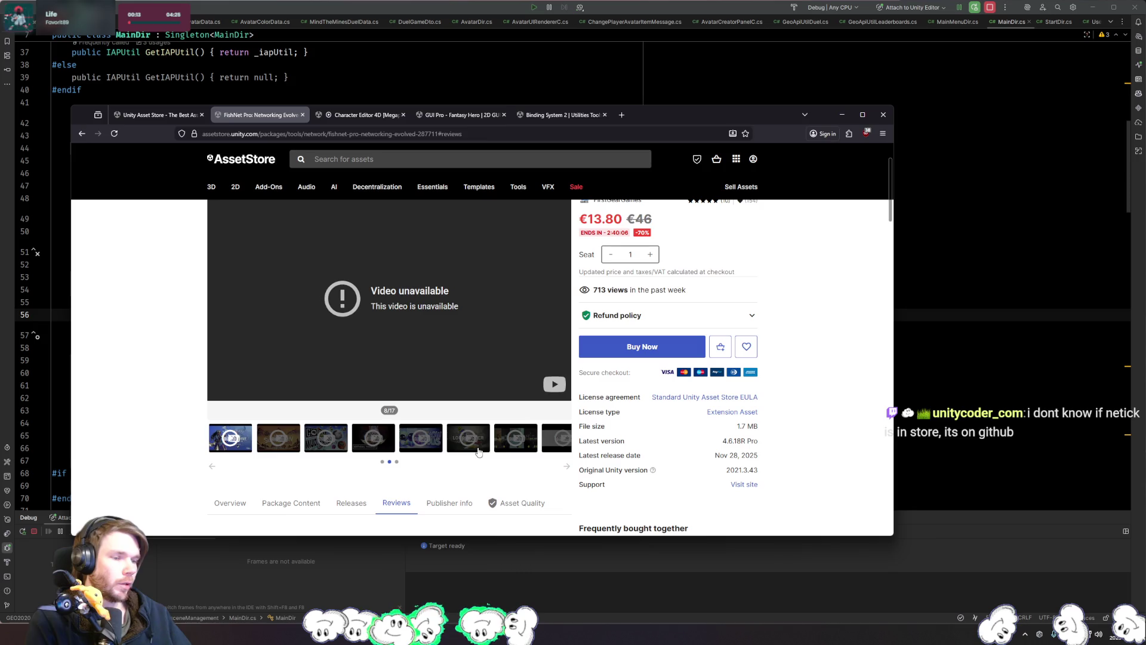
pyautogui.click(478, 450)
pyautogui.click(568, 467)
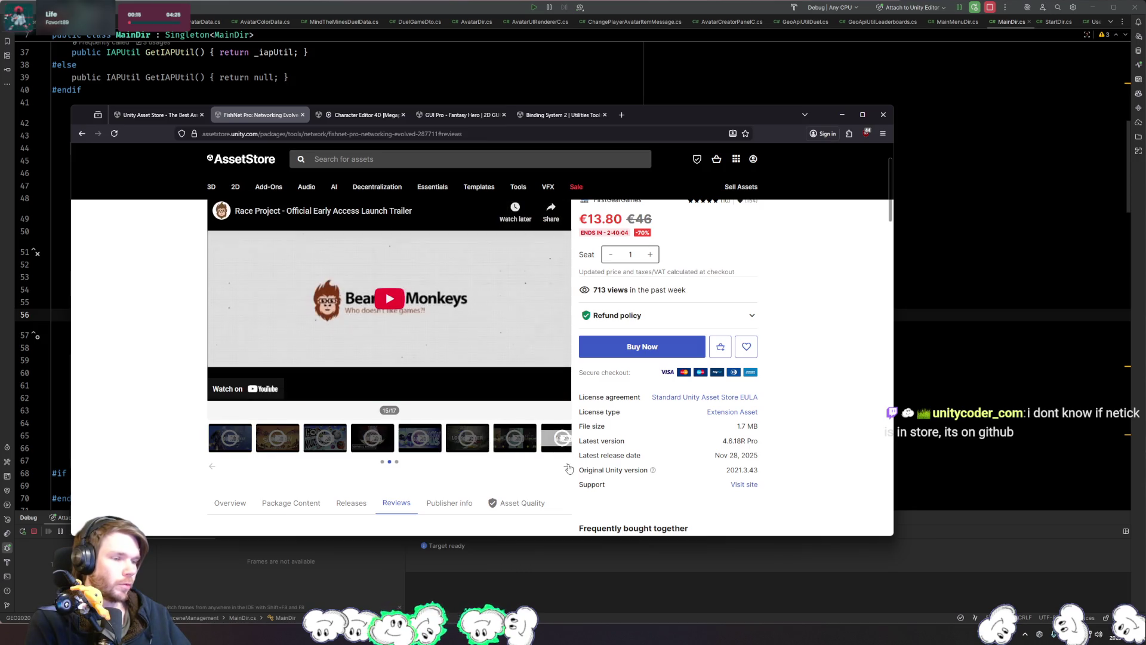
pyautogui.click(289, 443)
pyautogui.click(320, 442)
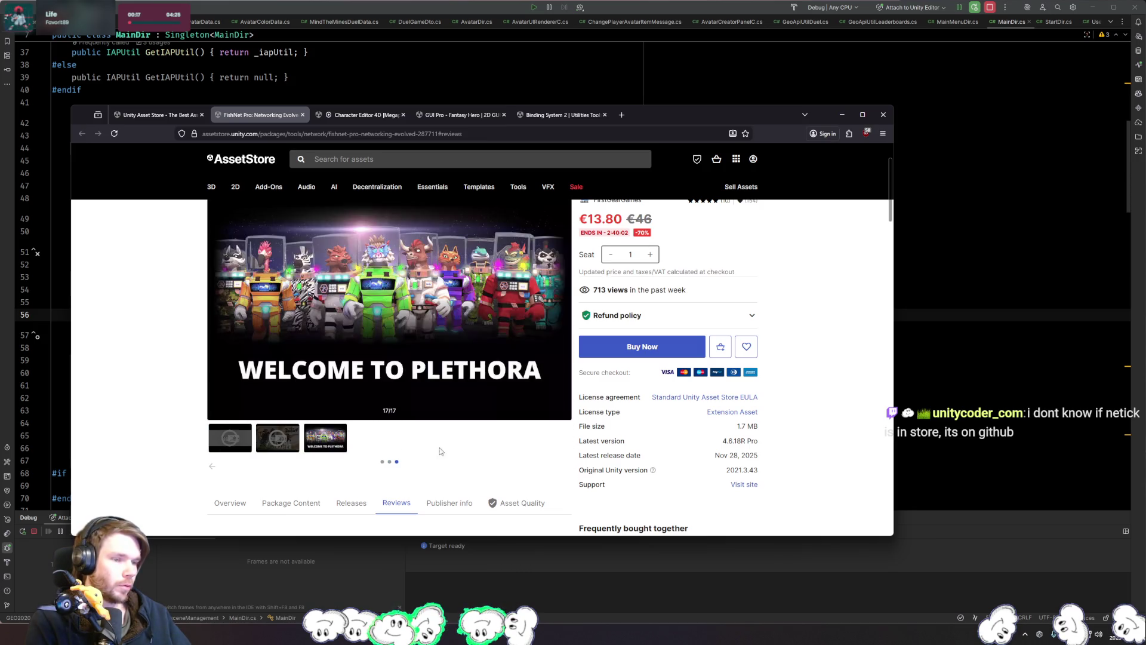
pyautogui.scroll(2, 525, 464)
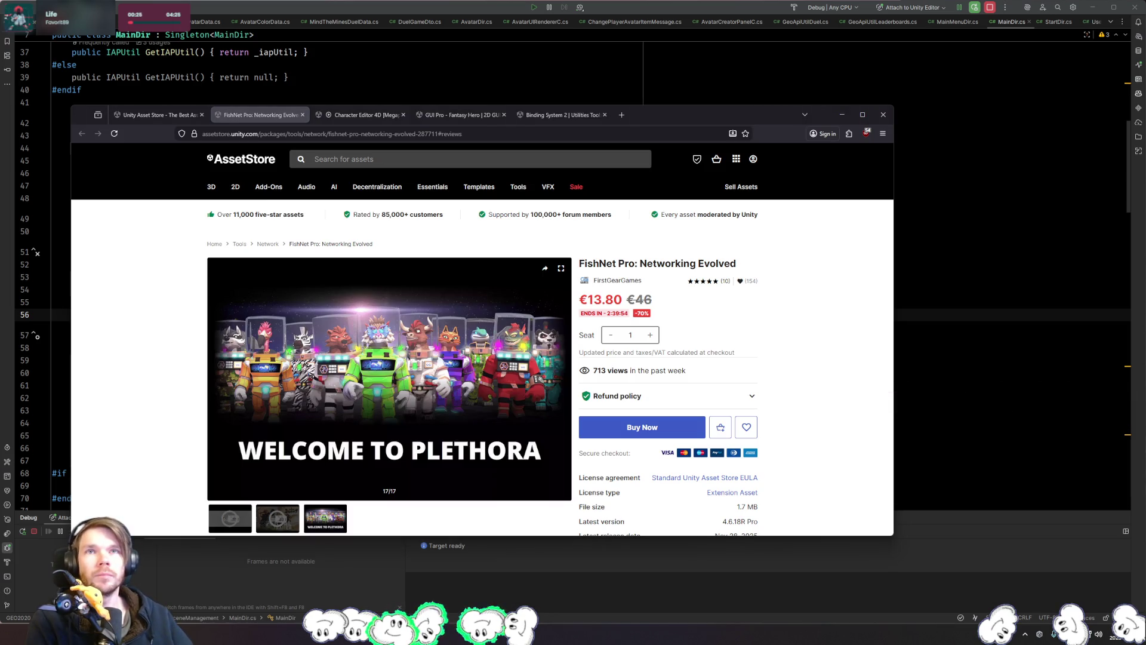
# Step: Open netick.net in a new tab and browse Core Pillars, Features, Pro Features and Featured Game
pyautogui.click(660, 112)
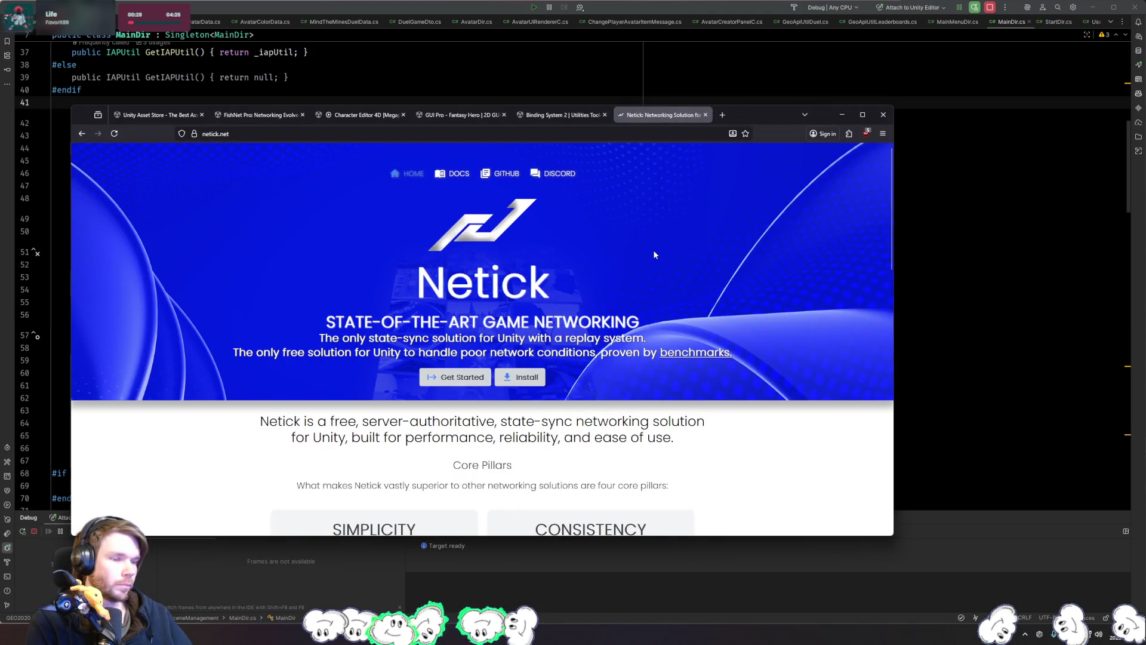
pyautogui.scroll(-3, 654, 254)
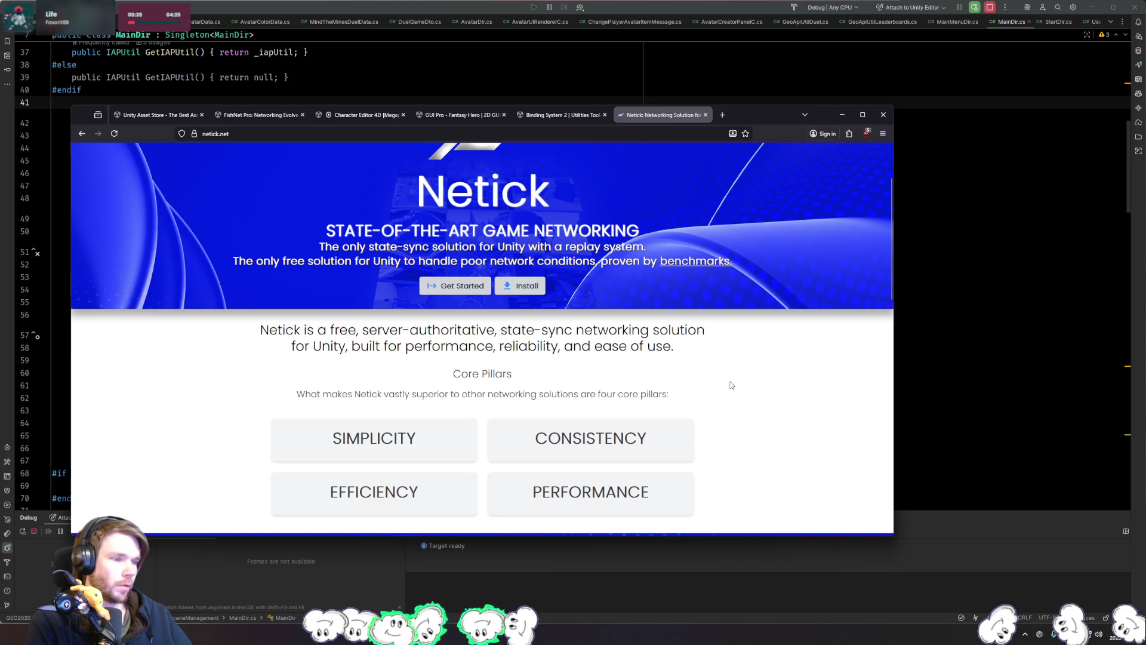
pyautogui.scroll(-3, 731, 384)
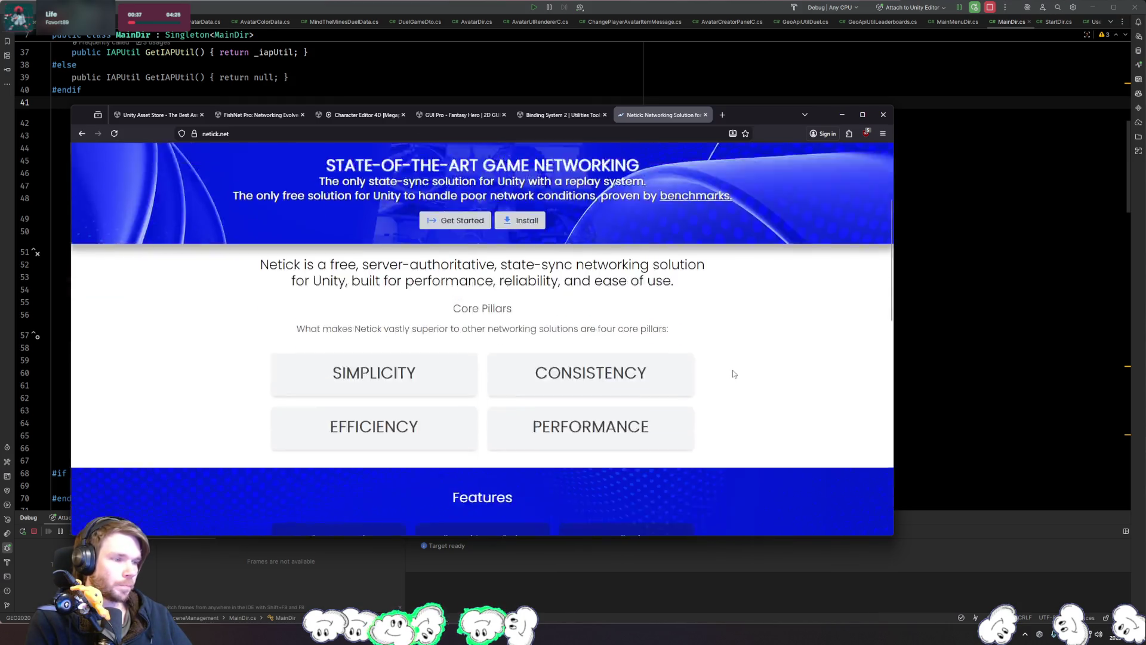
pyautogui.moveTo(395, 257)
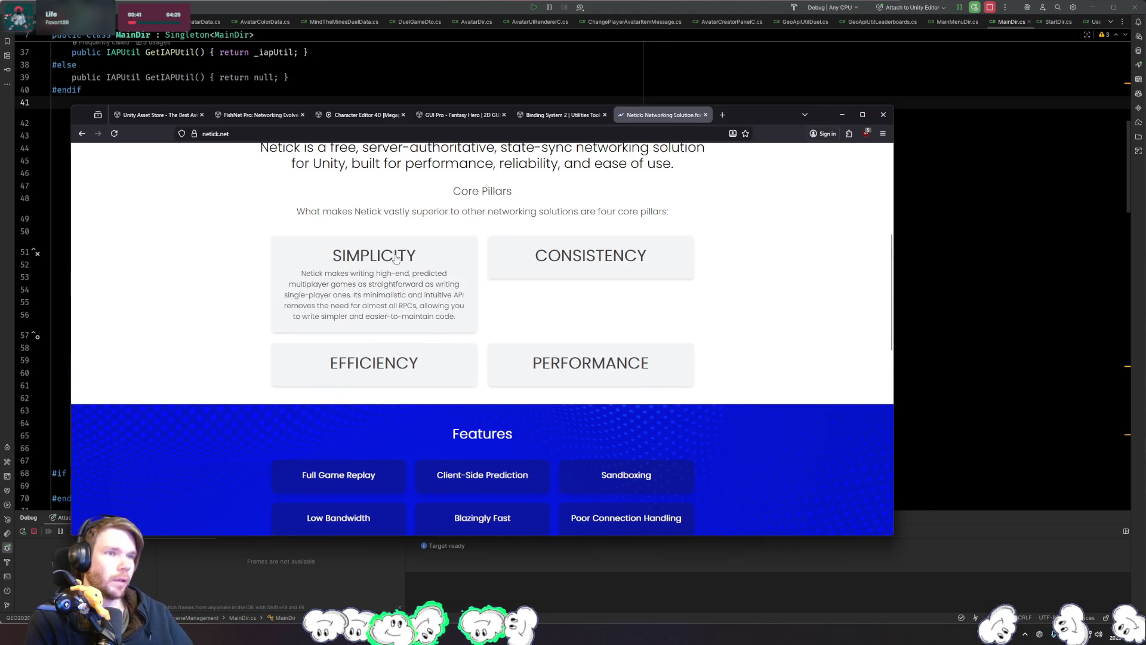
pyautogui.scroll(-2, 395, 257)
pyautogui.scroll(3, 537, 311)
pyautogui.moveTo(573, 327)
pyautogui.scroll(-2, 778, 338)
pyautogui.scroll(-2, 770, 333)
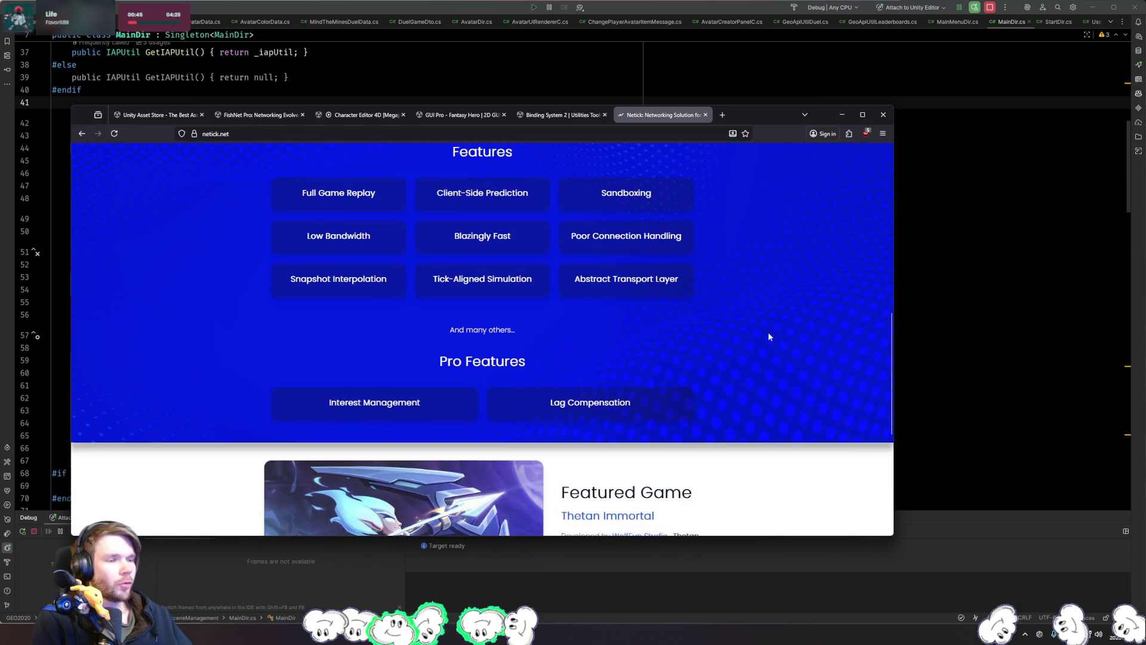
pyautogui.moveTo(367, 406)
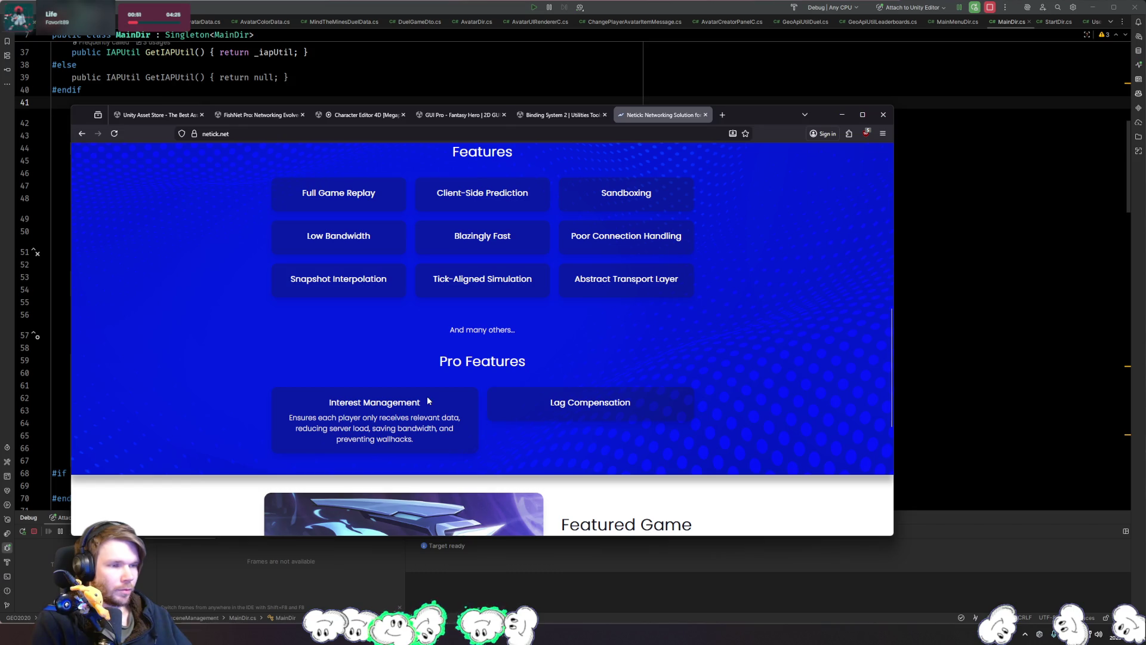
pyautogui.scroll(-5, 772, 386)
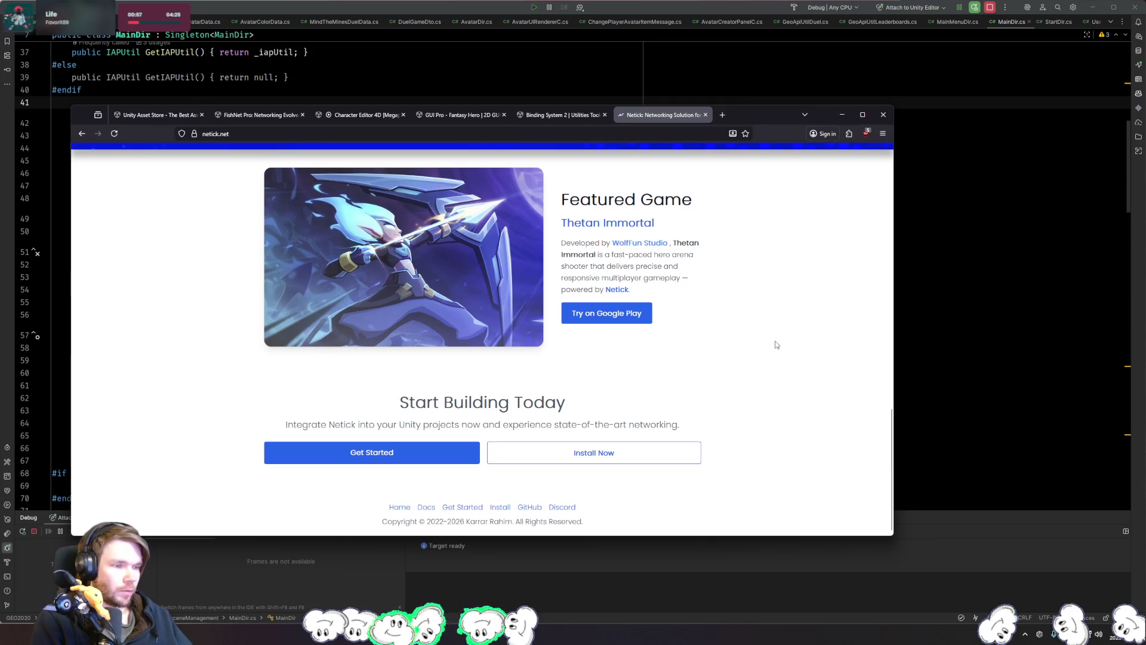
# Step: Open the Netick docs via Get Started, reading 1 - Project Setup, then 2 - Setting Up the Game
pyautogui.click(463, 458)
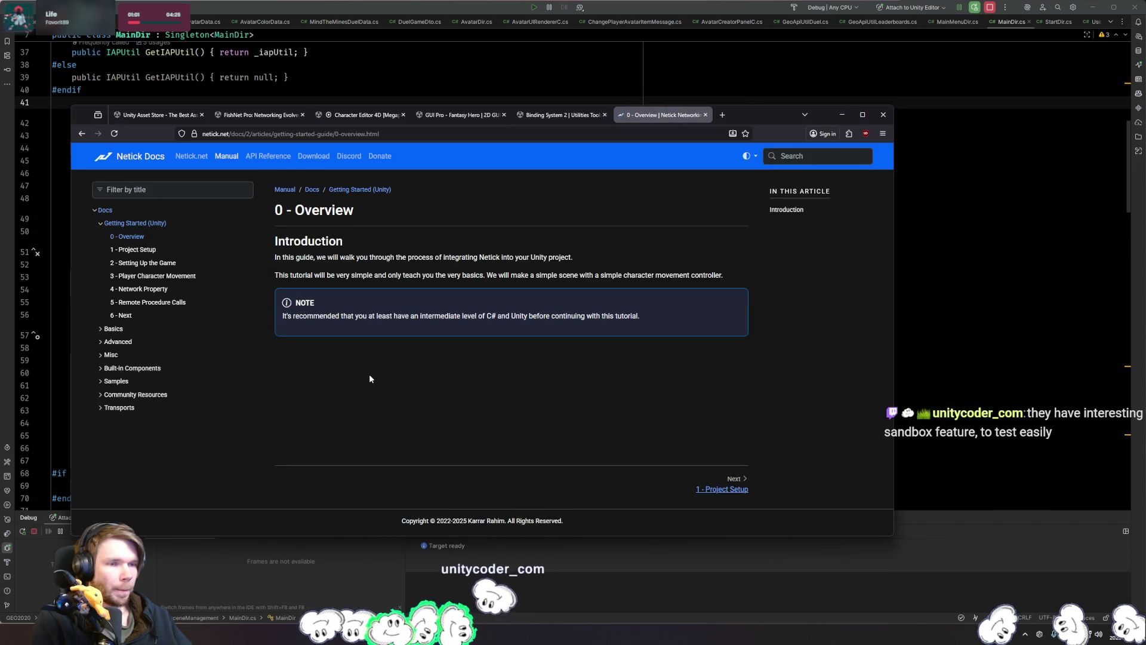
pyautogui.click(140, 250)
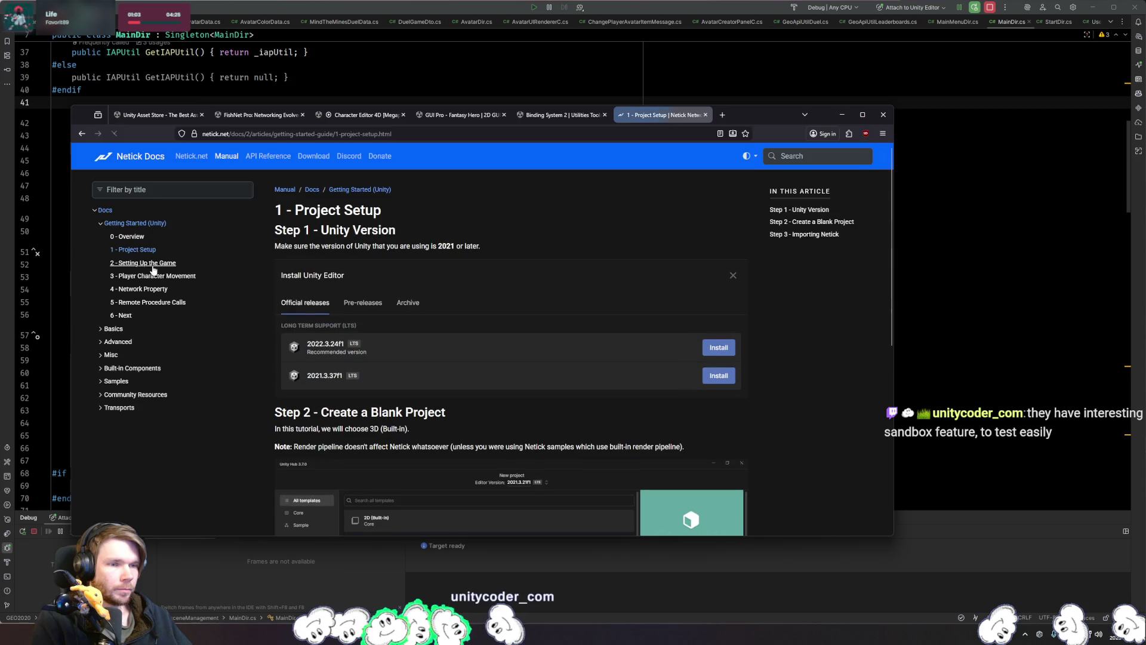
pyautogui.scroll(-5, 451, 329)
pyautogui.scroll(-3, 391, 316)
pyautogui.click(160, 236)
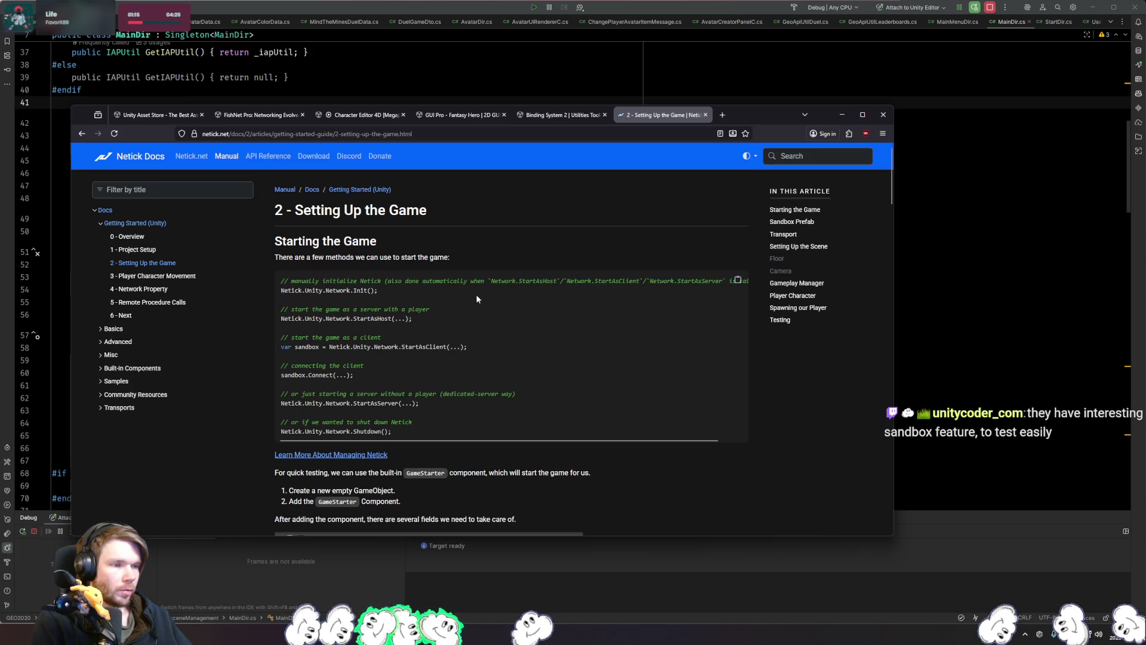
# Step: Select and deselect the Netick.Unity.Network.StartAsHost line, then return to the FishNet Pro tab
pyautogui.moveTo(436, 316); pyautogui.dragTo(272, 315)
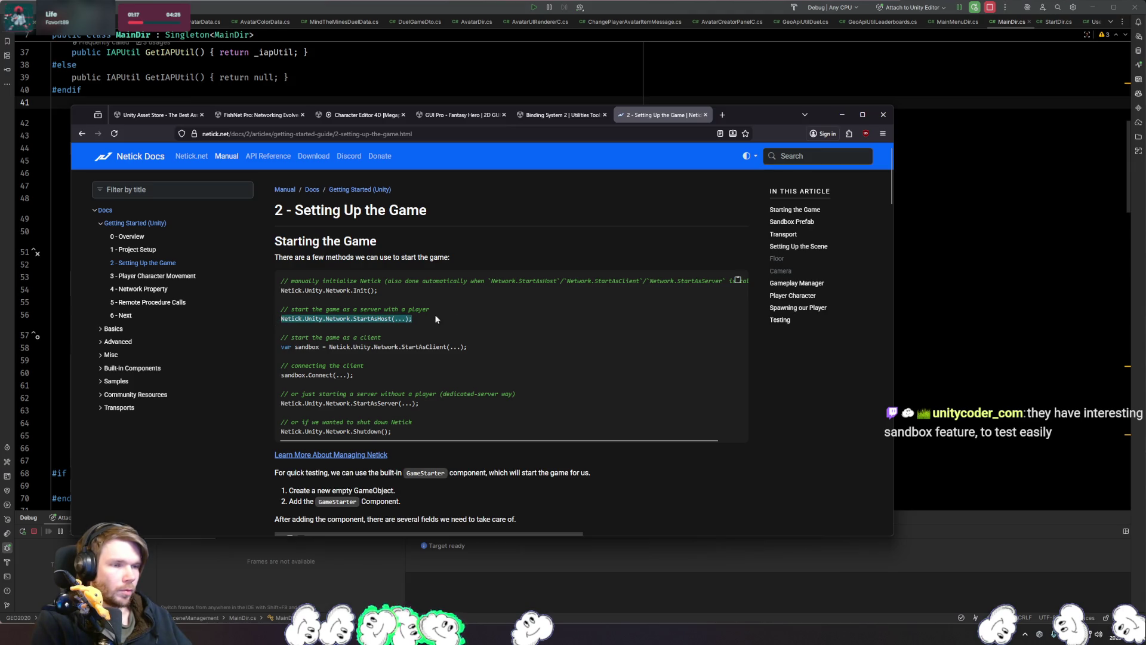
pyautogui.click(455, 333)
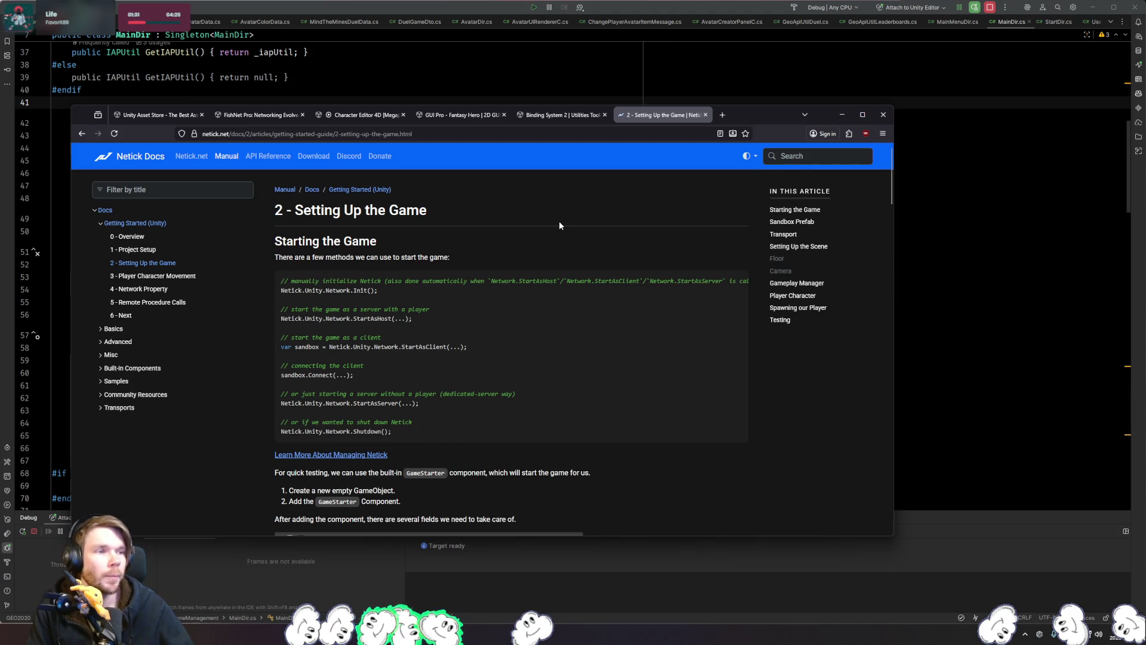
pyautogui.click(257, 115)
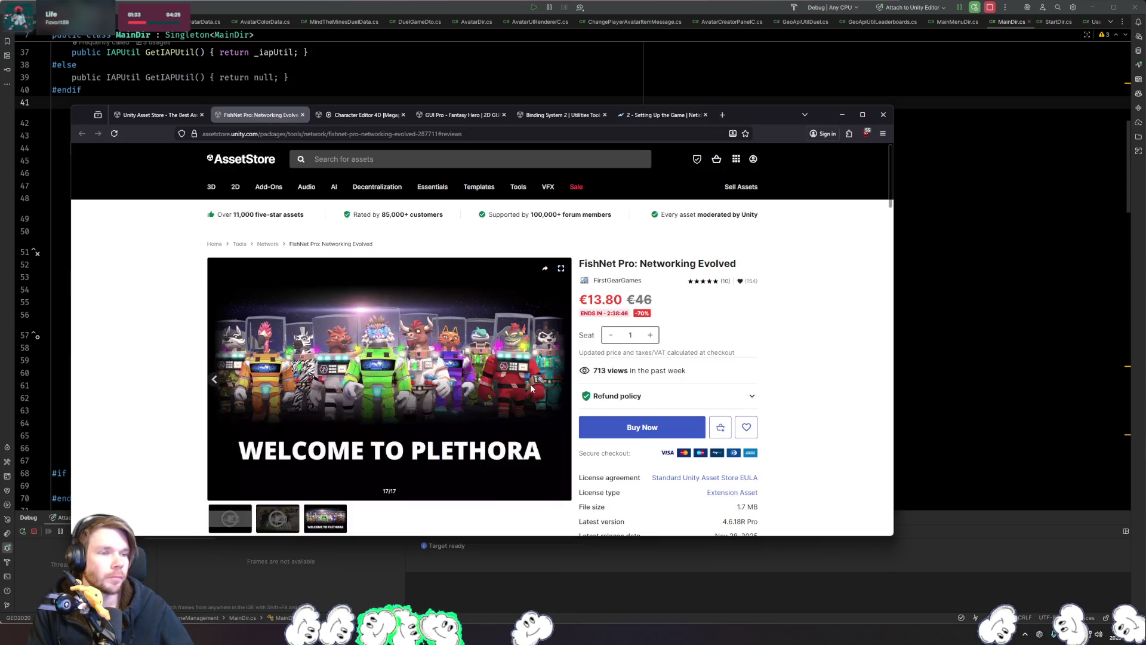
# Step: Revisit the flash deals listing's FishNet Pro and Character Editor 4D cards, then open Character Editor 4D's tab
pyautogui.scroll(-10, 353, 336)
pyautogui.hotkey('ctrl', 'shift', 'Tab')
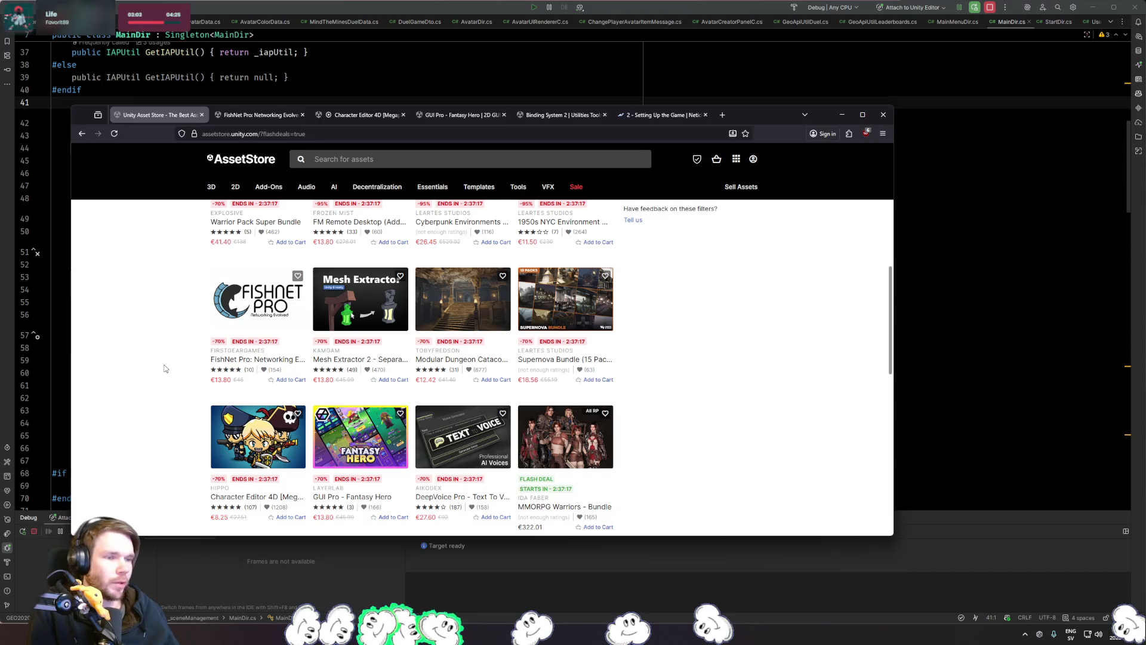
pyautogui.scroll(2, 165, 408)
pyautogui.scroll(3, 168, 382)
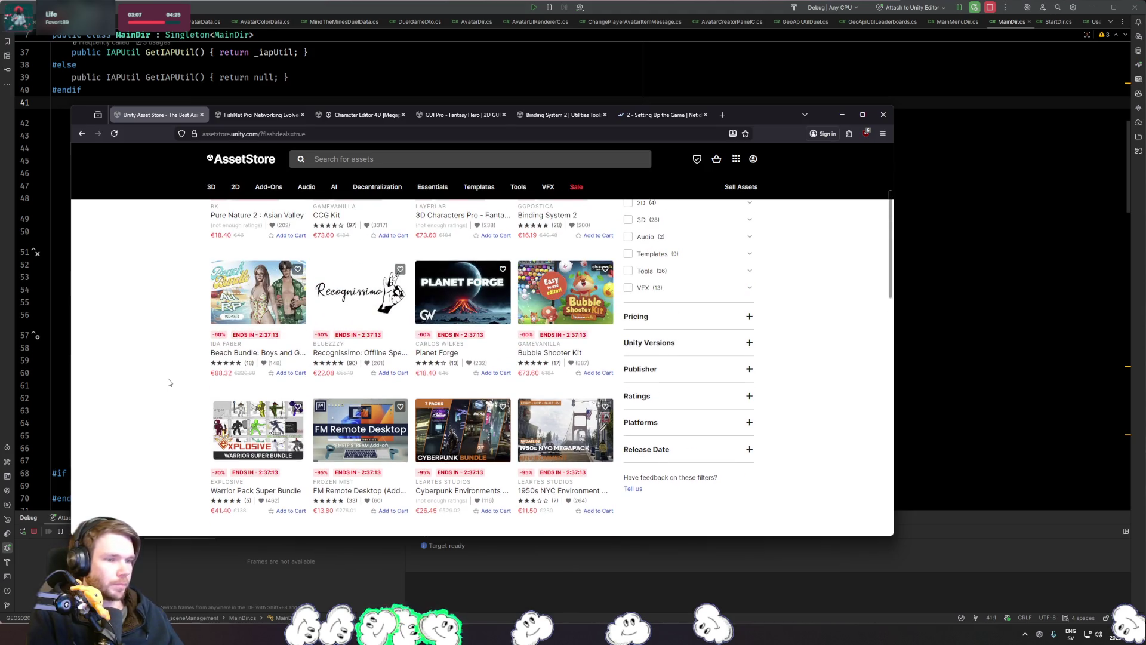
pyautogui.scroll(3, 168, 382)
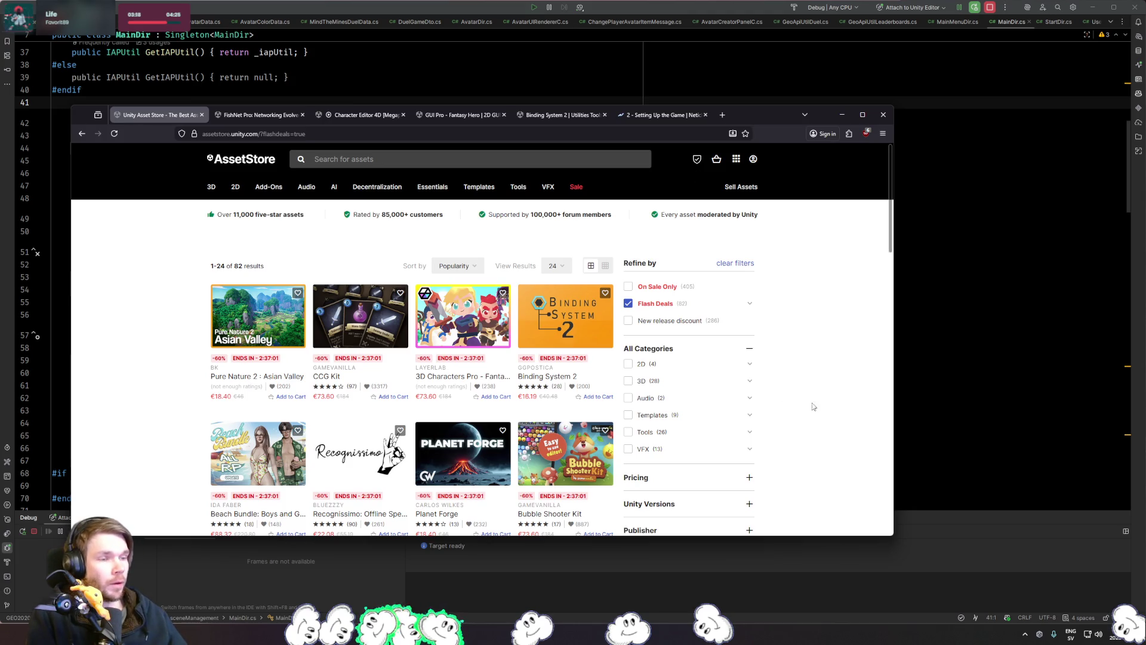
pyautogui.scroll(-3, 812, 370)
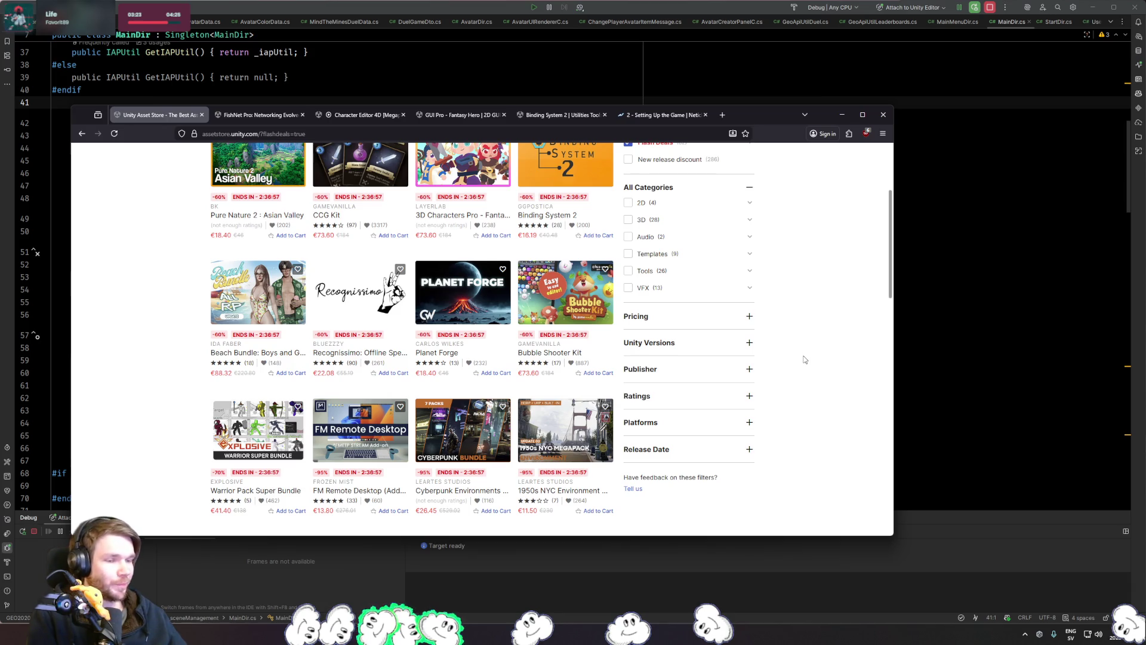
pyautogui.scroll(-5, 804, 359)
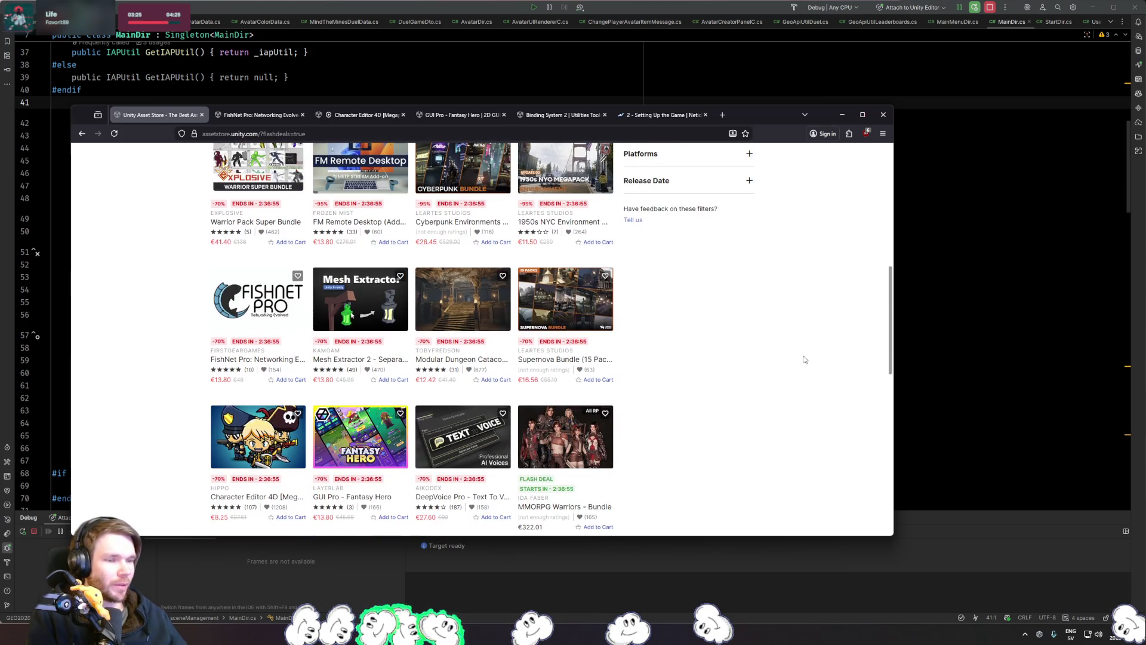
pyautogui.moveTo(218, 317)
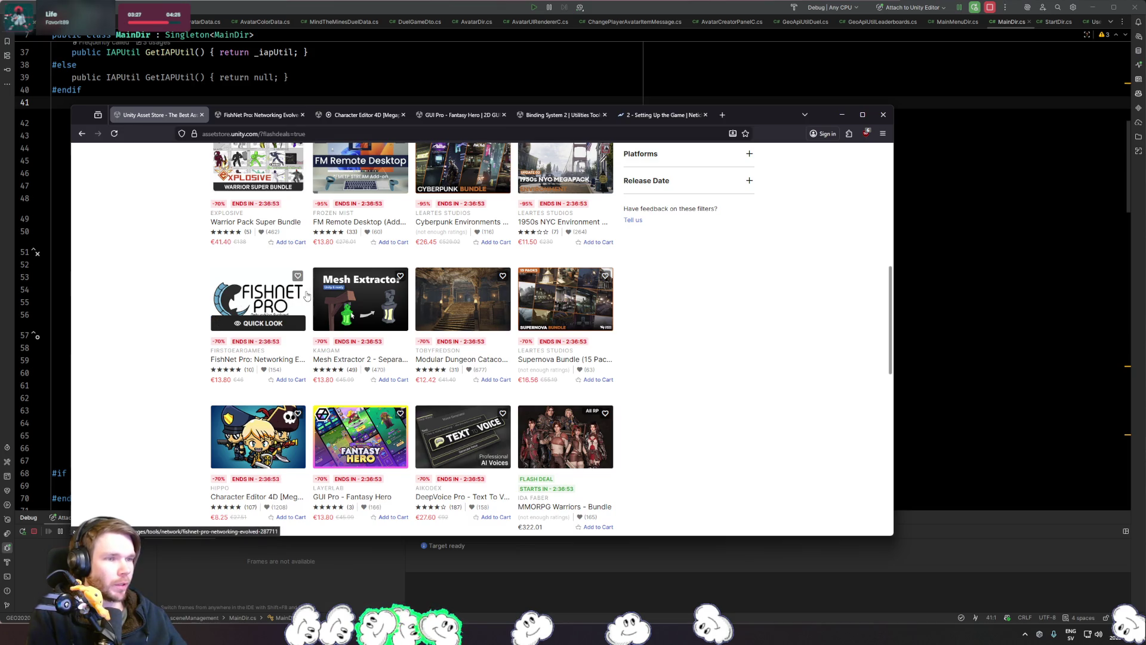
pyautogui.moveTo(261, 442)
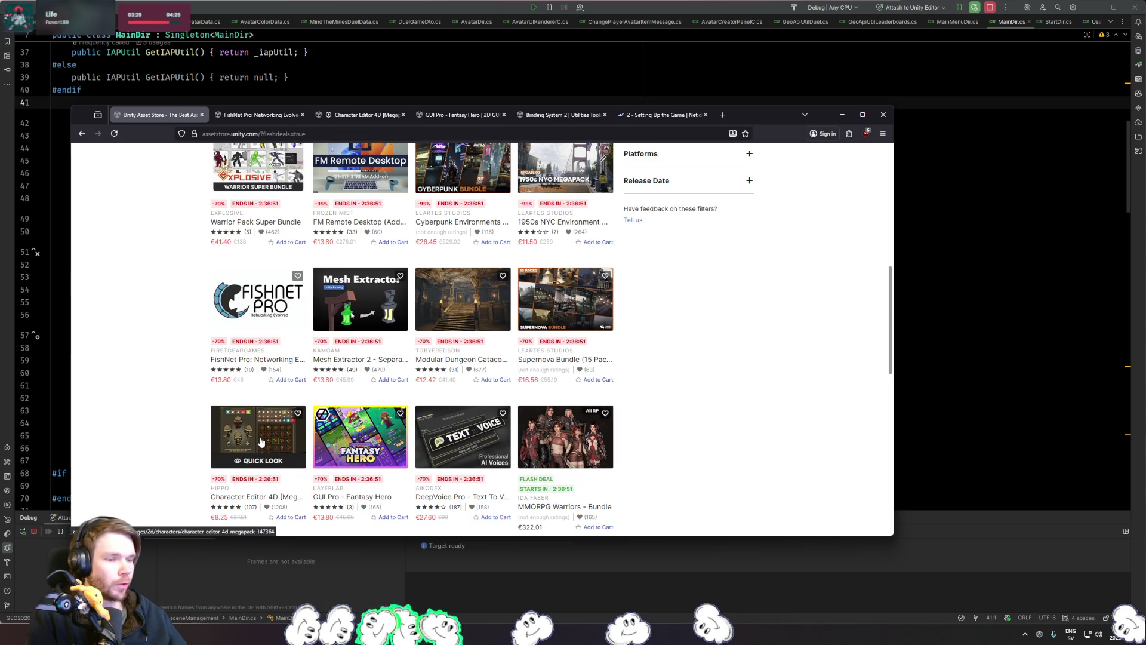
pyautogui.click(378, 115)
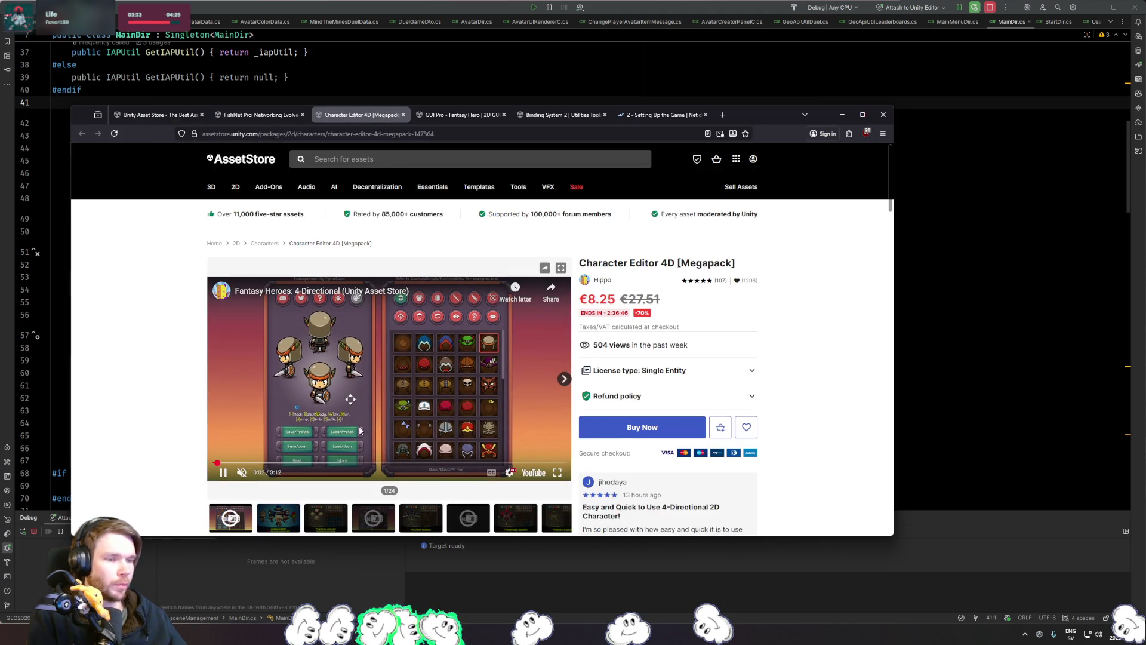
# Step: After watching its video, add Character Editor 4D [Megapack] to the cart and minimise Firefox
pyautogui.scroll(-1, 182, 427)
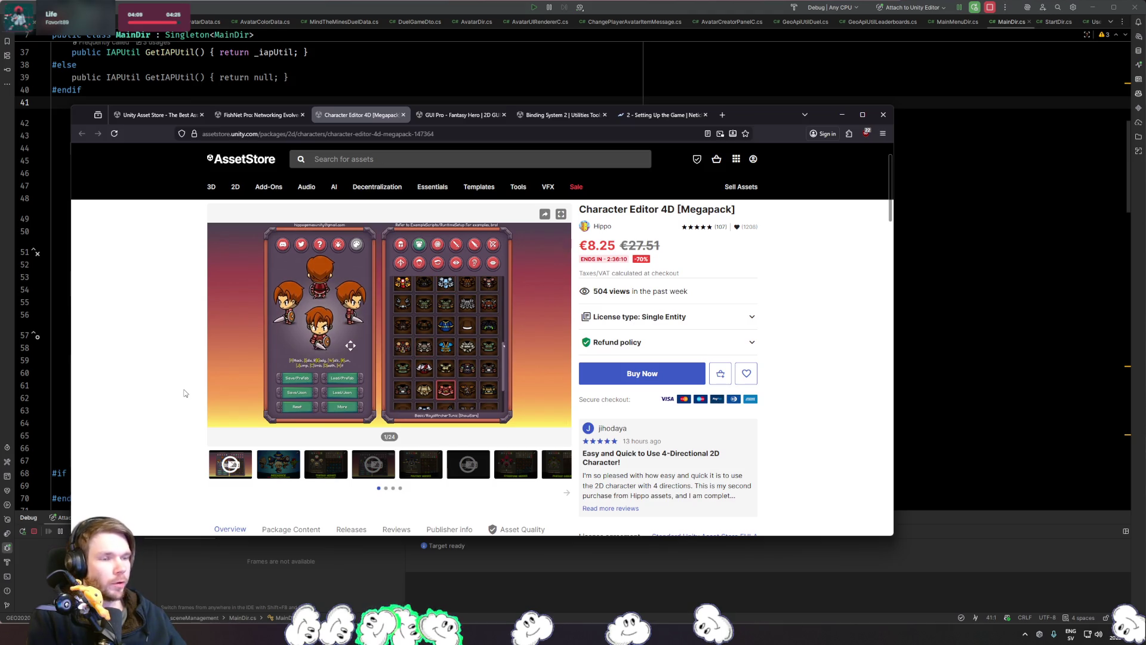
pyautogui.moveTo(332, 339)
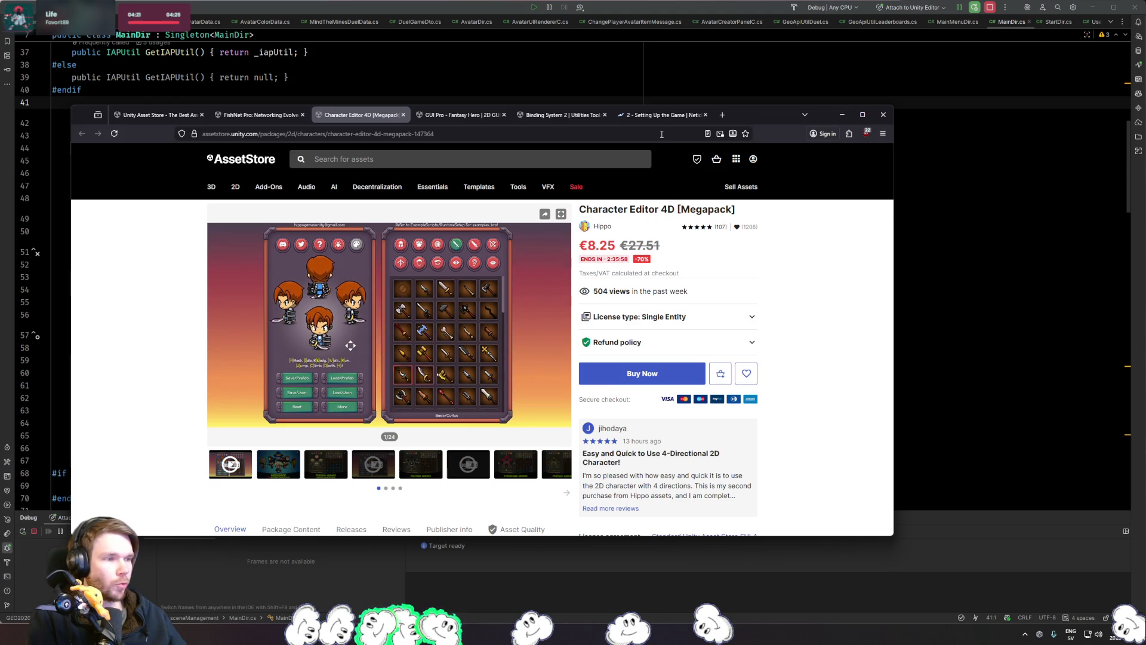
pyautogui.click(721, 374)
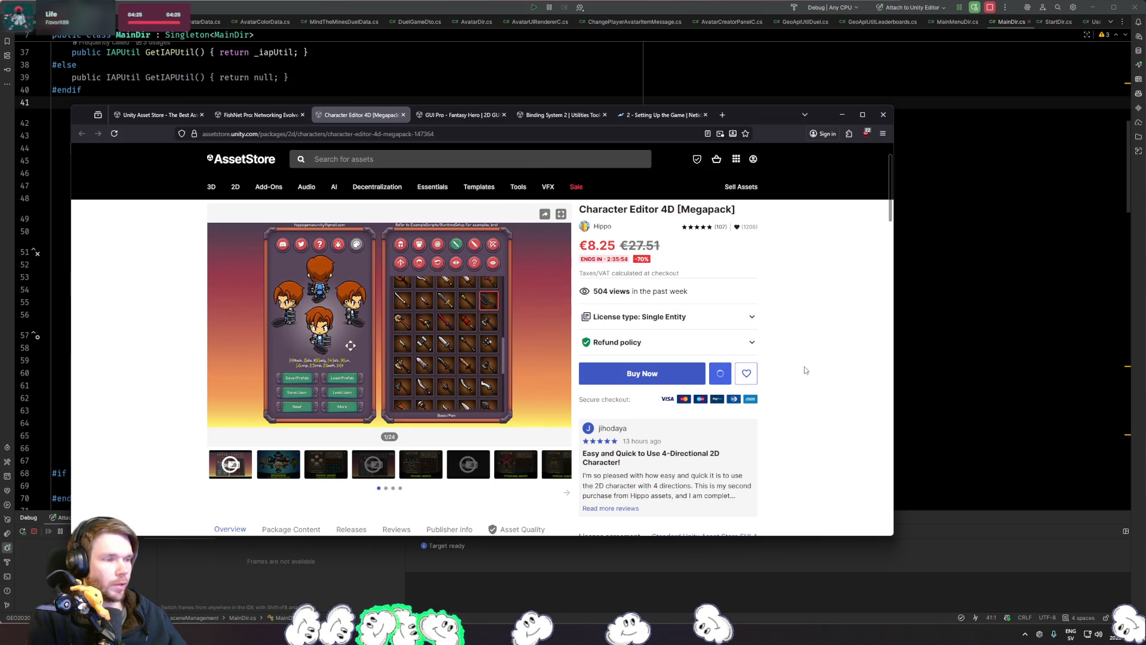
pyautogui.click(842, 115)
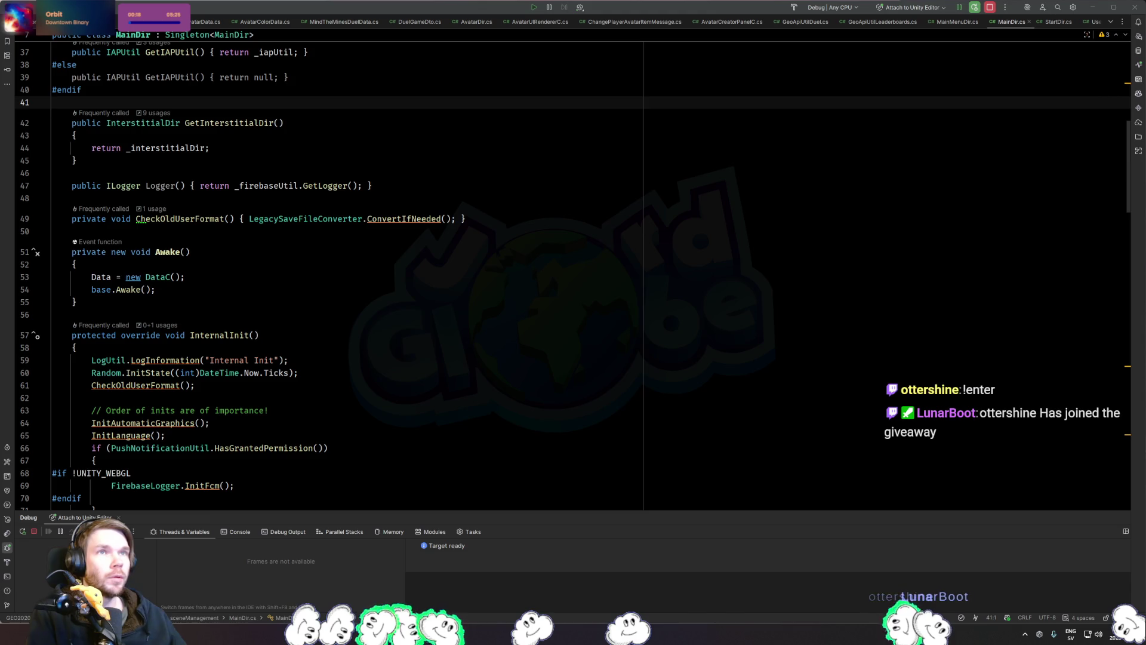
pyautogui.moveTo(0, 143)
pyautogui.mouseDown()
pyautogui.moveTo(355, 141)
pyautogui.moveTo(524, 113)
pyautogui.moveTo(514, 90)
pyautogui.mouseUp()
pyautogui.click(338, 345)
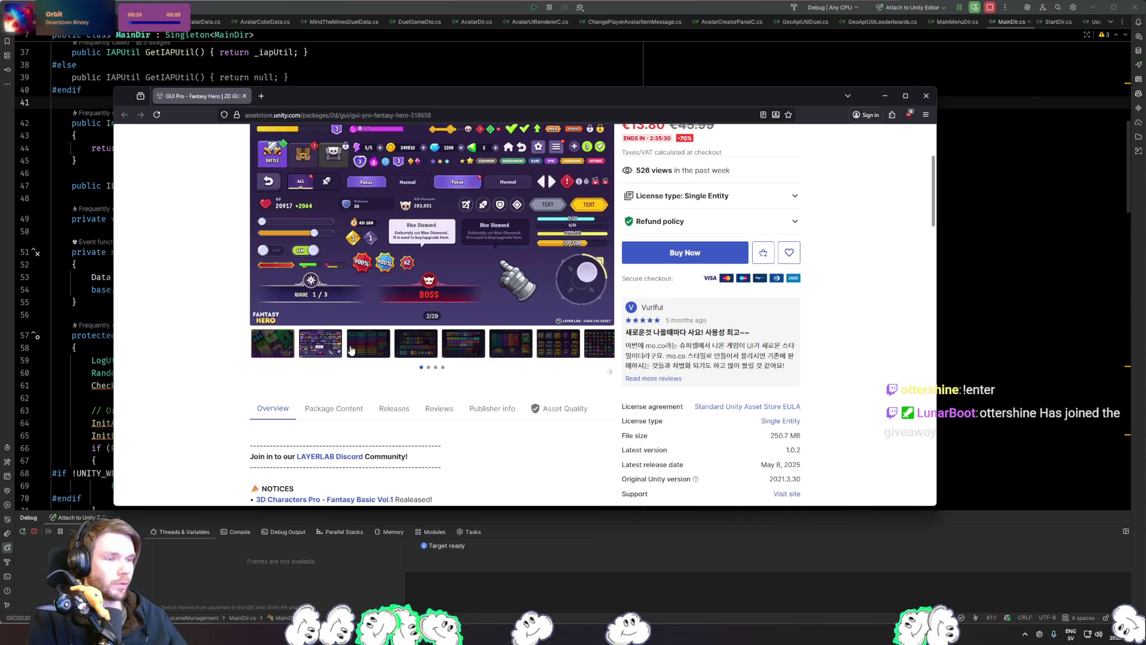
pyautogui.scroll(2, 416, 398)
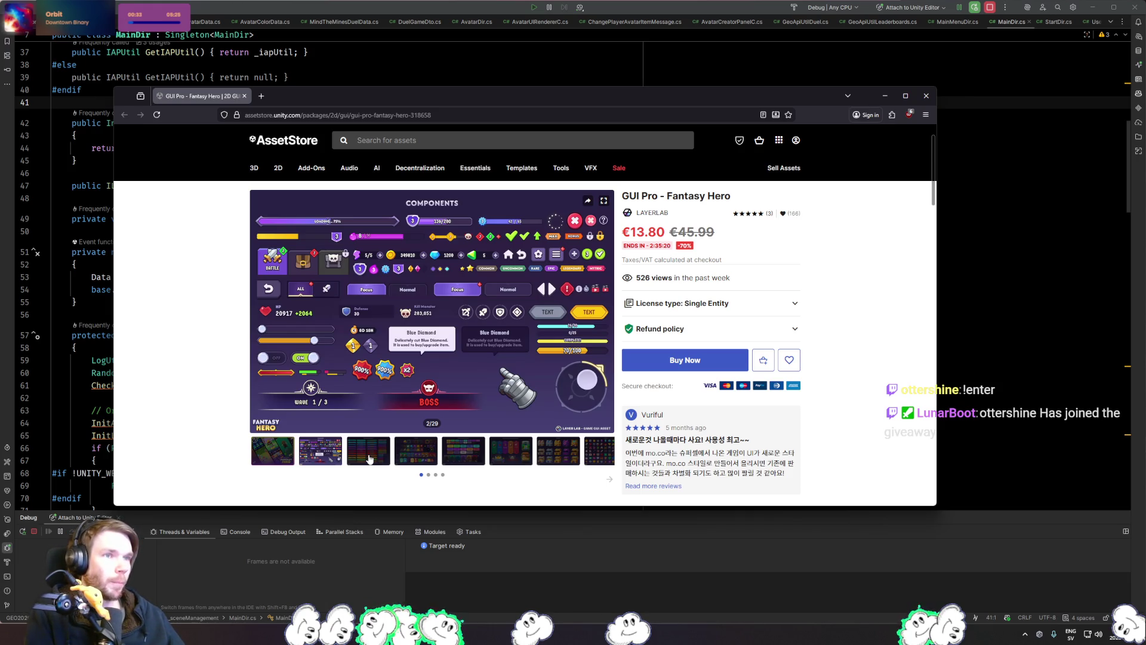
pyautogui.click(369, 459)
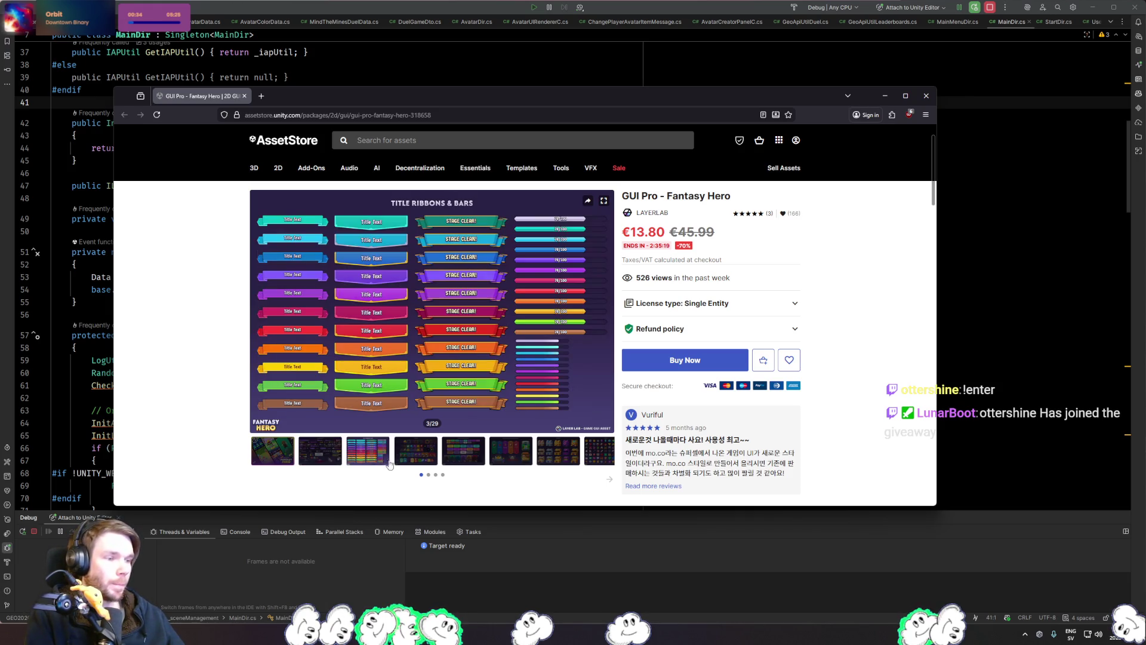
pyautogui.click(434, 458)
pyautogui.click(473, 459)
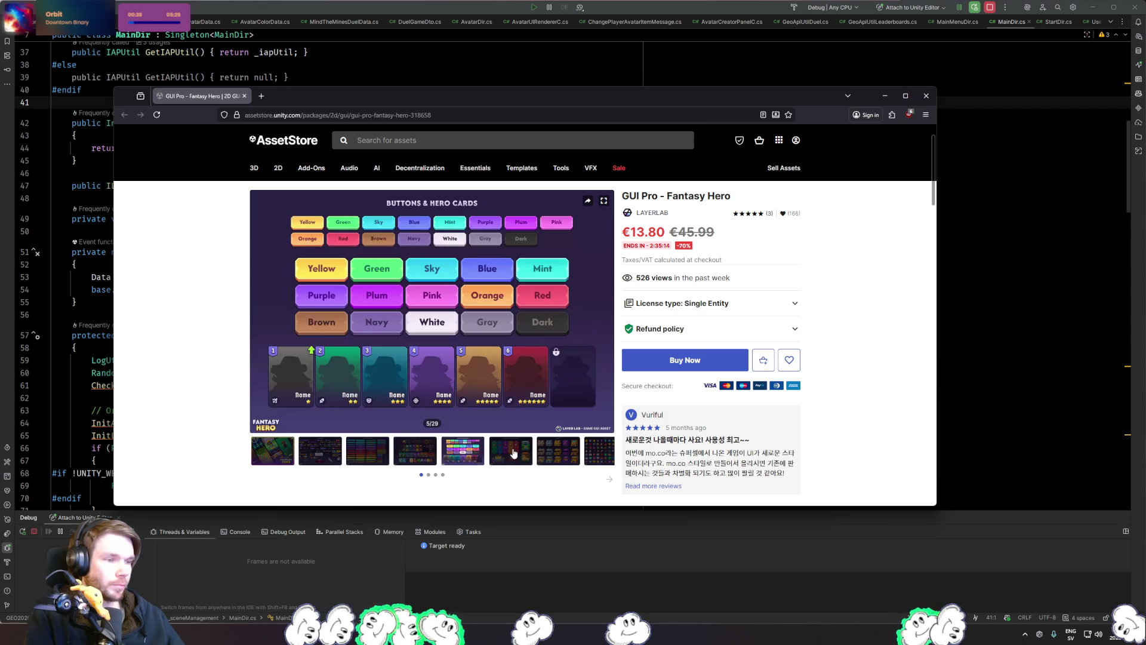
pyautogui.click(514, 453)
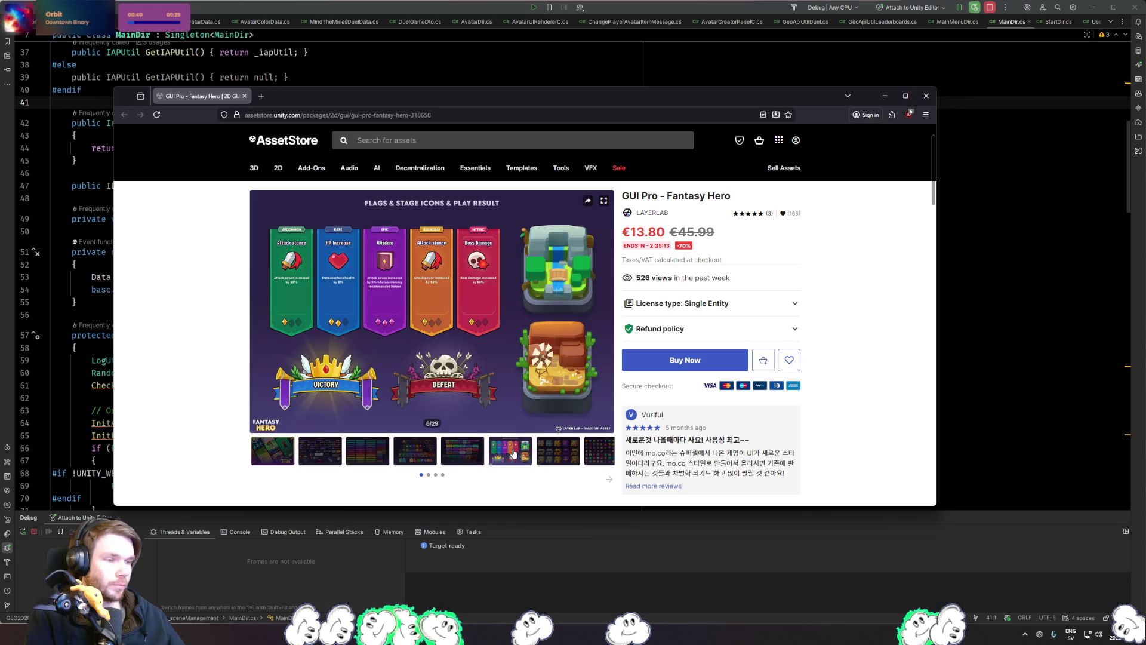
pyautogui.click(560, 449)
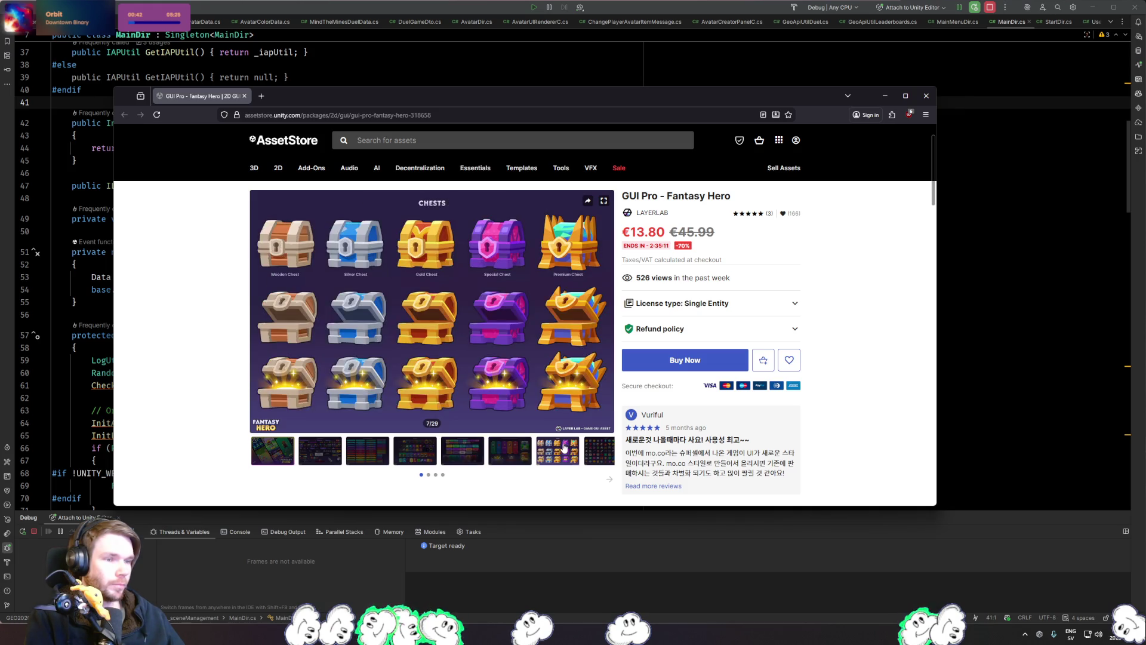
pyautogui.click(604, 448)
pyautogui.click(609, 478)
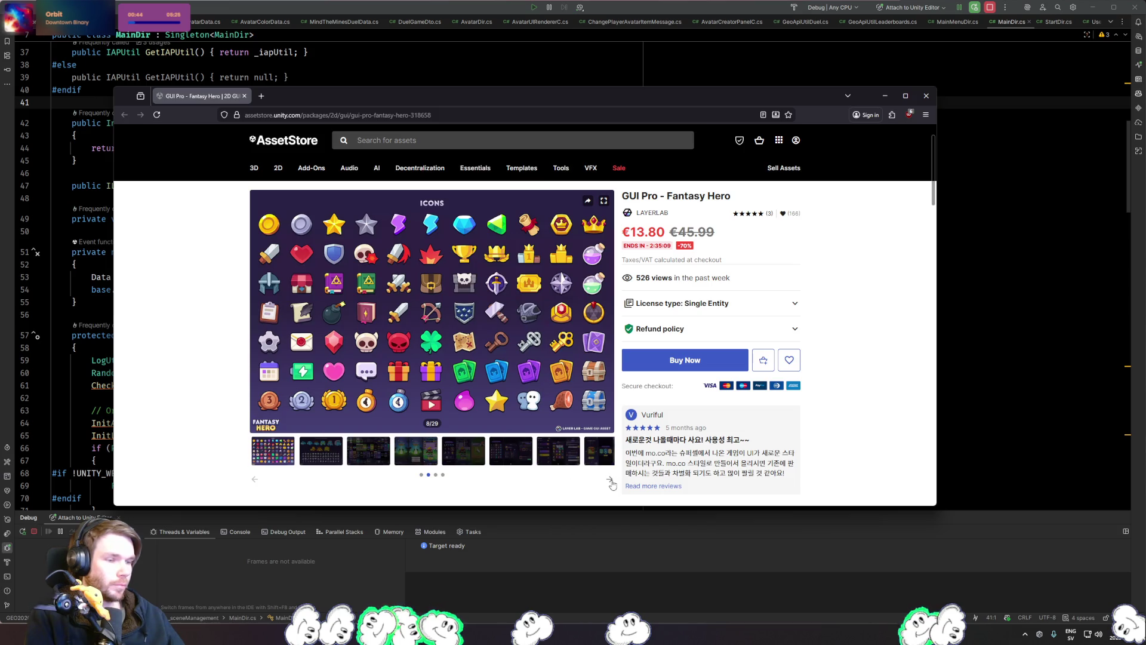
pyautogui.click(338, 461)
pyautogui.click(379, 455)
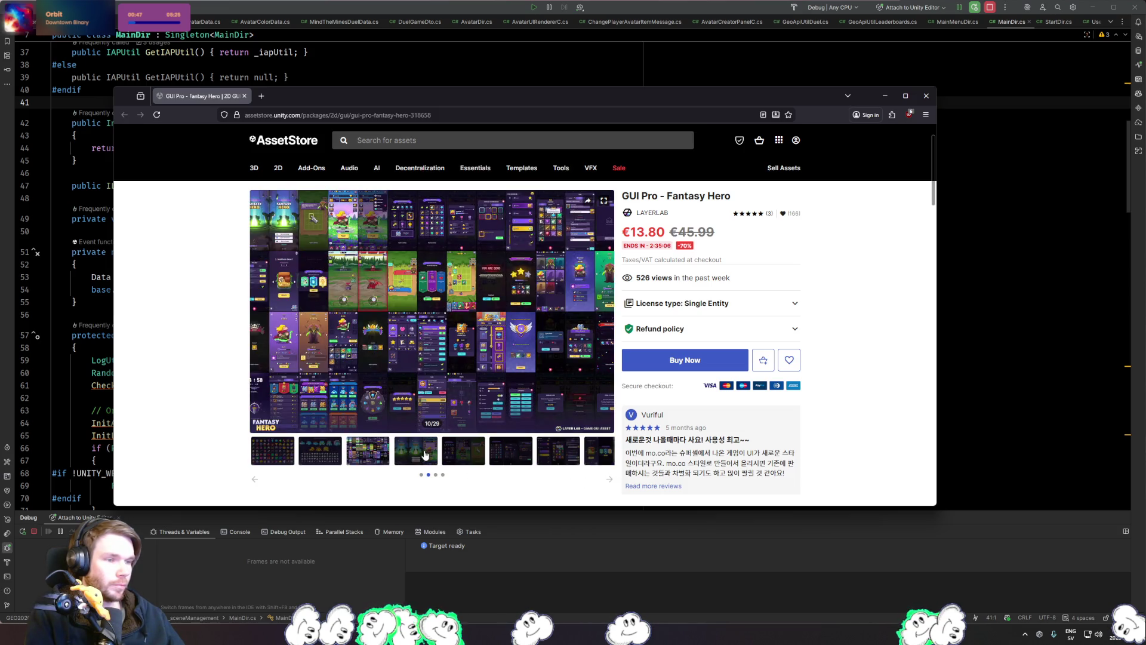
pyautogui.click(427, 455)
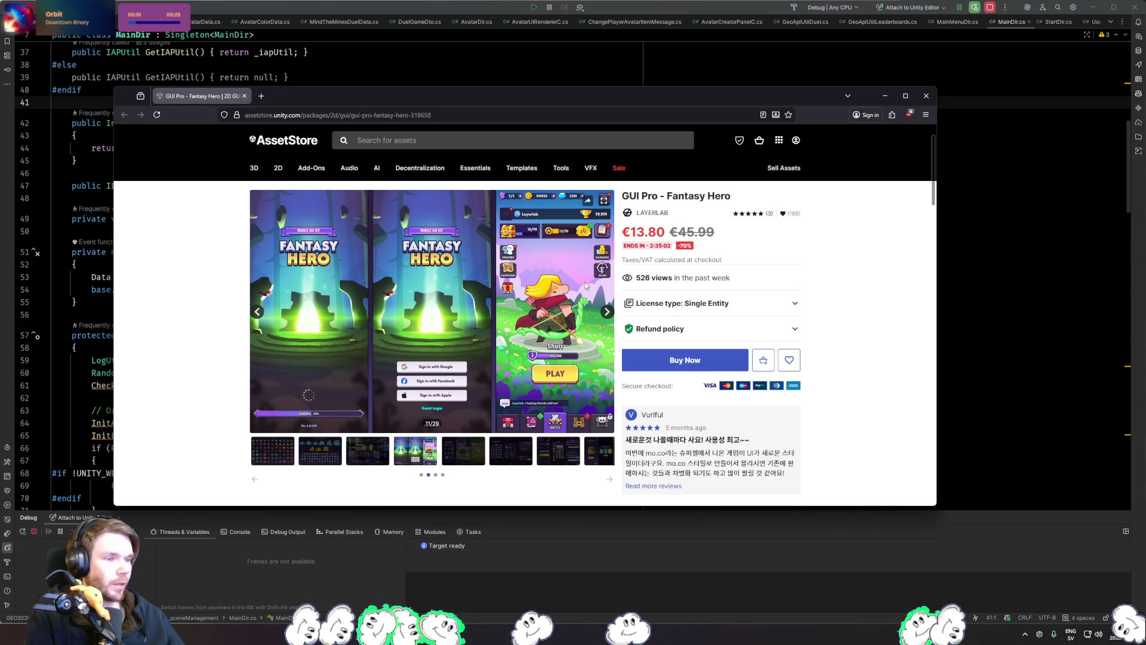
pyautogui.click(476, 460)
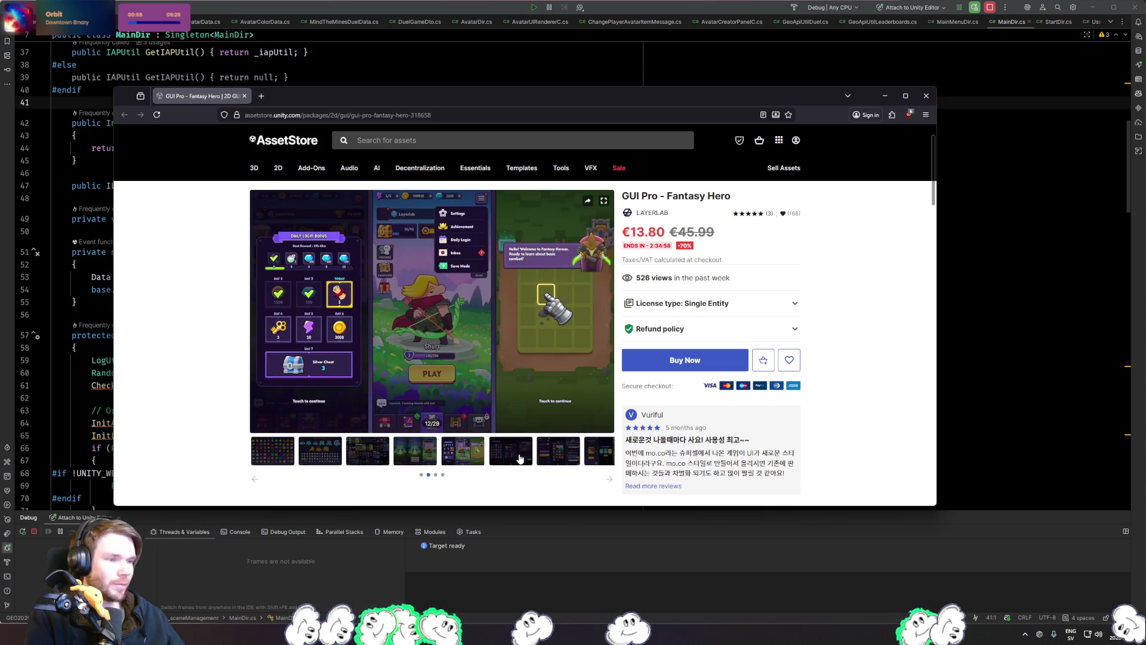
pyautogui.click(519, 458)
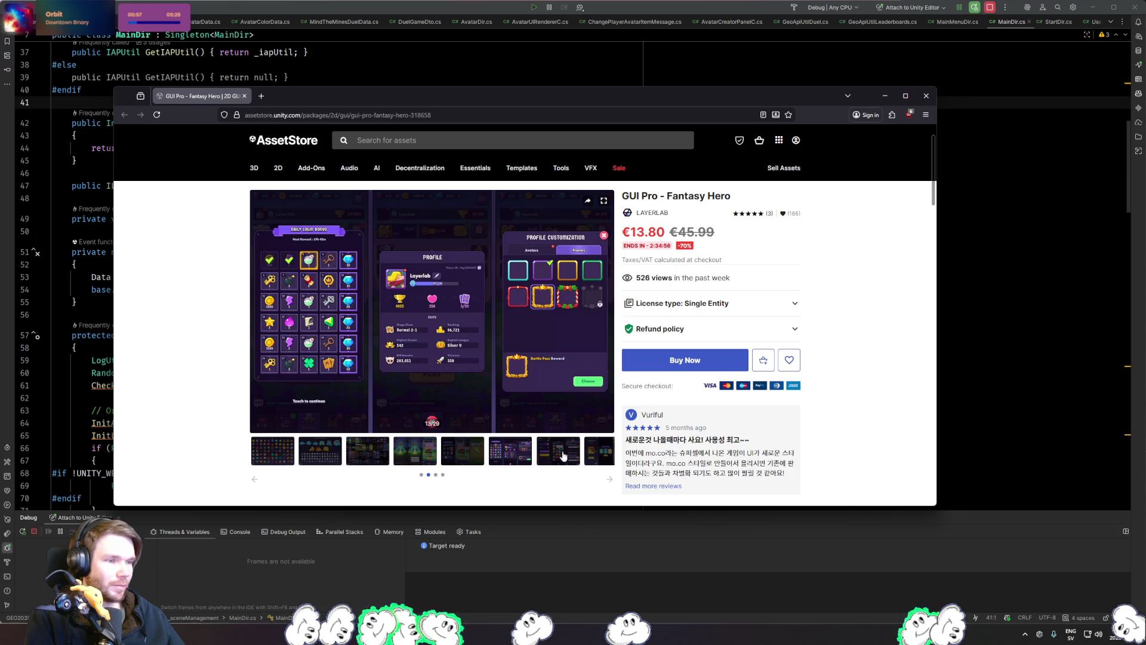
pyautogui.click(564, 457)
pyautogui.click(602, 455)
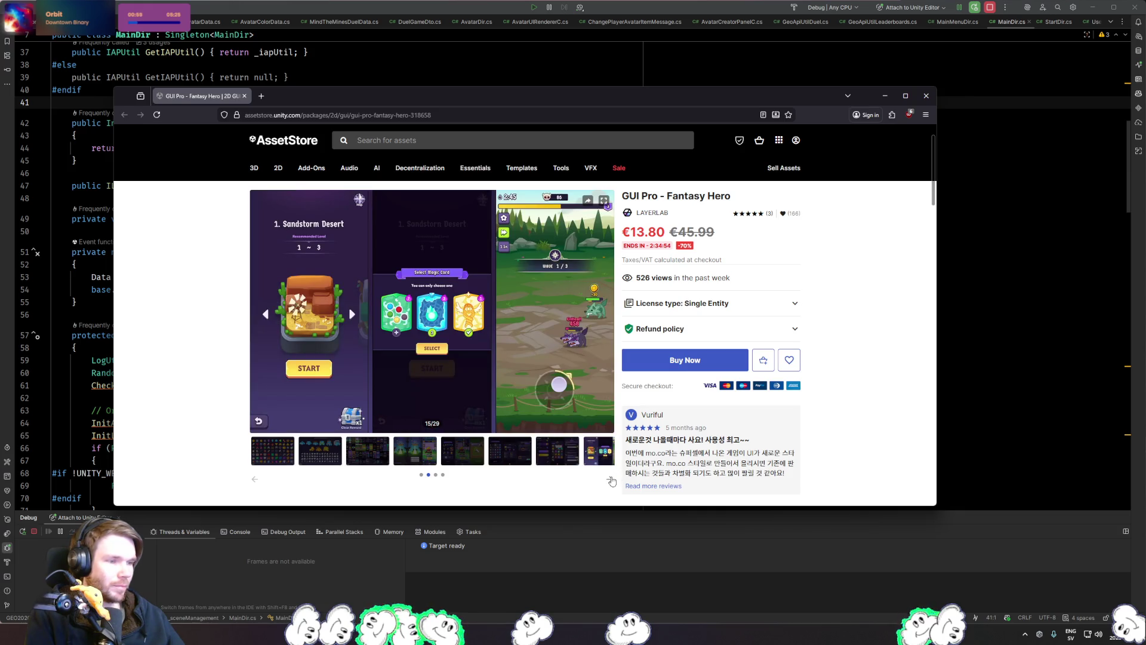
pyautogui.click(610, 478)
pyautogui.click(335, 462)
pyautogui.click(406, 456)
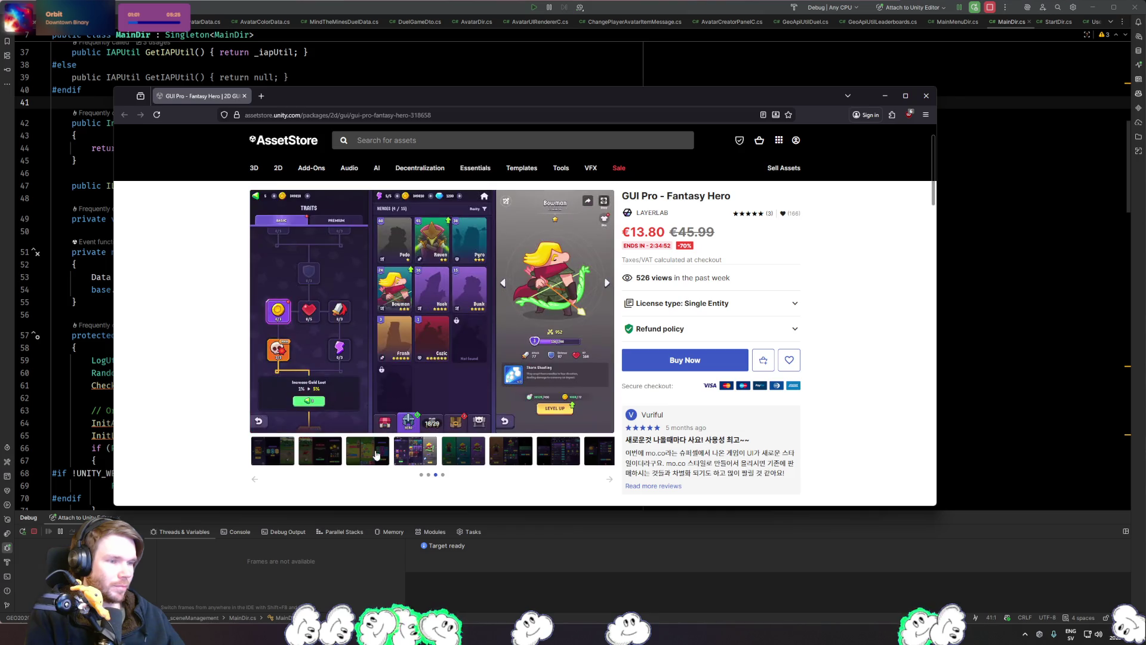
pyautogui.click(381, 455)
pyautogui.click(471, 454)
pyautogui.click(507, 452)
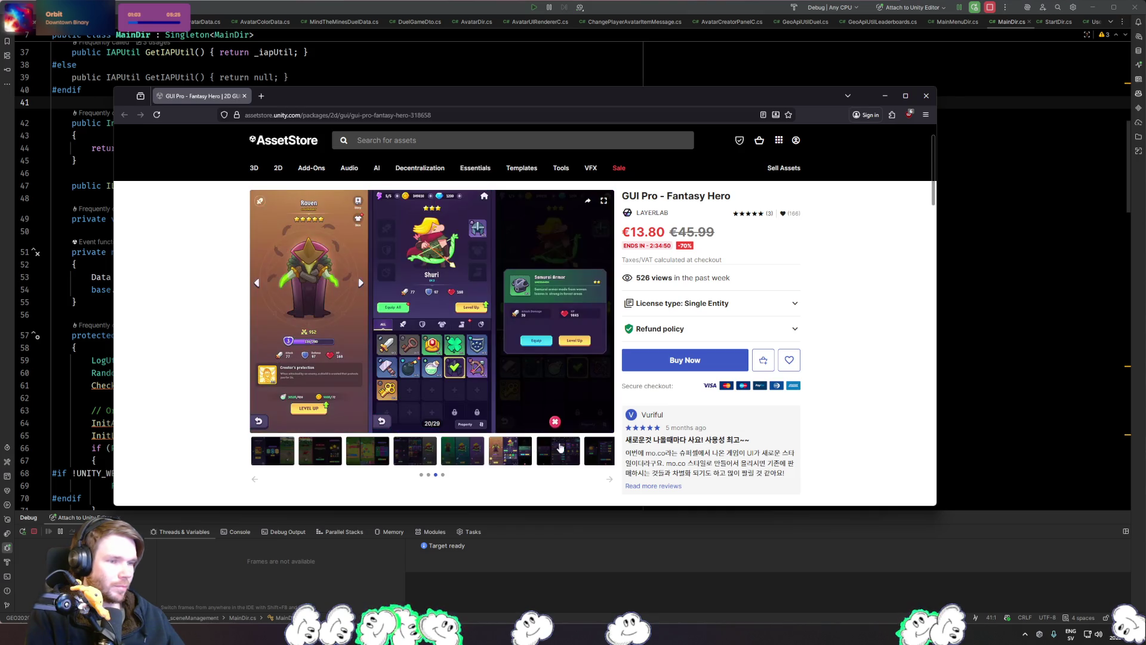
pyautogui.click(555, 449)
pyautogui.click(609, 481)
pyautogui.click(369, 455)
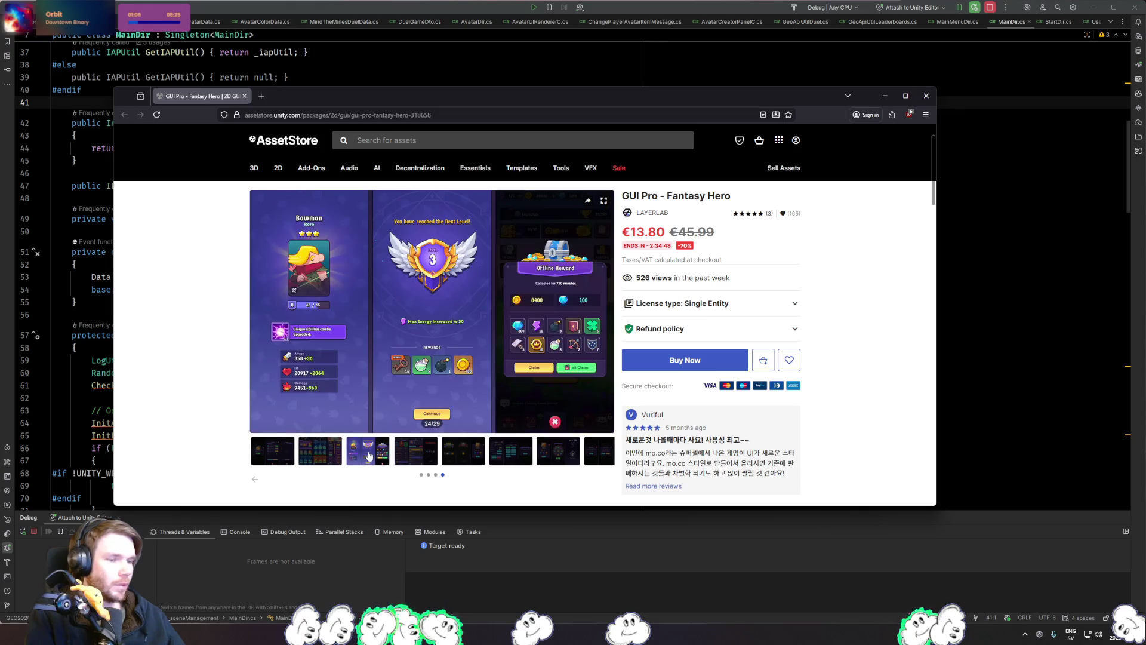
pyautogui.middleClick(213, 99)
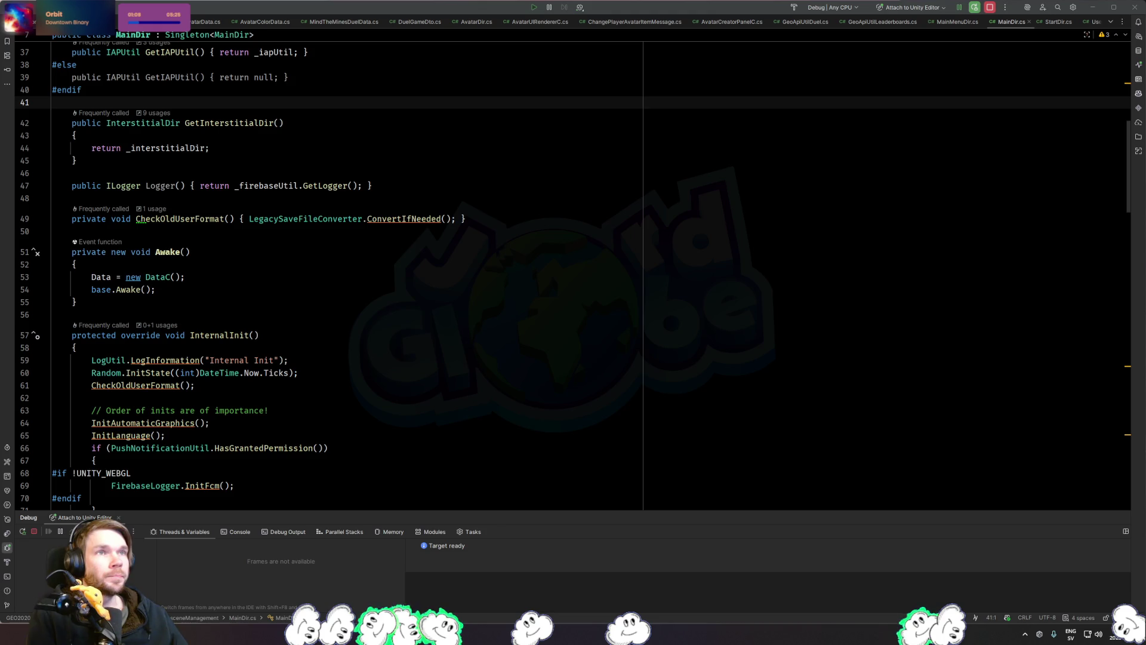
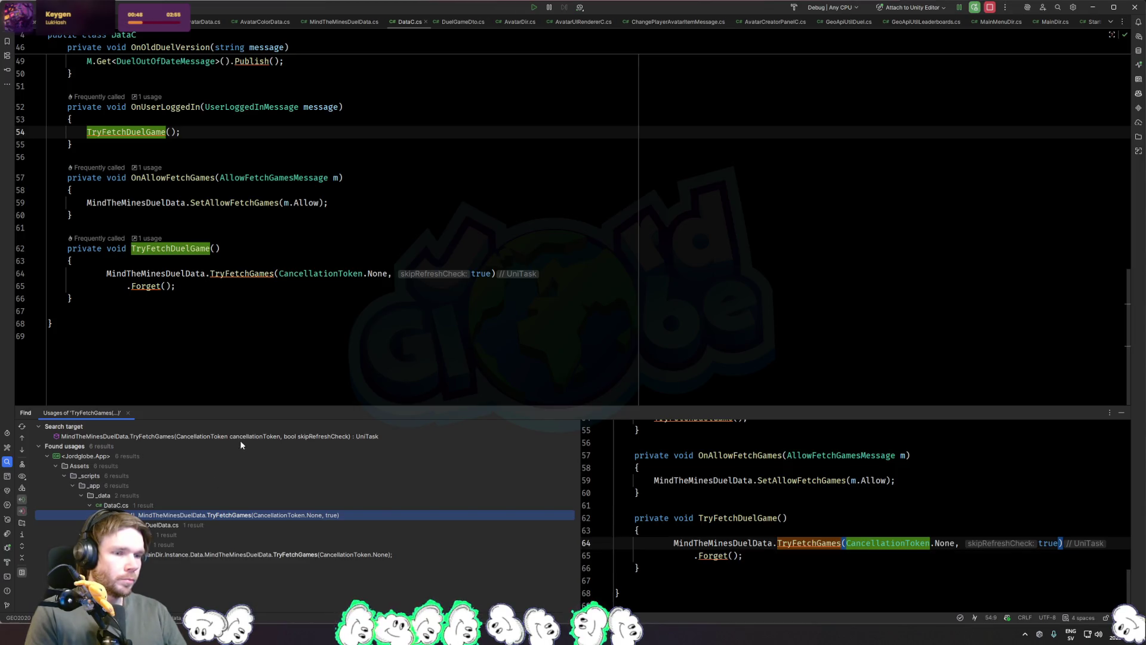
# Step: Open AvatarDir.cs by searching project files for 'avatard'
pyautogui.click(358, 325)
pyautogui.hotkey('ctrl', 'shift', 'n')
pyautogui.write('avatard')
pyautogui.press('Return')
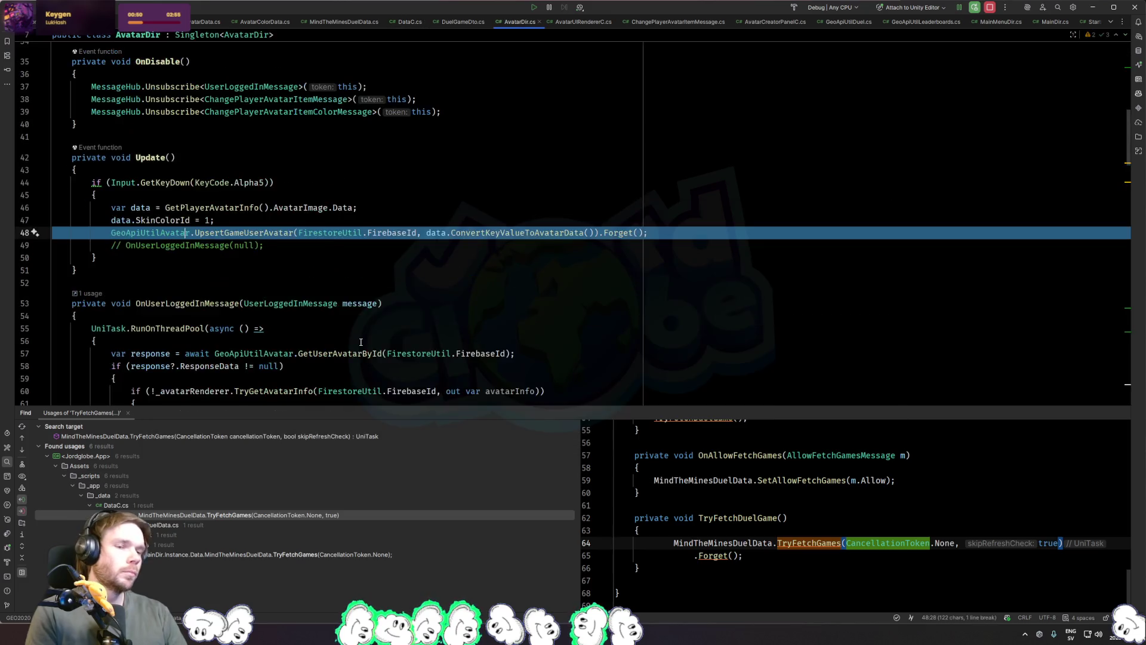
# Step: Review the OnUserLoggedInMessage handler and the end of the Update method in AvatarDir.cs
pyautogui.click(356, 302)
pyautogui.click(356, 287)
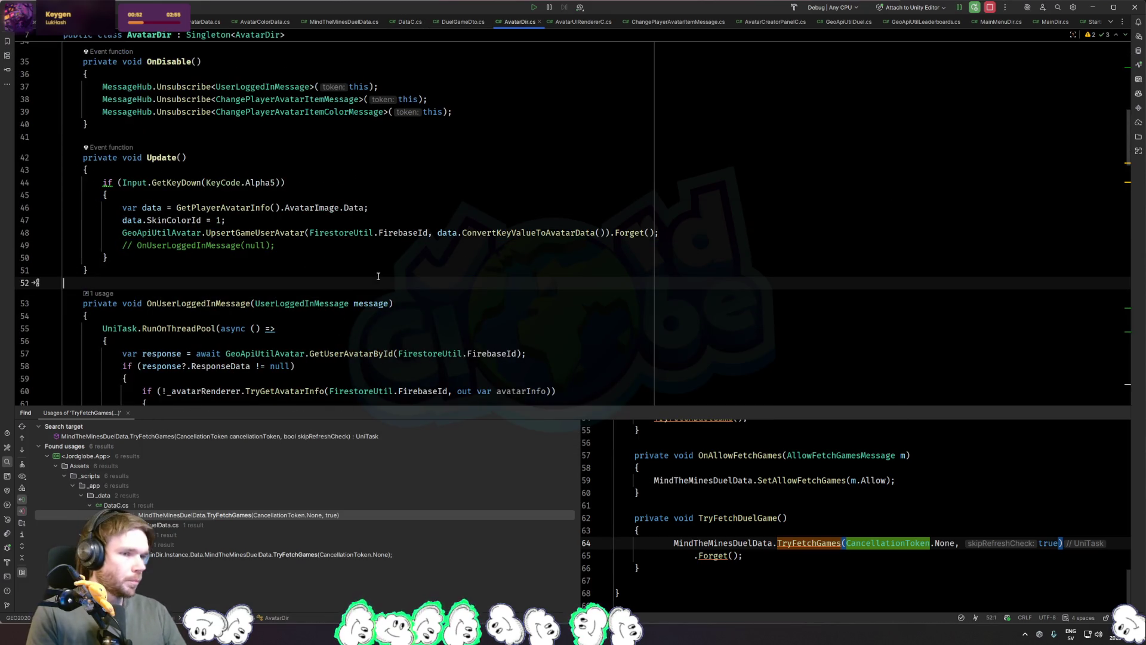
pyautogui.click(384, 257)
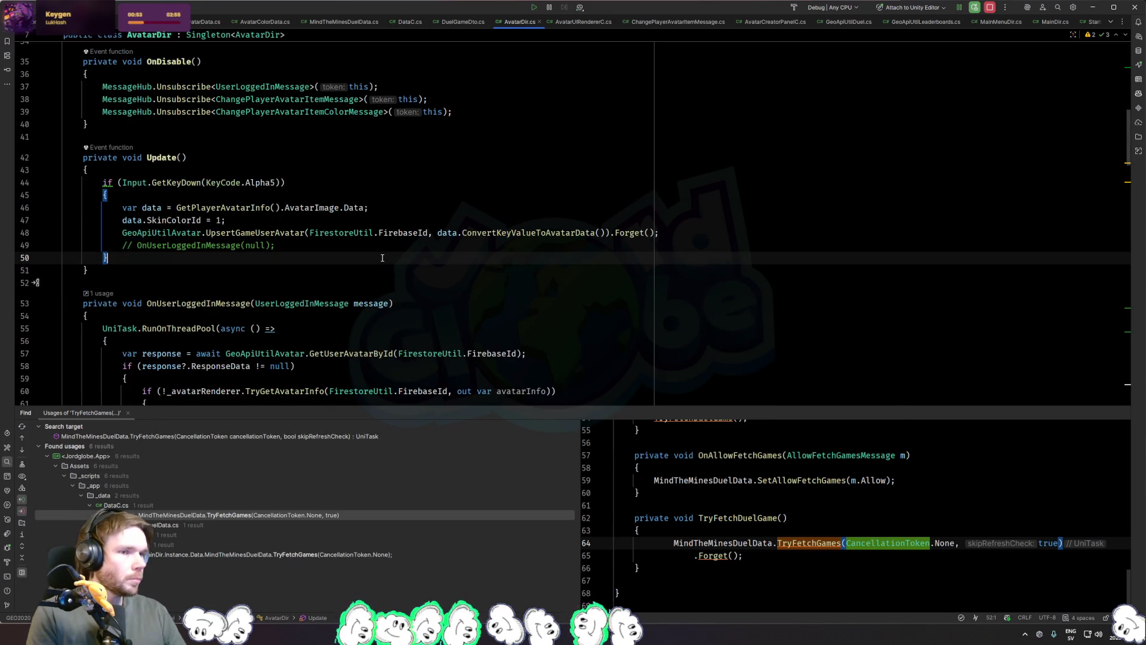
pyautogui.click(347, 244)
# Step: Check the UserLoggedInMessage definition, return to the handler's response-data branch, then switch to Unity
pyautogui.keyDown('ctrl'); pyautogui.click(269, 86); pyautogui.keyUp('ctrl')
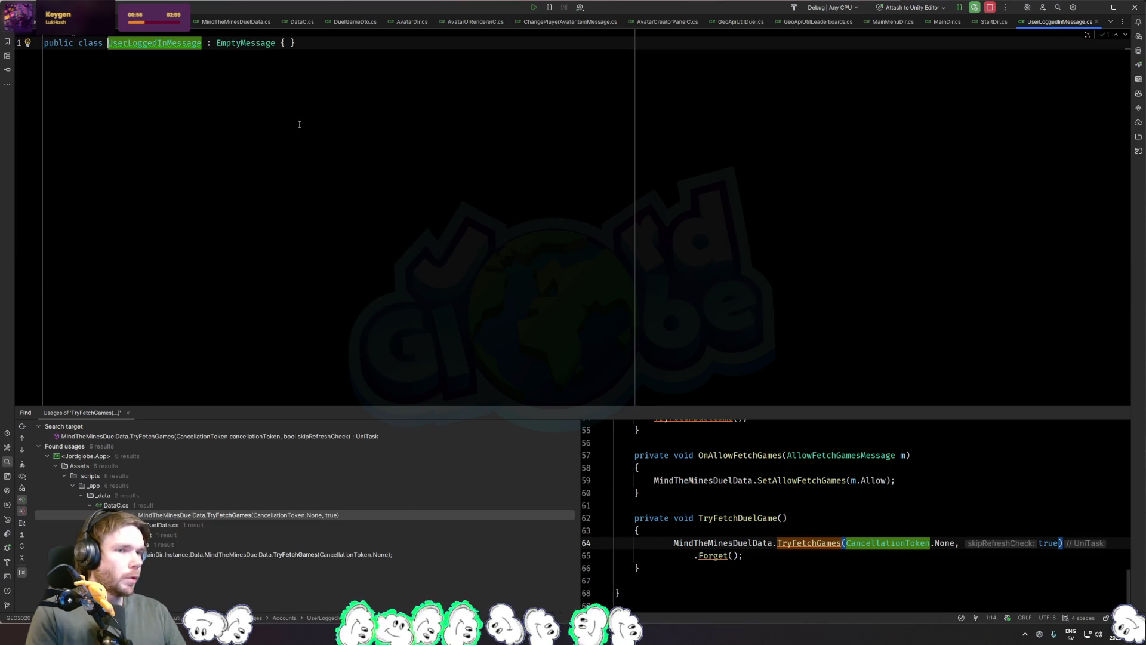
pyautogui.hotkey('ctrl', '-')
pyautogui.scroll(5, 466, 170)
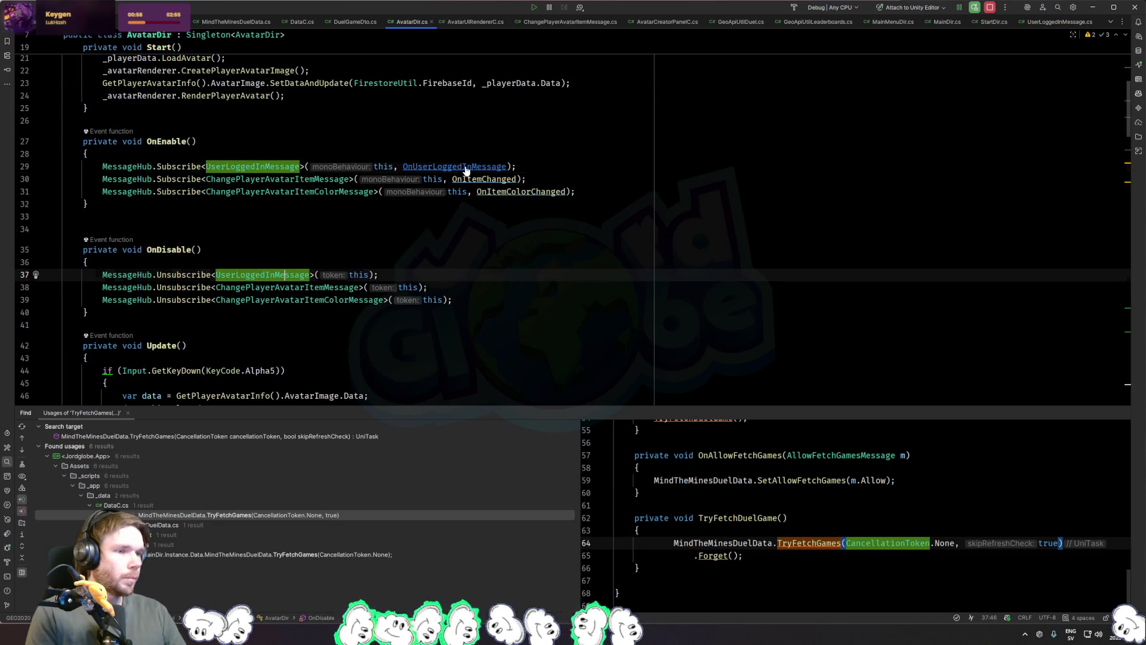
pyautogui.keyDown('ctrl'); pyautogui.click(466, 171); pyautogui.keyUp('ctrl')
pyautogui.click(450, 247)
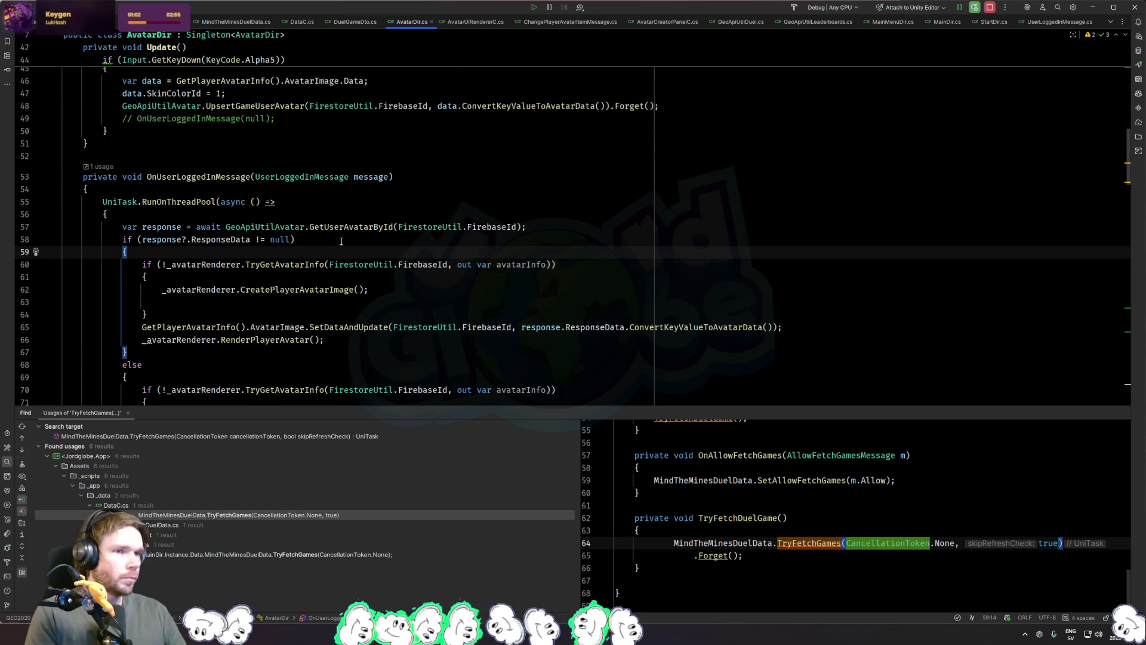
pyautogui.hotkey('alt', 'Tab')
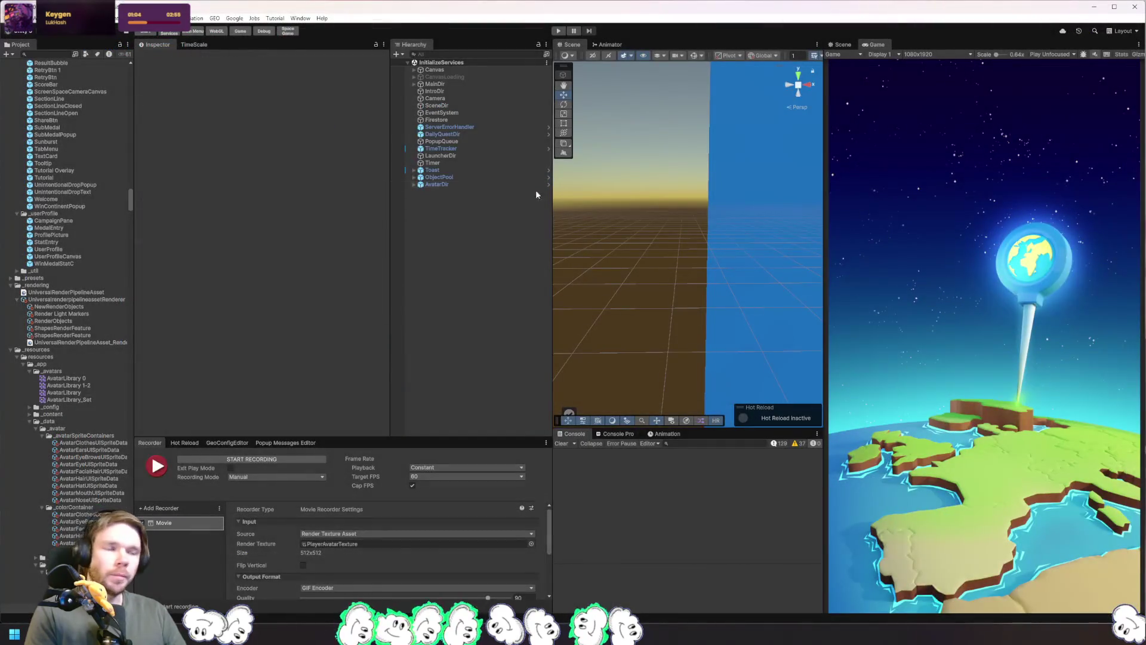
# Step: Inspect the AvatarDir object's Avatar Dir script in Unity, then return to Rider's CreatePlayerAvatarImage call
pyautogui.click(453, 185)
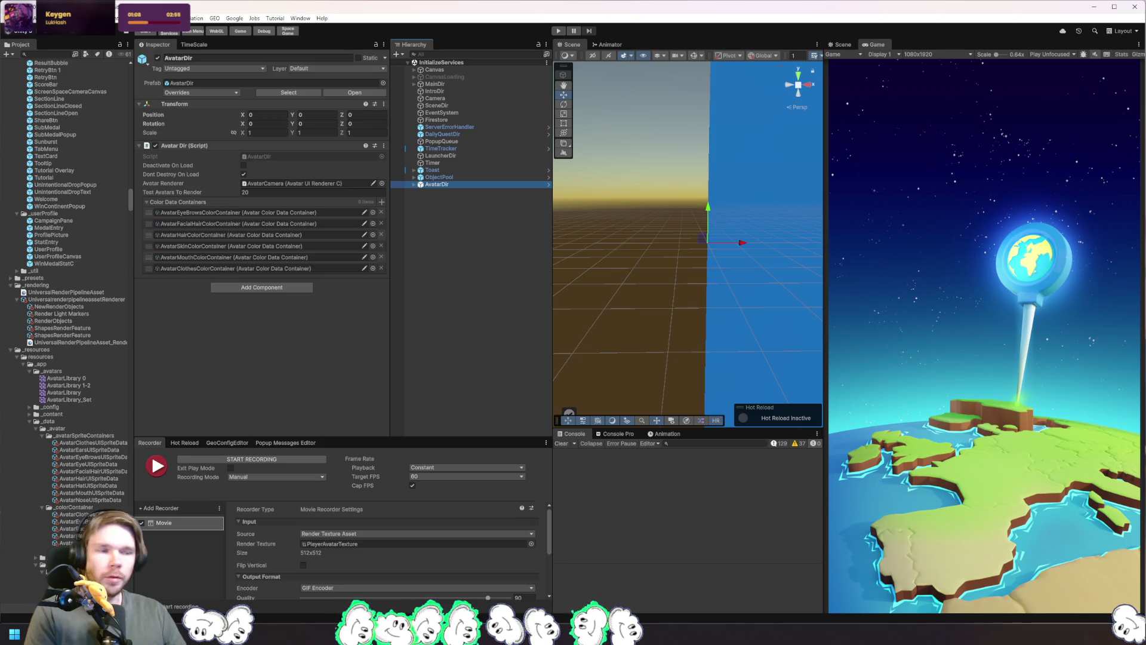
pyautogui.hotkey('alt', 'Tab')
pyautogui.click(288, 291)
pyautogui.scroll(-3, 318, 241)
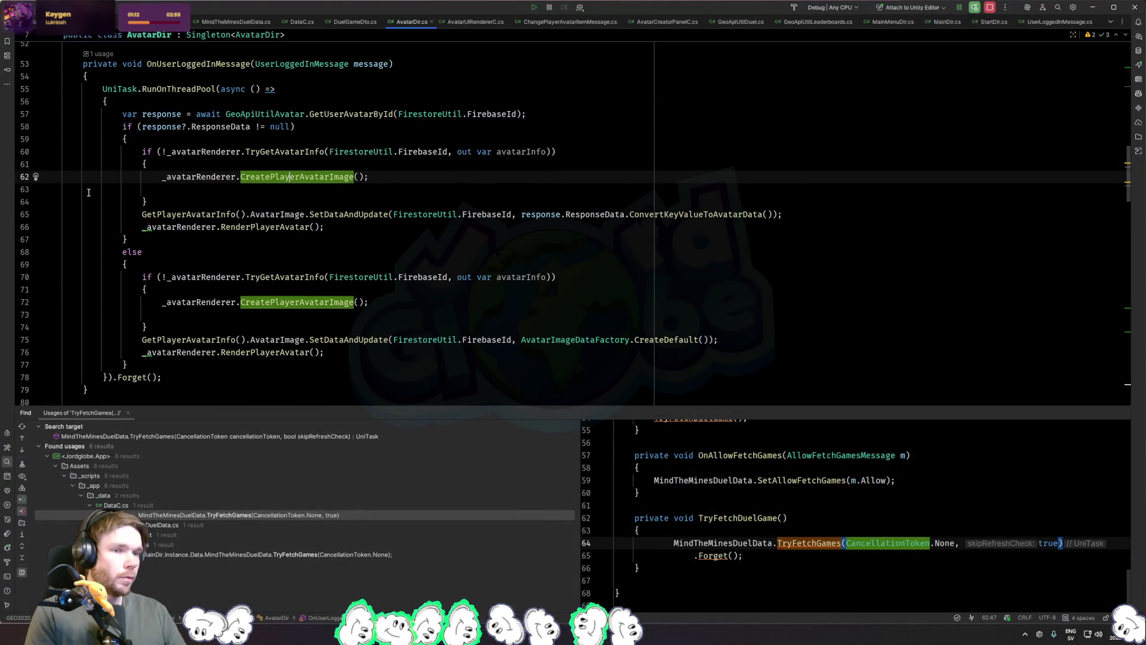
# Step: Add breakpoints on both TryGetAvatarInfo checks at lines 60 and 70, then go to Unity's GEO menu
pyautogui.click(32, 148)
pyautogui.click(42, 278)
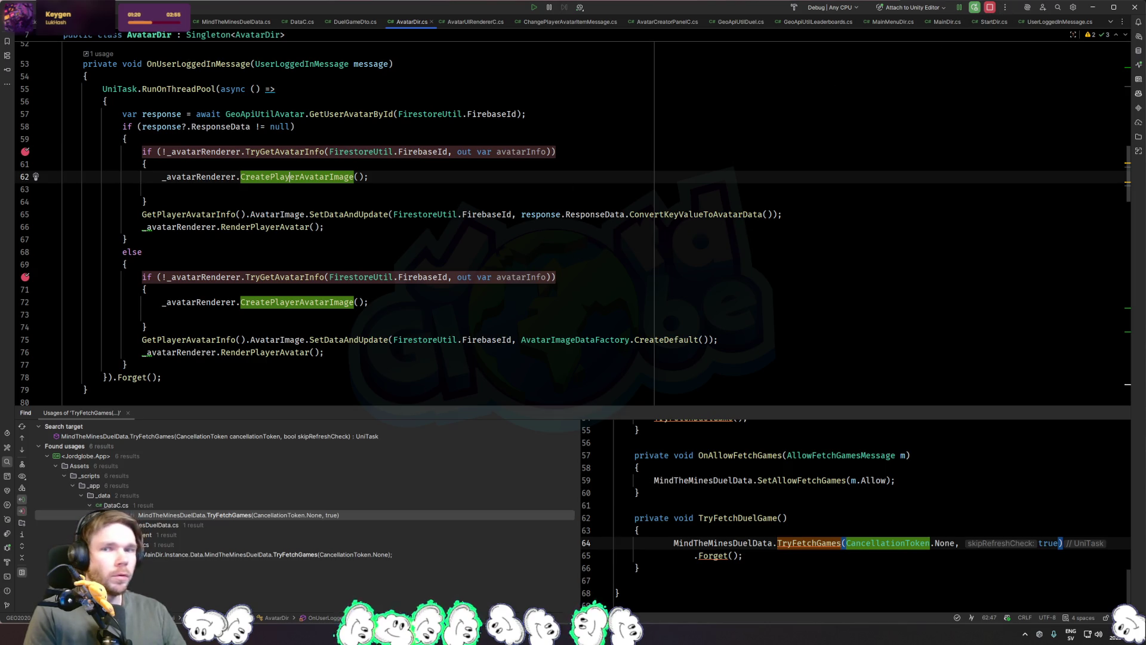
pyautogui.hotkey('alt', 'Tab')
pyautogui.click(214, 18)
# Step: Run GEO > Local Data > Clear All and Logout, accept language and policies, and sign in with Google
pyautogui.moveTo(239, 48)
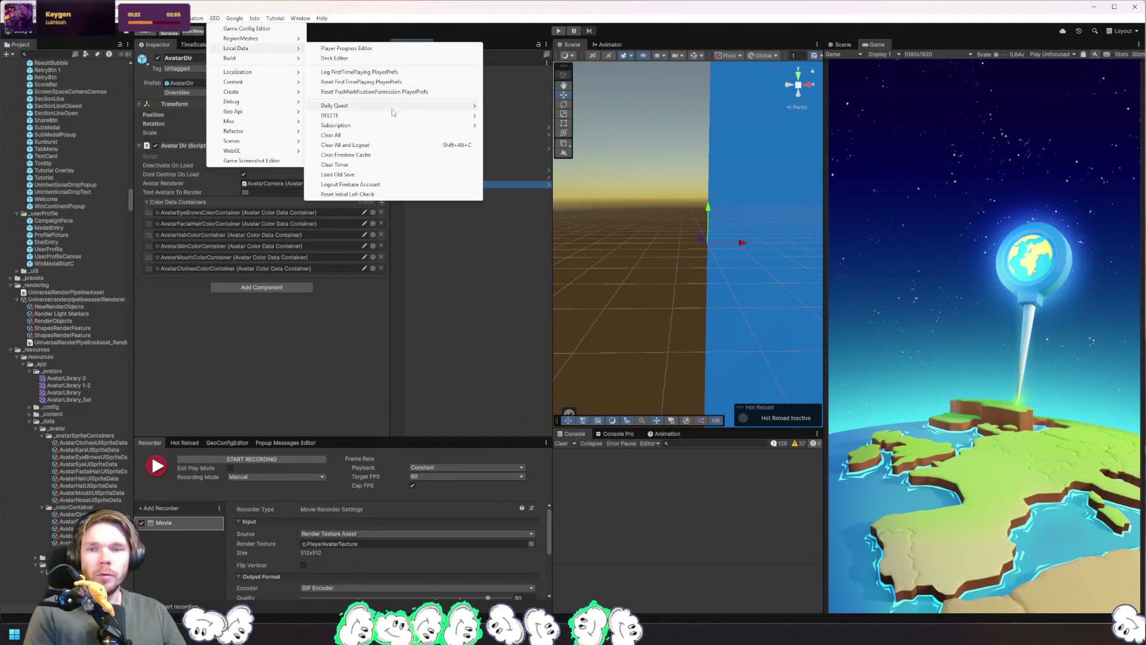
pyautogui.click(381, 145)
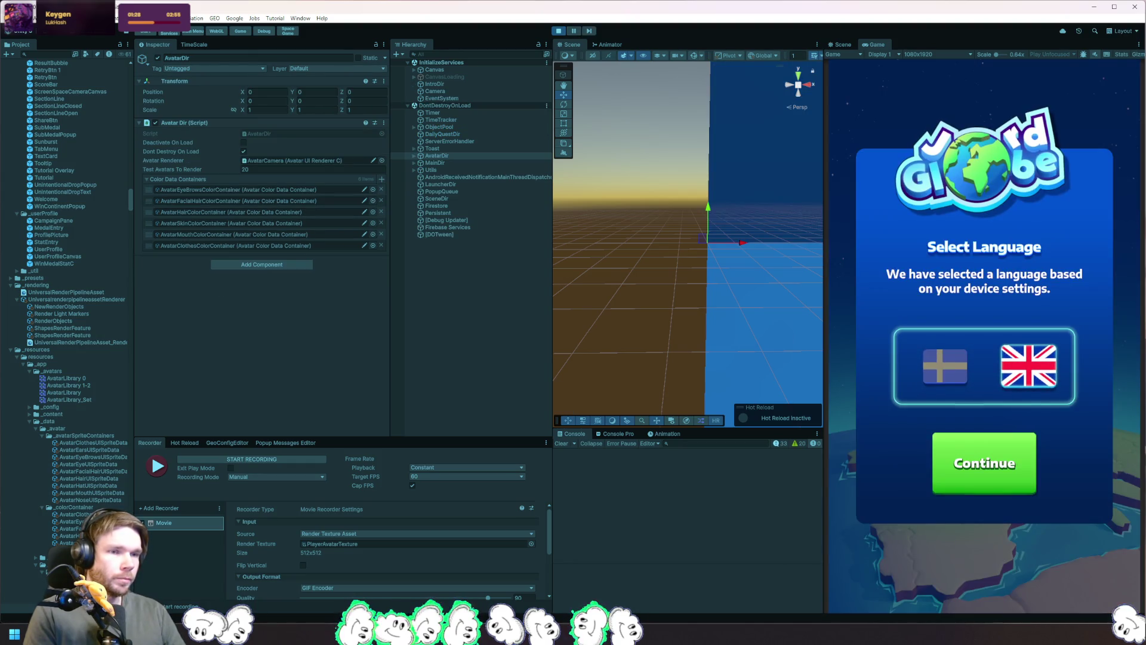
pyautogui.click(999, 463)
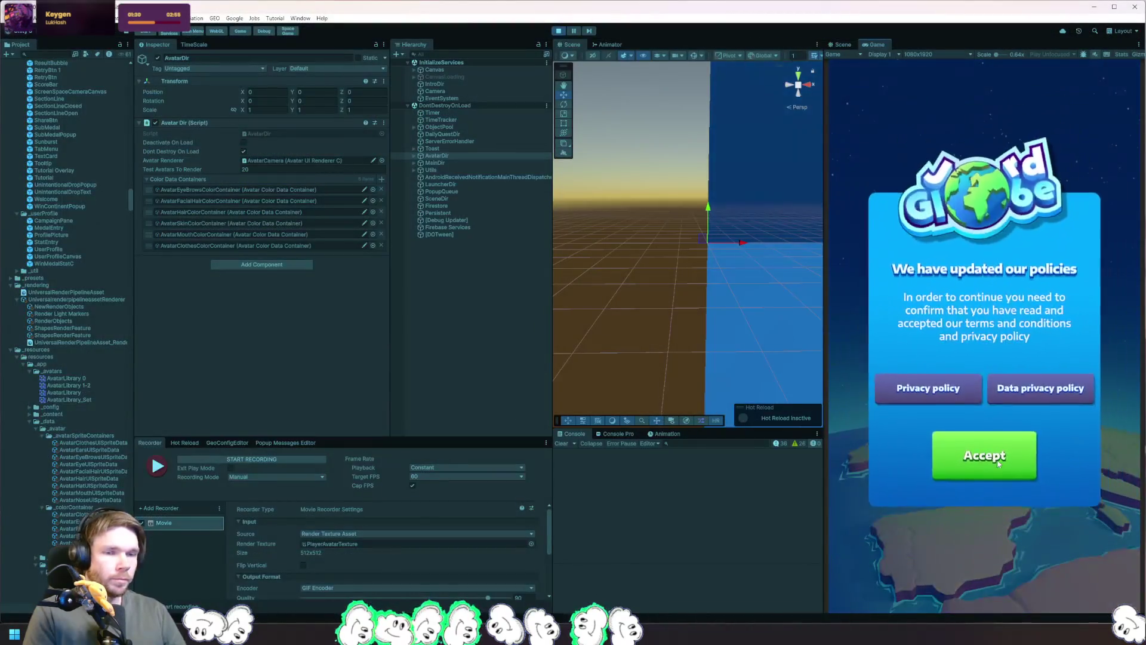
pyautogui.click(990, 464)
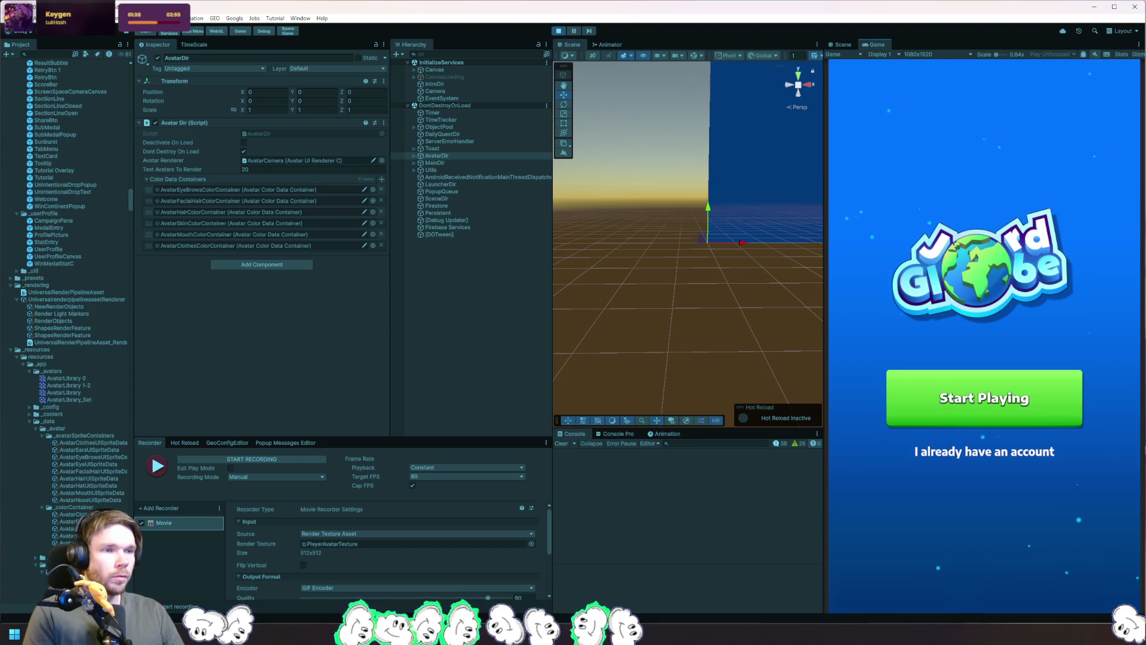
pyautogui.click(1009, 451)
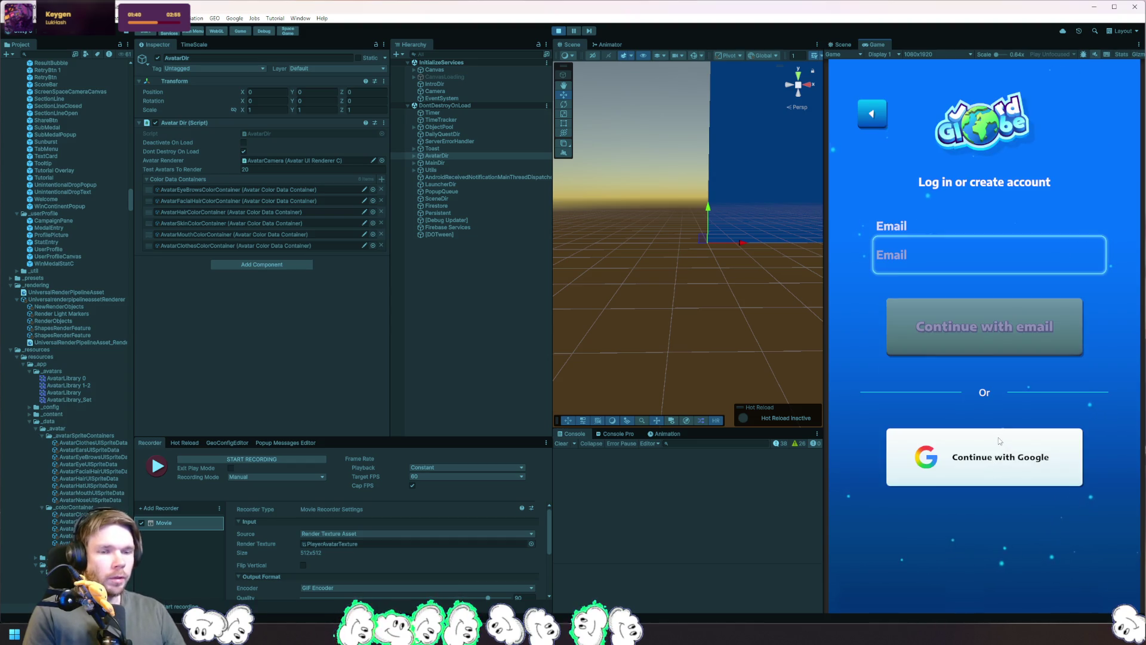
pyautogui.click(999, 441)
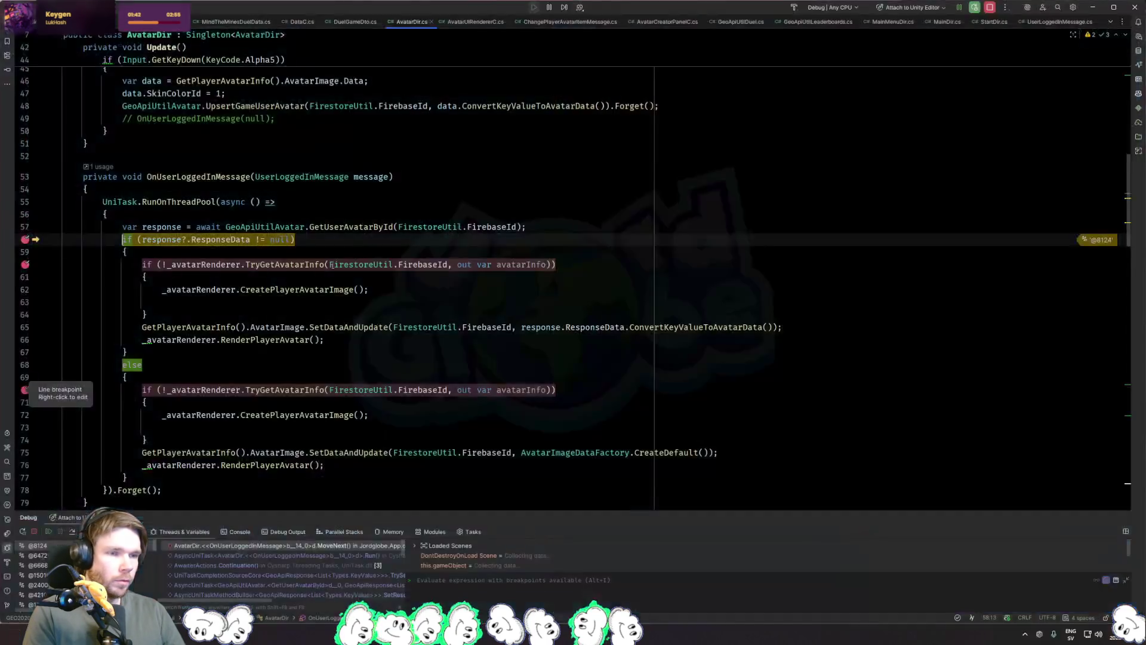
# Step: Inspect the returned response value, then step over (F8) to the avatar data update and render calls
pyautogui.click(334, 239)
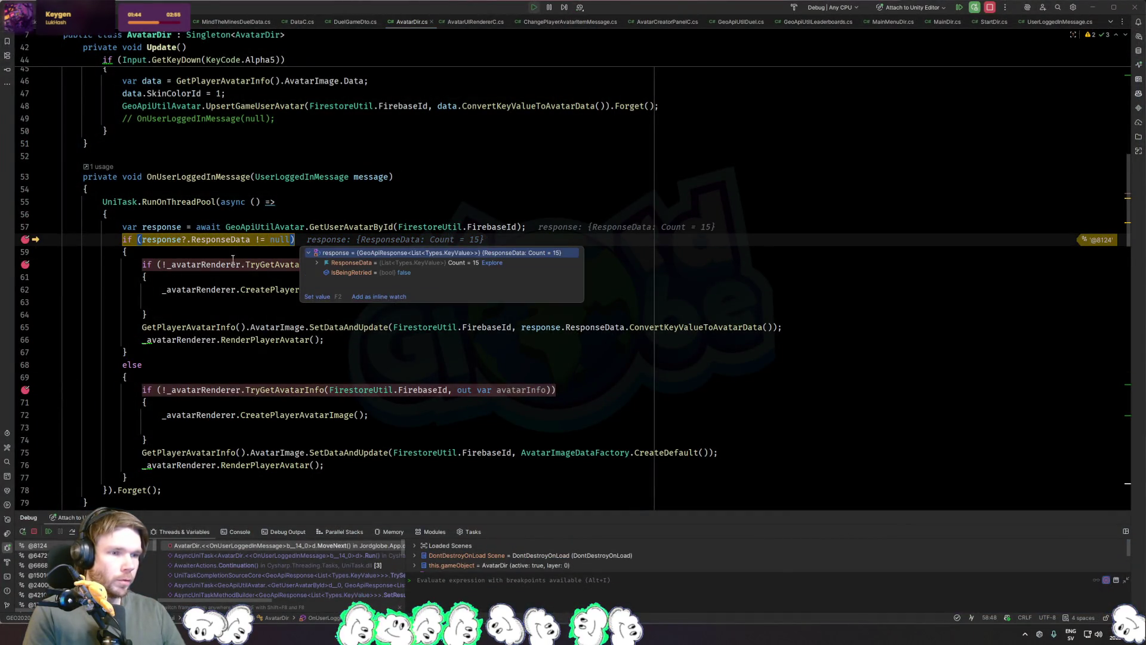
pyautogui.click(187, 289)
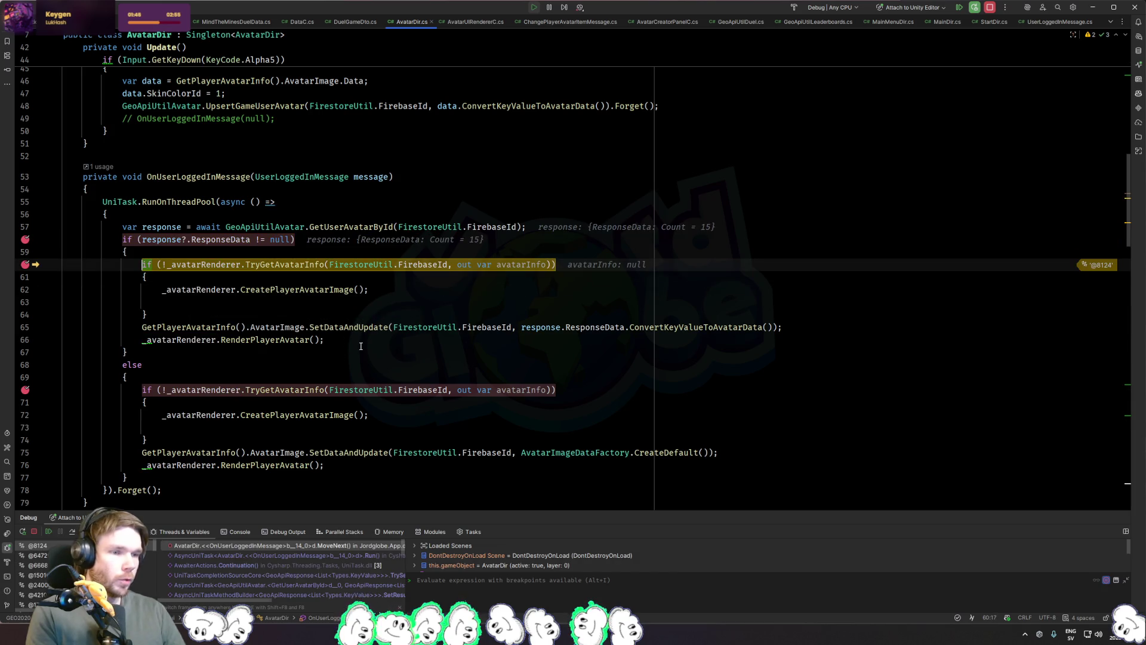
pyautogui.press('F8')
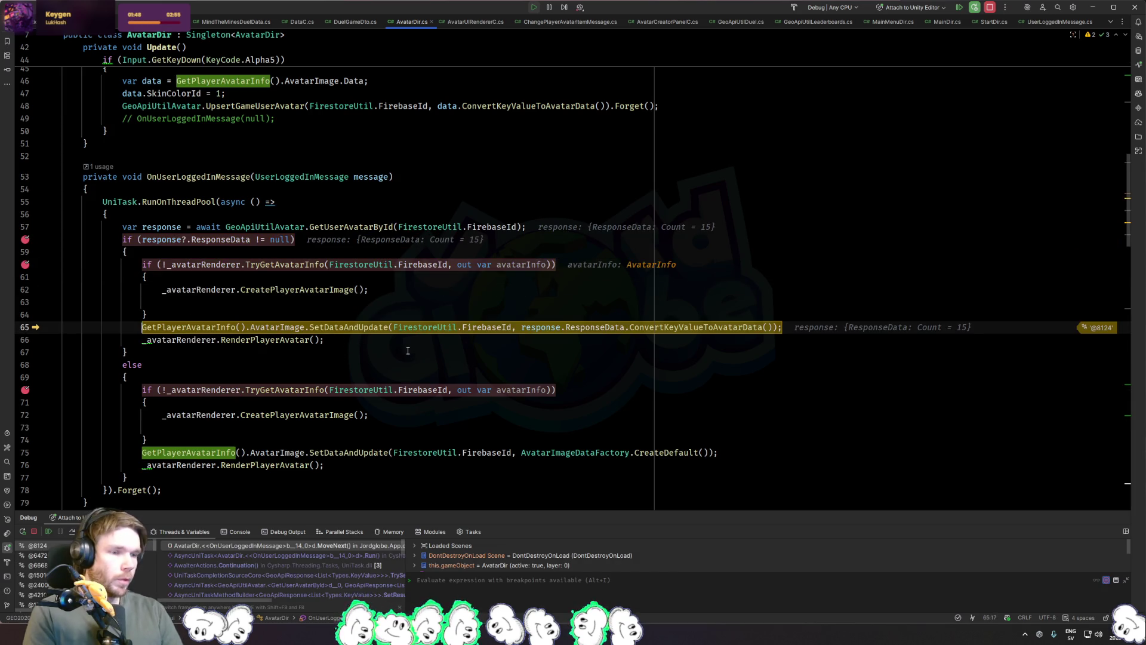
pyautogui.press('F8')
pyautogui.scroll(-1, 417, 353)
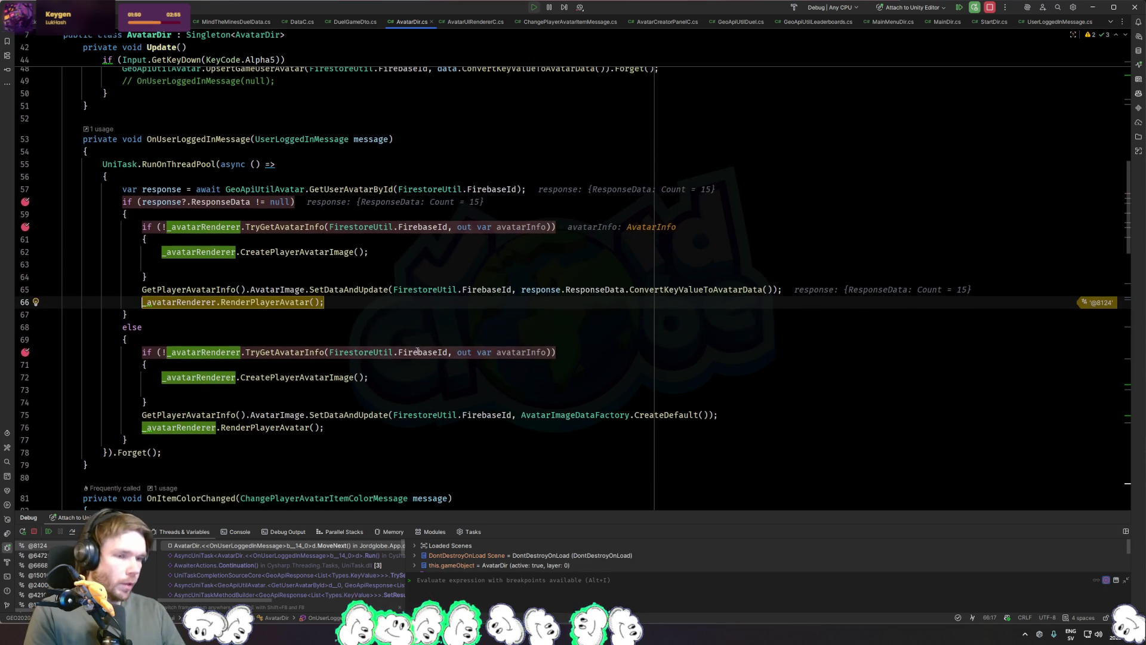
pyautogui.moveTo(416, 346)
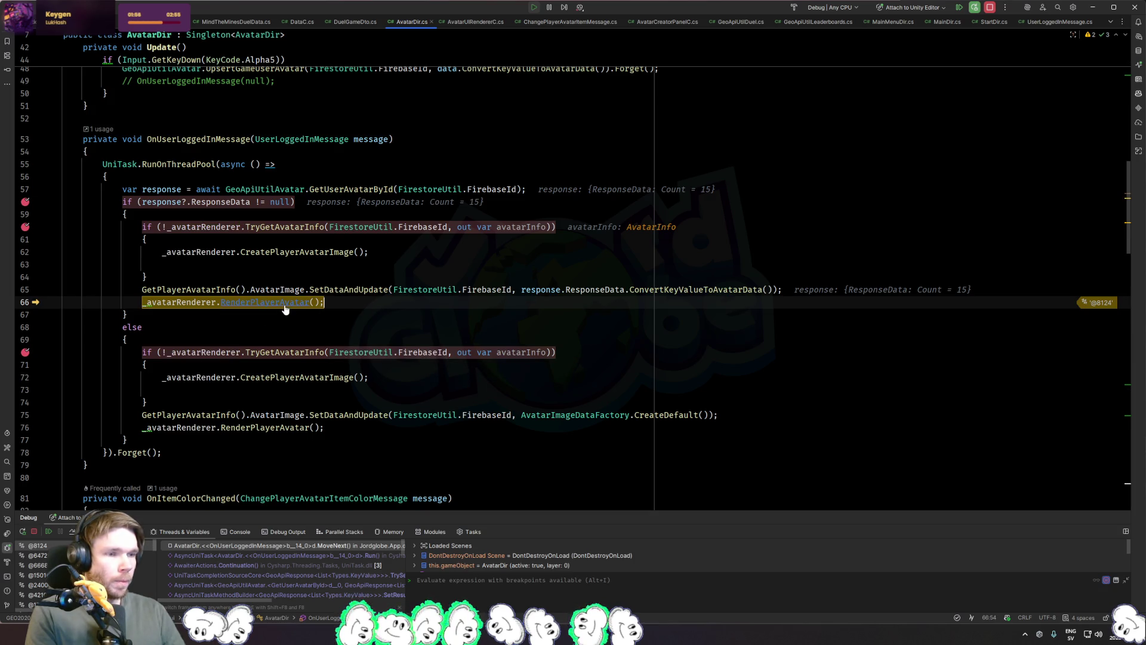
# Step: Break inside SetDataAndUpdate at line 52, resume the game, then remove that breakpoint and resume
pyautogui.keyDown('ctrl'); pyautogui.click(349, 295); pyautogui.keyUp('ctrl')
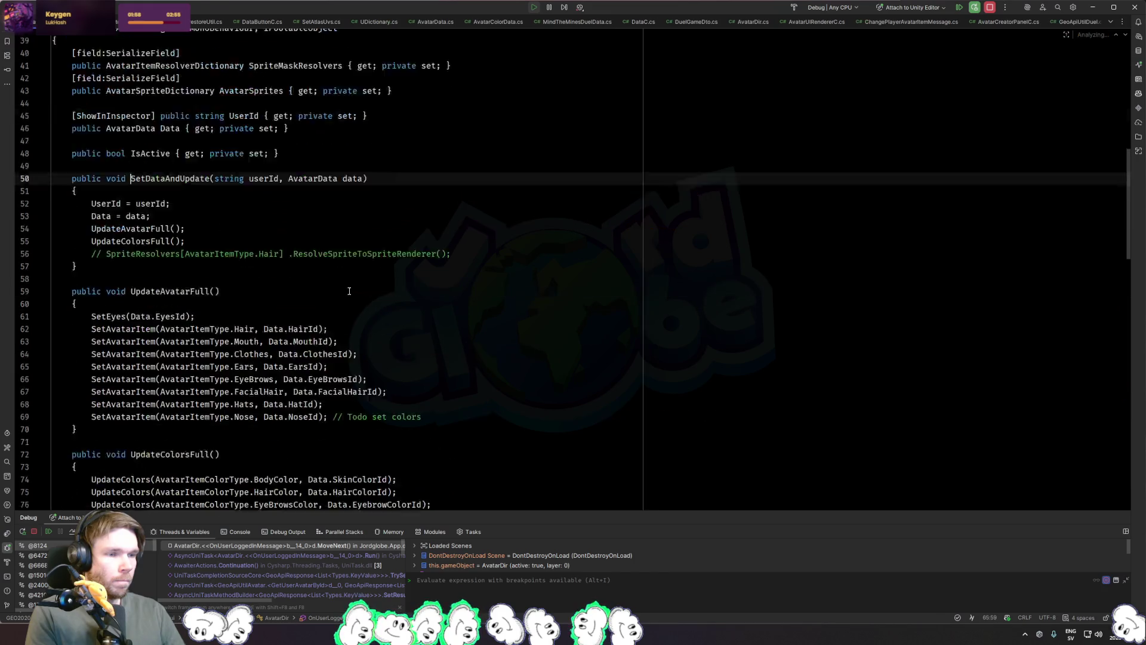
pyautogui.click(25, 317)
pyautogui.press('F5')
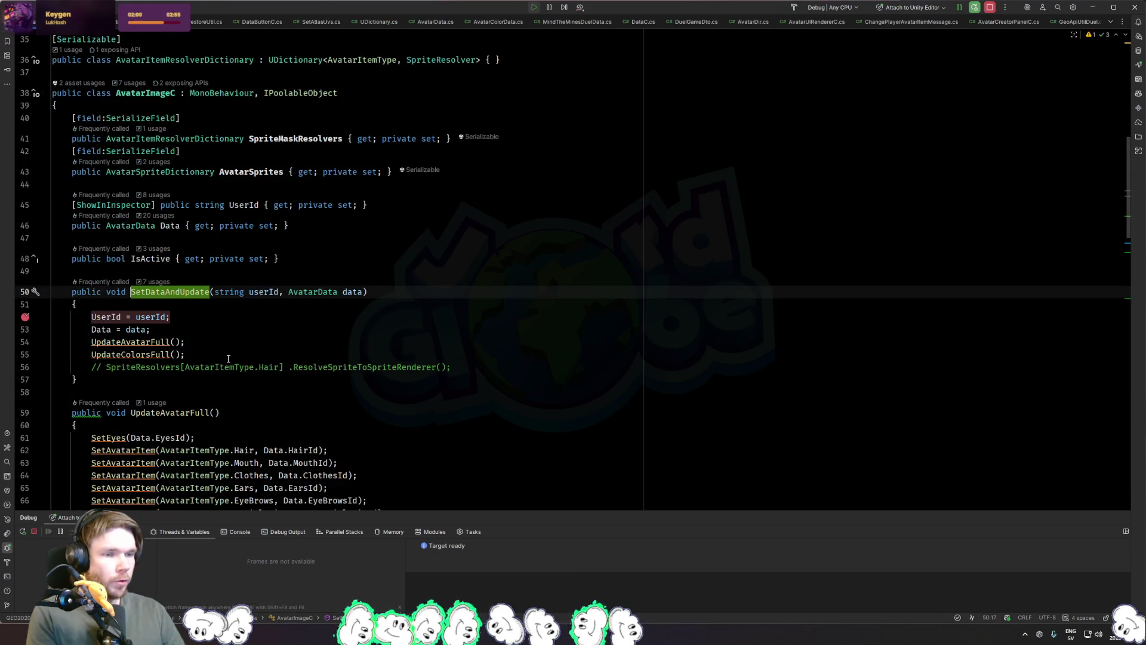
pyautogui.hotkey('alt', 'Tab')
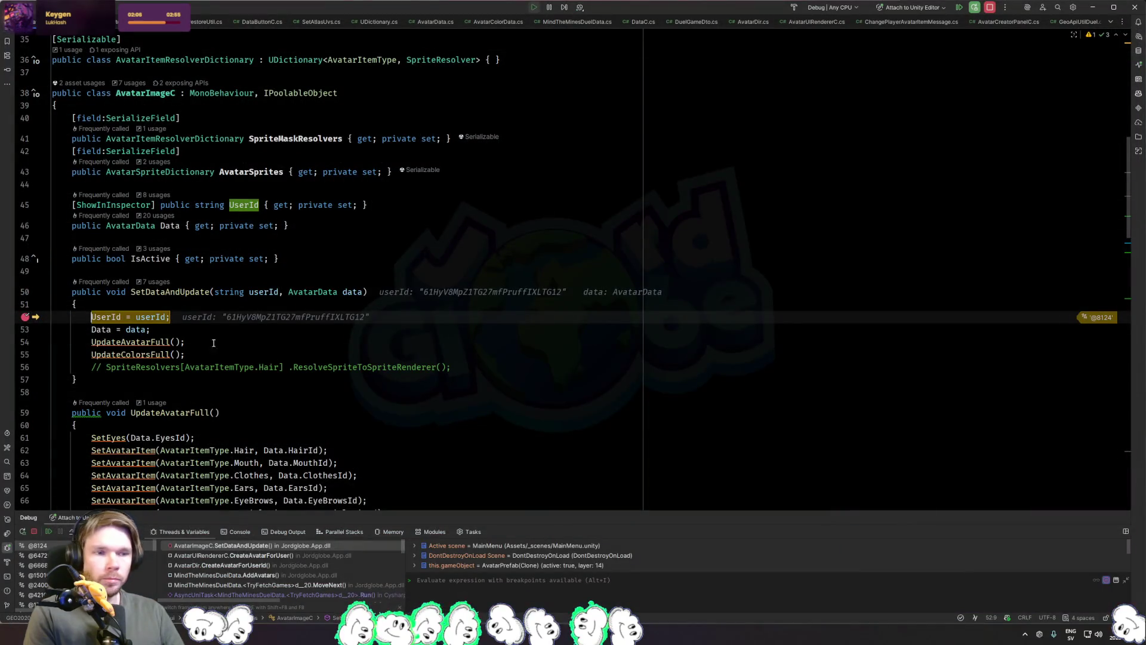
pyautogui.click(259, 344)
pyautogui.click(24, 317)
pyautogui.press('F5')
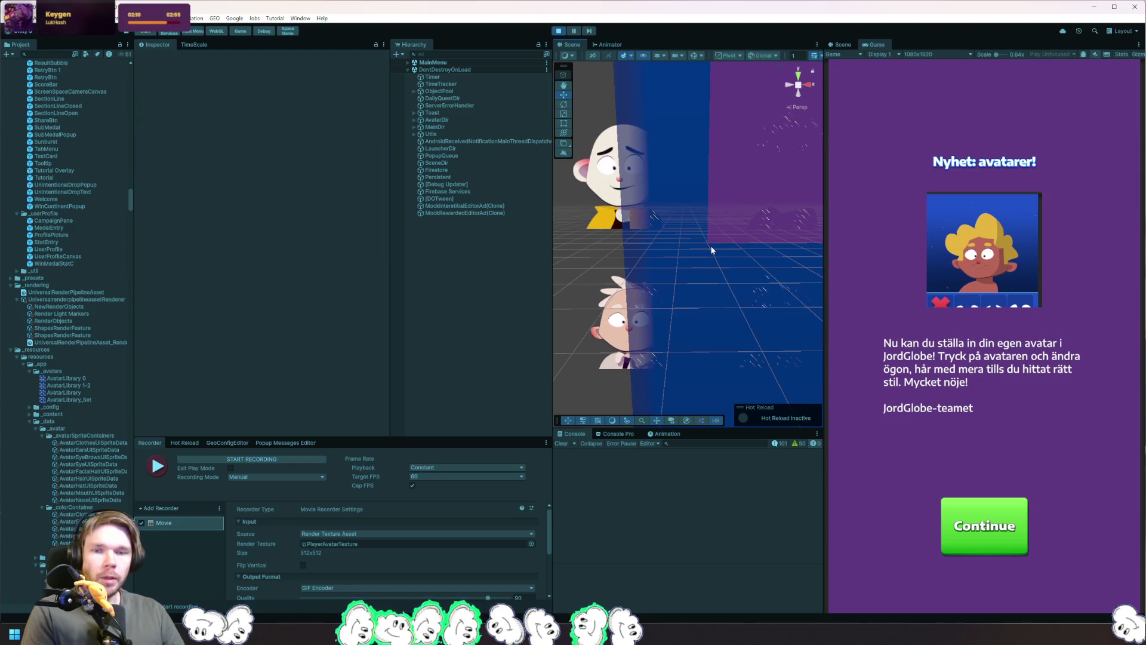
# Step: Inspect Head0 and compare User Ids across pooled AvatarPrefab(Clone) objects, then return to Rider
pyautogui.click(607, 185)
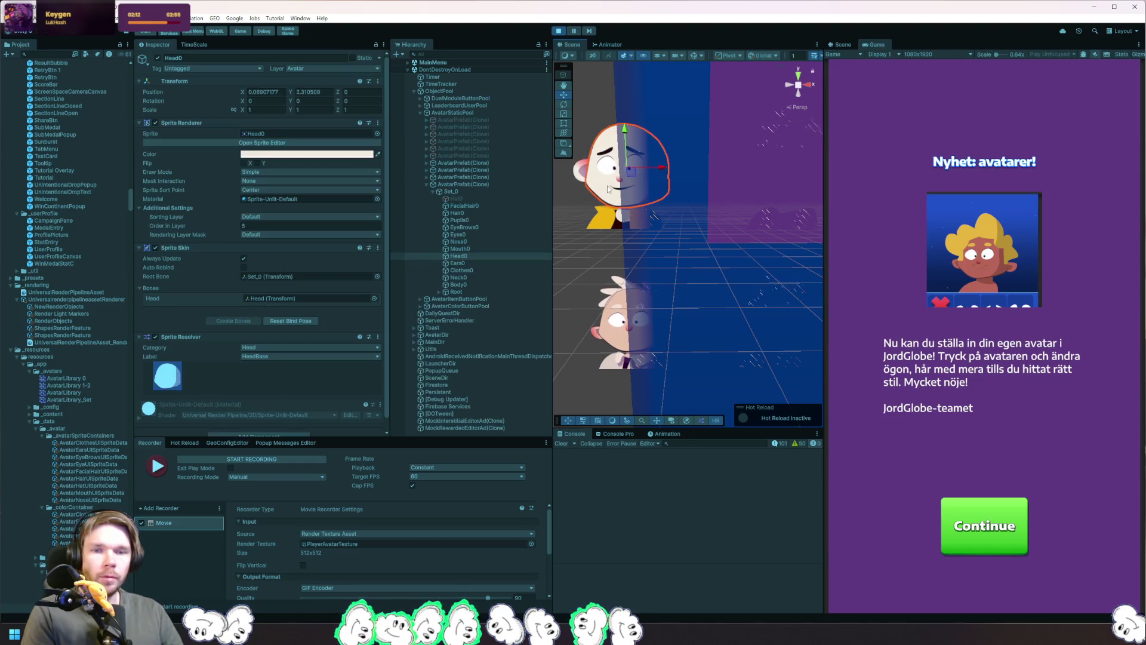
pyautogui.click(477, 163)
pyautogui.click(474, 185)
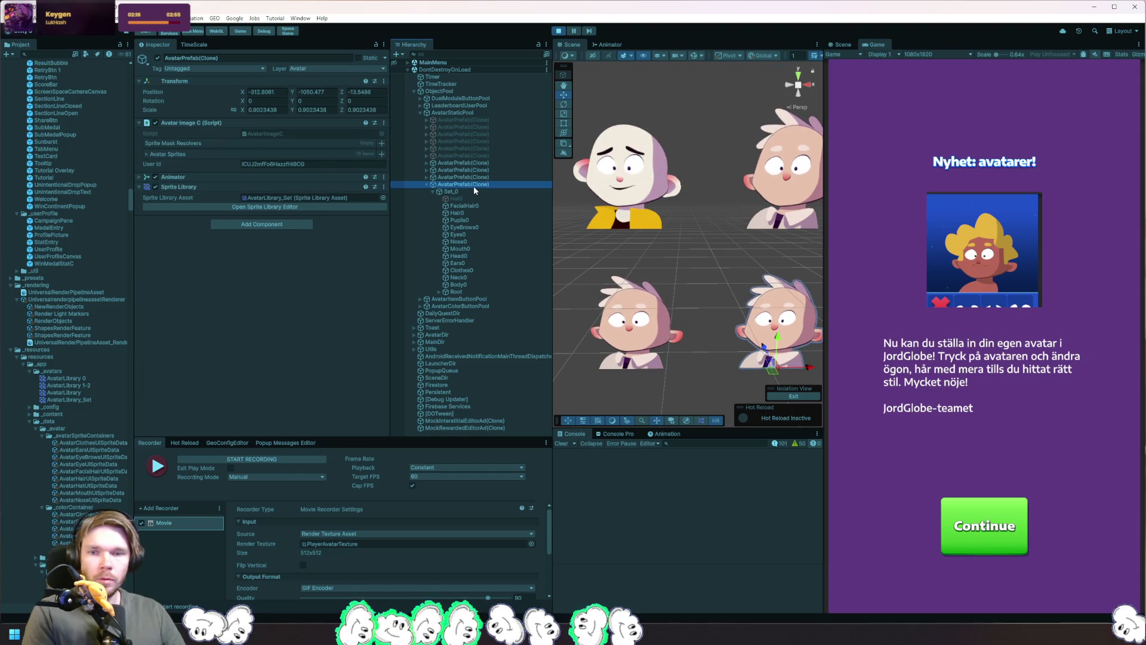
pyautogui.press('Left')
pyautogui.press('Up')
pyautogui.press('Up')
pyautogui.press('Up')
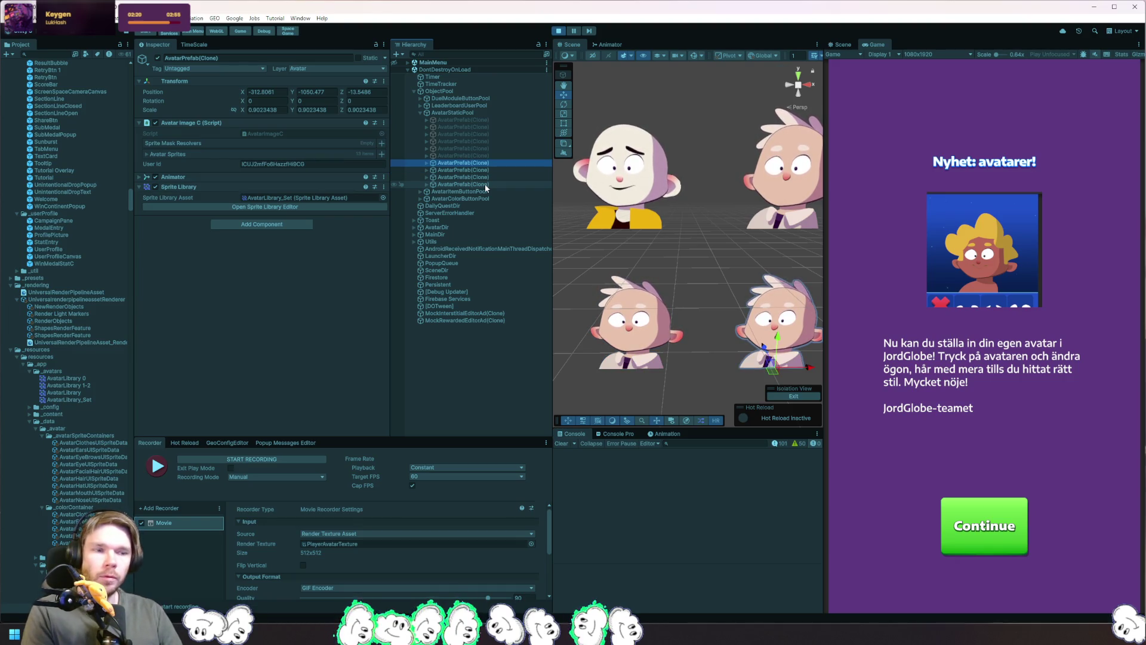
pyautogui.hotkey('alt', 'Tab')
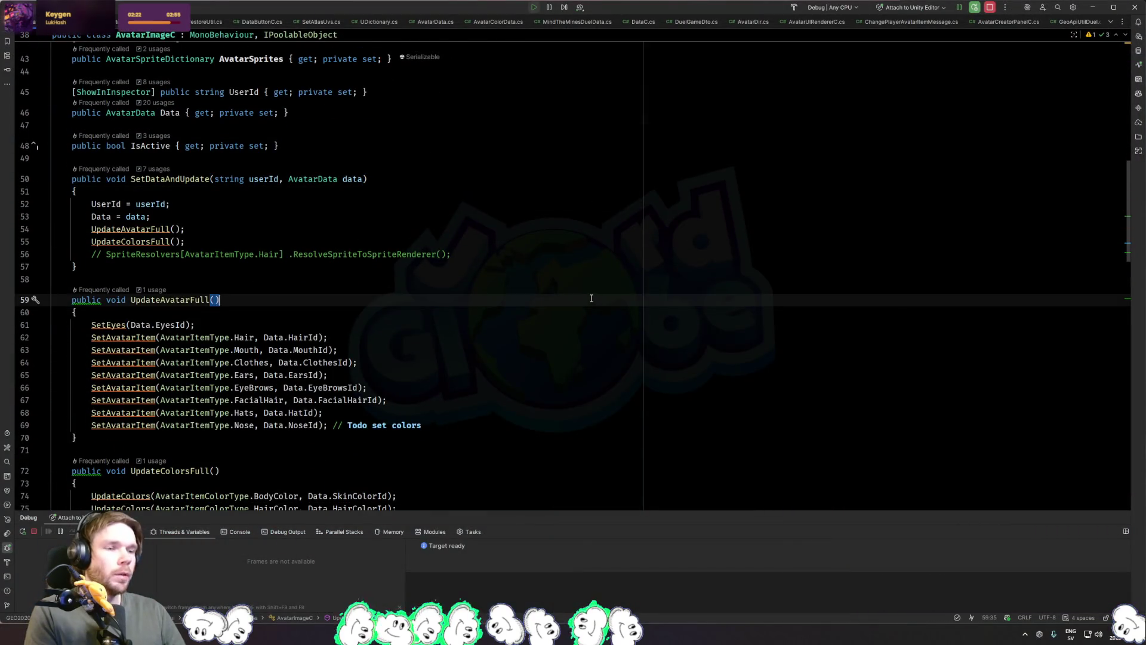
# Step: Search project files for 'poolc' and open PoolC.cs at its OnSceneLoadStarted handler
pyautogui.hotkey('ctrl', 'shift', 'n')
pyautogui.write('avatardi')
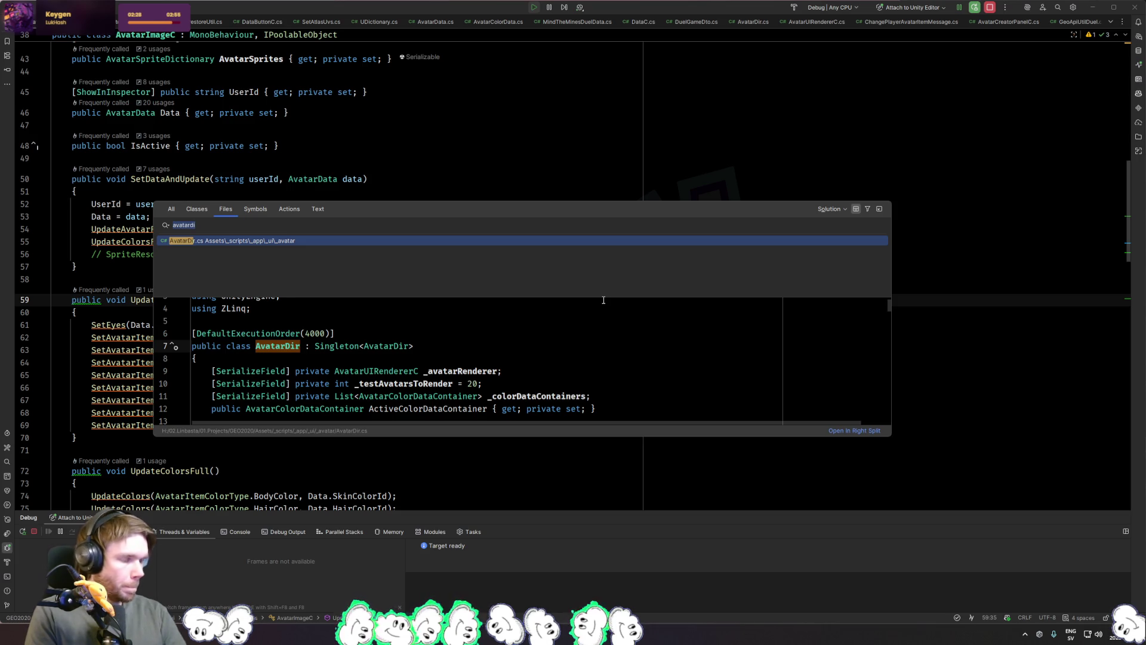
pyautogui.write('polc')
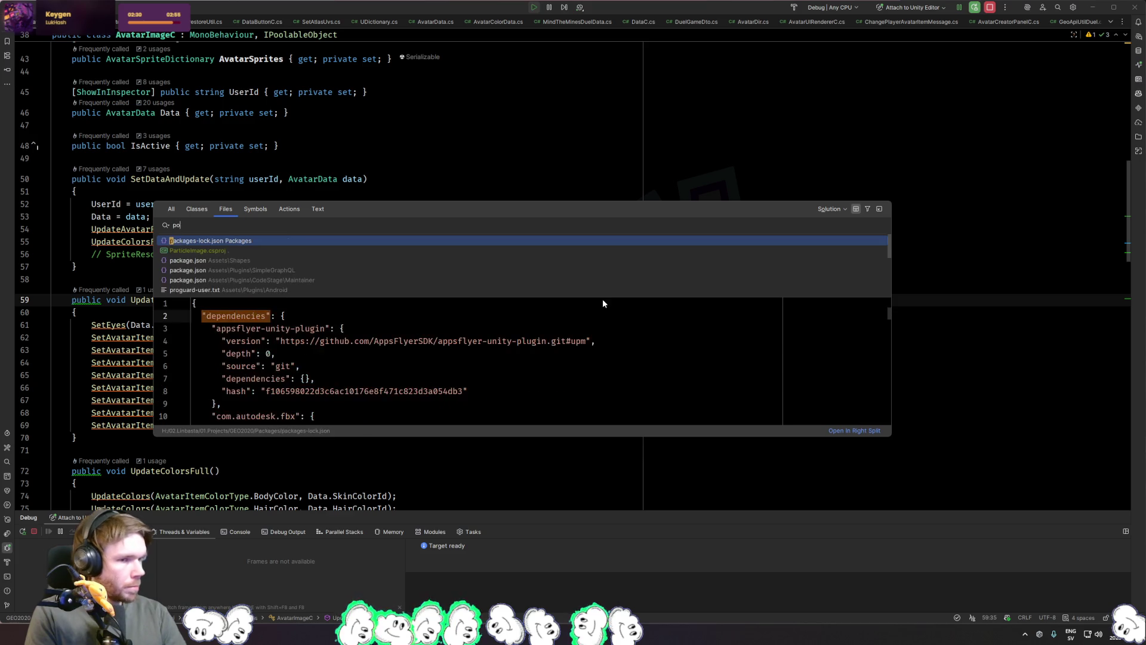
pyautogui.press('BackSpace')
pyautogui.press('BackSpace')
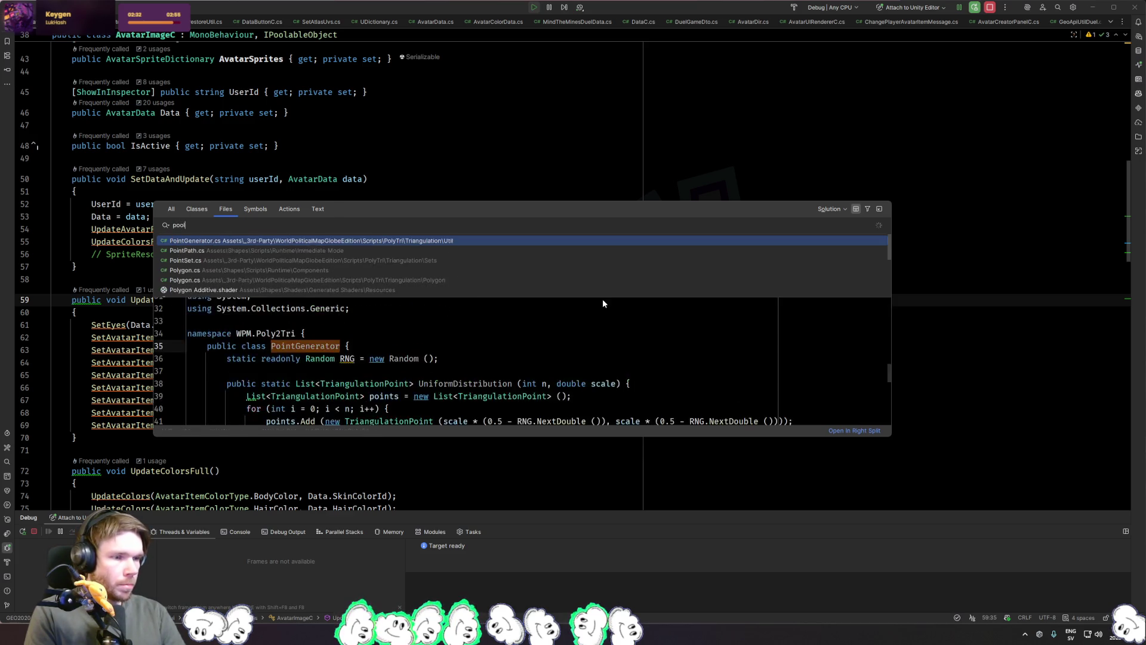
pyautogui.write('olc')
pyautogui.press('Return')
pyautogui.scroll(-10, 425, 221)
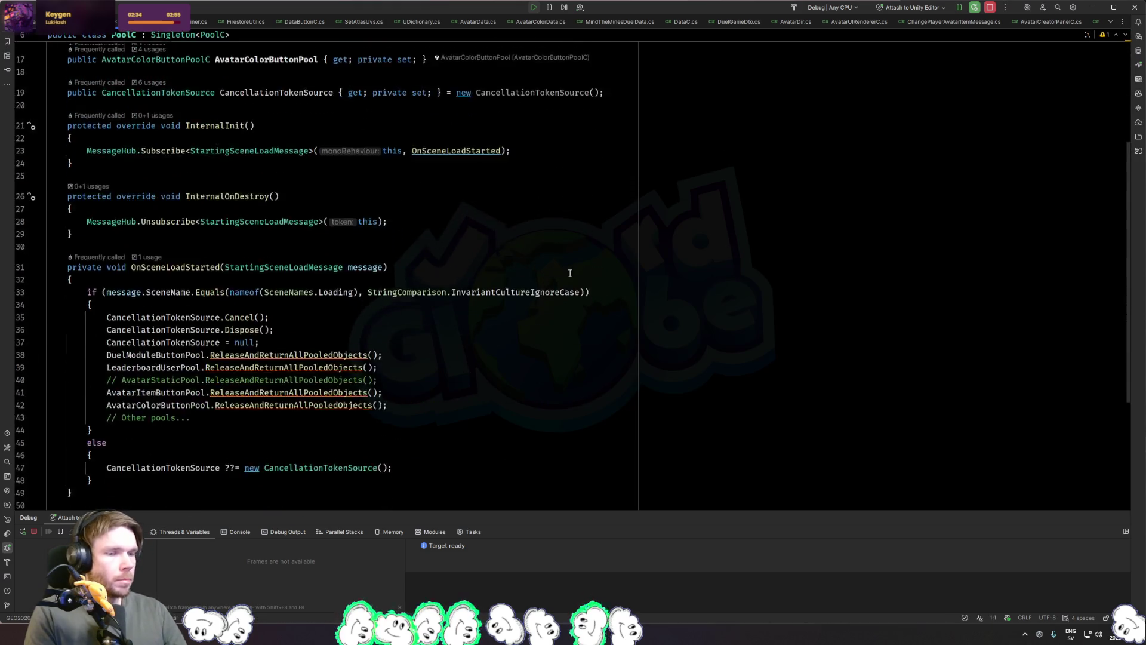
pyautogui.click(165, 210)
pyautogui.click(170, 182)
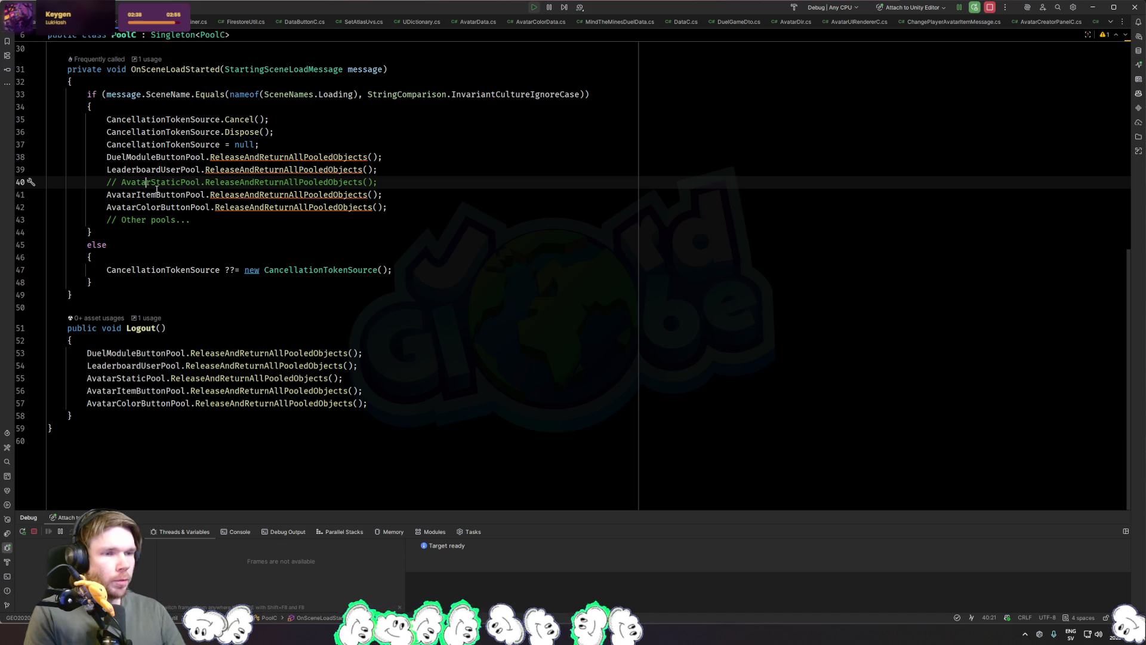
pyautogui.doubleClick(180, 181)
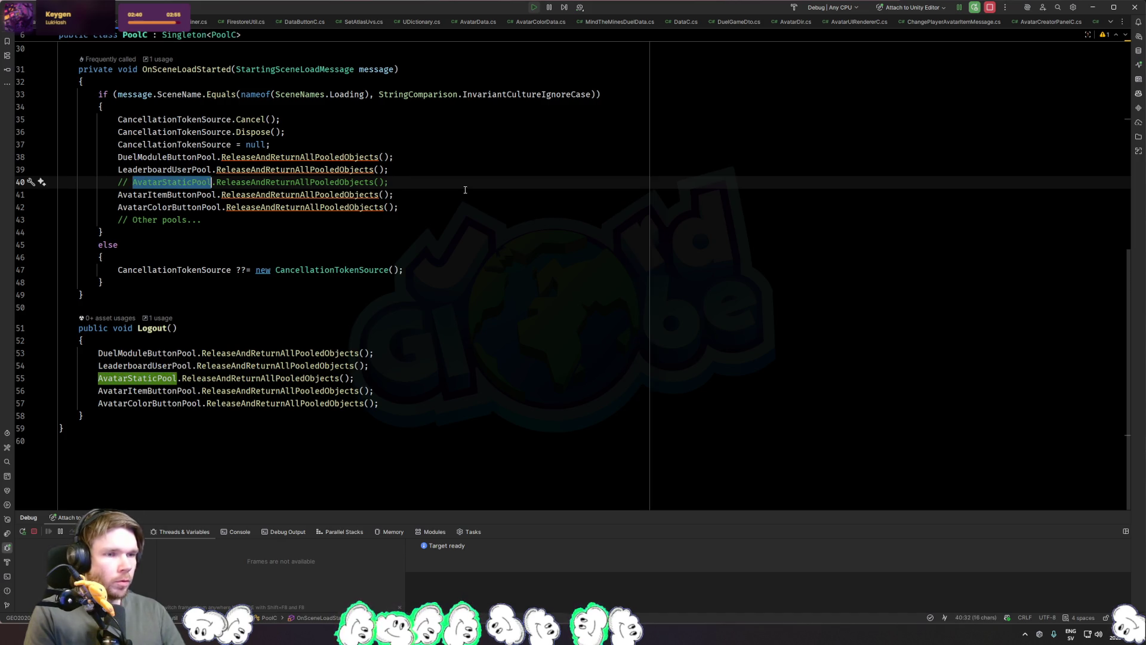
pyautogui.click(422, 185)
pyautogui.click(403, 366)
pyautogui.scroll(4, 394, 367)
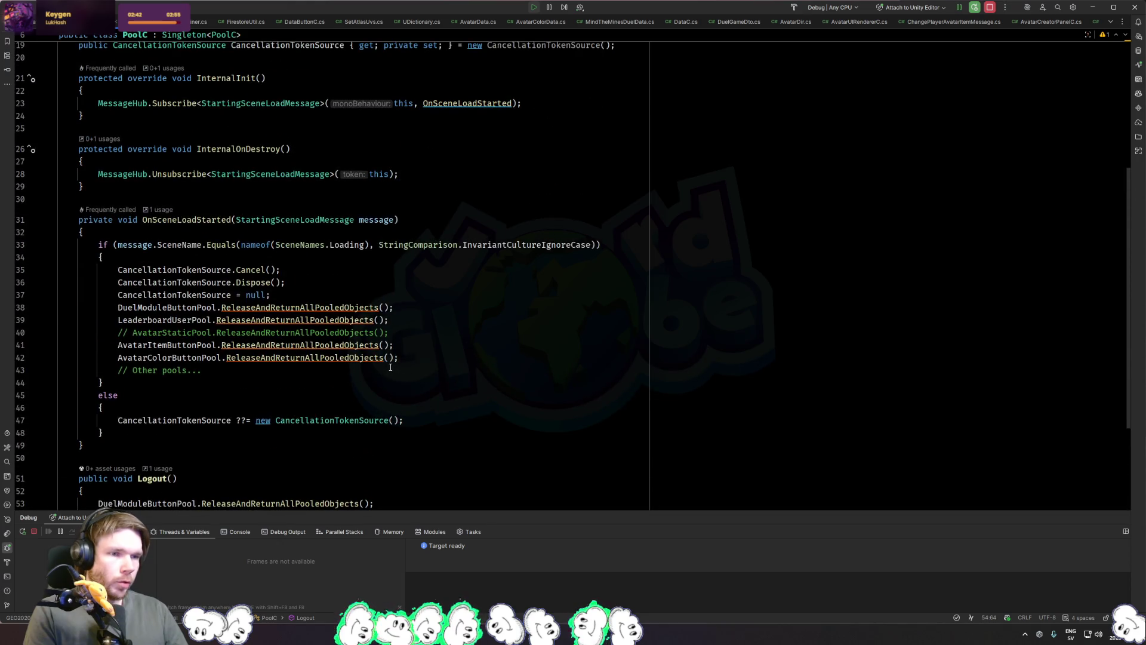
pyautogui.click(166, 345)
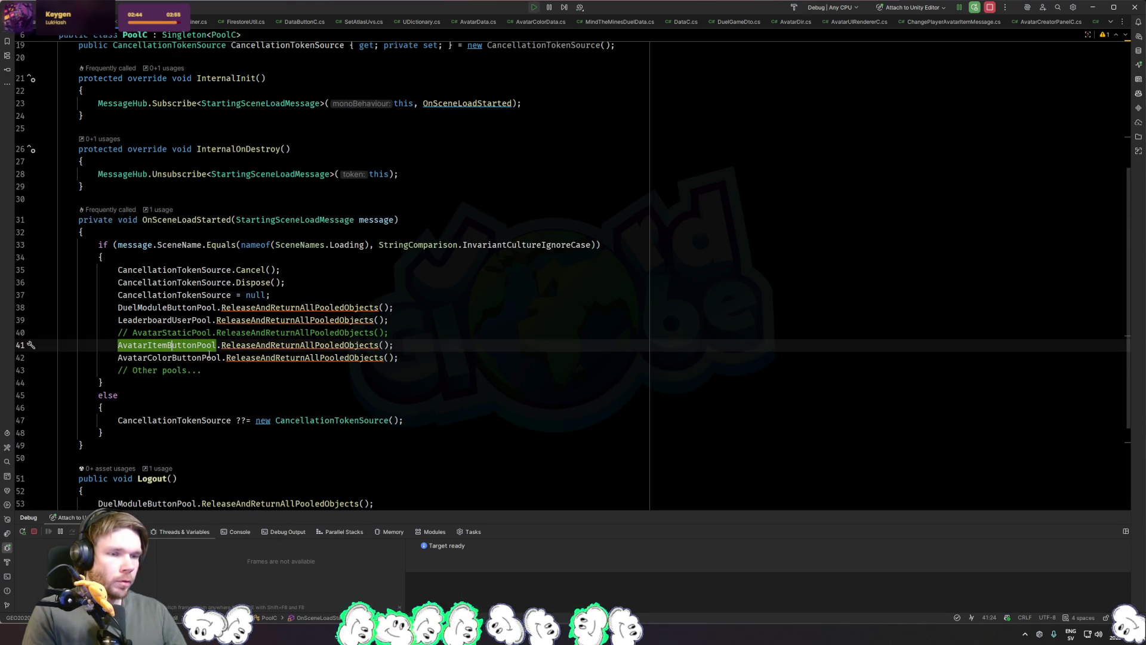
pyautogui.keyDown('ctrl'); pyautogui.click(235, 357); pyautogui.keyUp('ctrl')
pyautogui.hotkey('ctrl', 'Tab')
pyautogui.keyDown('ctrl'); pyautogui.click(207, 359); pyautogui.keyUp('ctrl')
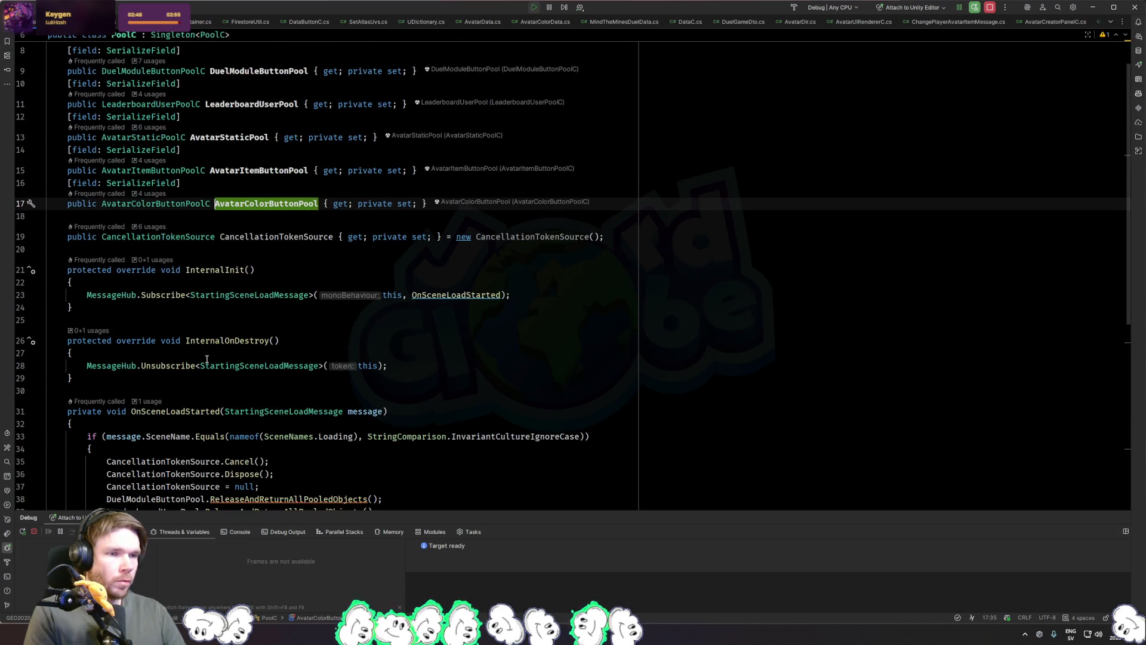
pyautogui.keyDown('ctrl'); pyautogui.click(209, 207); pyautogui.keyUp('ctrl')
pyautogui.hotkey('ctrl', 'alt', 'Left')
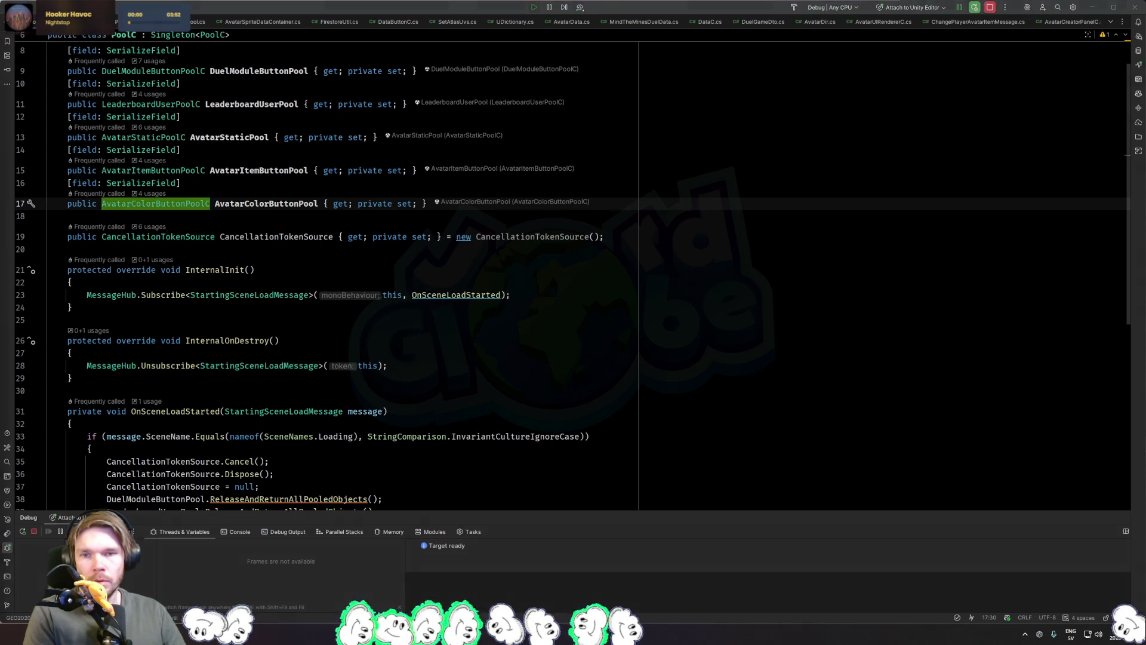
pyautogui.hotkey('alt', 'Tab')
# Step: Compare AvatarStaticPool (Initial Size 10) with AvatarColorButtonPool in the Inspector, then view PoolC's Logout method
pyautogui.click(304, 178)
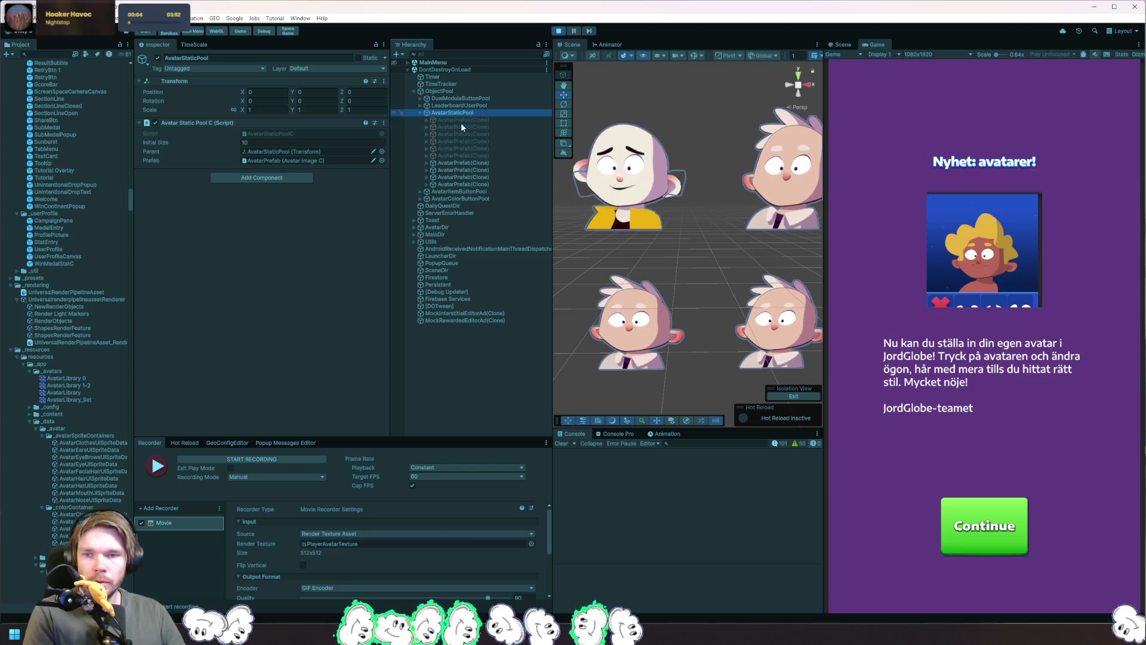
pyautogui.click(478, 193)
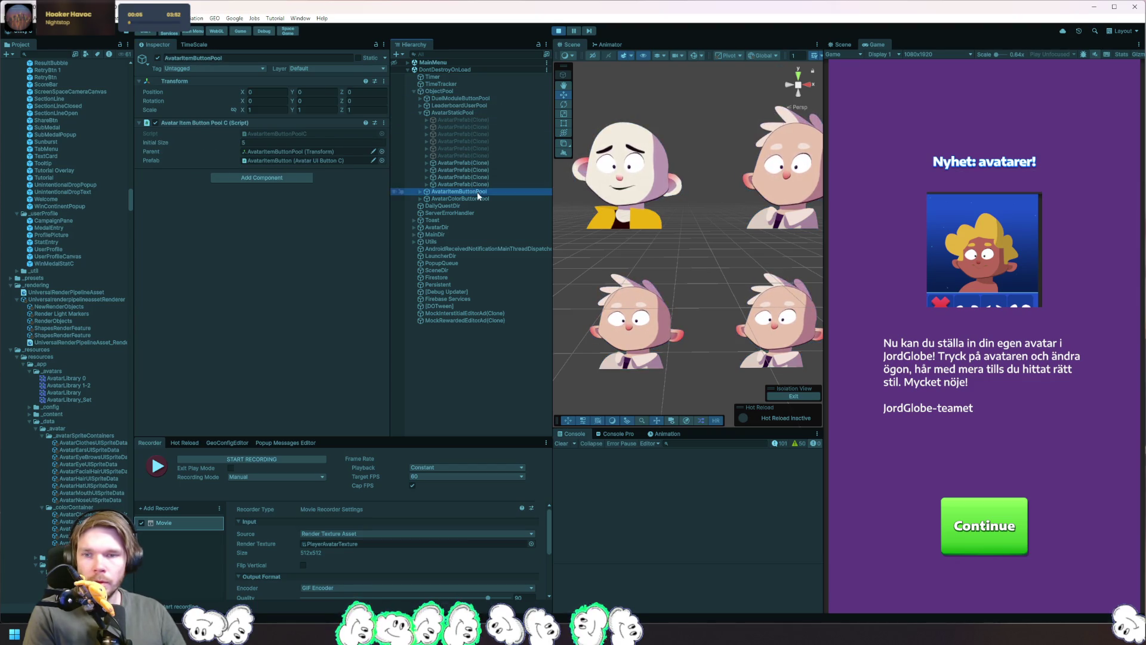
pyautogui.click(446, 112)
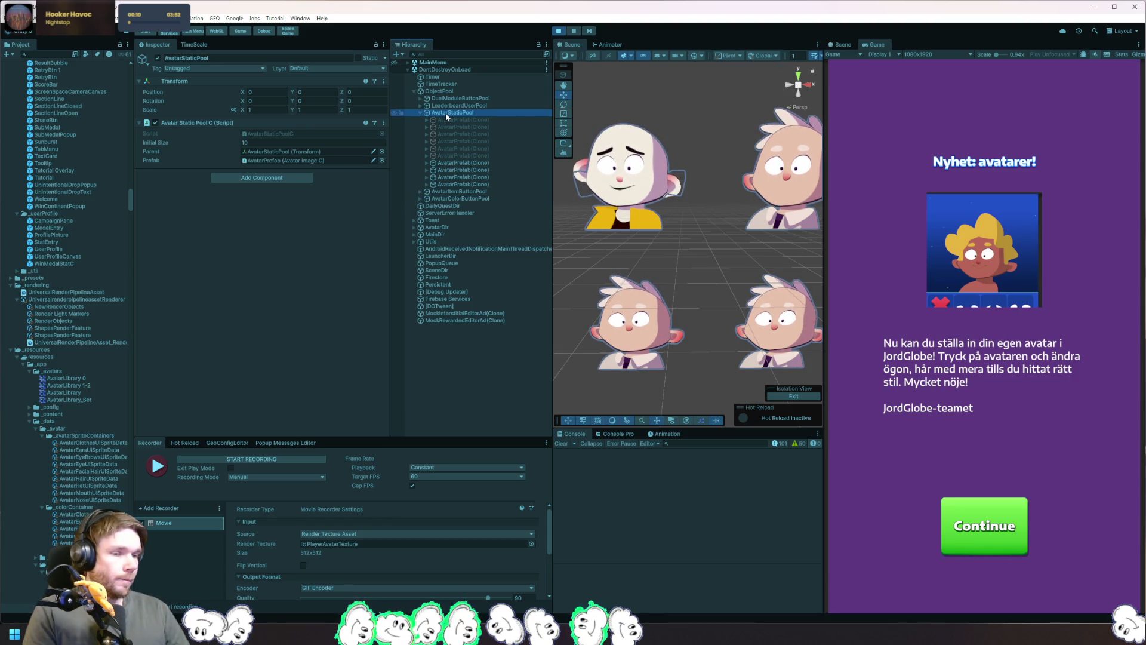
pyautogui.hotkey('alt', 'Tab')
pyautogui.scroll(-3, 465, 317)
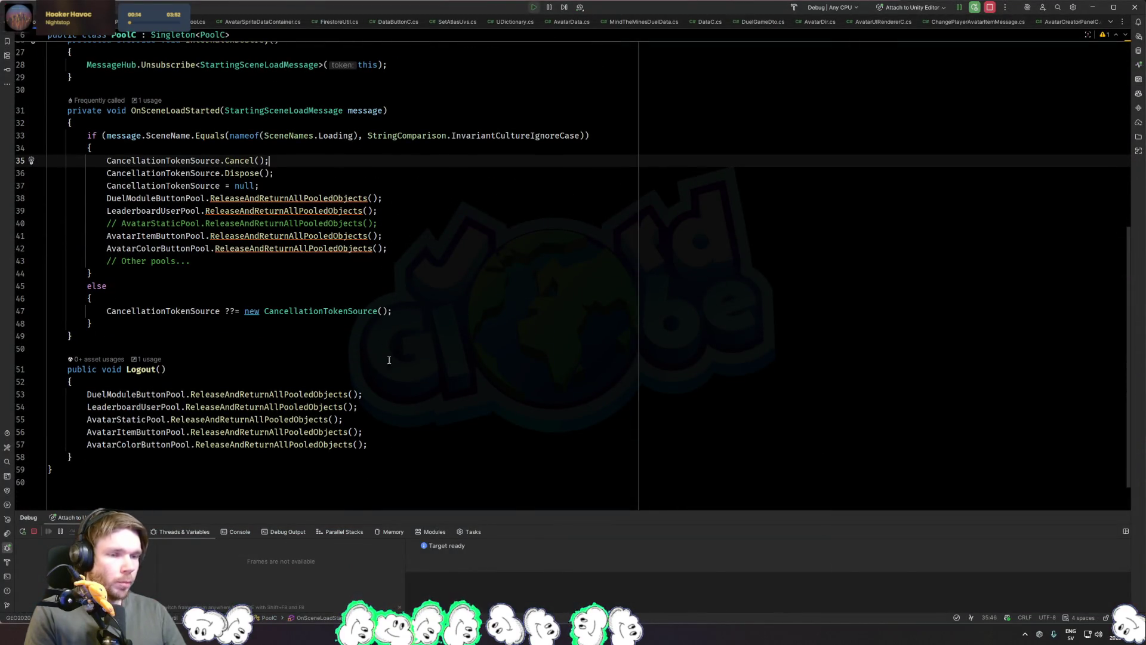
# Step: Move from PoolC's Logout method through recent files to AvatarImageC.cs
pyautogui.click(373, 368)
pyautogui.scroll(8, 373, 369)
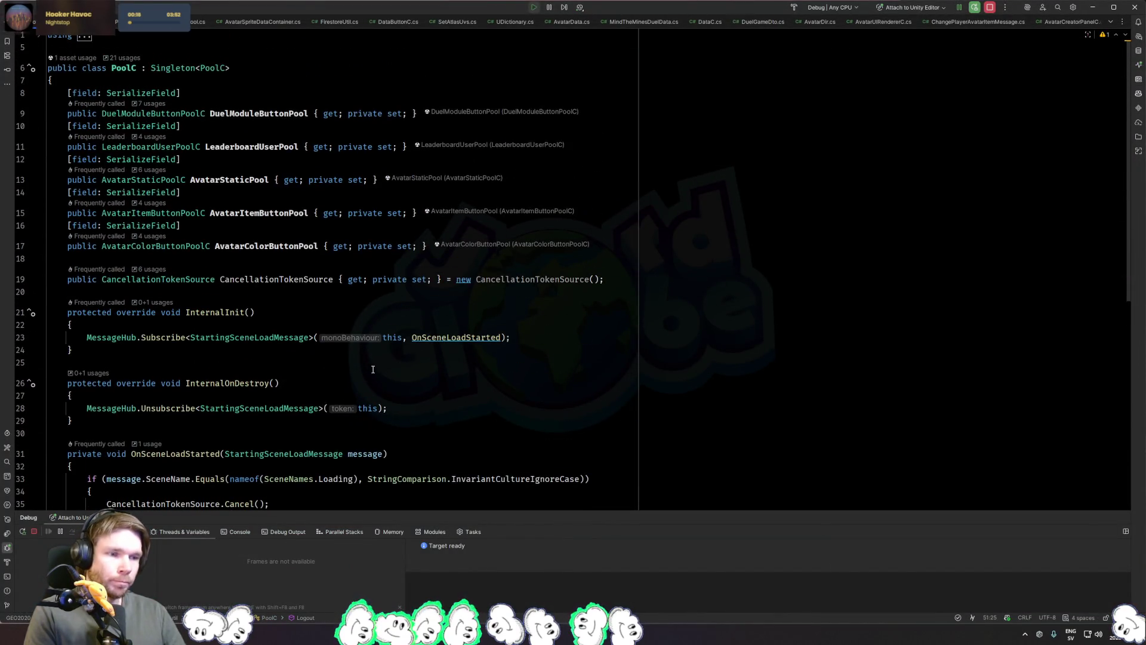
pyautogui.click(552, 361)
pyautogui.scroll(-8, 554, 353)
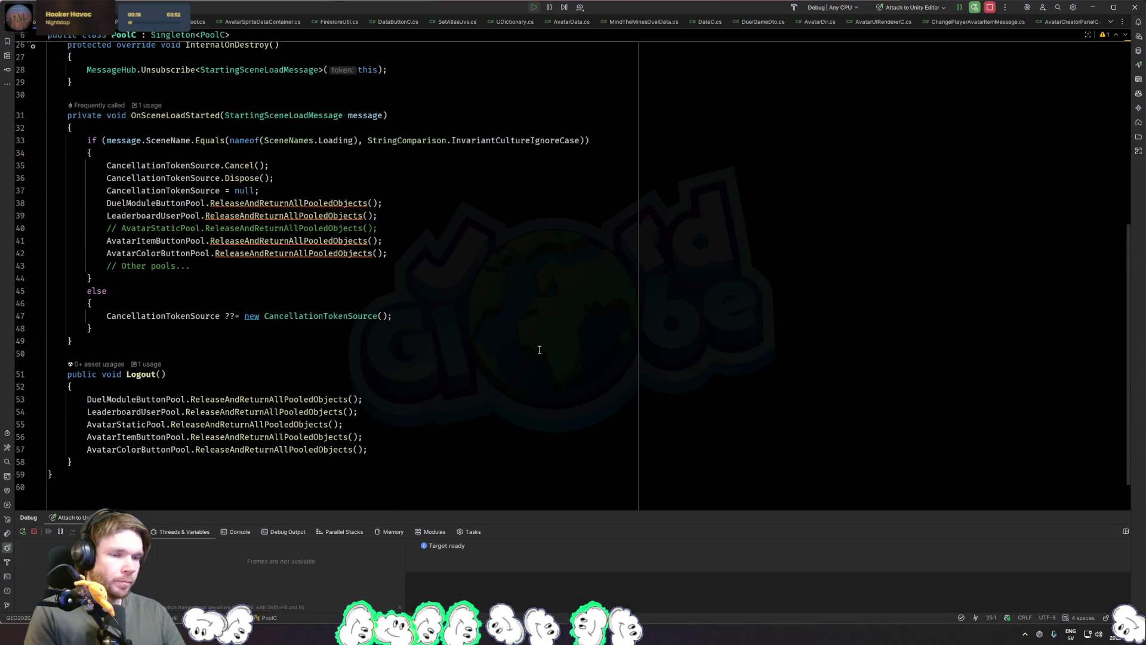
pyautogui.hotkey('ctrl', 'alt', 'Left')
pyautogui.hotkey('ctrl', 'Tab')
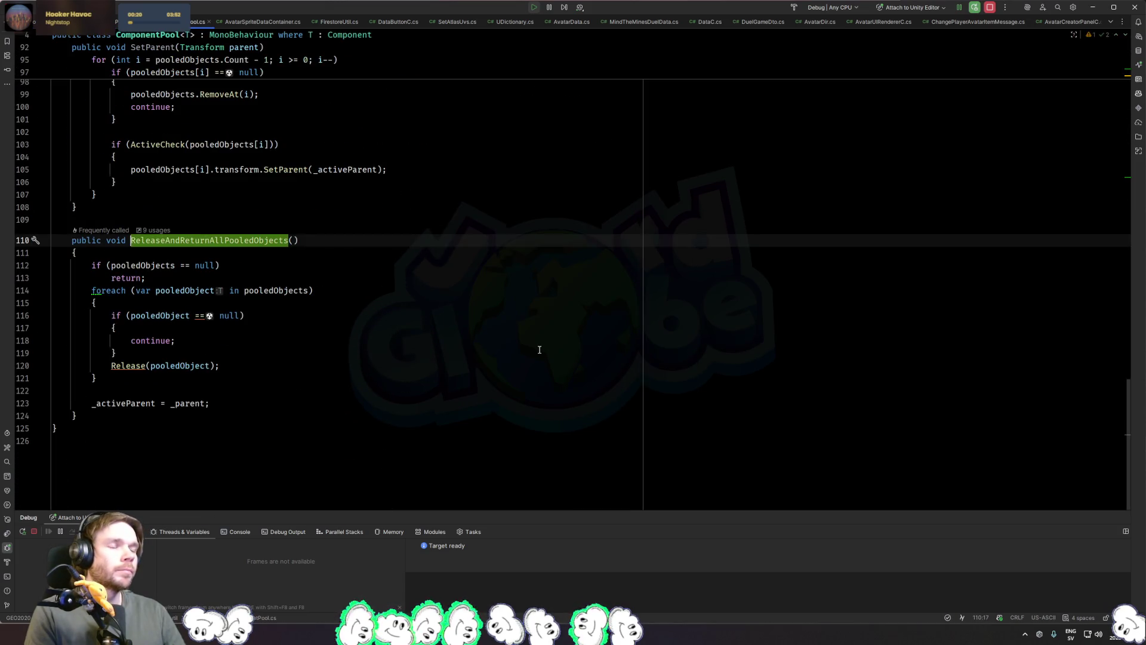
pyautogui.hotkey('ctrl', 'Tab')
pyautogui.hotkey('ctrl', 'Tab')
pyautogui.hotkey('ctrl', 'Tab')
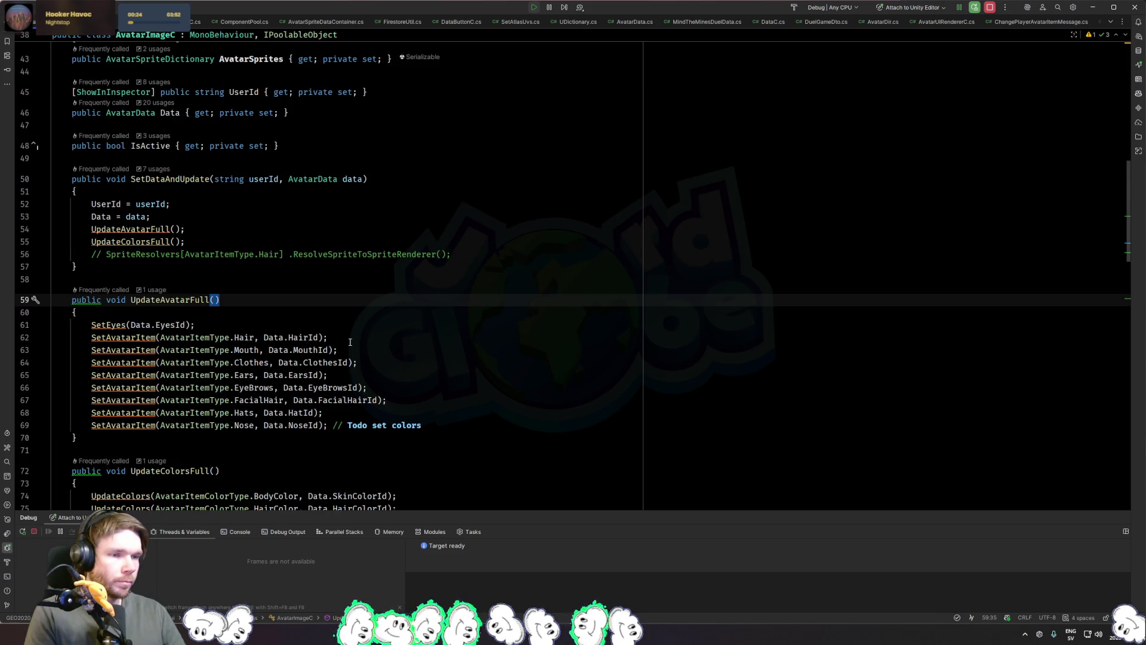
pyautogui.scroll(-3, 351, 341)
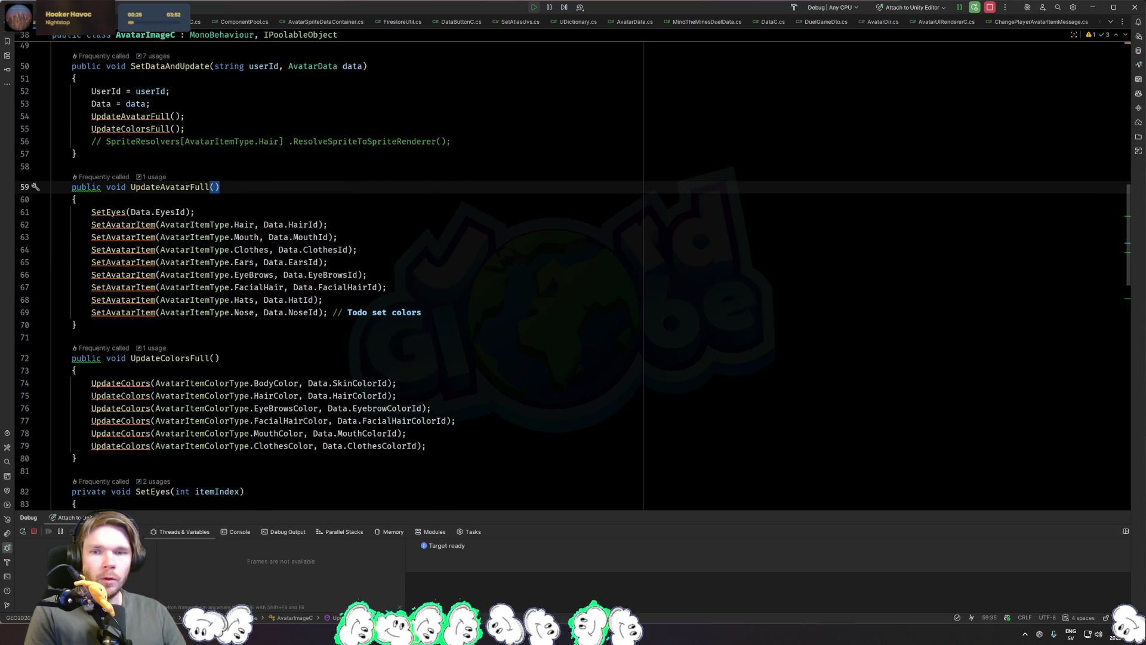
# Step: In Unity, select the first AvatarPrefab clone and dismiss the avatar news popup
pyautogui.hotkey('alt', 'Tab')
pyautogui.press('Up')
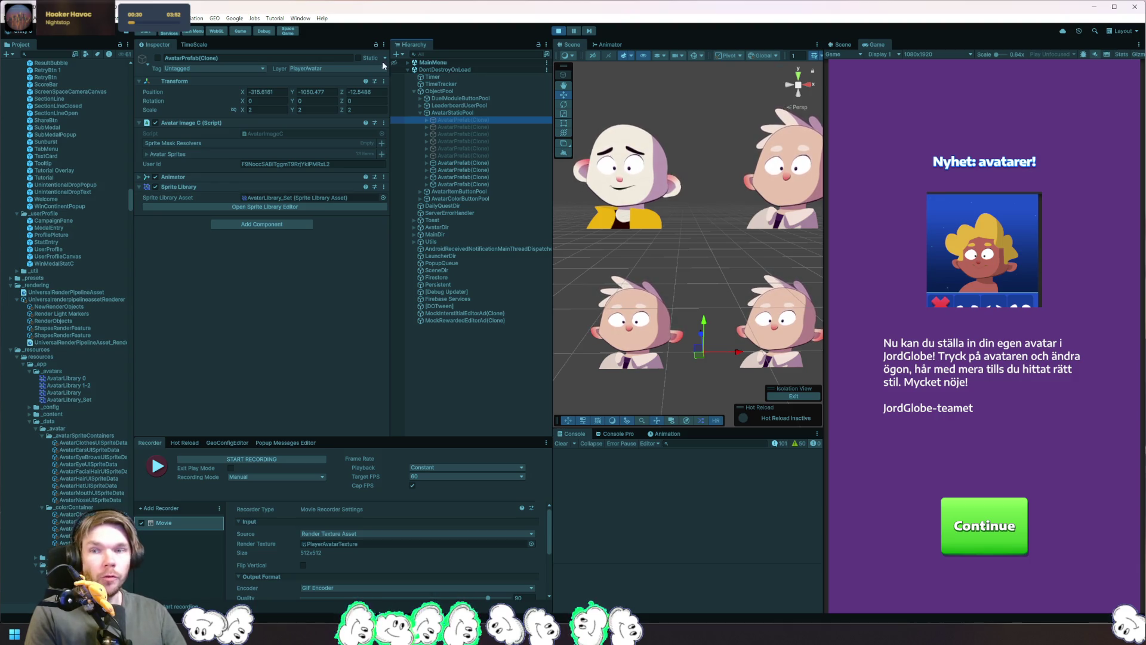
pyautogui.click(1013, 524)
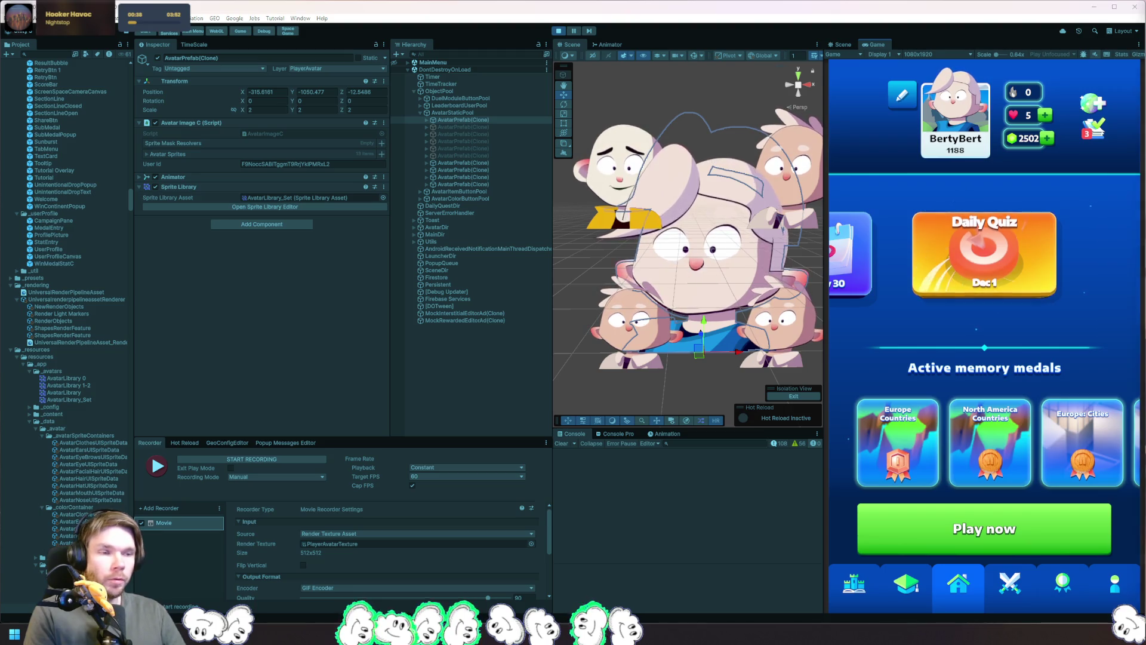
pyautogui.hotkey('alt', 'Tab')
# Step: In AvatarImageC's Release method, set a breakpoint on the IsActive = false line 141
pyautogui.click(454, 327)
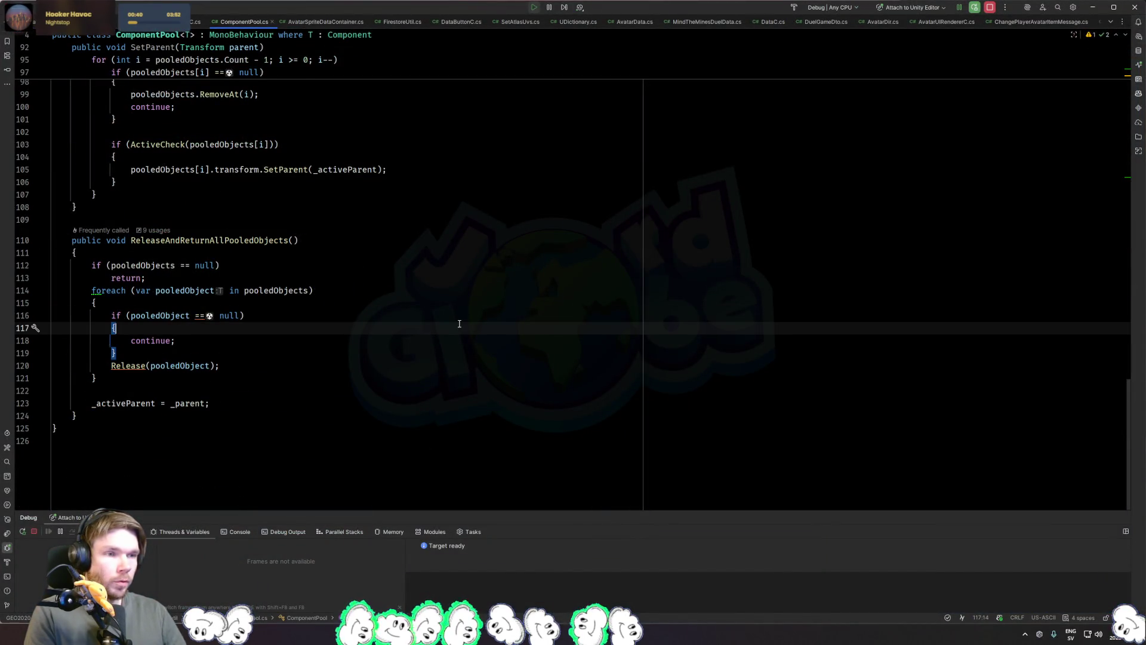
pyautogui.hotkey('ctrl', 'Tab')
pyautogui.scroll(4, 505, 300)
pyautogui.scroll(-12, 499, 299)
pyautogui.scroll(-12, 492, 298)
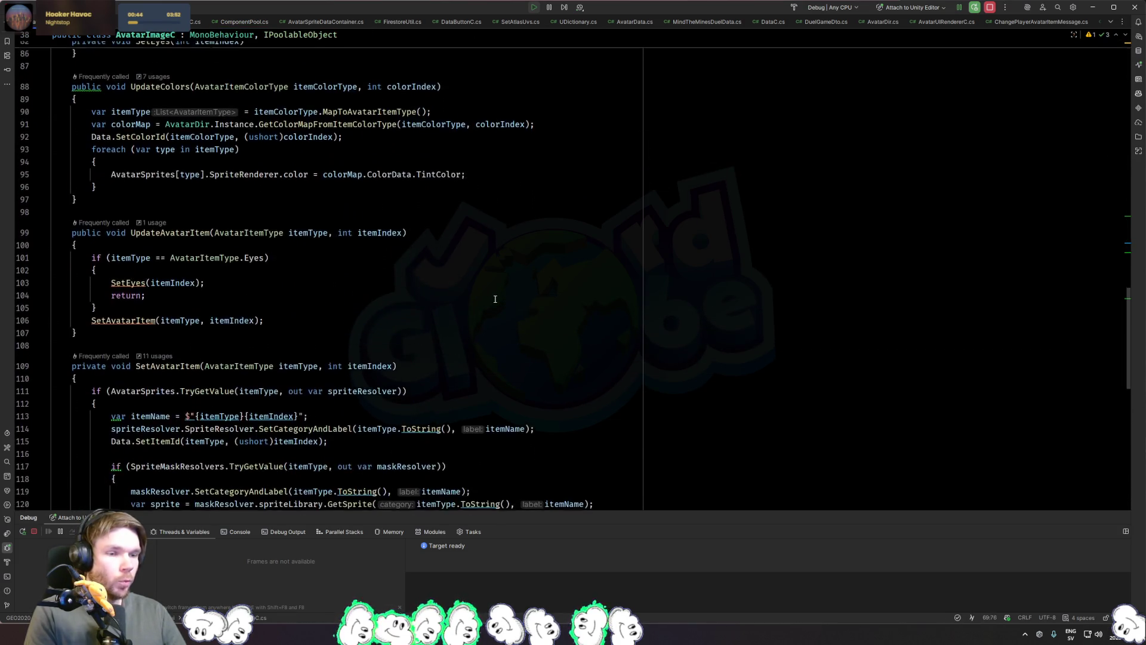
pyautogui.scroll(-4, 487, 295)
pyautogui.click(487, 295)
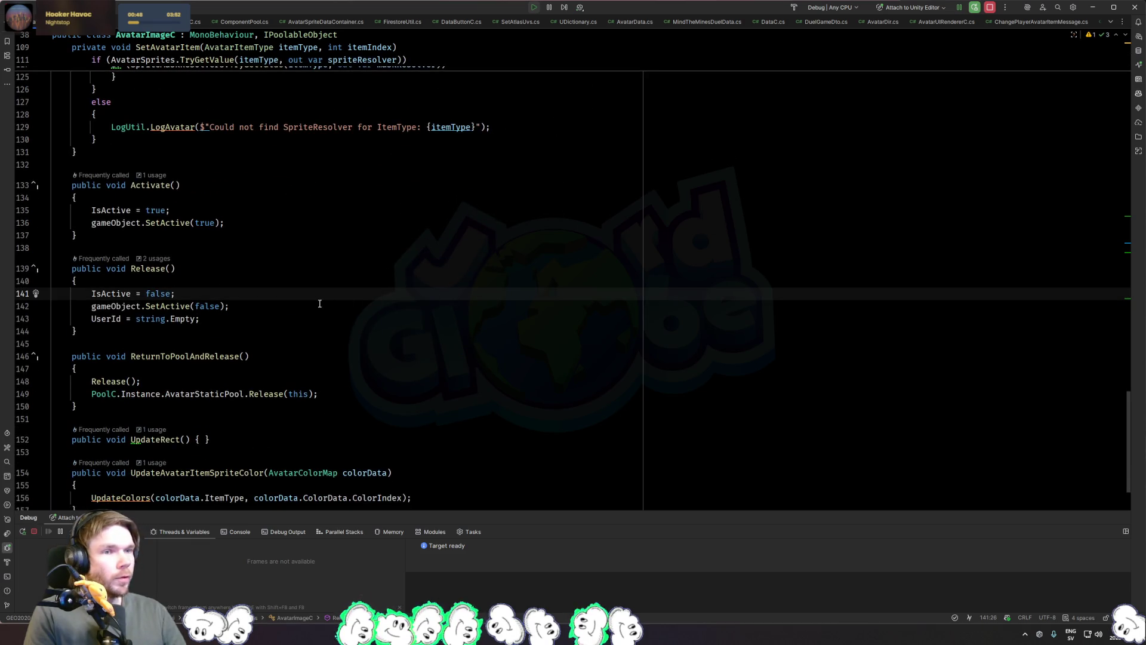
pyautogui.click(25, 293)
pyautogui.scroll(-2, 269, 314)
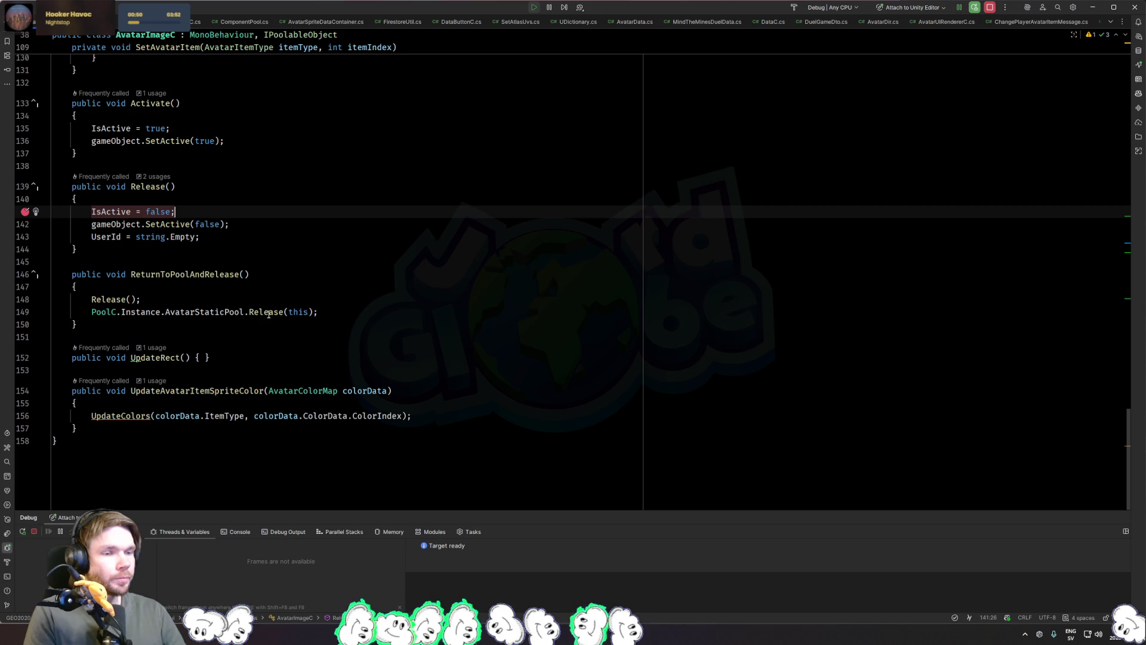
# Step: Add a breakpoint on the Release() call, restart the game under the debugger, and resume twice (F9)
pyautogui.click(25, 300)
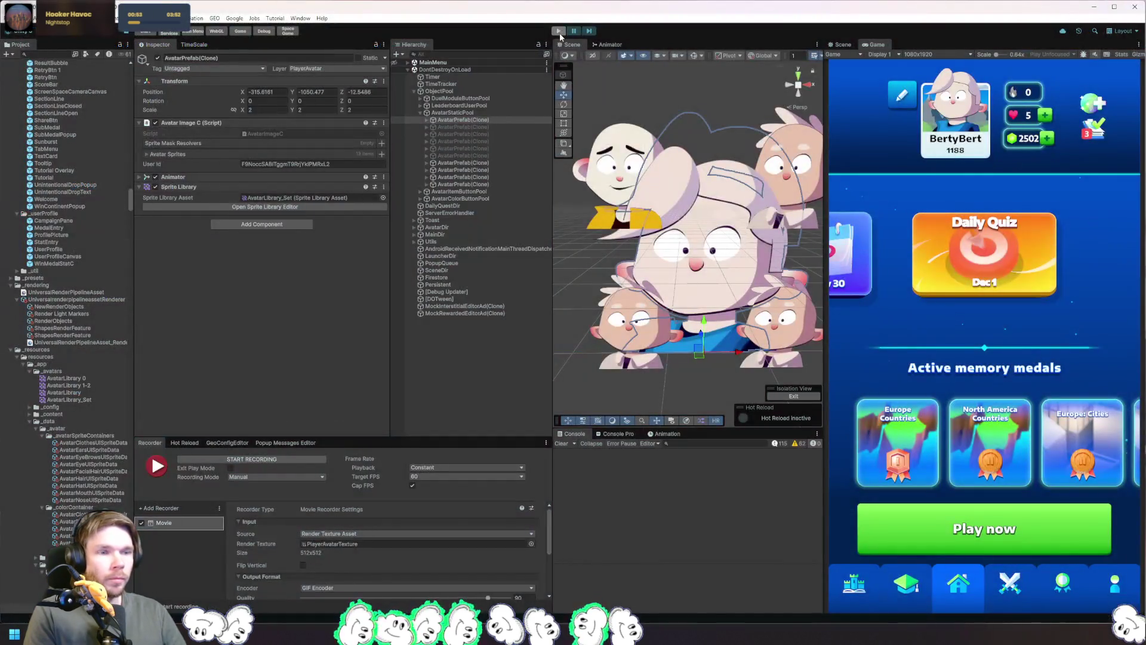
pyautogui.click(560, 33)
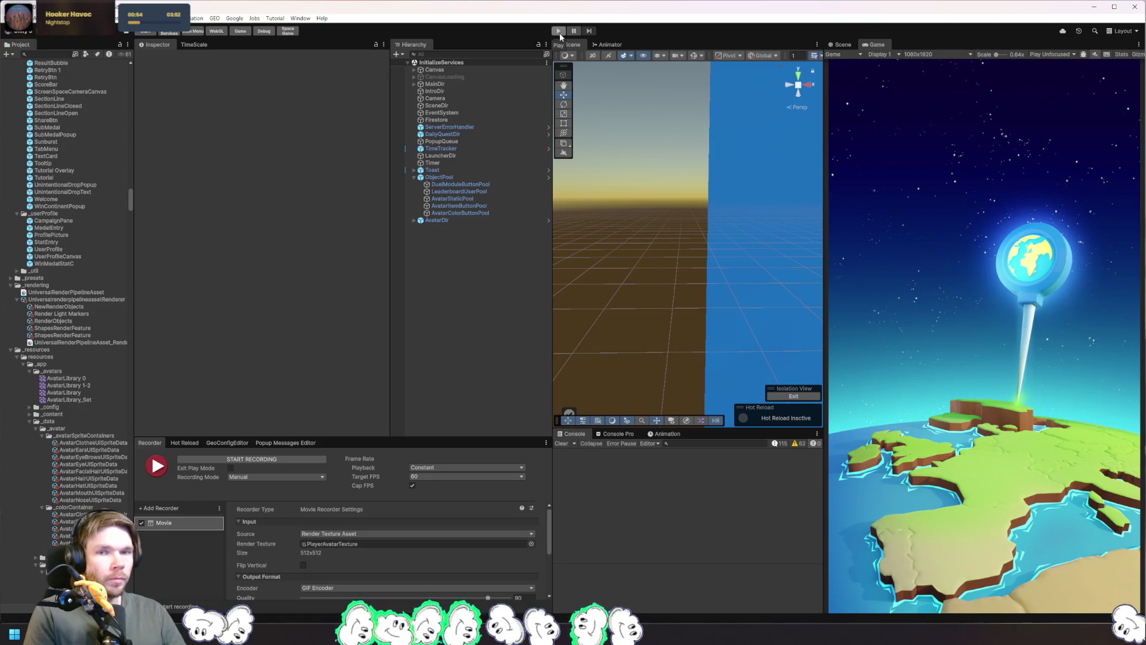
pyautogui.click(560, 33)
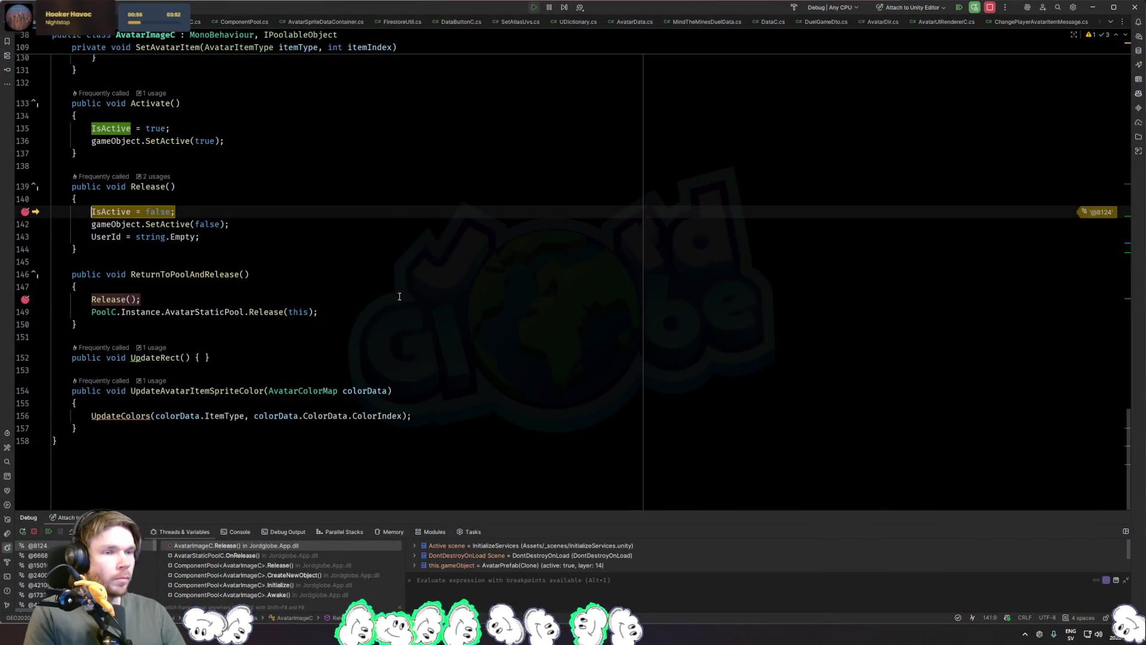
pyautogui.press('F9')
pyautogui.press('F9')
pyautogui.press('F9')
pyautogui.press('F9')
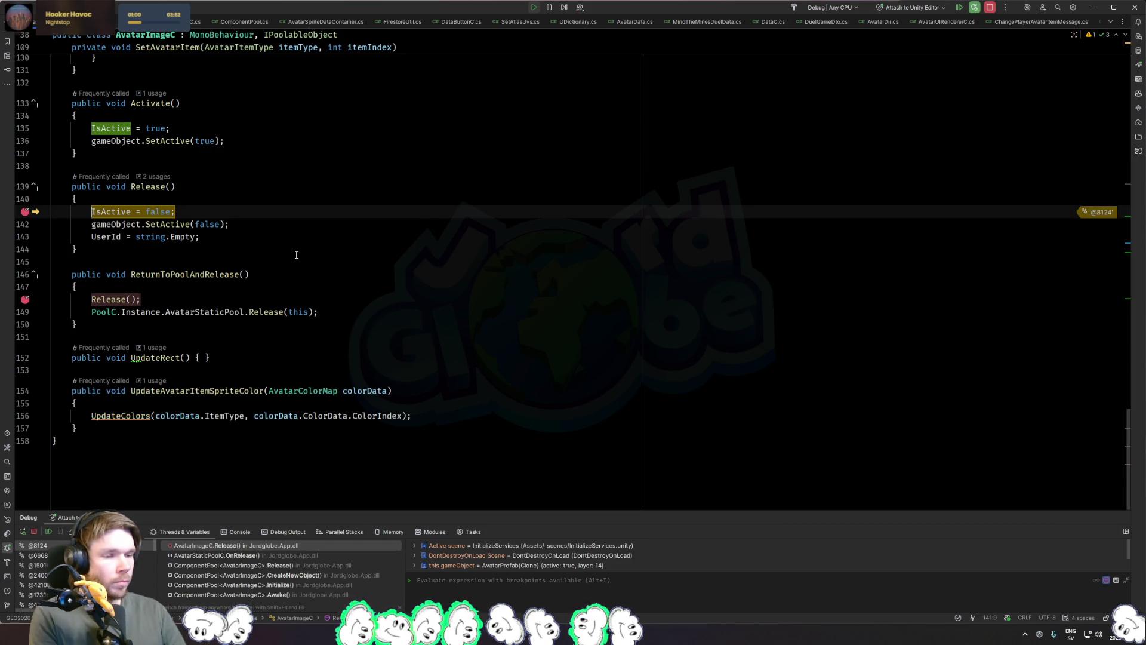
pyautogui.press('F9')
pyautogui.press('F9')
# Step: Continue past the response check, then stop Unity Play mode with Ctrl+P
pyautogui.hotkey('alt', 'Tab')
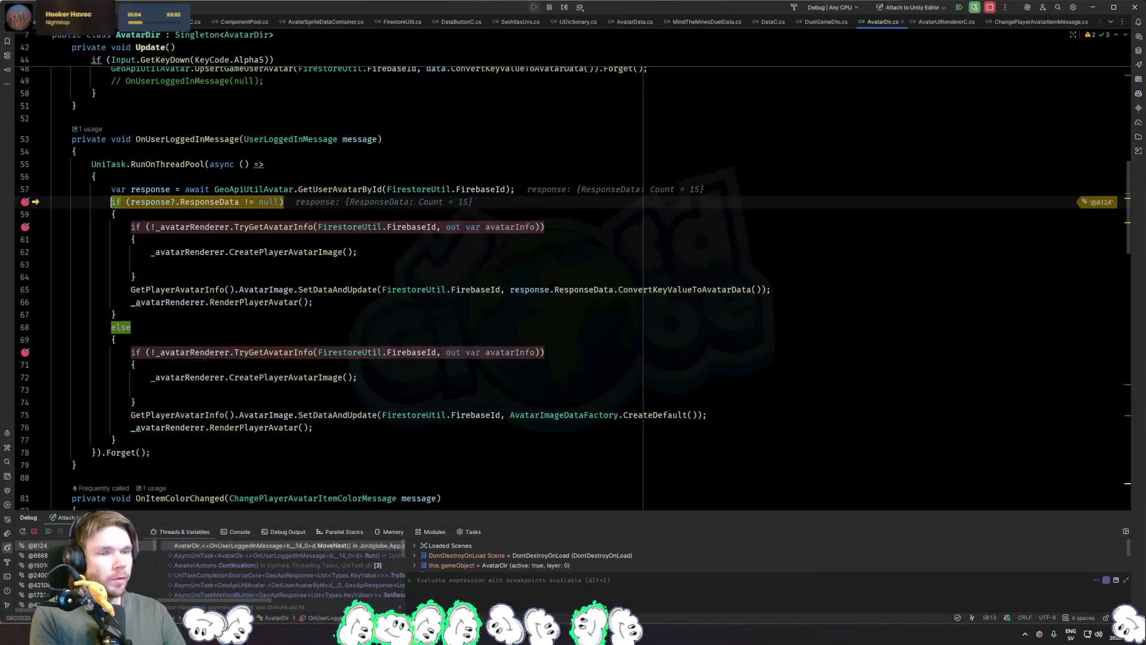
pyautogui.press('F9')
pyautogui.press('F9')
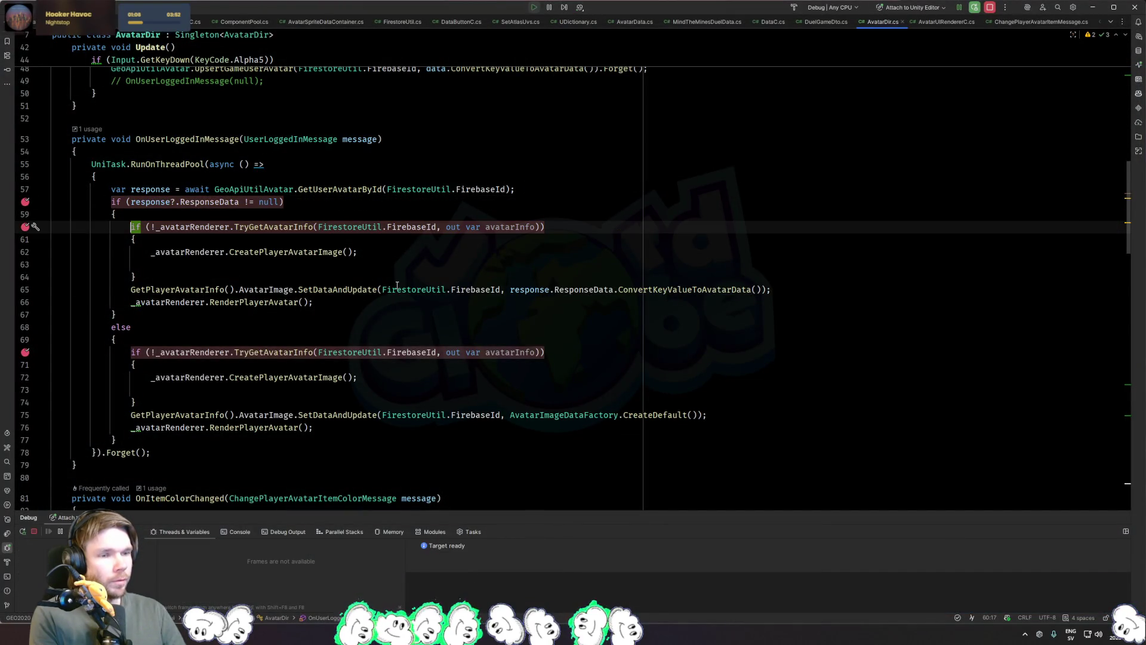
pyautogui.hotkey('alt', 'Tab')
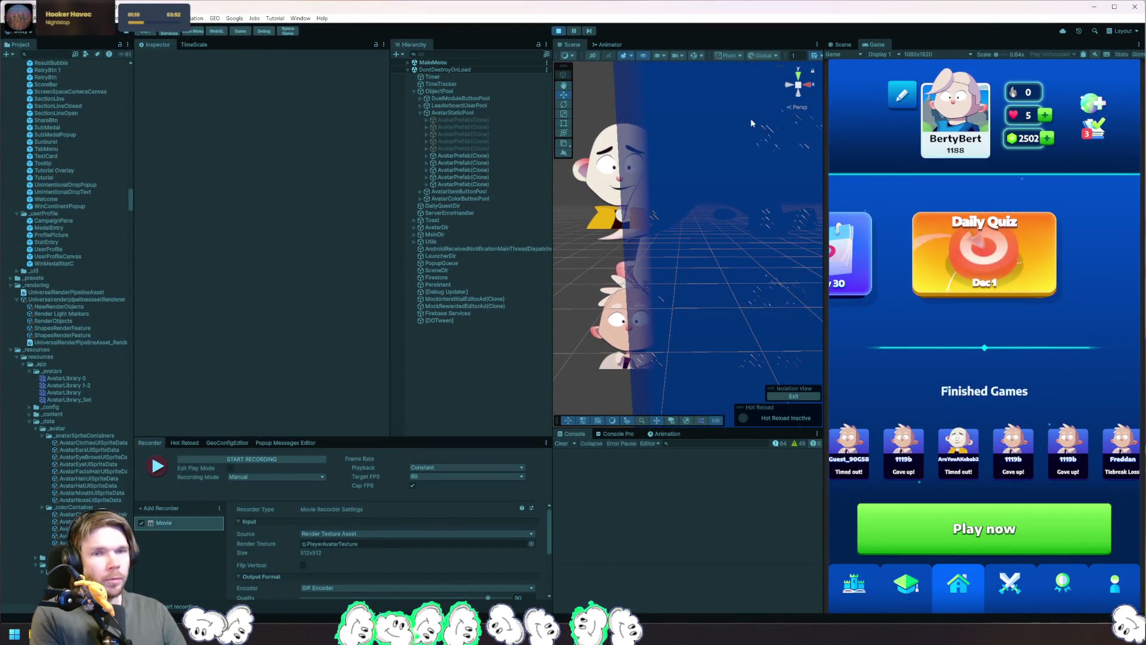
pyautogui.hotkey('ctrl', 'p')
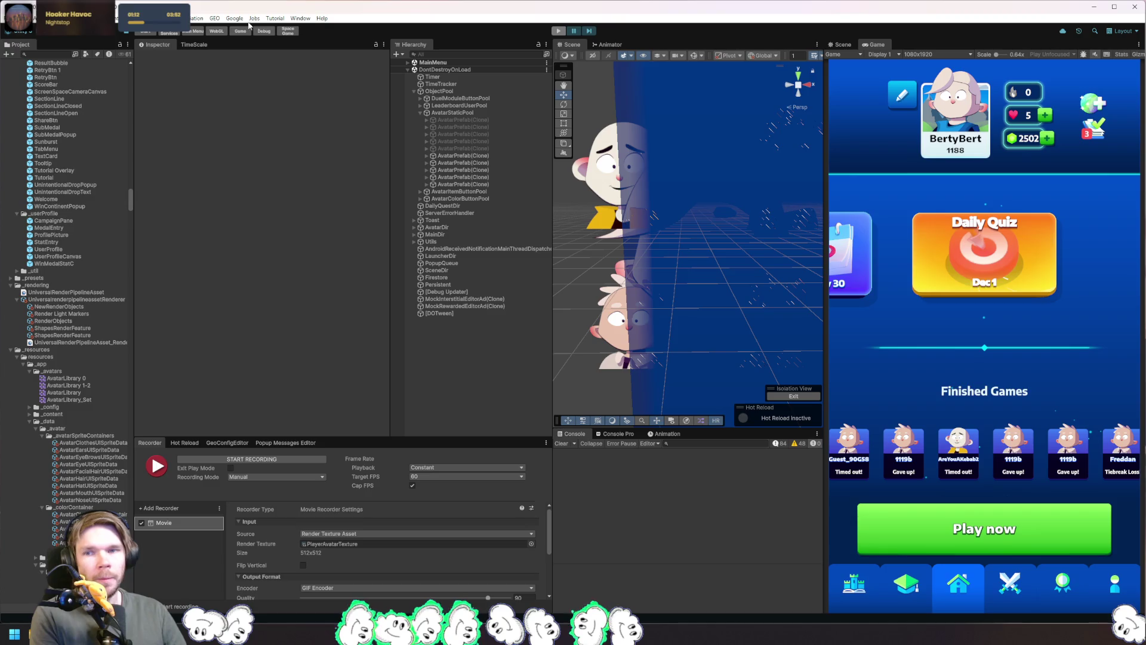
pyautogui.click(214, 18)
# Step: Clear all local data and log out, restart Play mode, and resume past the breakpoint
pyautogui.moveTo(248, 47)
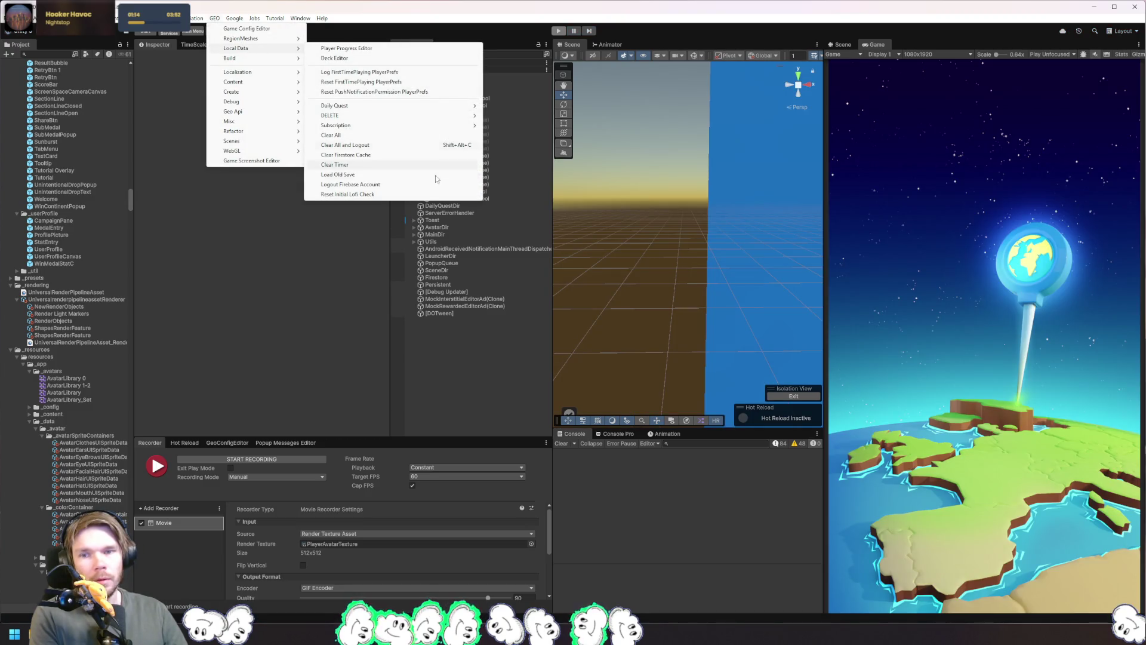
pyautogui.click(380, 147)
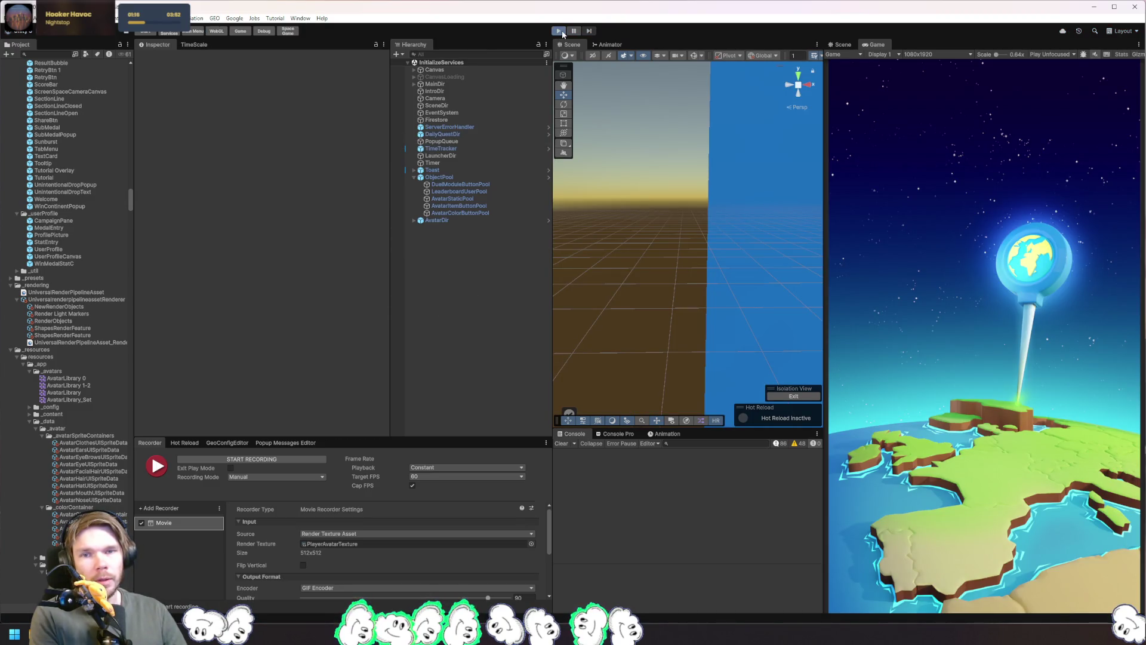
pyautogui.click(562, 32)
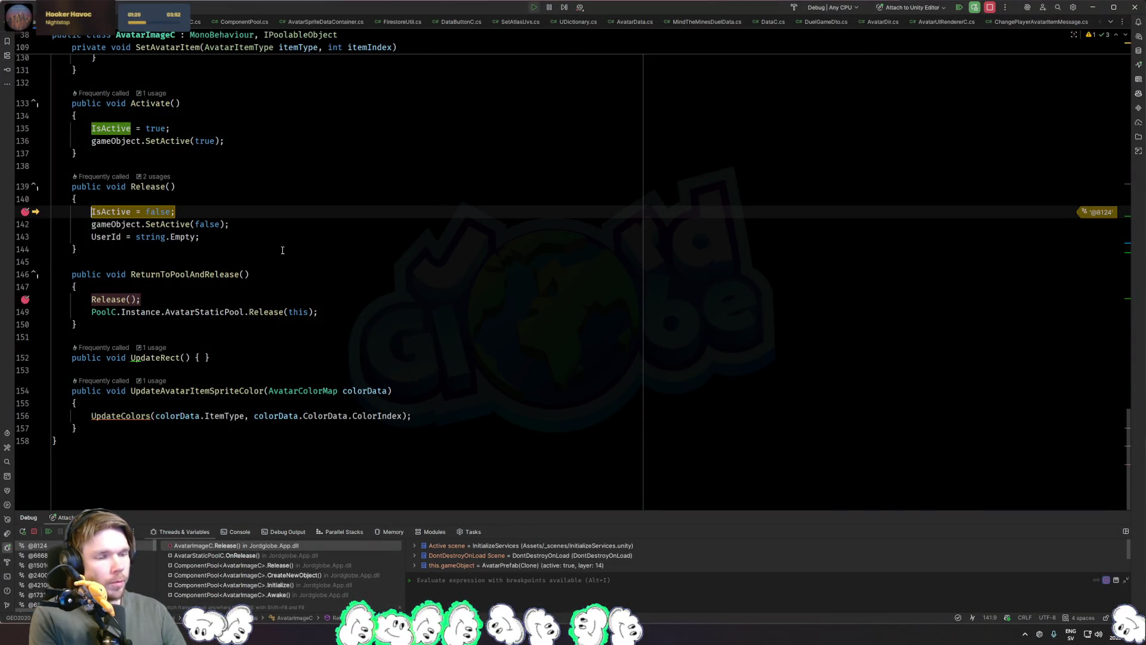
pyautogui.press('F5')
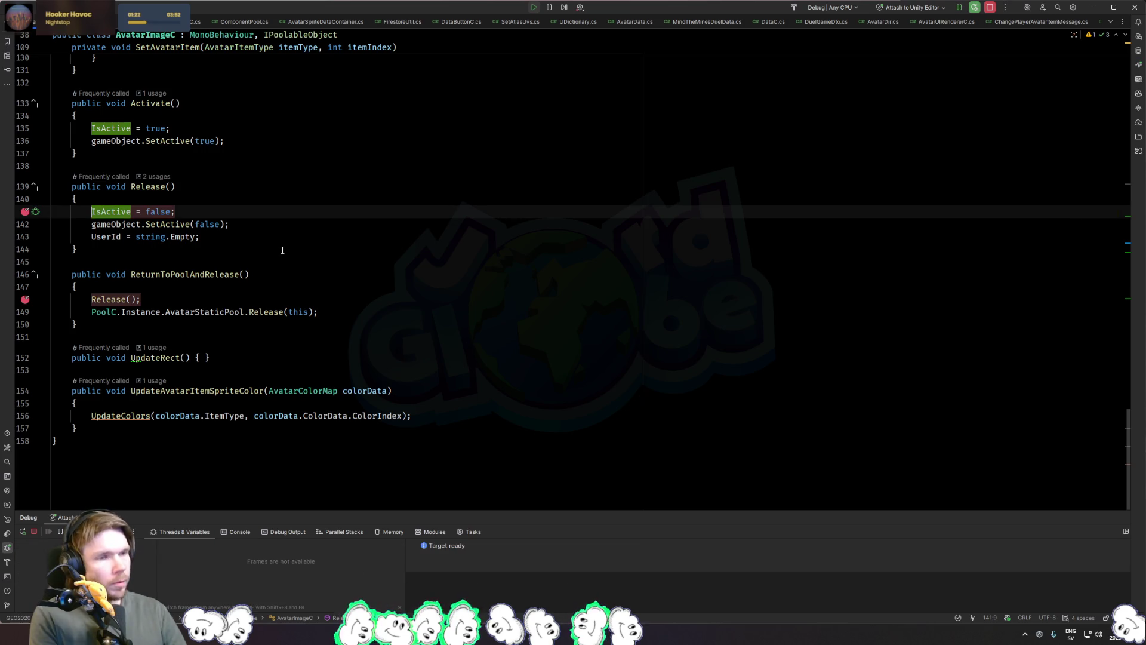
pyautogui.hotkey('alt', 'Tab')
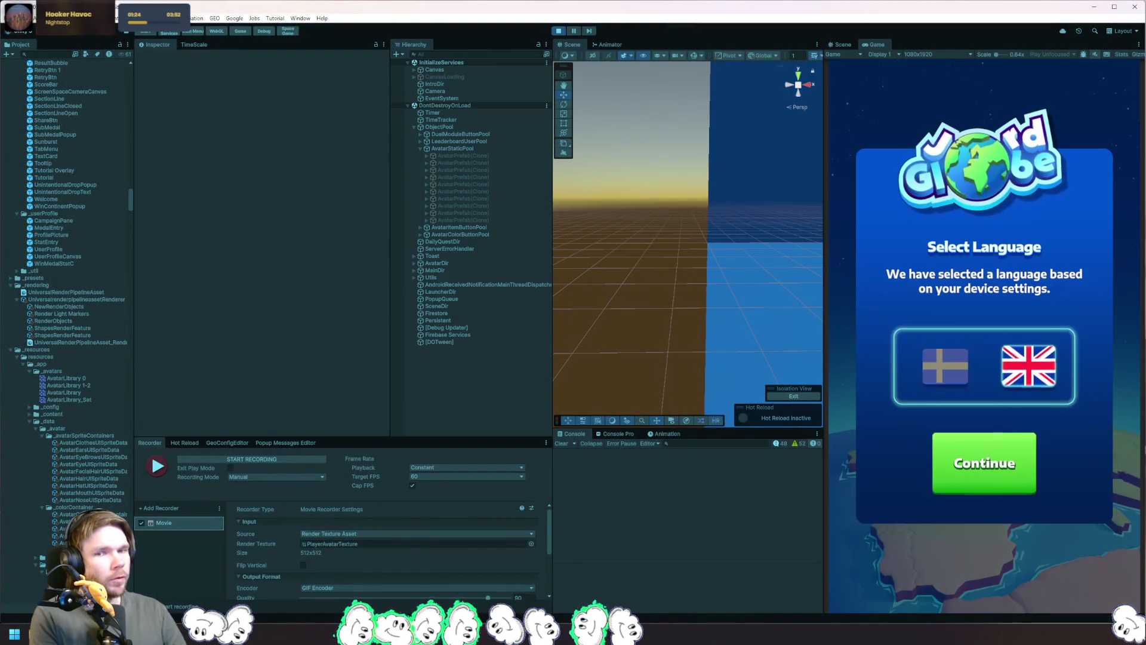
# Step: Accept the language and policies, inspect the pooled AvatarPrefab clones, and log in with the existing account
pyautogui.click(994, 468)
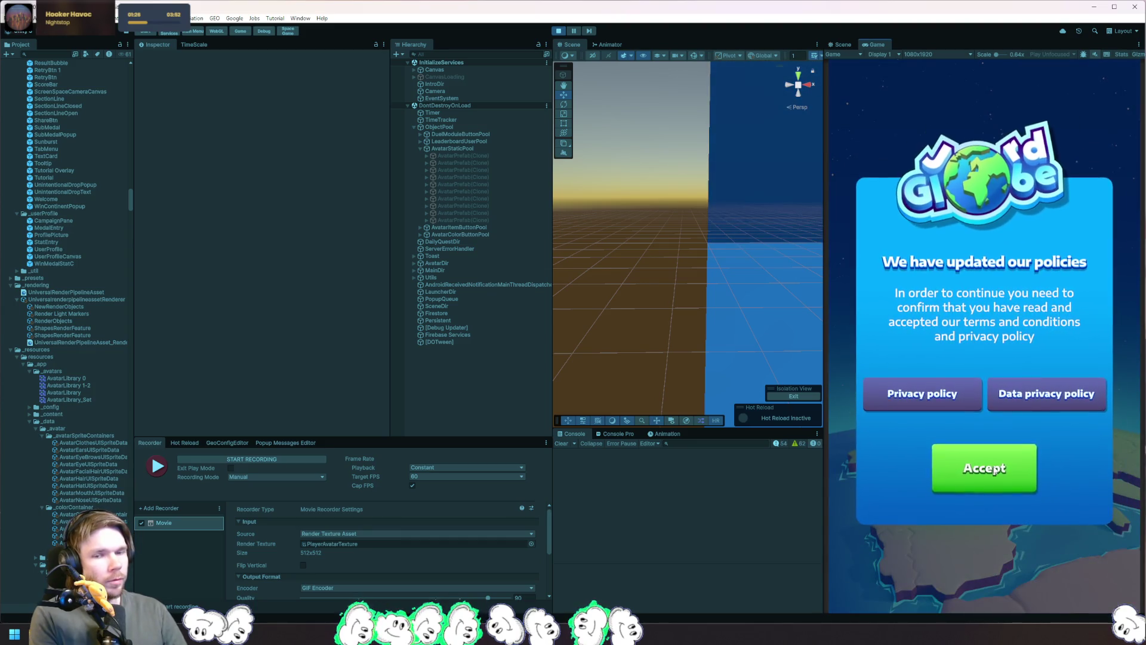
pyautogui.click(993, 469)
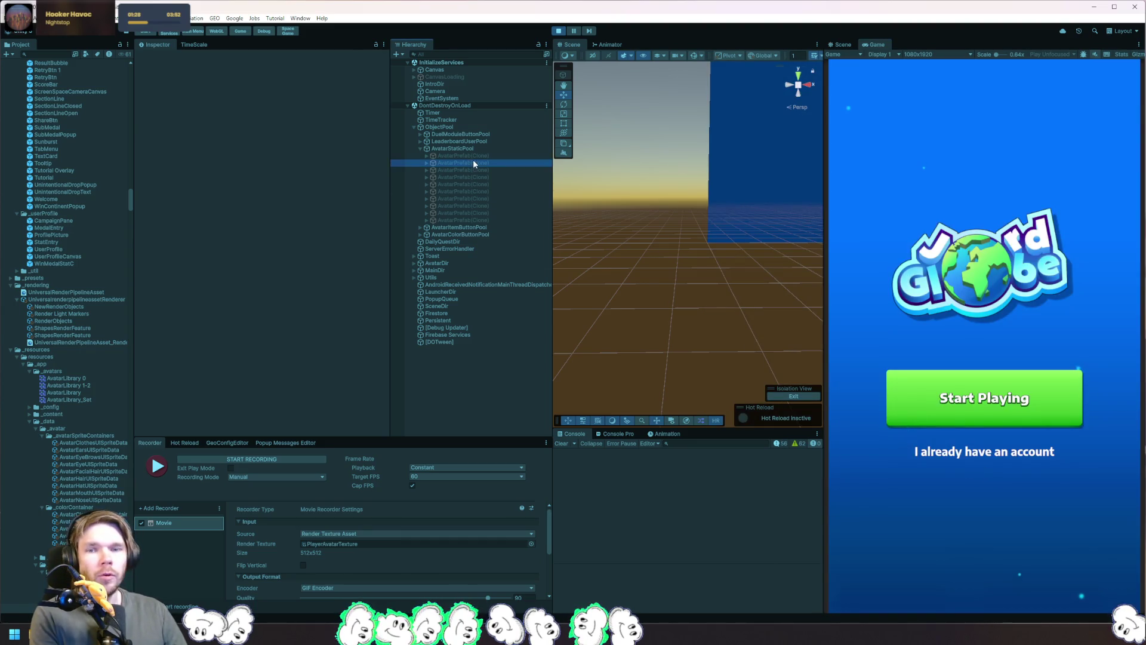
pyautogui.click(475, 220)
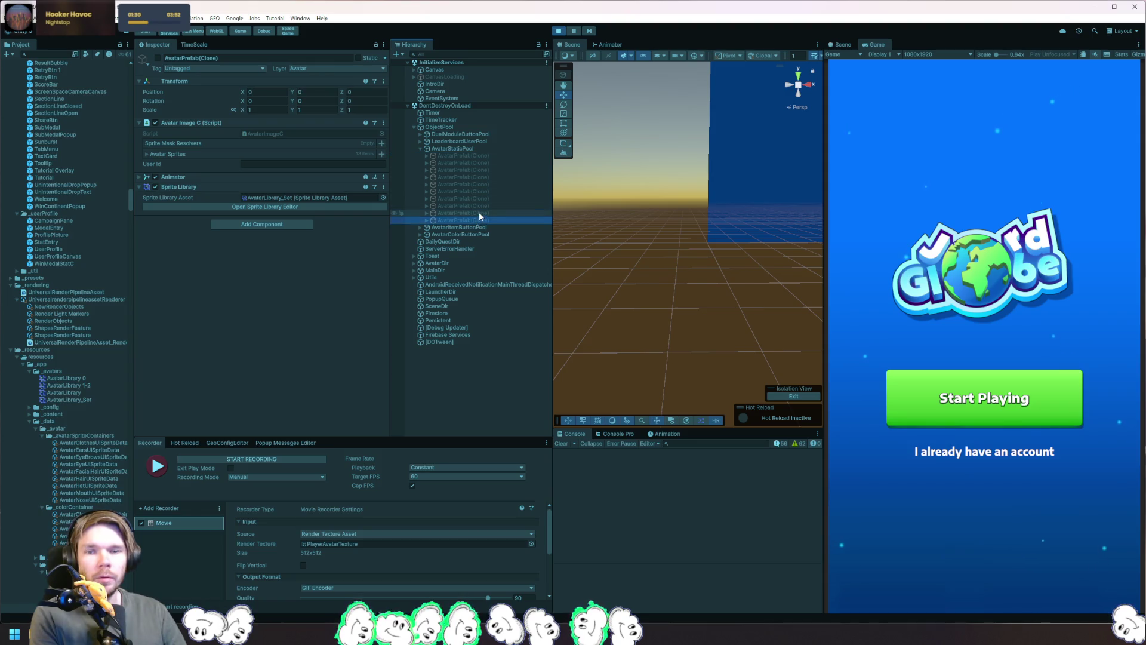
pyautogui.press('Up')
pyautogui.press('Up')
pyautogui.press('Up')
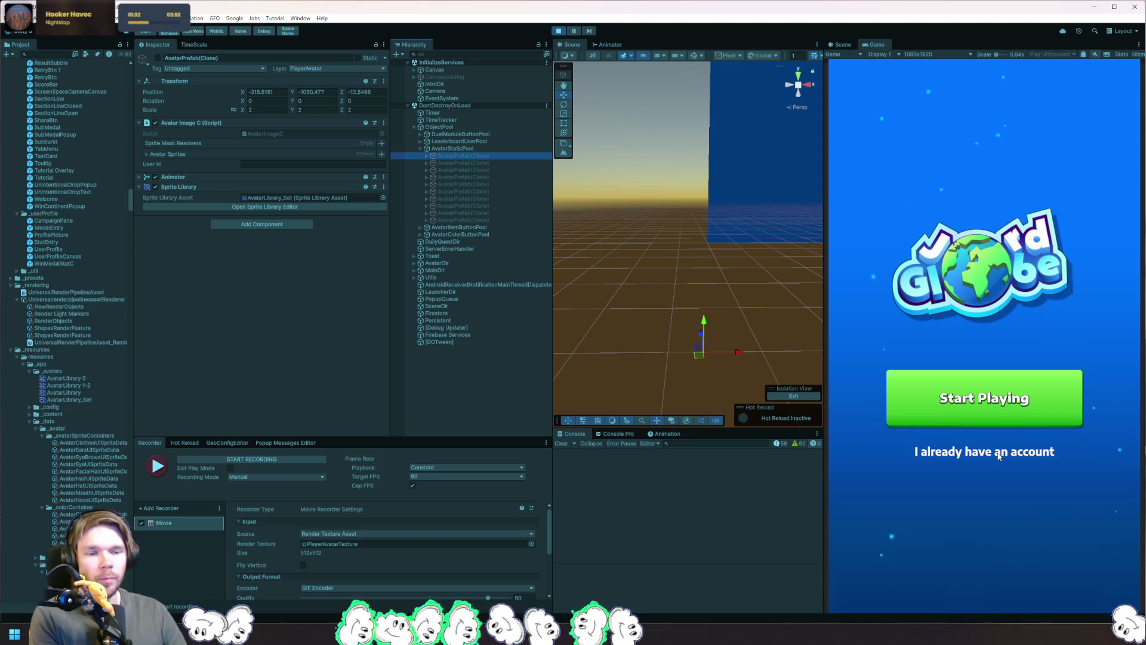
pyautogui.click(999, 456)
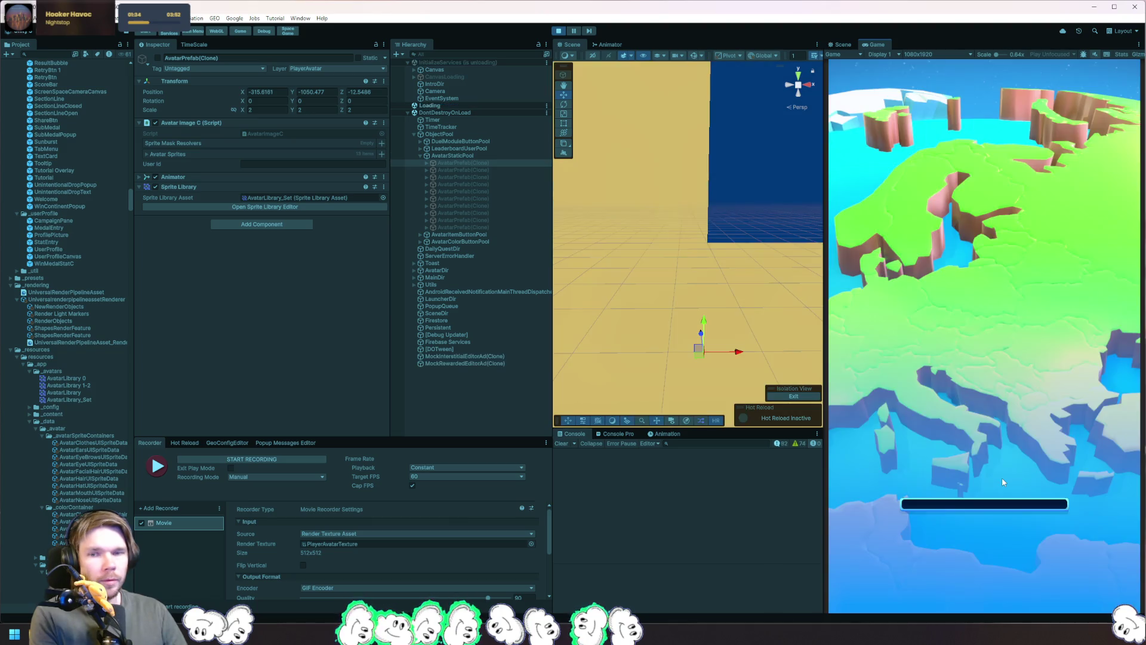
pyautogui.press('F10')
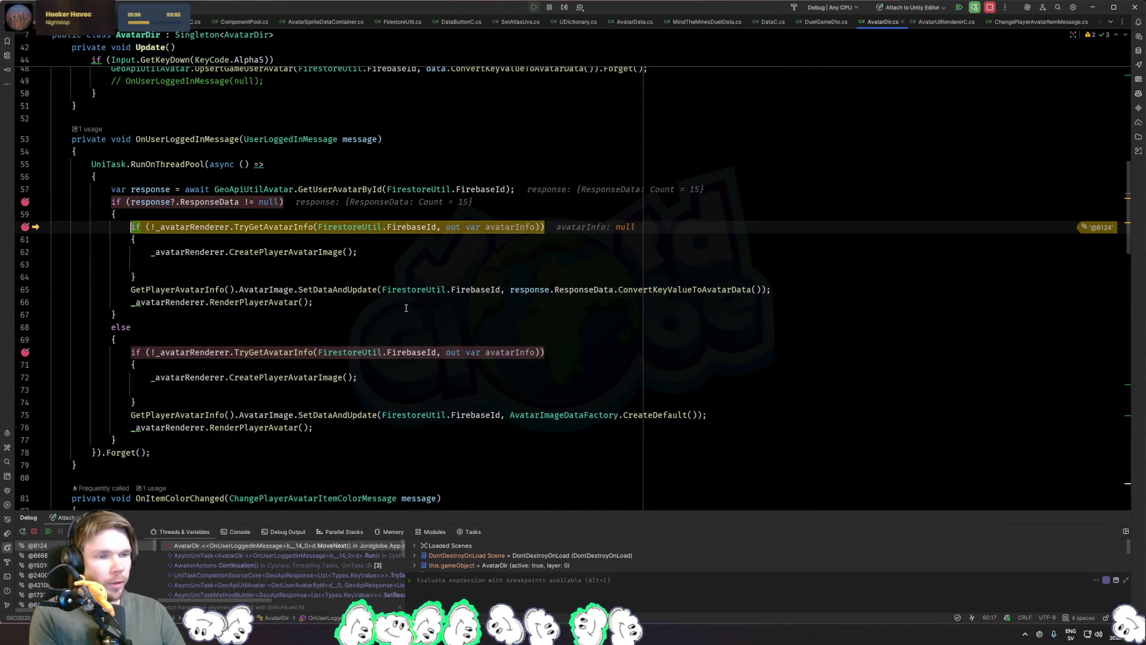
pyautogui.press('F5')
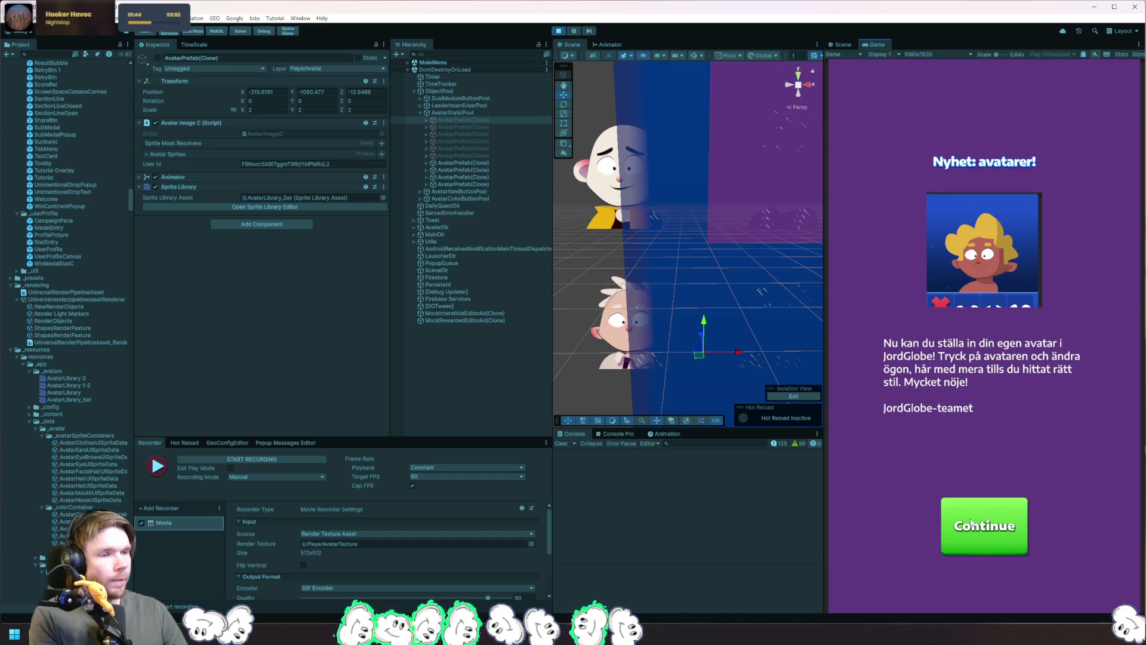
pyautogui.hotkey('alt', 'Tab')
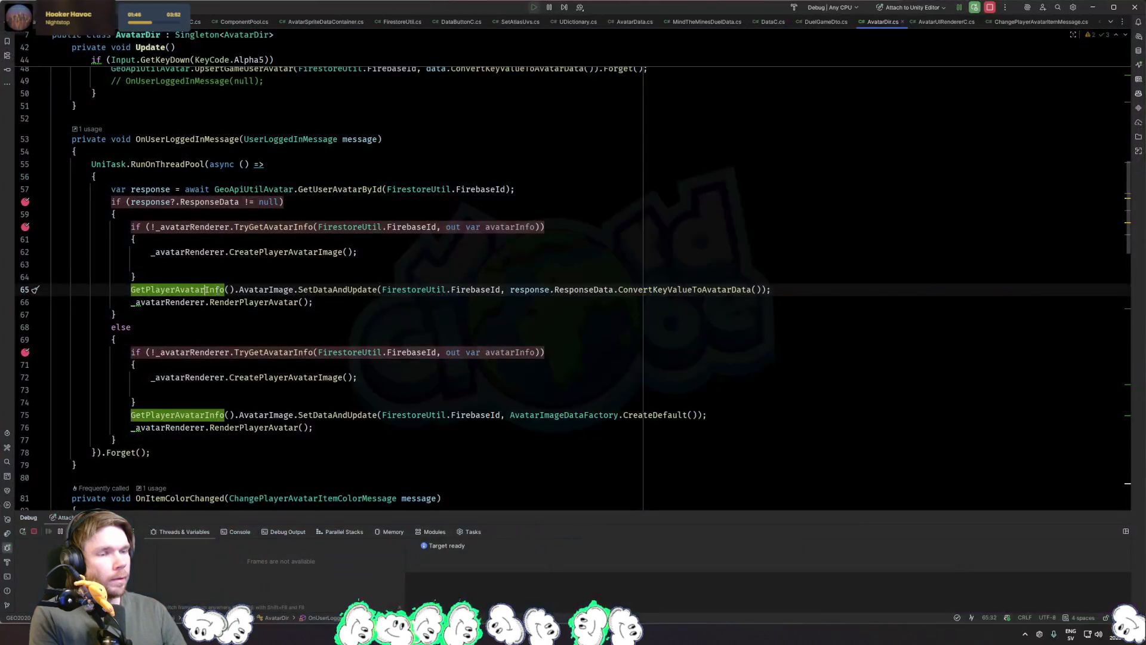
# Step: Trace GetPlayerAvatarInfo, GetAvatarInfoFromUserId and the usages of TryGetAvatarInfo and FirestoreUtil
pyautogui.keyDown('ctrl'); pyautogui.click(209, 292); pyautogui.keyUp('ctrl')
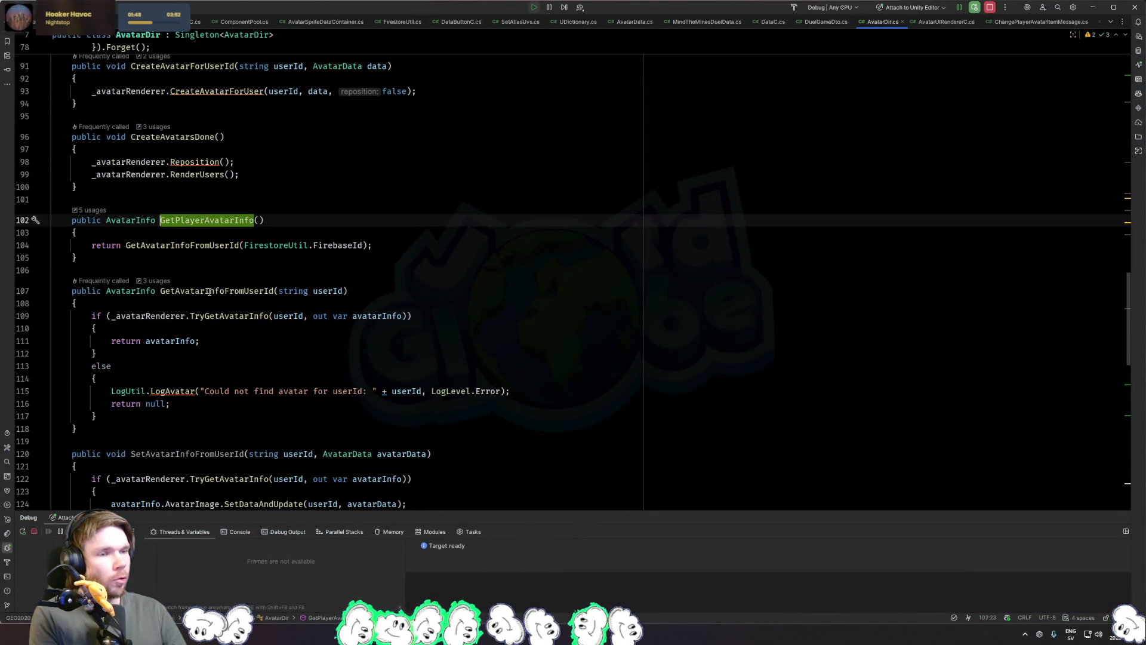
pyautogui.keyDown('ctrl'); pyautogui.click(221, 249); pyautogui.keyUp('ctrl')
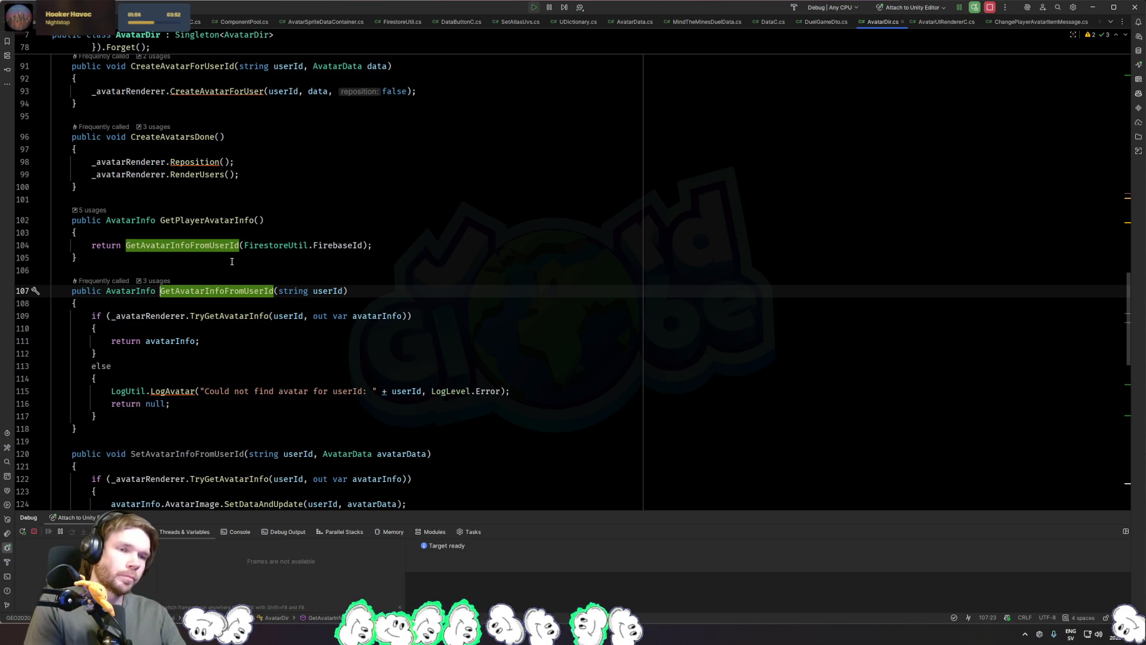
pyautogui.hotkey('ctrl', 'alt', 'Left')
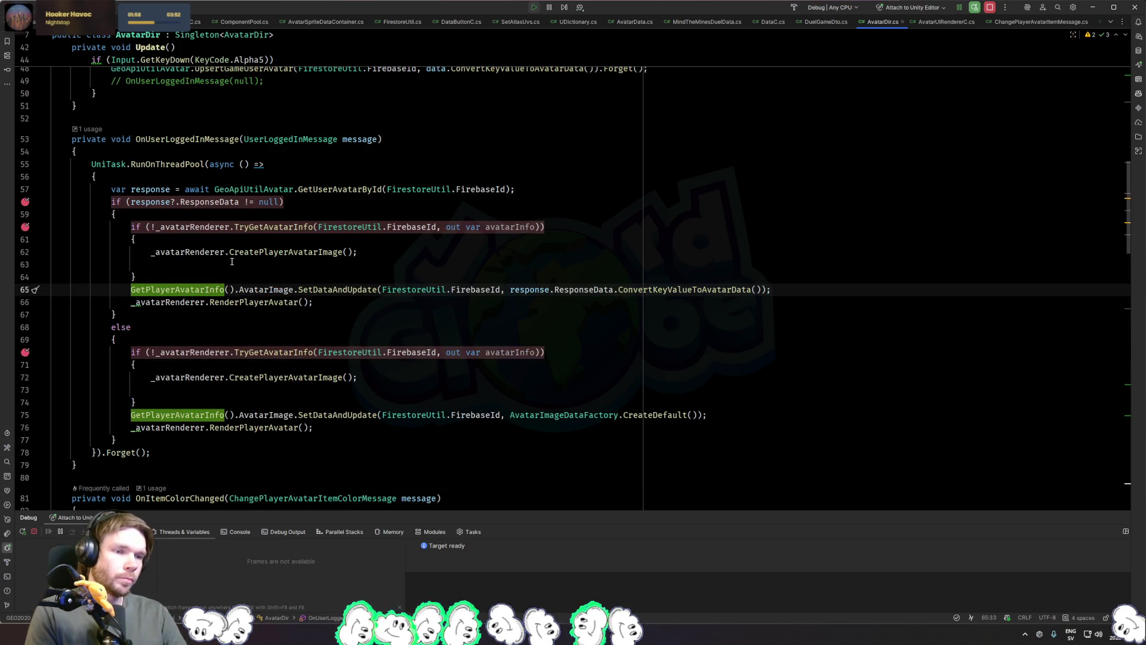
pyautogui.click(264, 302)
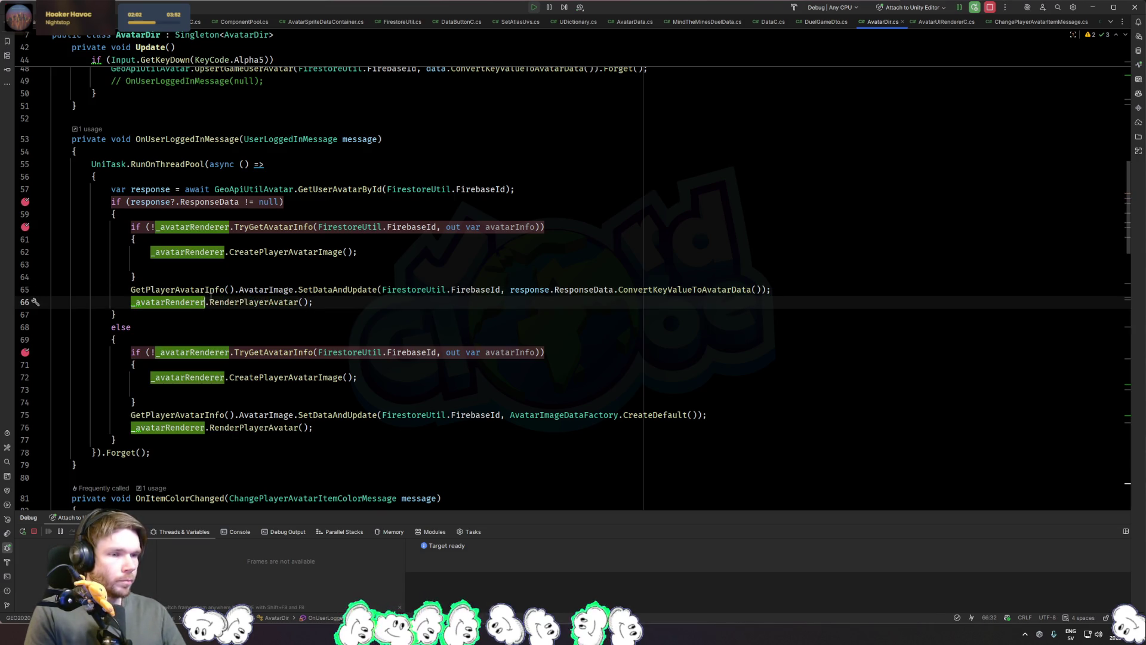
pyautogui.click(335, 290)
pyautogui.click(275, 227)
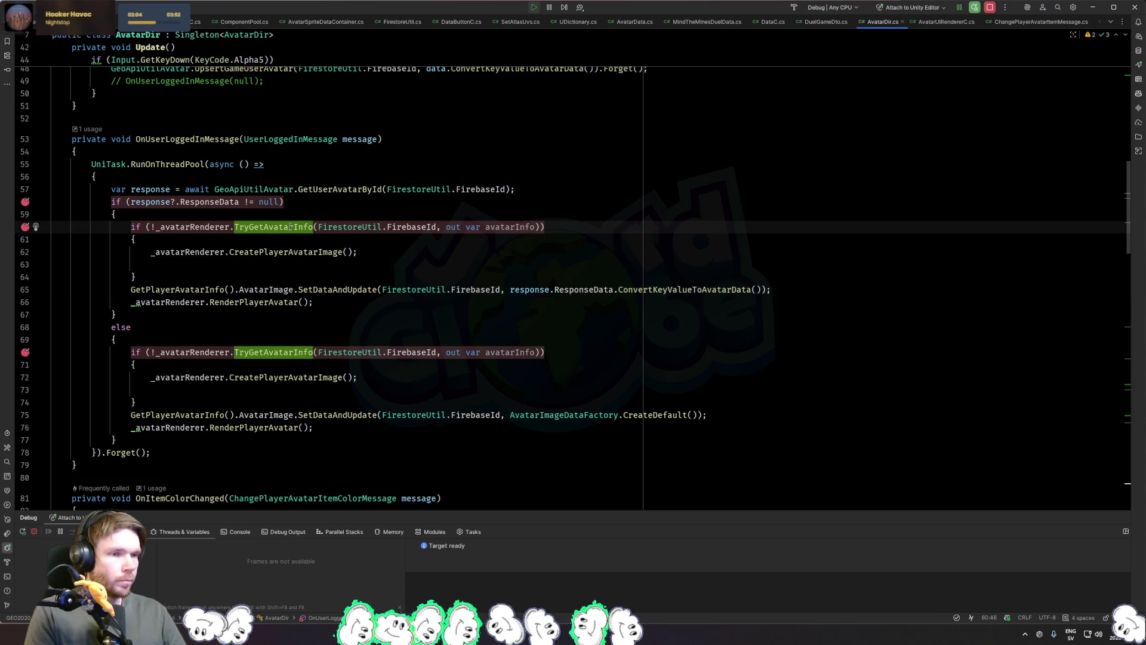
pyautogui.moveTo(291, 226)
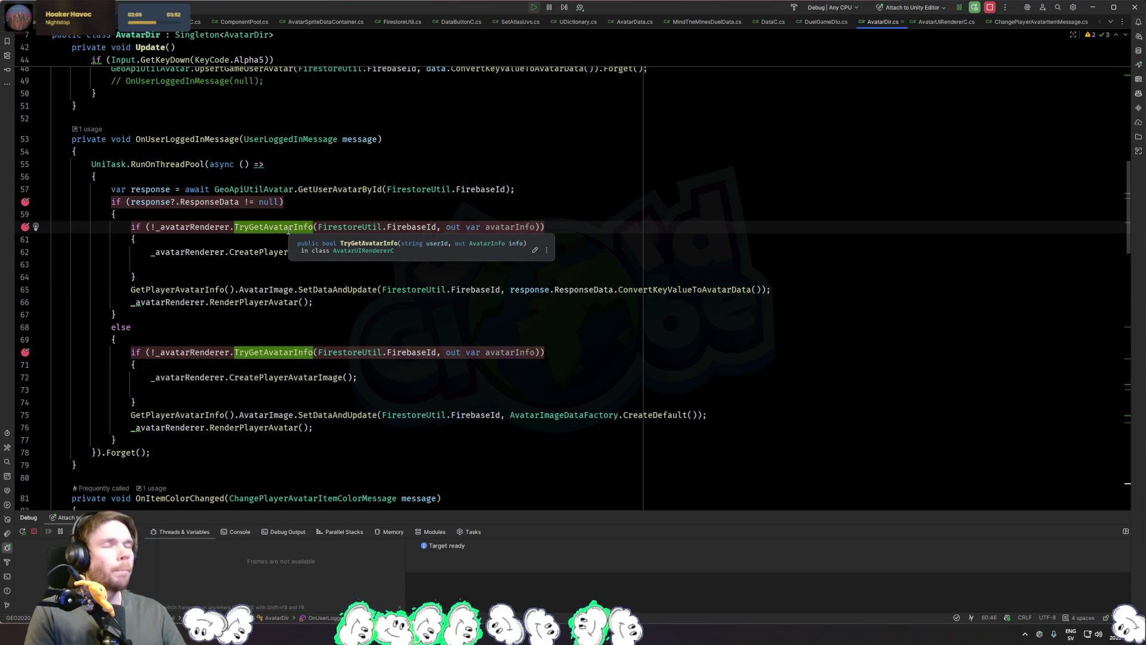
pyautogui.click(329, 223)
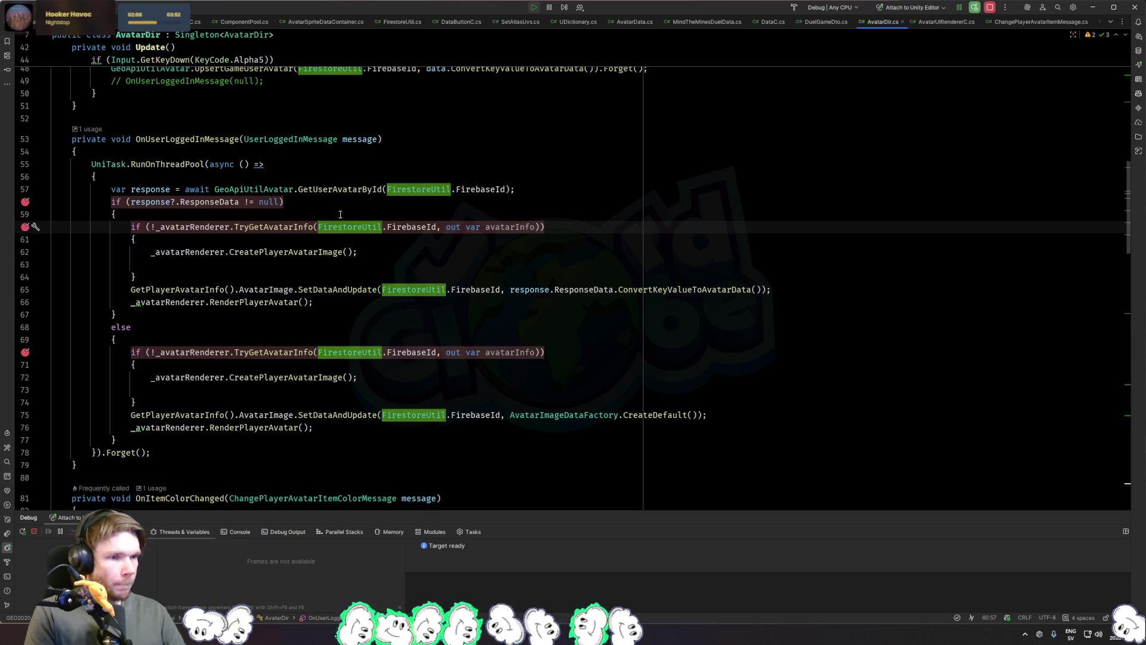
pyautogui.scroll(6, 340, 214)
pyautogui.scroll(-5, 288, 221)
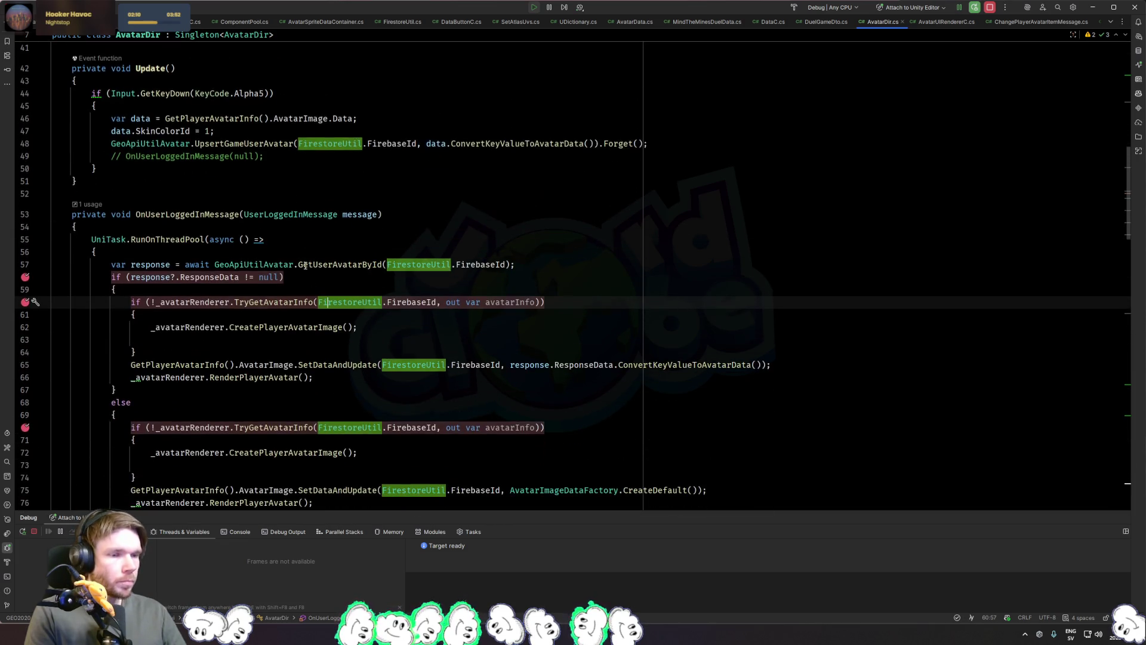
# Step: Inspect CreatePlayerAvatarImage, the TryGetWithId return paths and the reuse branch of the pool's Get()
pyautogui.keyDown('ctrl'); pyautogui.click(287, 328); pyautogui.keyUp('ctrl')
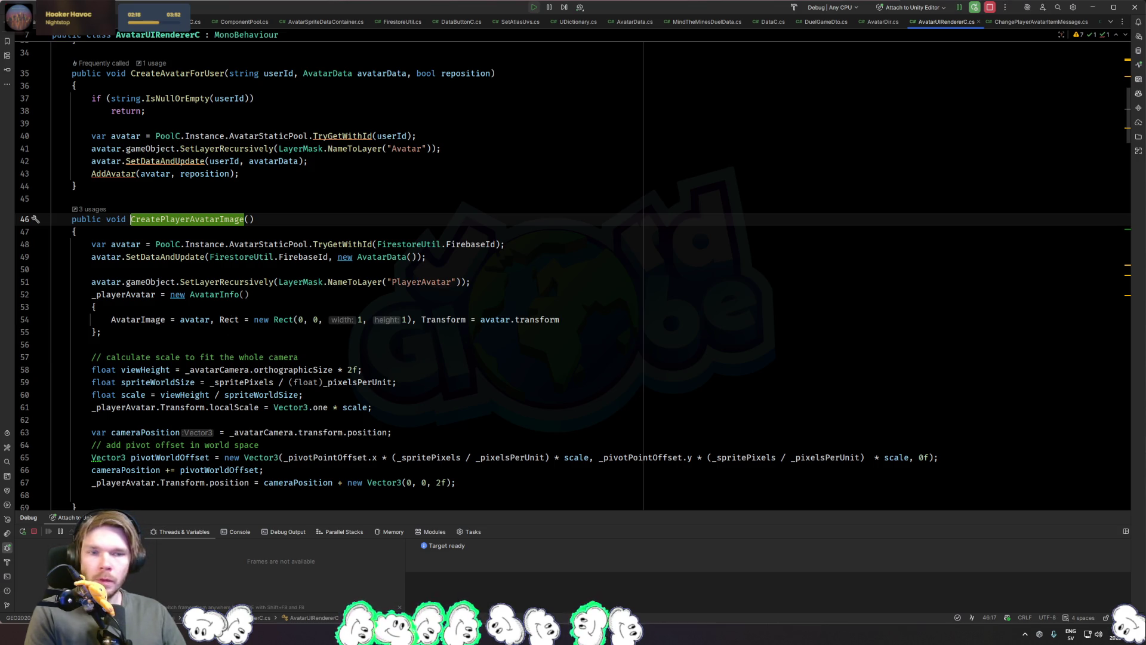
pyautogui.click(303, 270)
pyautogui.scroll(-3, 303, 300)
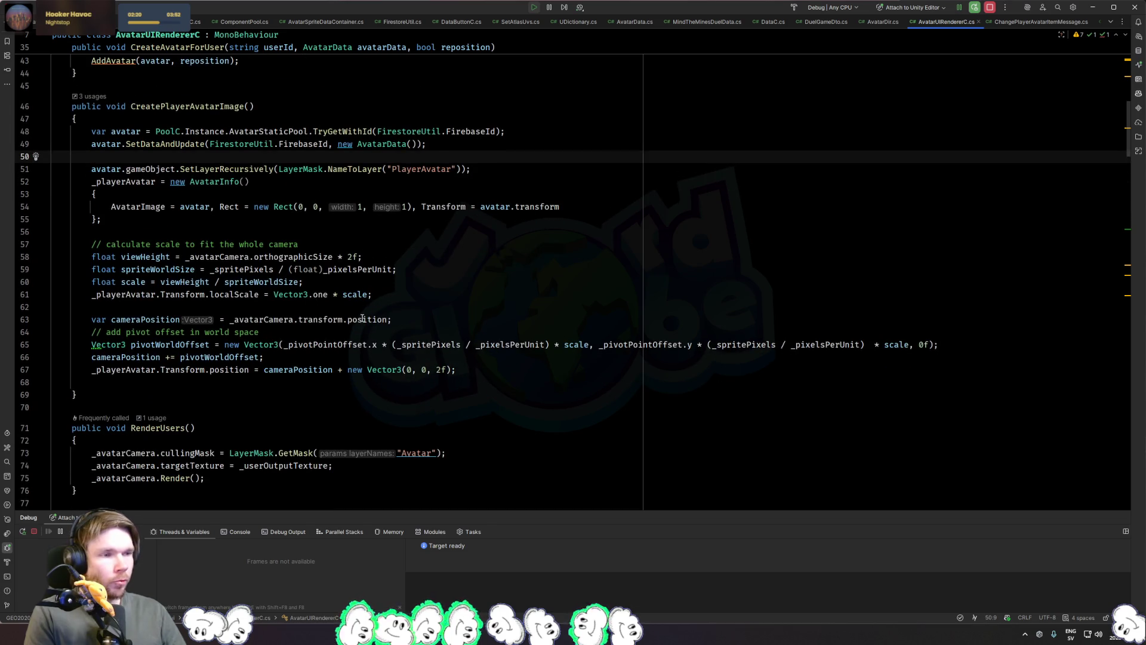
pyautogui.click(309, 131)
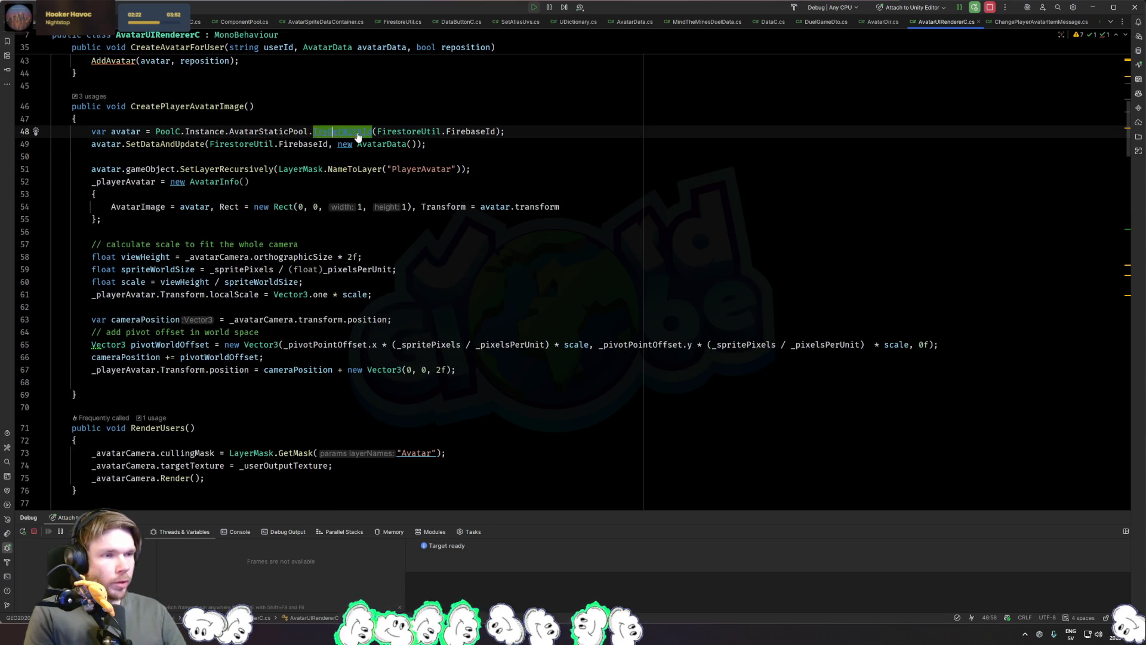
pyautogui.keyDown('ctrl'); pyautogui.click(359, 131); pyautogui.keyUp('ctrl')
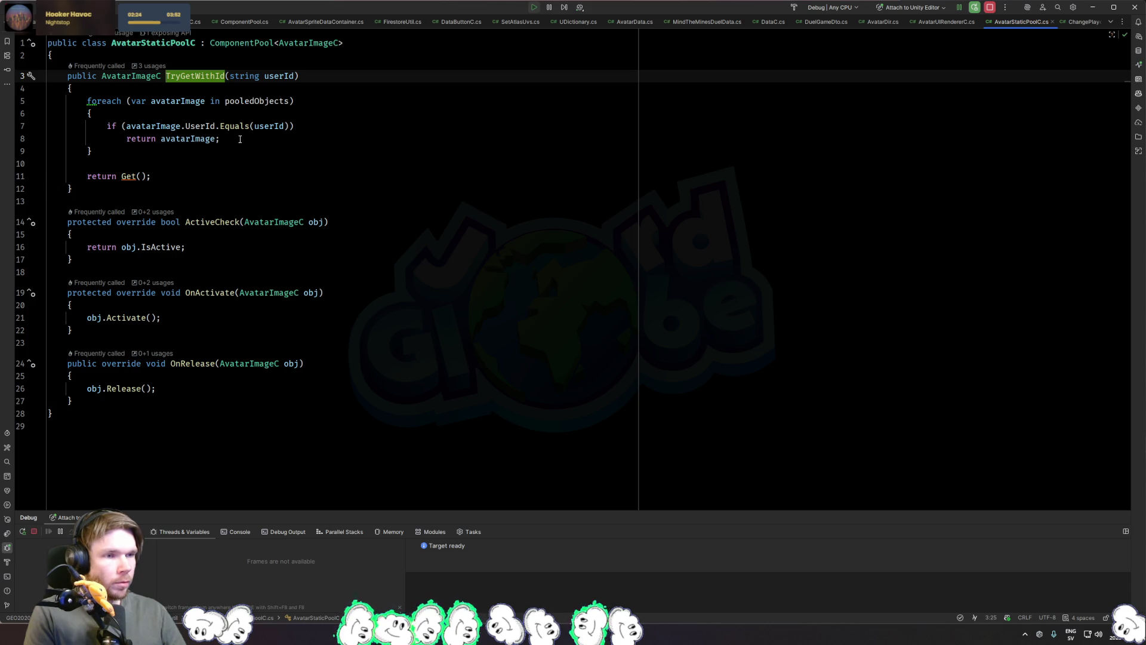
pyautogui.click(239, 139)
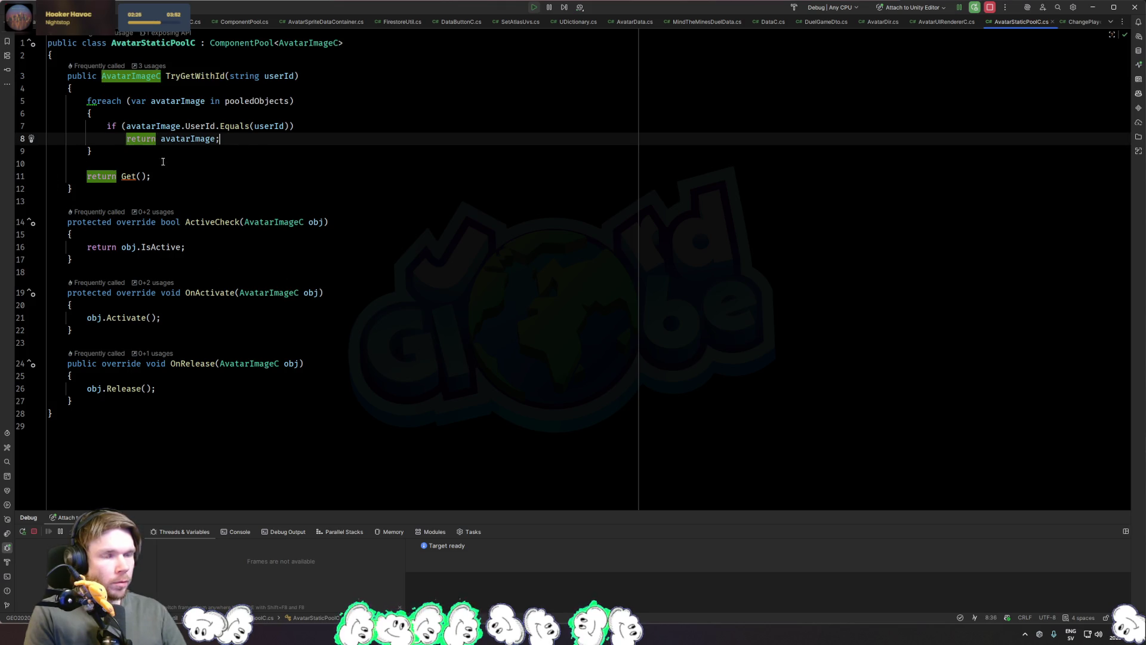
pyautogui.keyDown('ctrl'); pyautogui.click(128, 176); pyautogui.keyUp('ctrl')
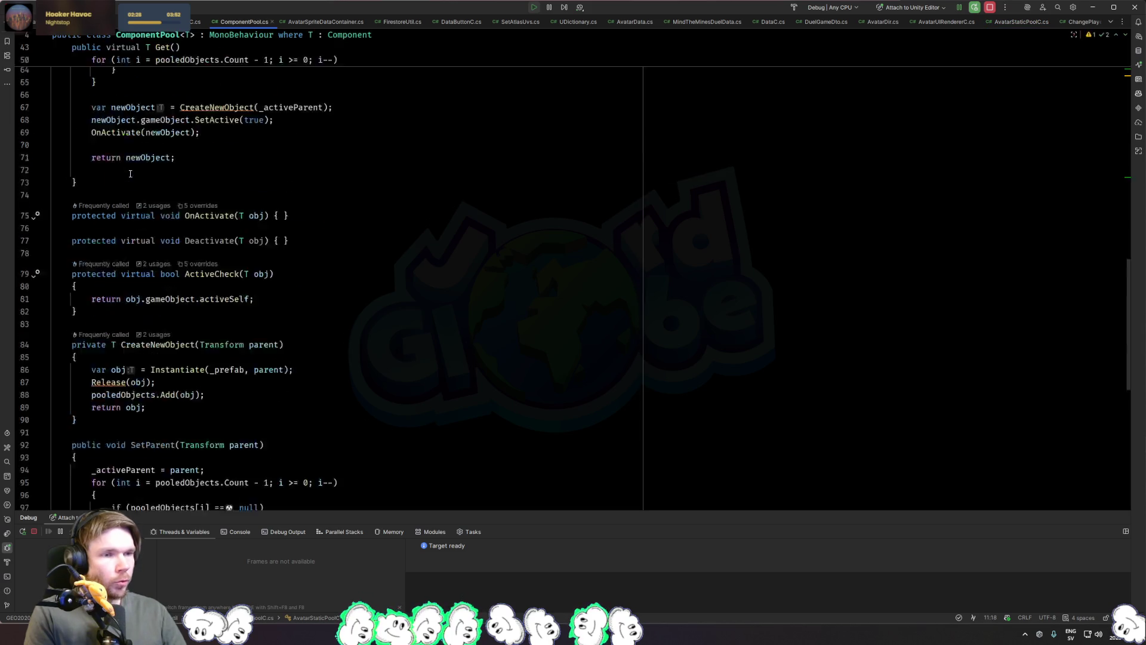
pyautogui.click(210, 356)
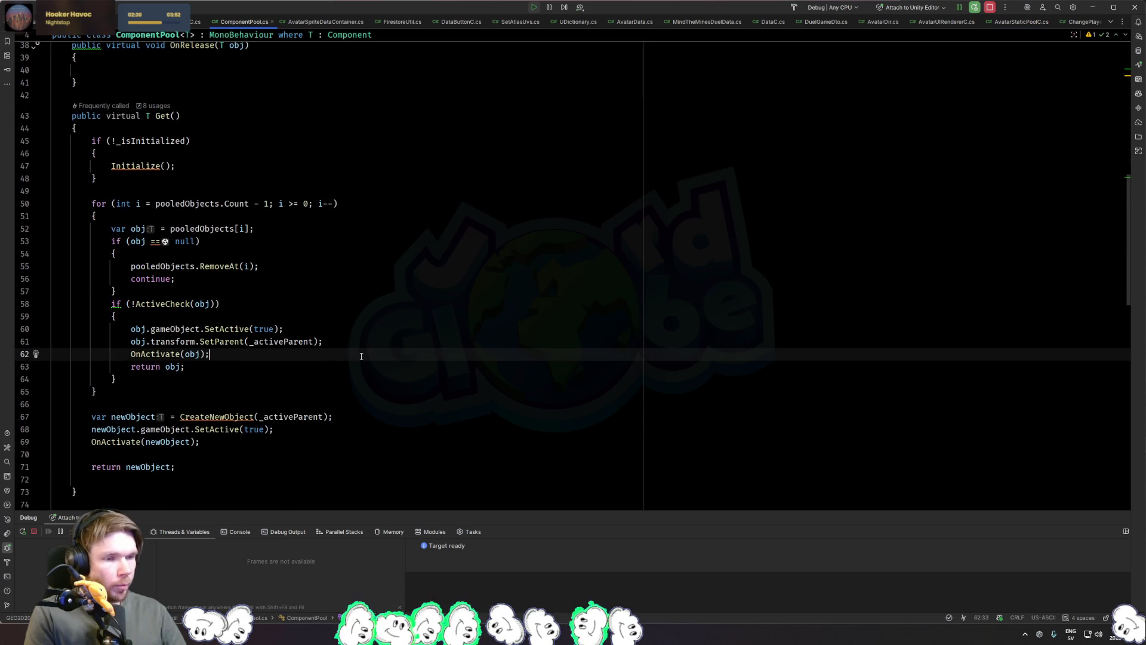
pyautogui.hotkey('ctrl', 'Tab')
pyautogui.hotkey('ctrl', 'Tab')
pyautogui.hotkey('ctrl', 'Tab')
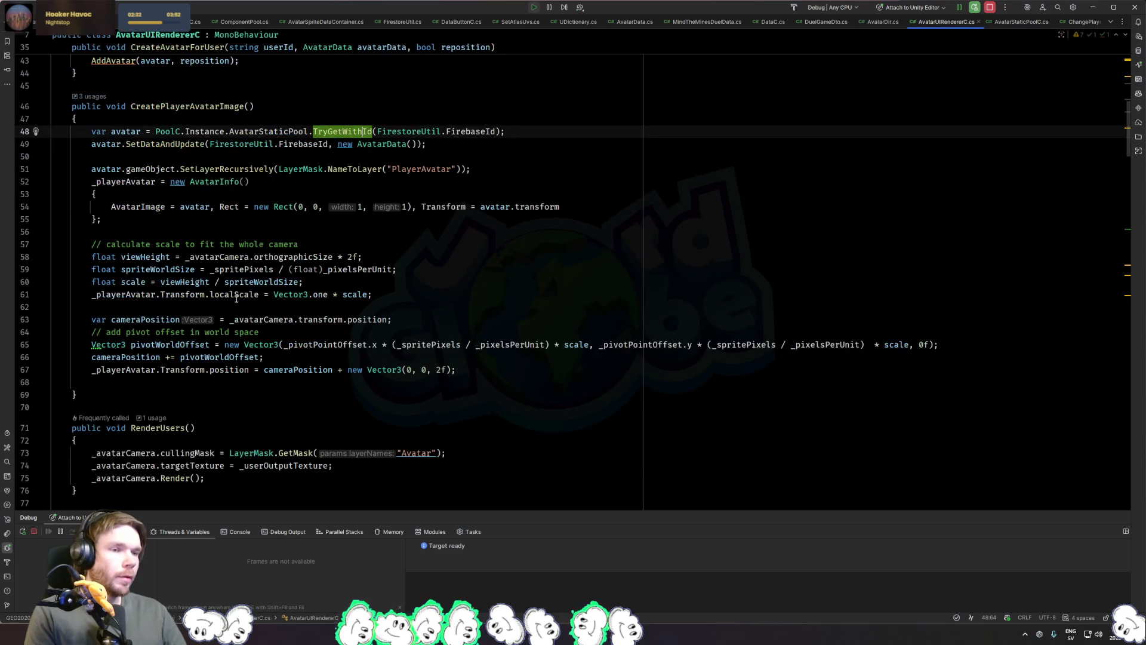
# Step: Insert avatar.gameObject.SetActive(true) after the pooled-avatar fetch, then stop the running game in Unity
pyautogui.click(528, 131)
pyautogui.press('Return')
pyautogui.write('avatar.gam')
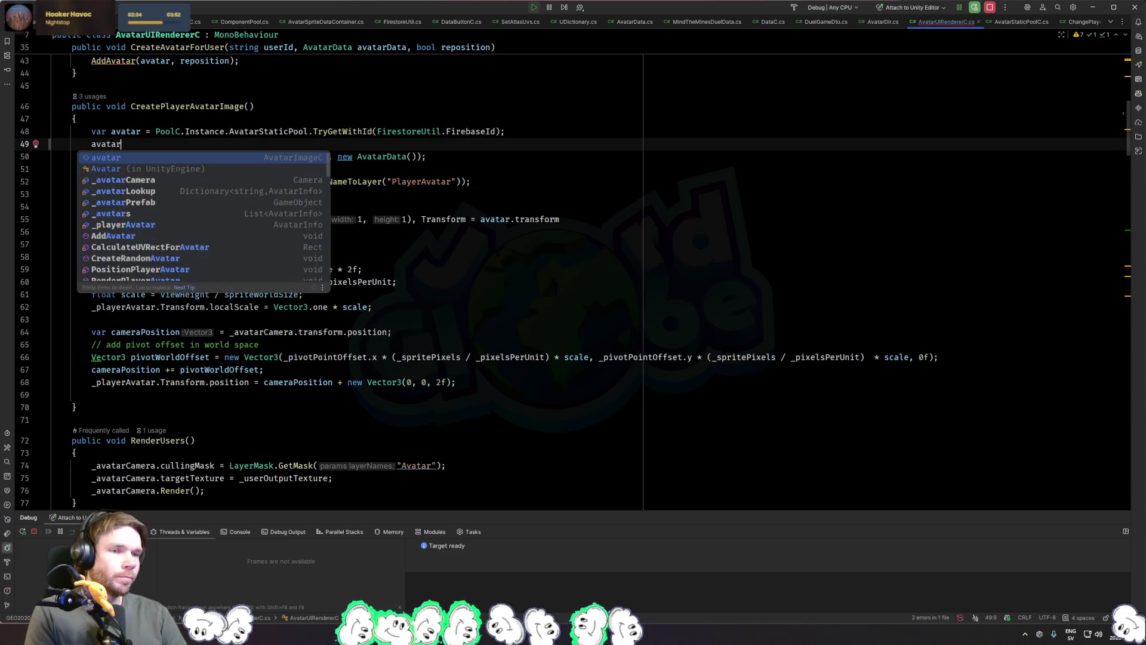
pyautogui.press('Return')
pyautogui.write('.SetActive(true);')
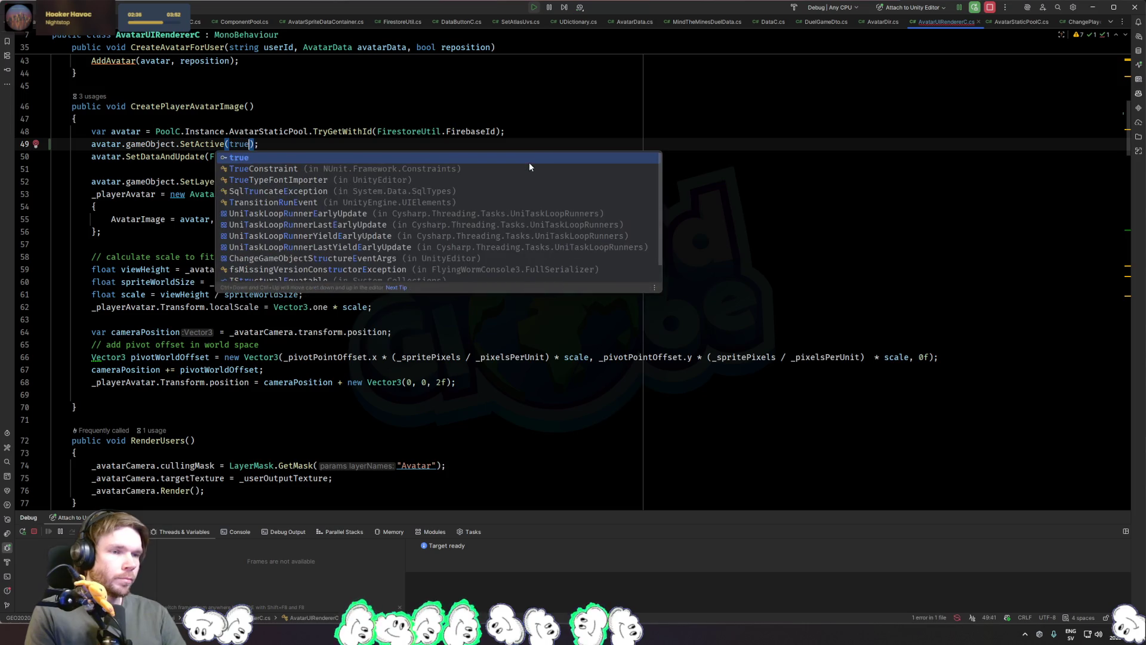
pyautogui.click(493, 105)
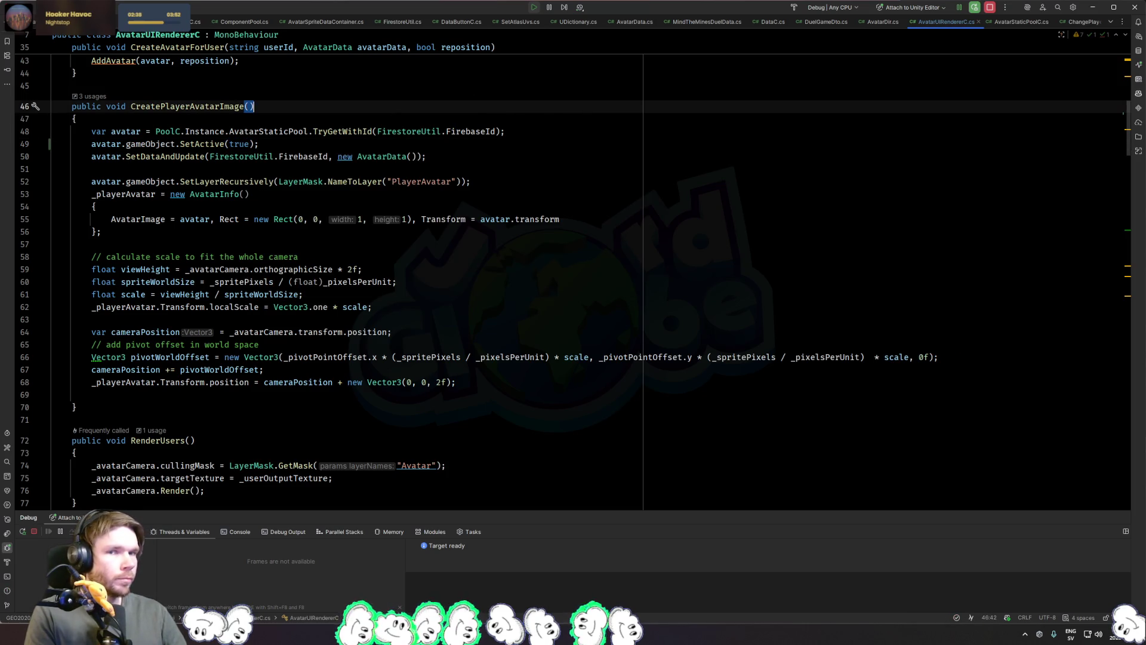
pyautogui.hotkey('alt', 'Tab')
pyautogui.click(558, 31)
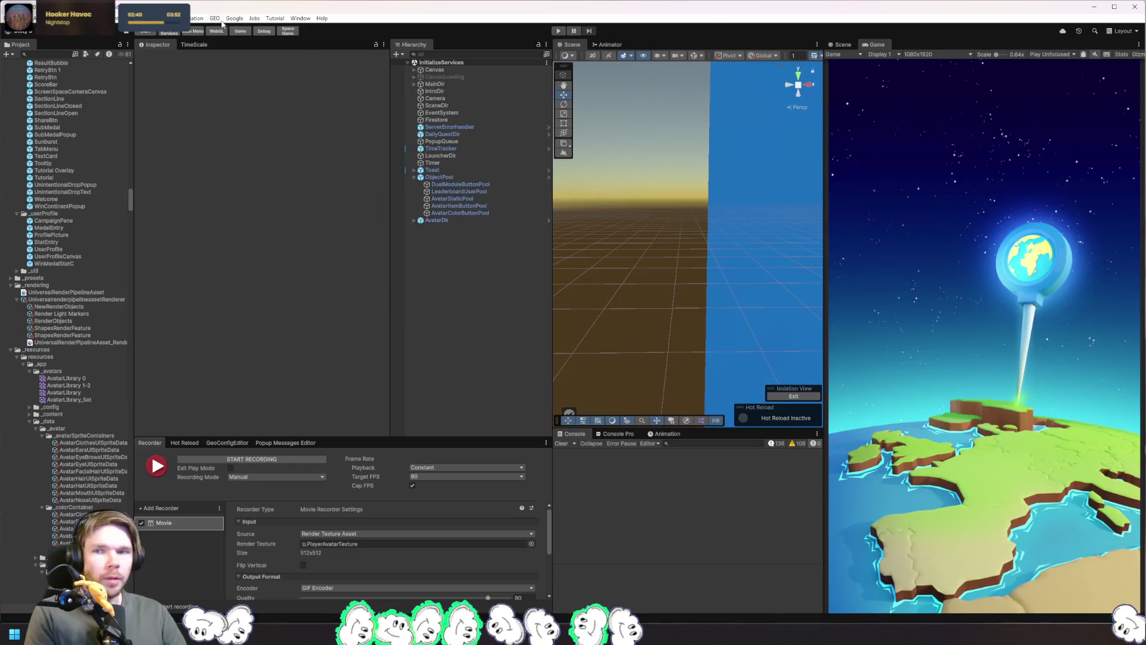
# Step: Clear the Firestore cache and reset other local data from GEO > Local Data, then start Play mode
pyautogui.click(214, 17)
pyautogui.moveTo(239, 49)
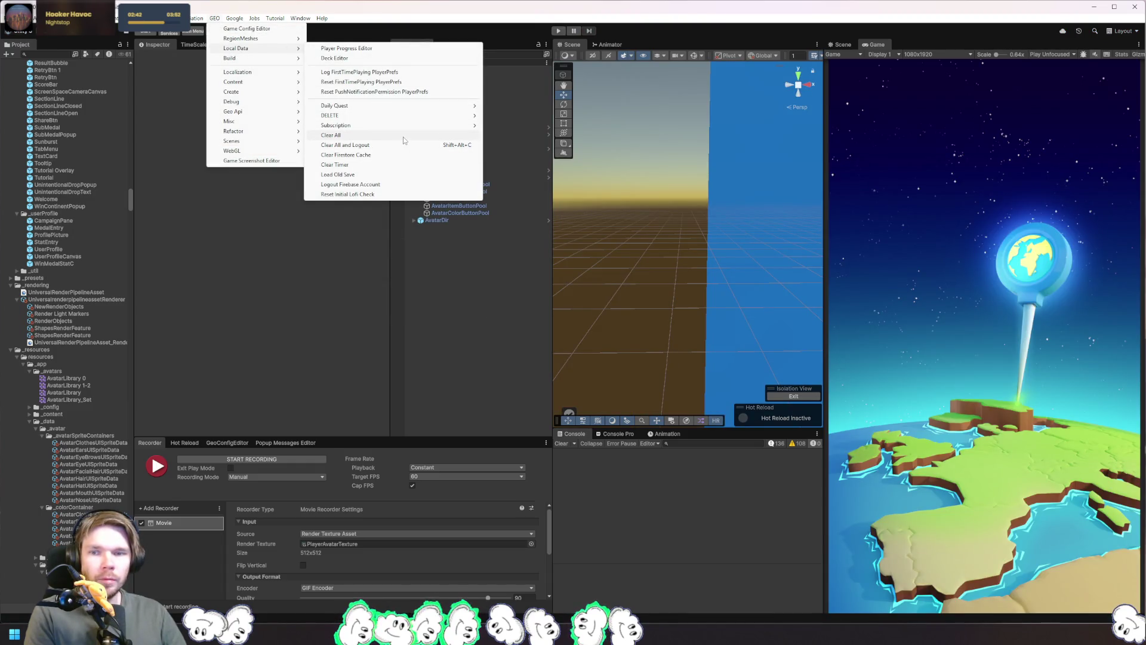
pyautogui.click(386, 154)
pyautogui.click(214, 18)
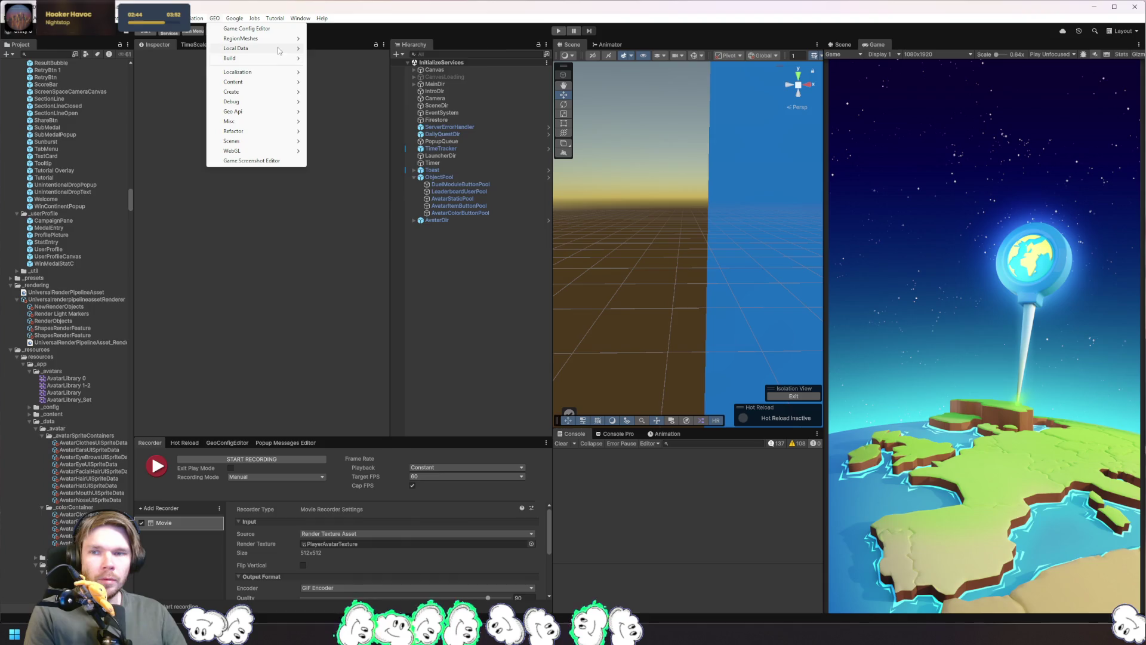
pyautogui.moveTo(251, 49)
pyautogui.click(386, 148)
pyautogui.click(558, 31)
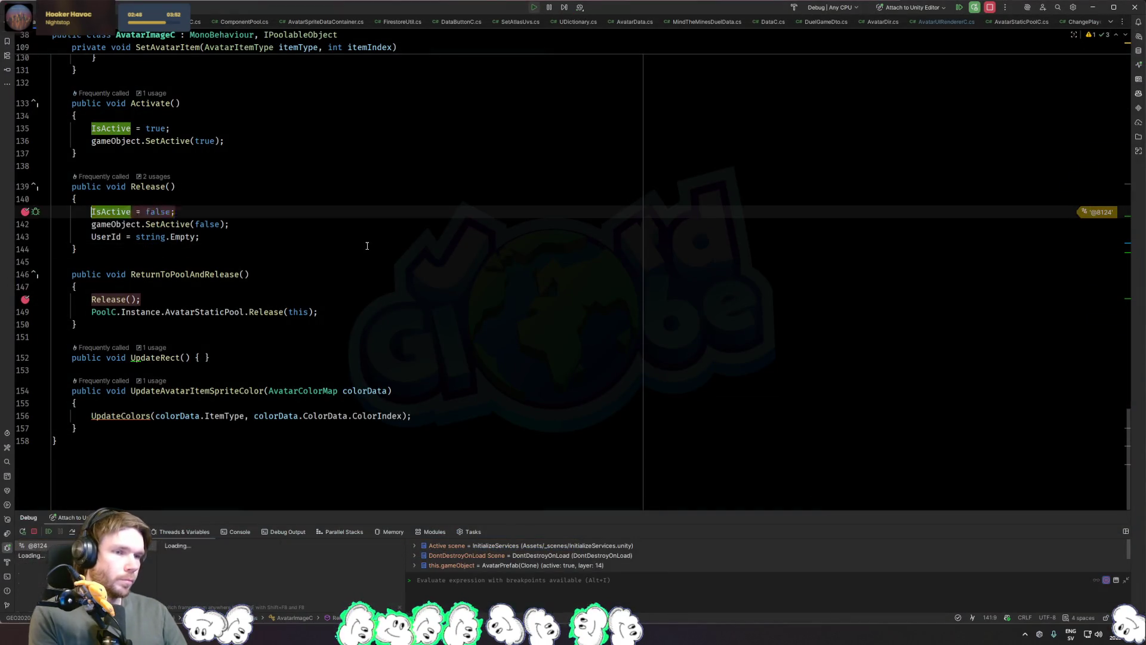
# Step: Resume past the Release breakpoint and get past the language, policy and login screens
pyautogui.press('F9')
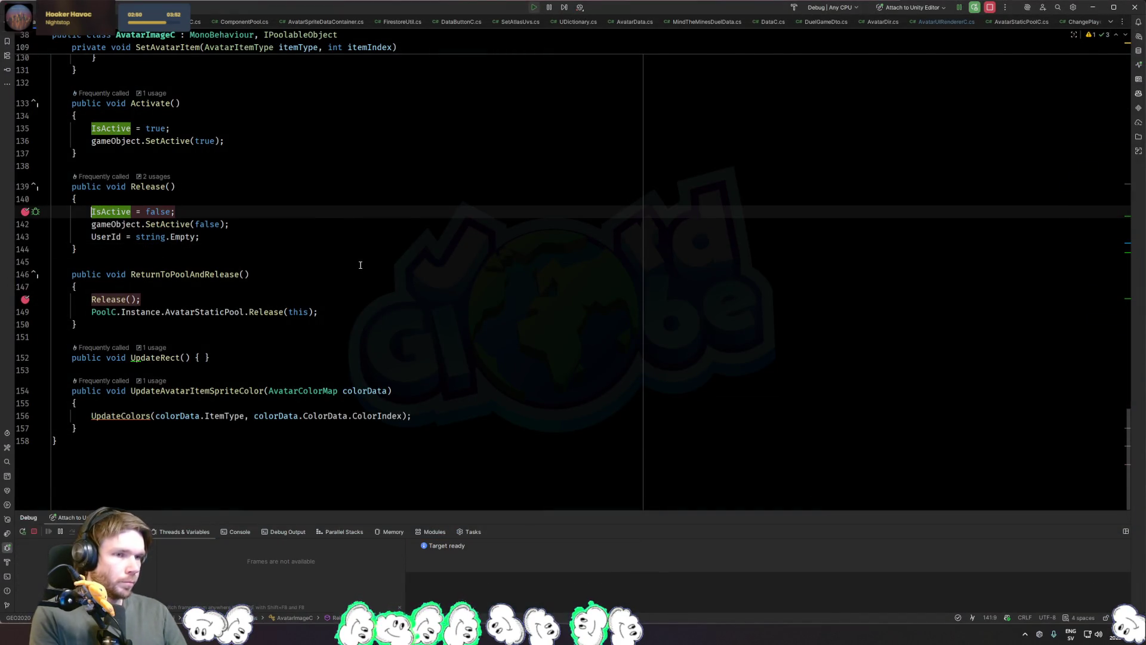
pyautogui.hotkey('alt', 'Tab')
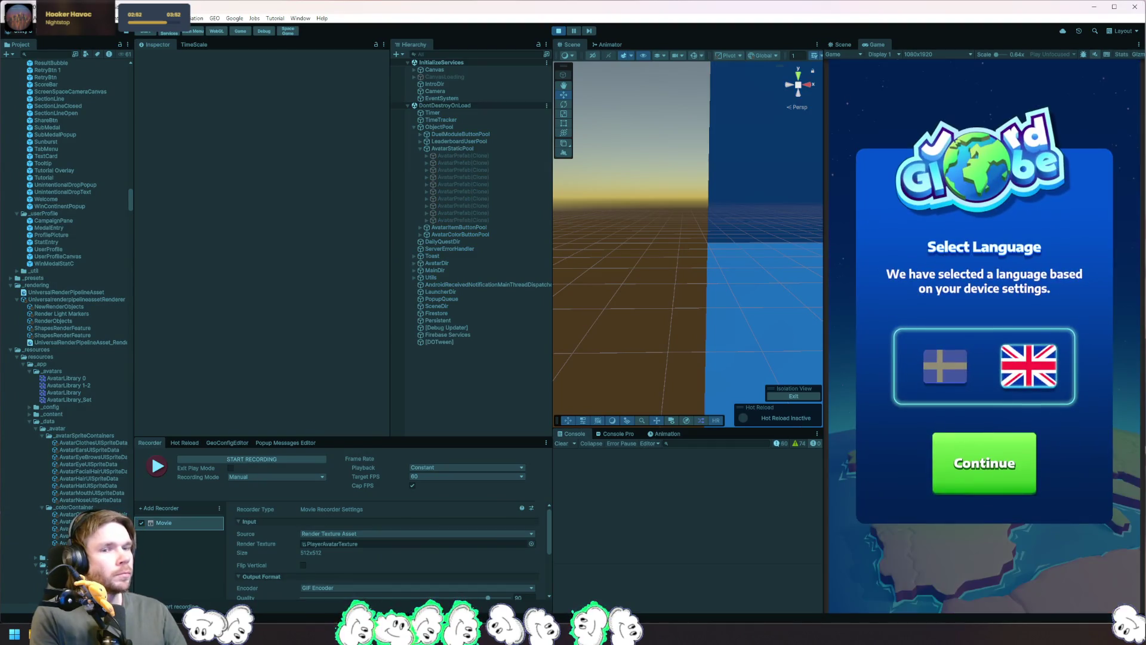
pyautogui.click(995, 469)
pyautogui.click(994, 469)
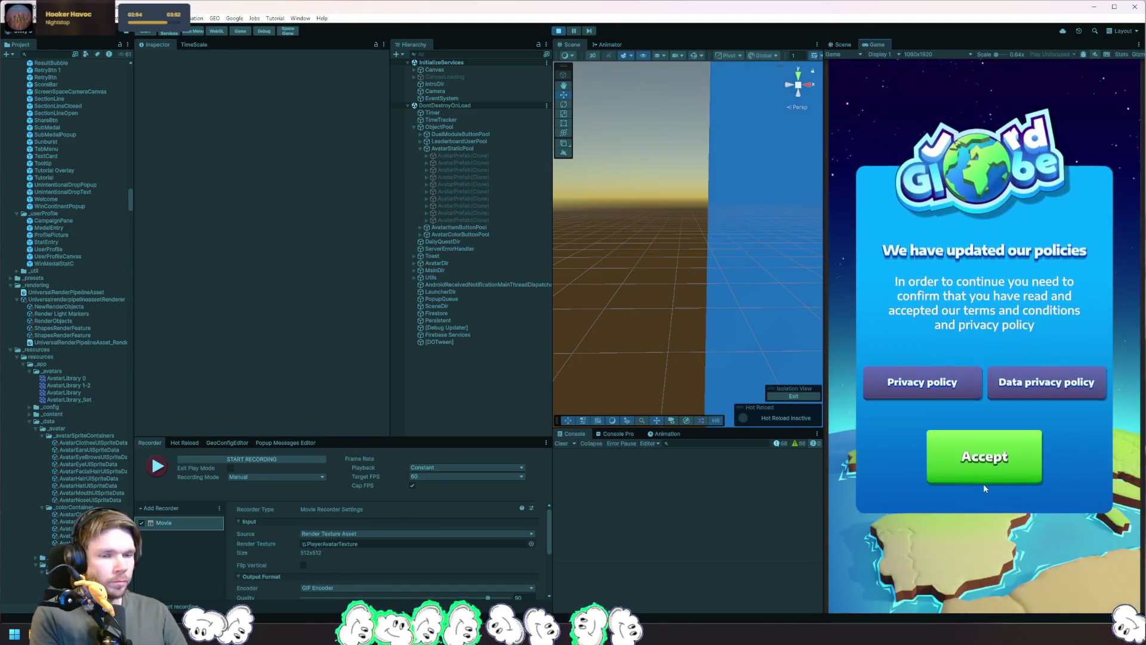
pyautogui.click(1008, 456)
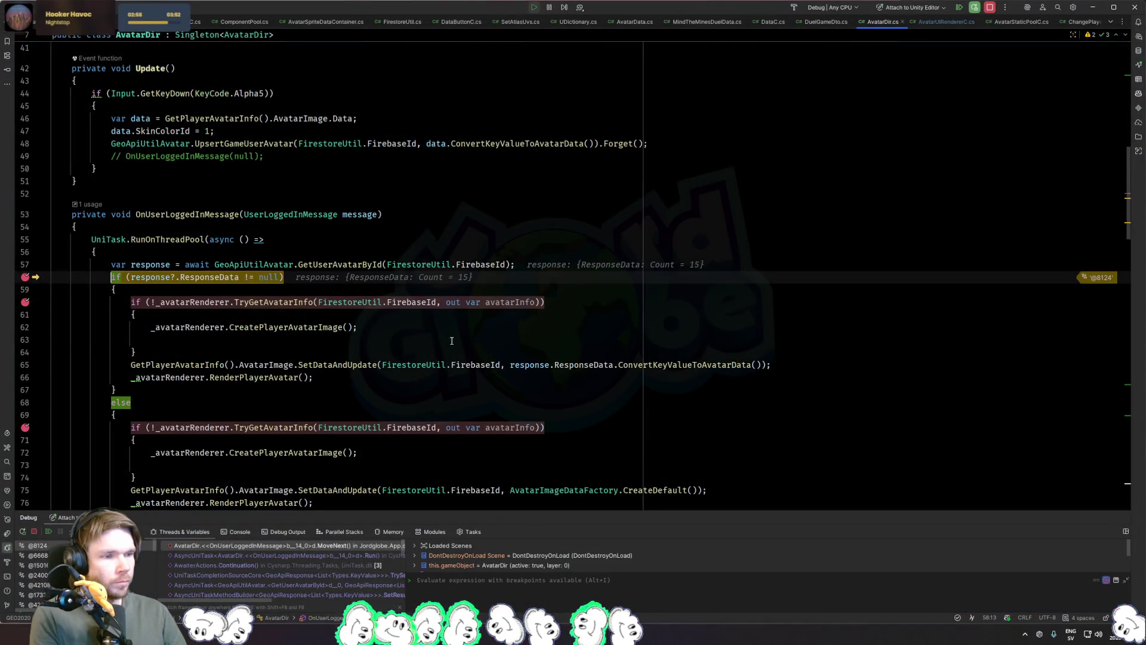
# Step: Step and resume the debugger, then close the 'Nyhet: avatarer!' announcement in the game
pyautogui.press('F10')
pyautogui.press('F5')
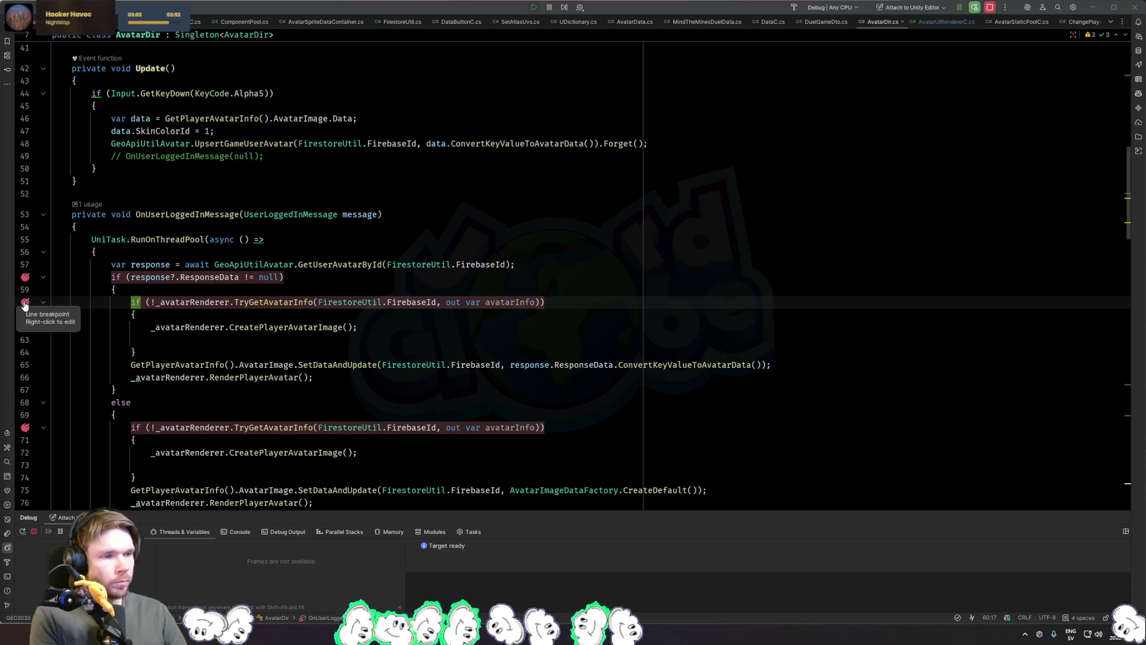
pyautogui.hotkey('alt', 'Tab')
pyautogui.click(988, 533)
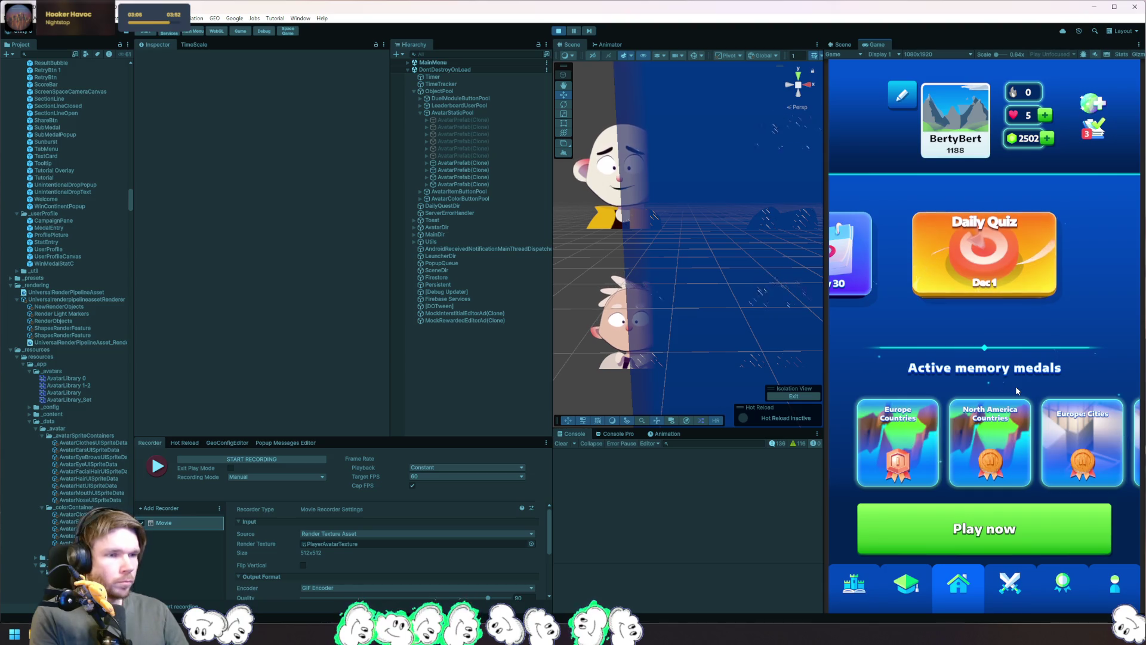
# Step: Review GetUserAvatarById and SetDataAndUpdate, then breakpoint CreatePlayerAvatarImage's TryGetWithId line
pyautogui.hotkey('alt', 'Tab')
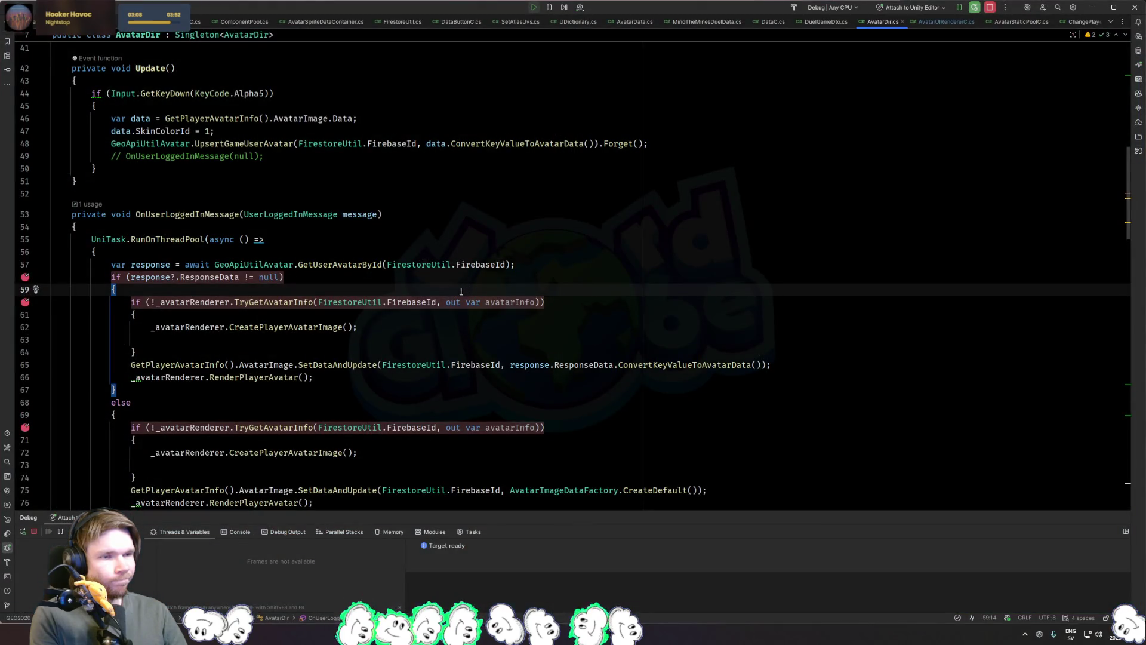
pyautogui.keyDown('ctrl'); pyautogui.click(345, 269); pyautogui.keyUp('ctrl')
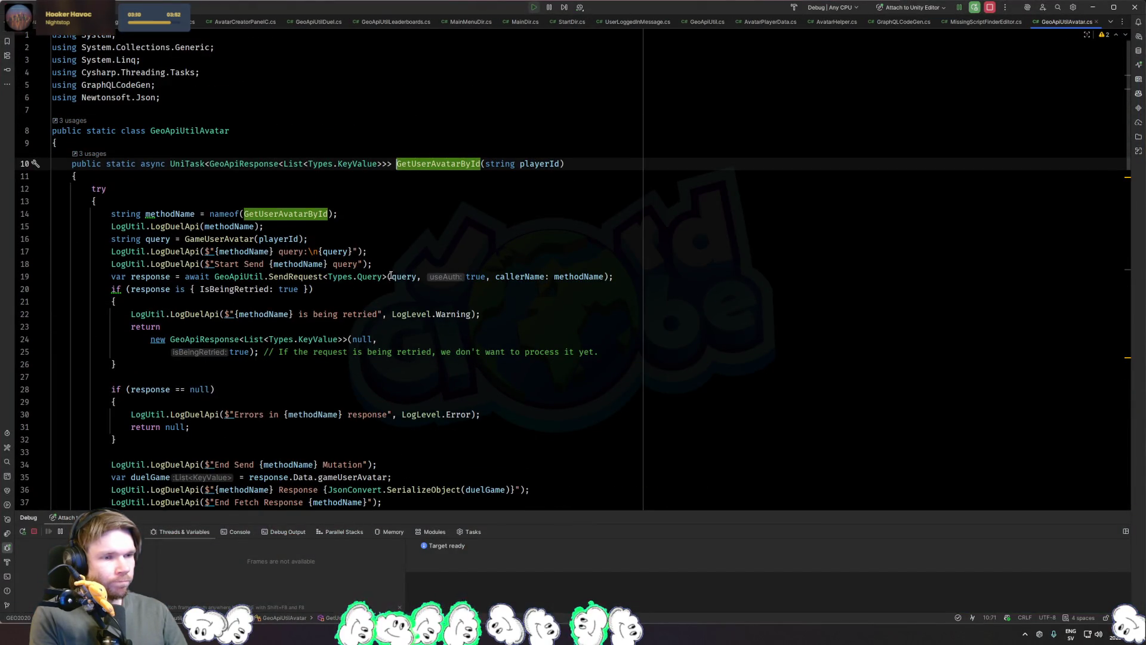
pyautogui.hotkey('ctrl', 'alt', 'Left')
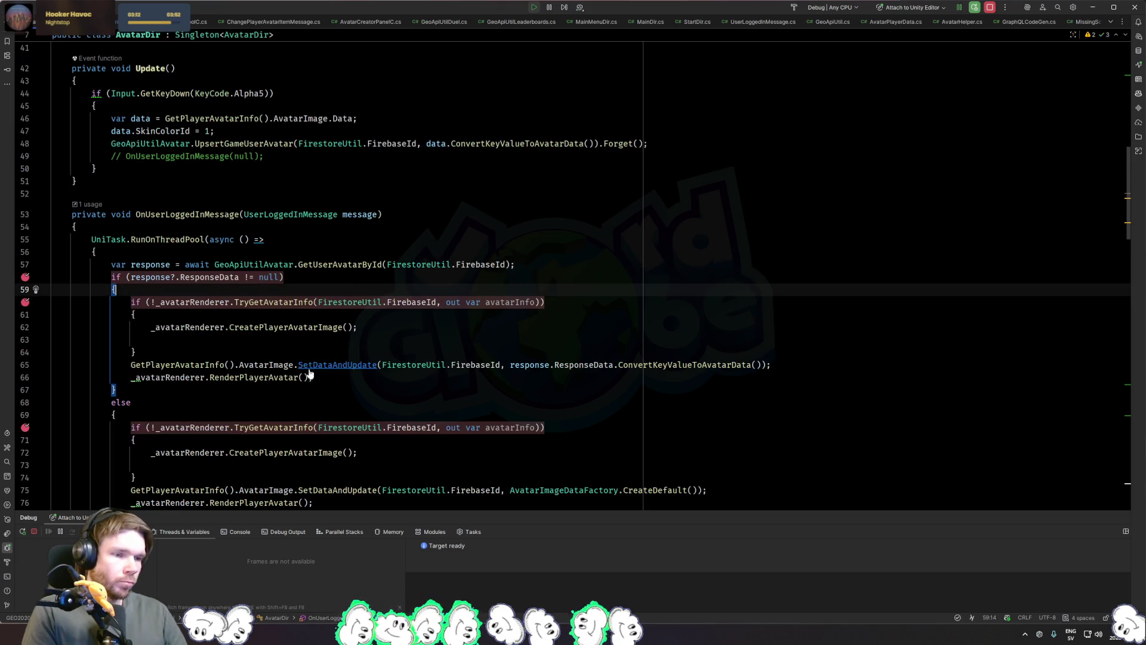
pyautogui.keyDown('ctrl'); pyautogui.click(337, 366); pyautogui.keyUp('ctrl')
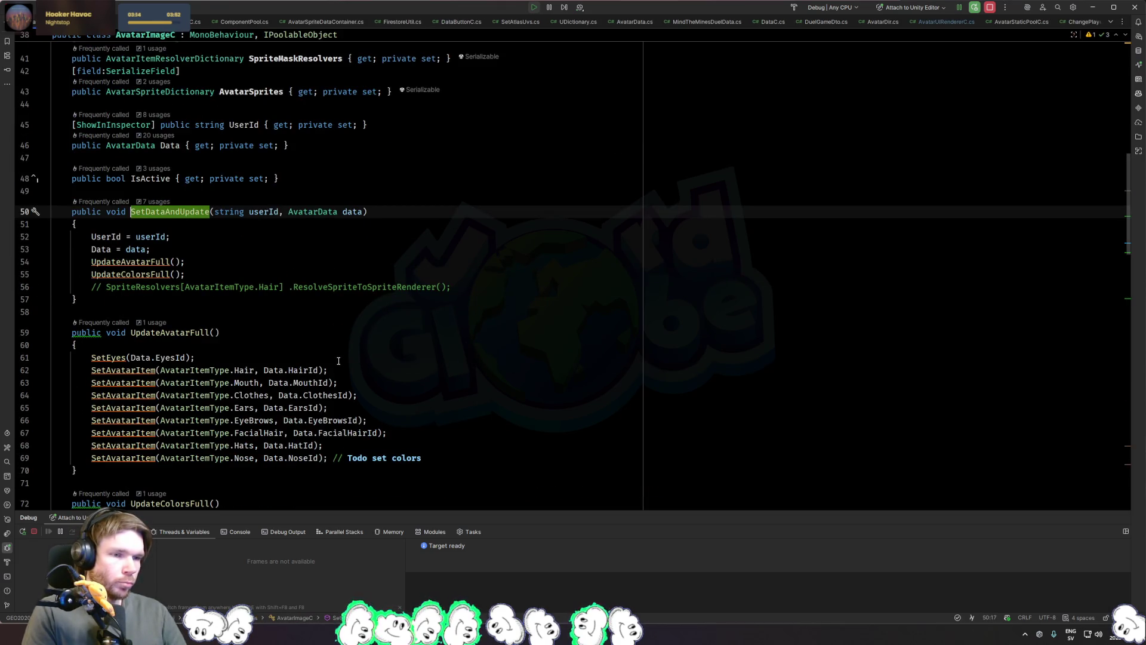
pyautogui.hotkey('ctrl', 'alt', 'Left')
pyautogui.keyDown('ctrl'); pyautogui.click(287, 330); pyautogui.keyUp('ctrl')
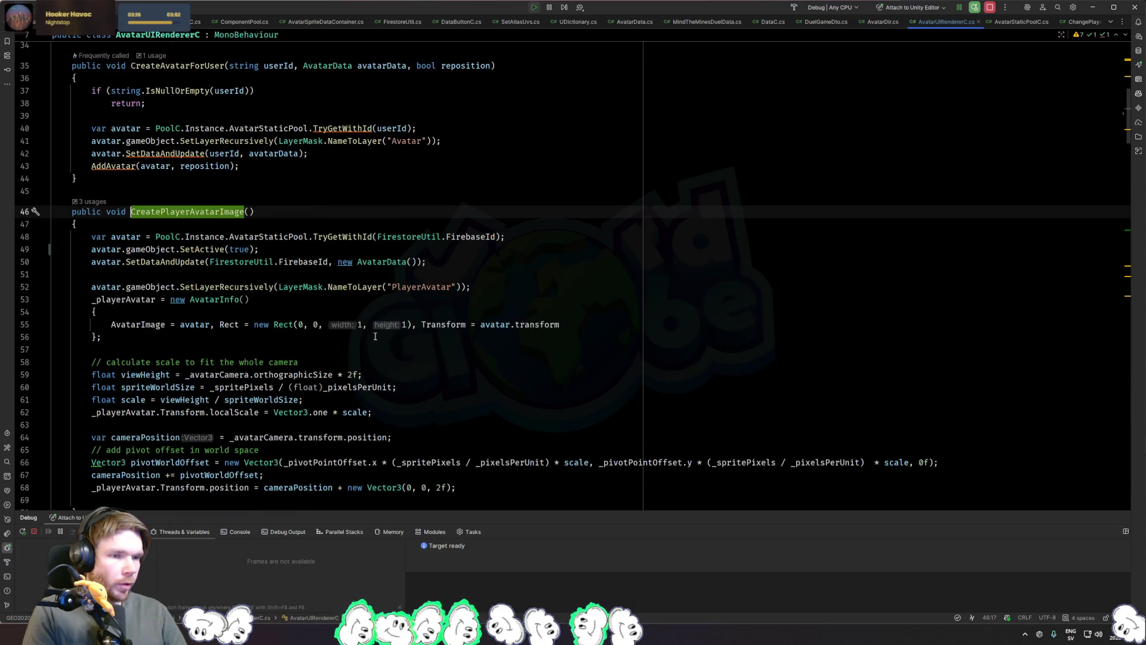
pyautogui.click(267, 249)
pyautogui.click(28, 239)
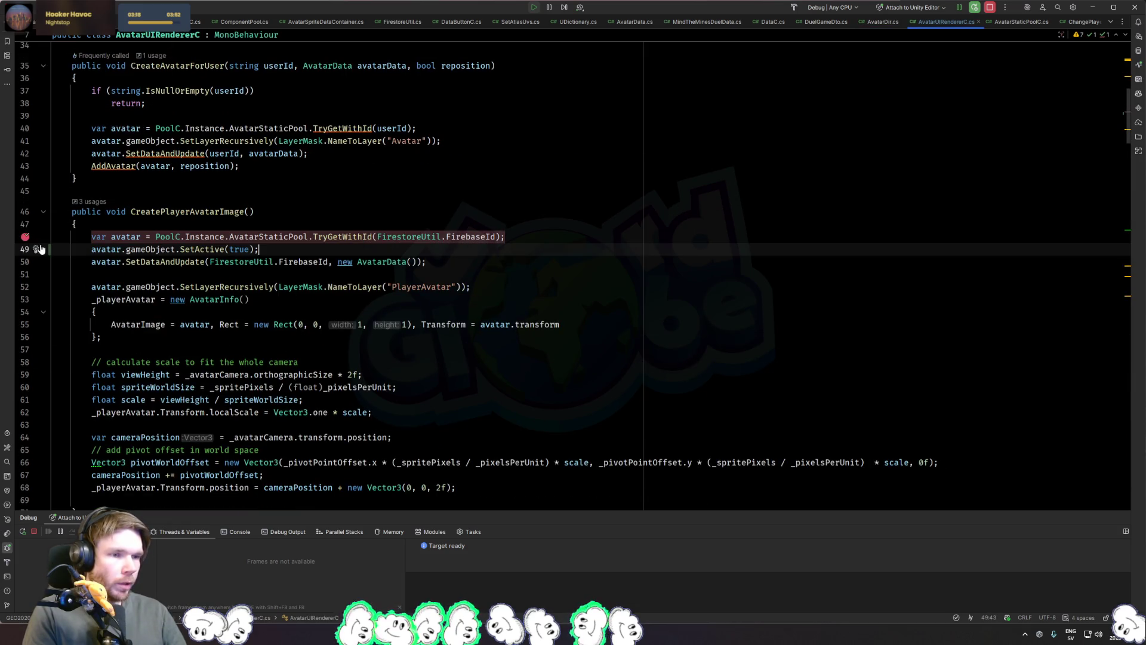
pyautogui.hotkey('alt', 'Tab')
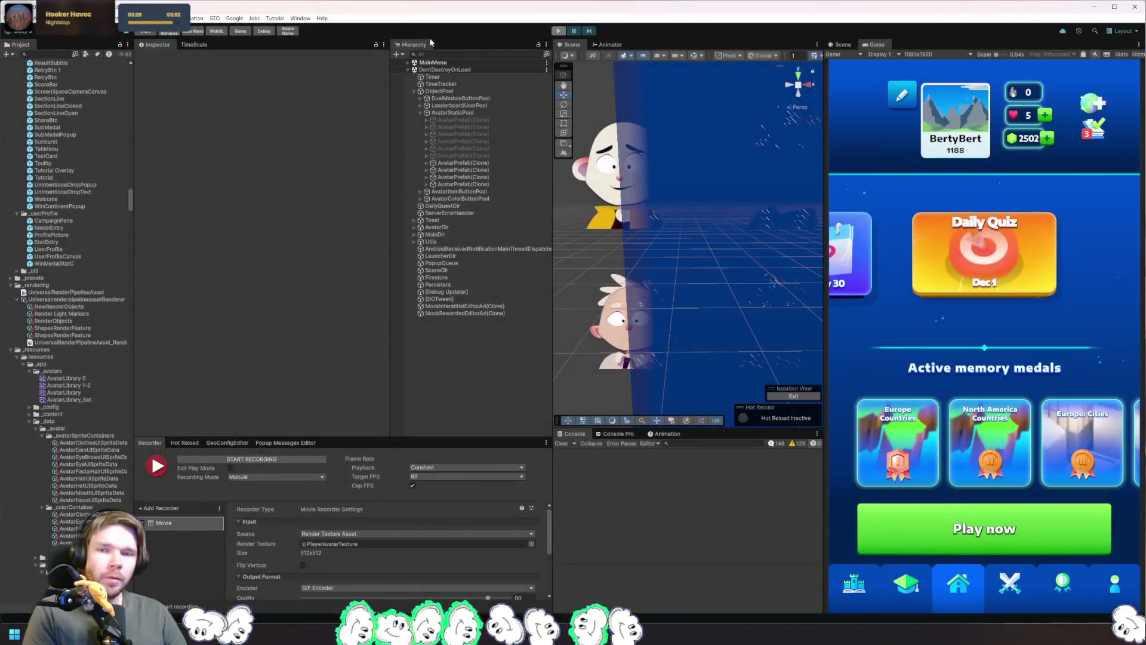
# Step: Clear all local data and log out via GEO > Local Data > Clear All and Logout
pyautogui.click(215, 18)
pyautogui.click(215, 18)
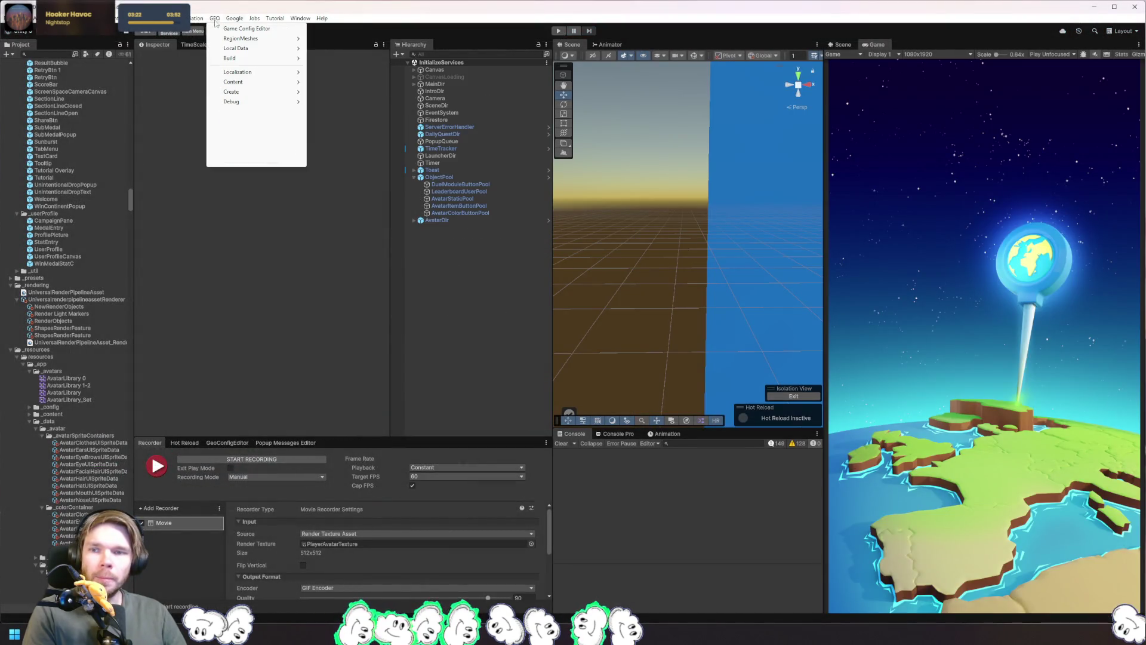
pyautogui.moveTo(257, 48)
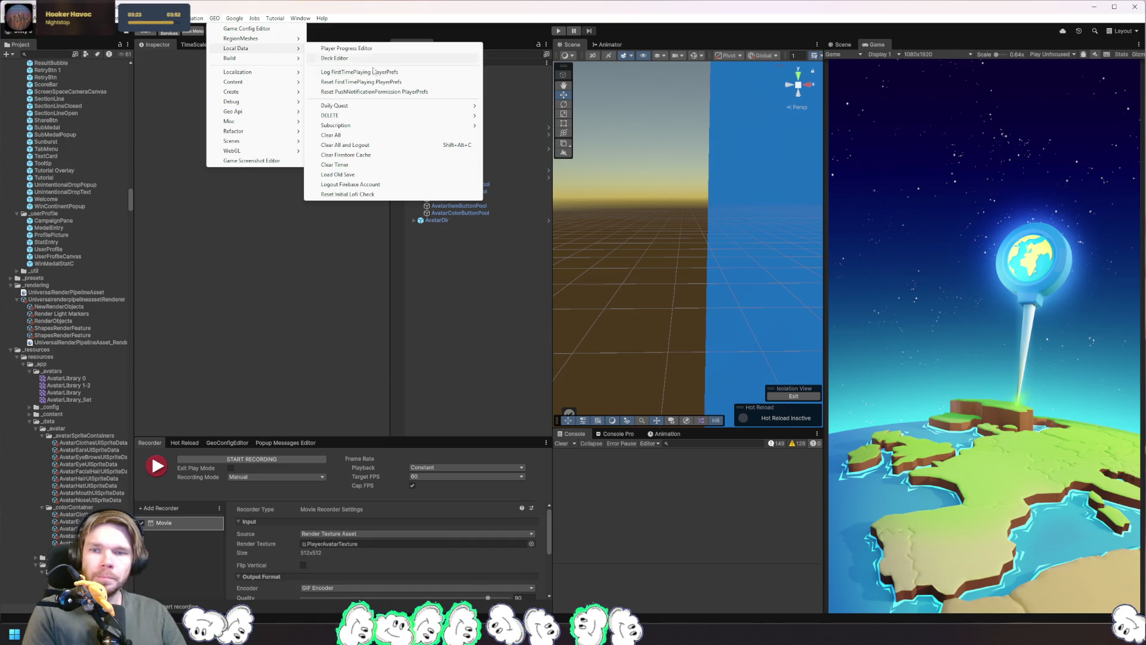
pyautogui.click(410, 147)
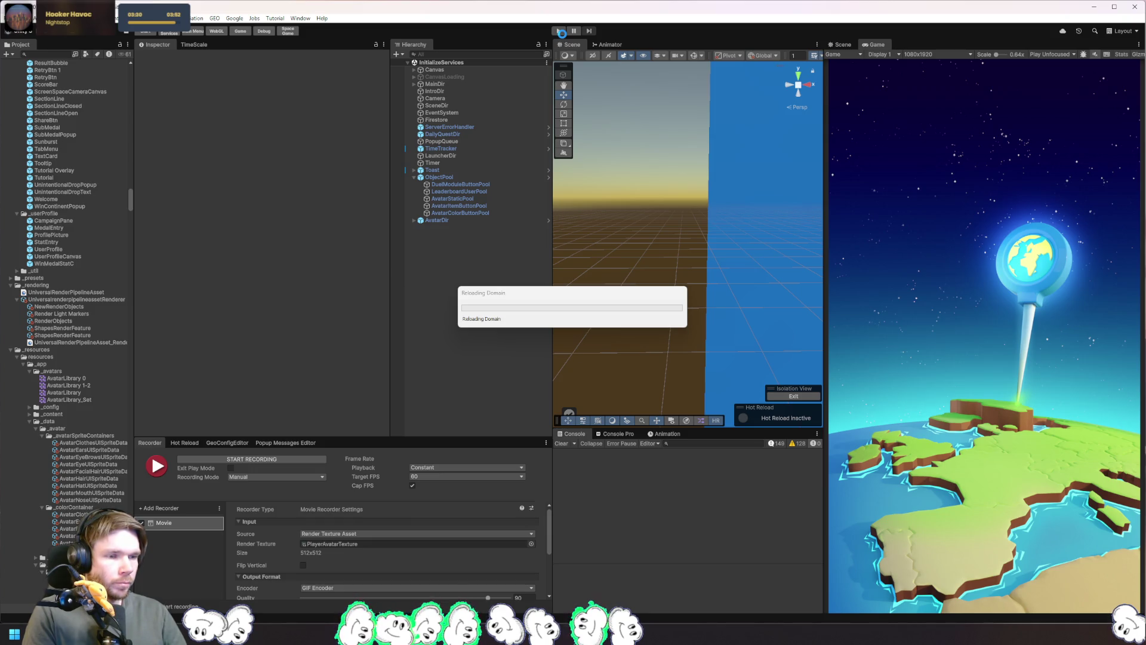
# Step: In Rider, open the CreatePlayerAvatarImage declaration and review the pooled avatar fetch line
pyautogui.hotkey('alt', 'Tab')
pyautogui.hotkey('ctrl', '-')
pyautogui.hotkey('ctrl', 'b')
pyautogui.moveTo(515, 237); pyautogui.dragTo(64, 237)
pyautogui.click(227, 374)
pyautogui.scroll(-2, 358, 370)
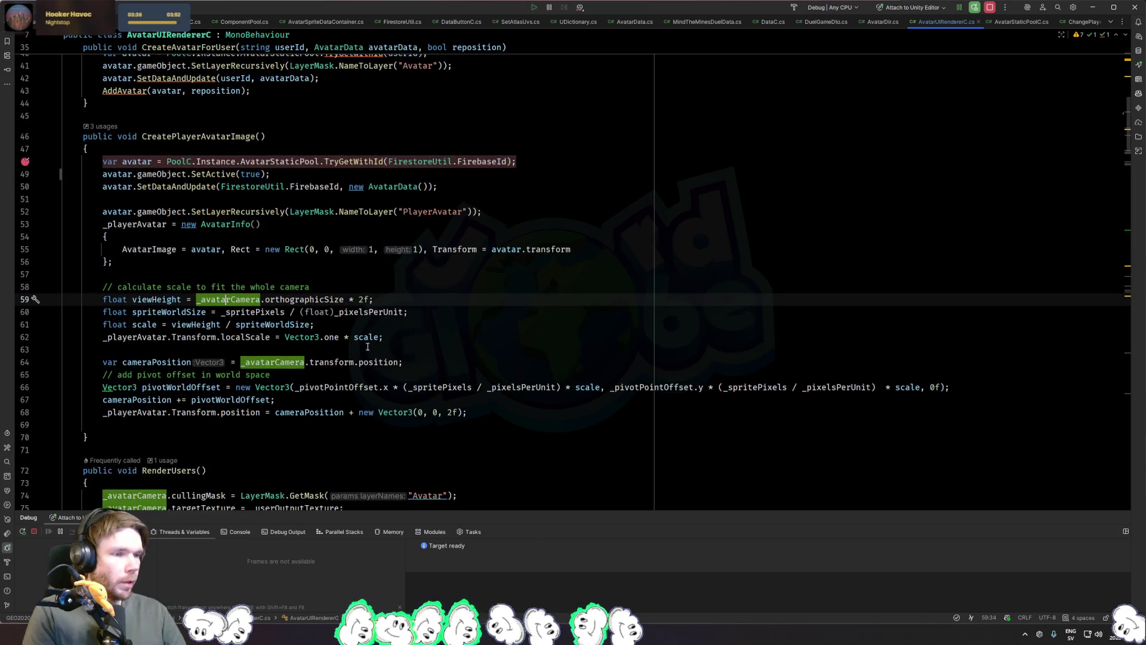
# Step: Remove the TryGetAvatarInfo guard from the found-data branch and unindent the CreatePlayerAvatarImage call
pyautogui.click(437, 340)
pyautogui.hotkey('ctrl', '-')
pyautogui.moveTo(241, 327)
pyautogui.mouseDown()
pyautogui.moveTo(282, 290)
pyautogui.moveTo(363, 316)
pyautogui.moveTo(346, 317)
pyautogui.moveTo(388, 302)
pyautogui.mouseUp()
pyautogui.press('BackSpace')
pyautogui.press('BackSpace')
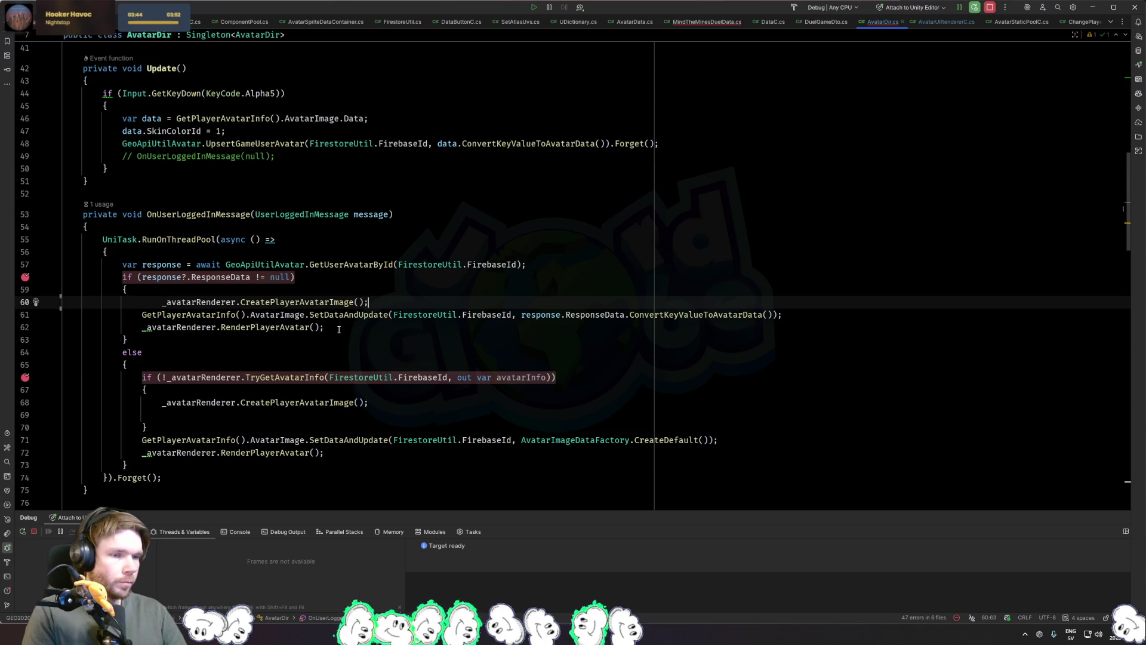
pyautogui.click(159, 300)
pyautogui.press('BackSpace')
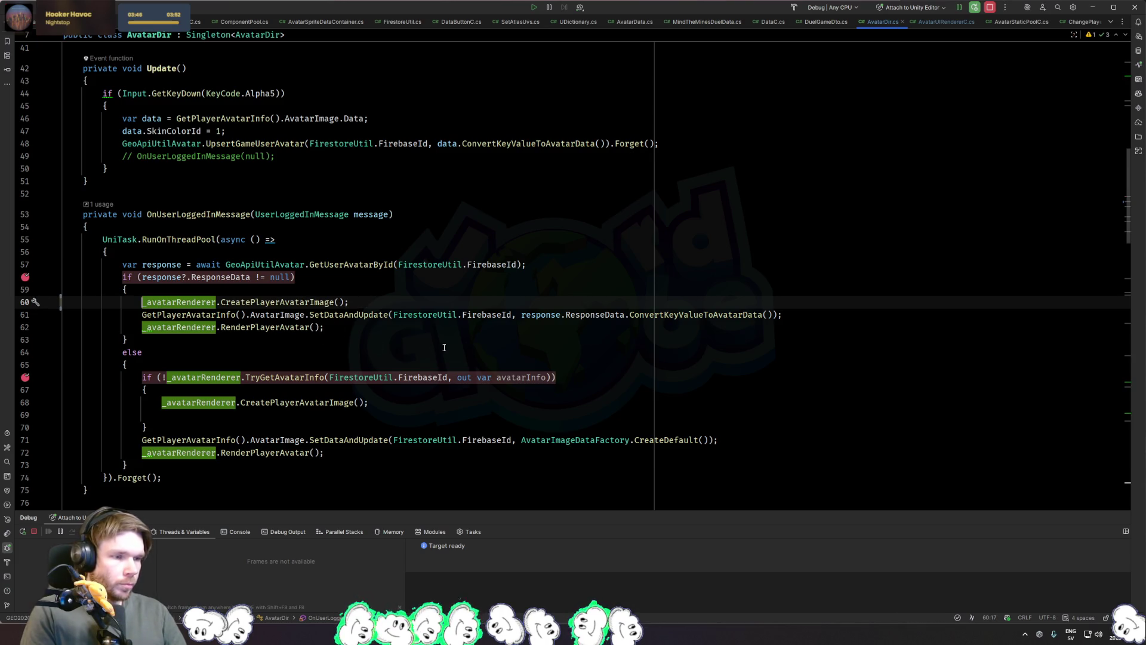
# Step: Declare an AvatarData variable named data after the response line
pyautogui.click(583, 265)
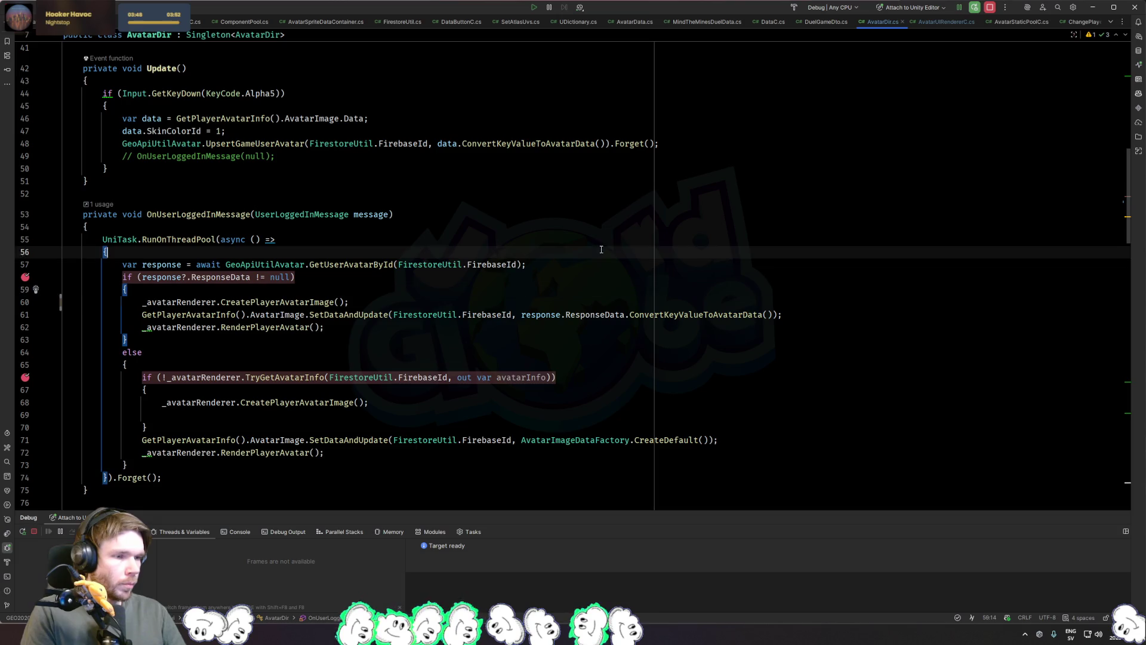
pyautogui.press('Return')
pyautogui.write('var')
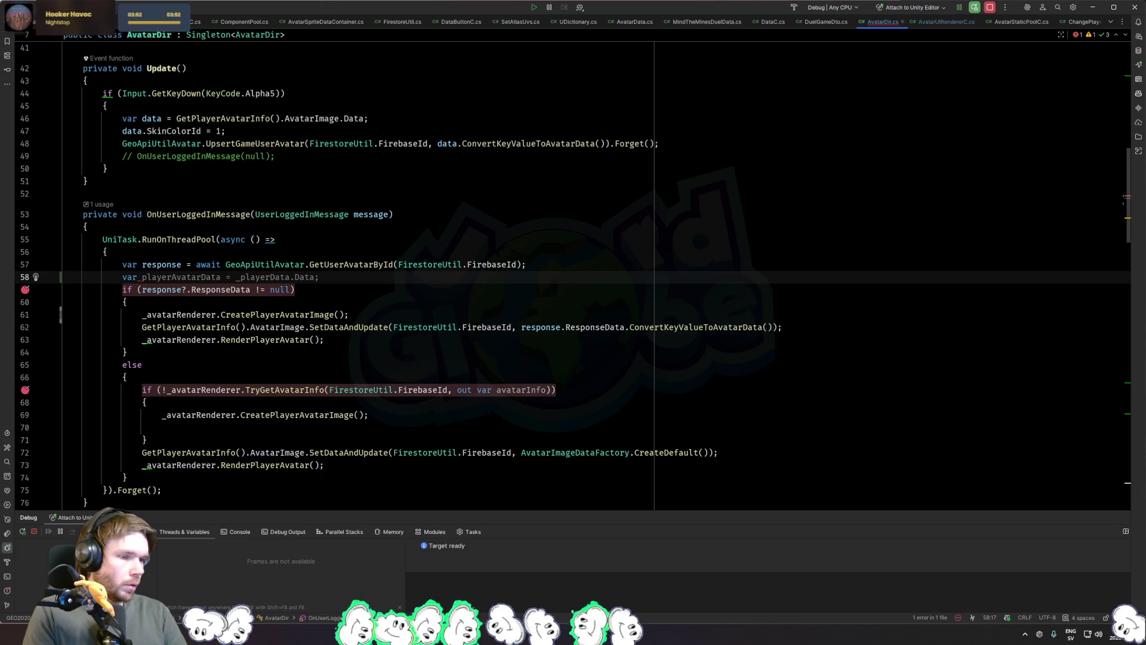
pyautogui.press('Tab')
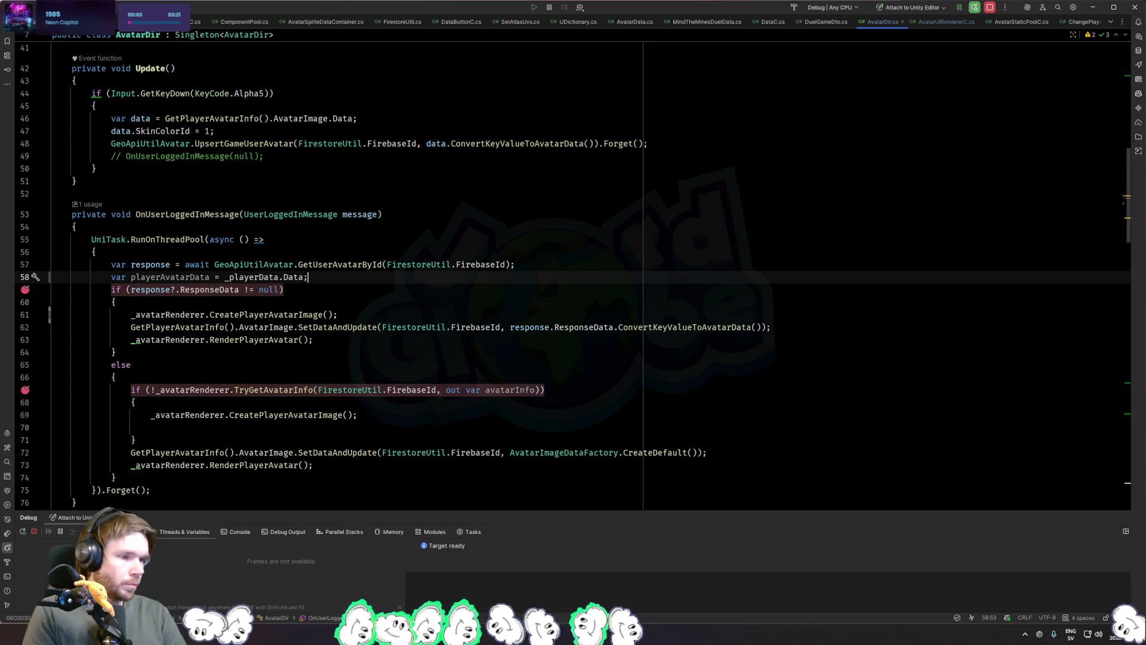
pyautogui.press('BackSpace')
pyautogui.press('BackSpace')
pyautogui.press('BackSpace')
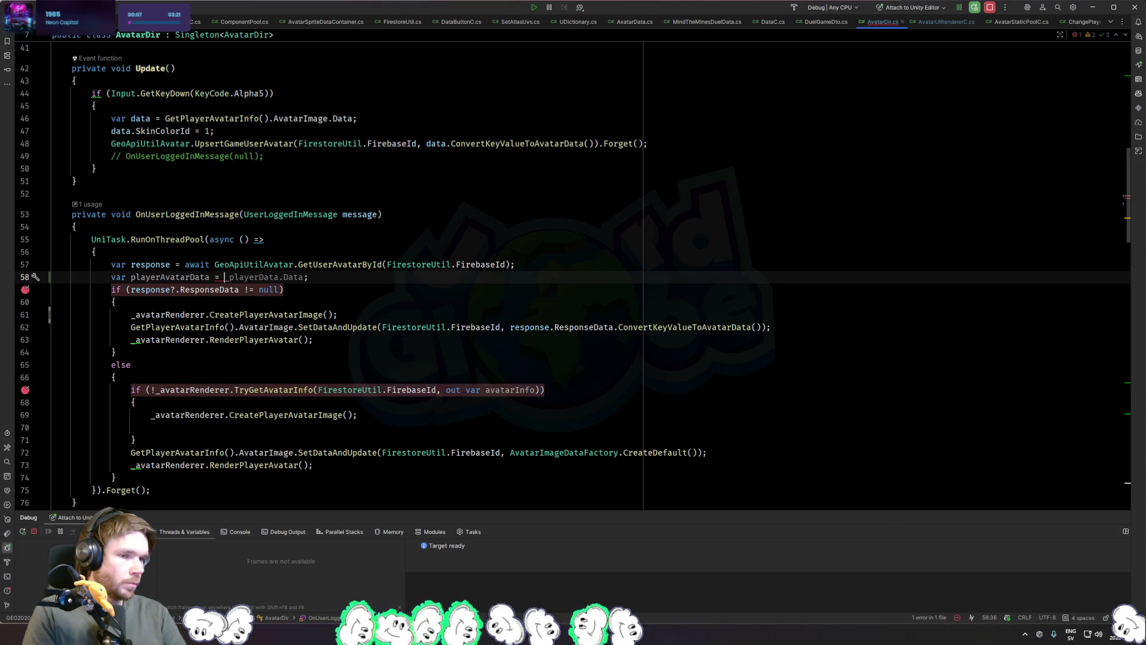
pyautogui.hotkey('shift', 'Home')
pyautogui.press('BackSpace')
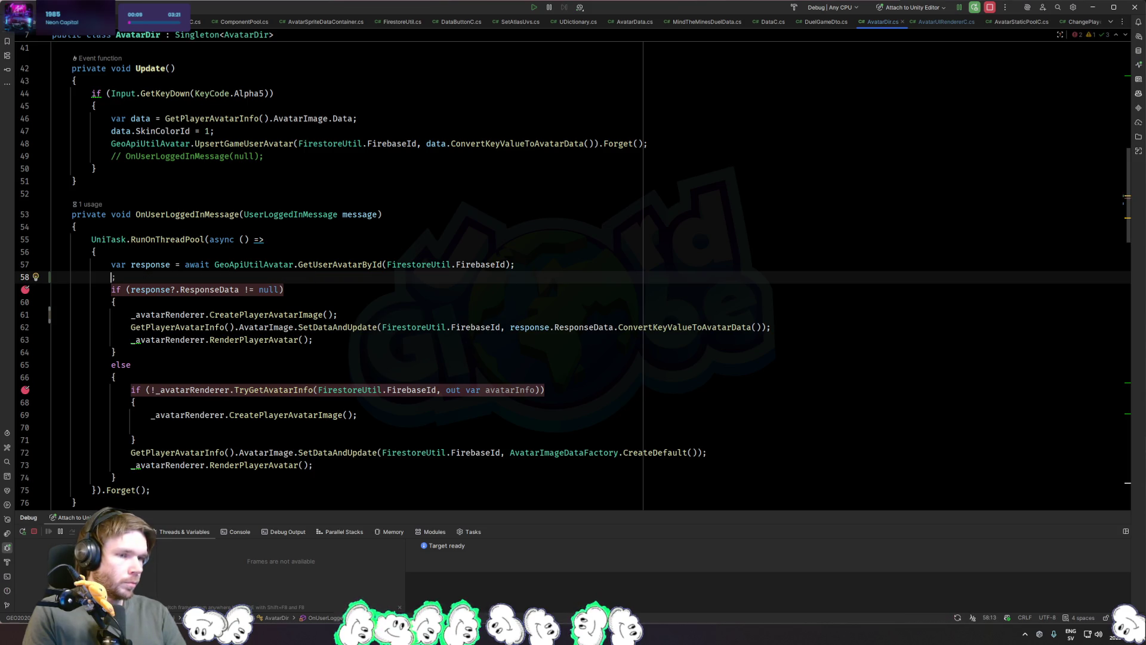
pyautogui.write('AvatarD')
pyautogui.press('Return')
pyautogui.press('Return')
# Step: In the if branch assign data = response.ResponseData.ConvertKeyValueToAvatarData()
pyautogui.press('Down')
pyautogui.press('Down')
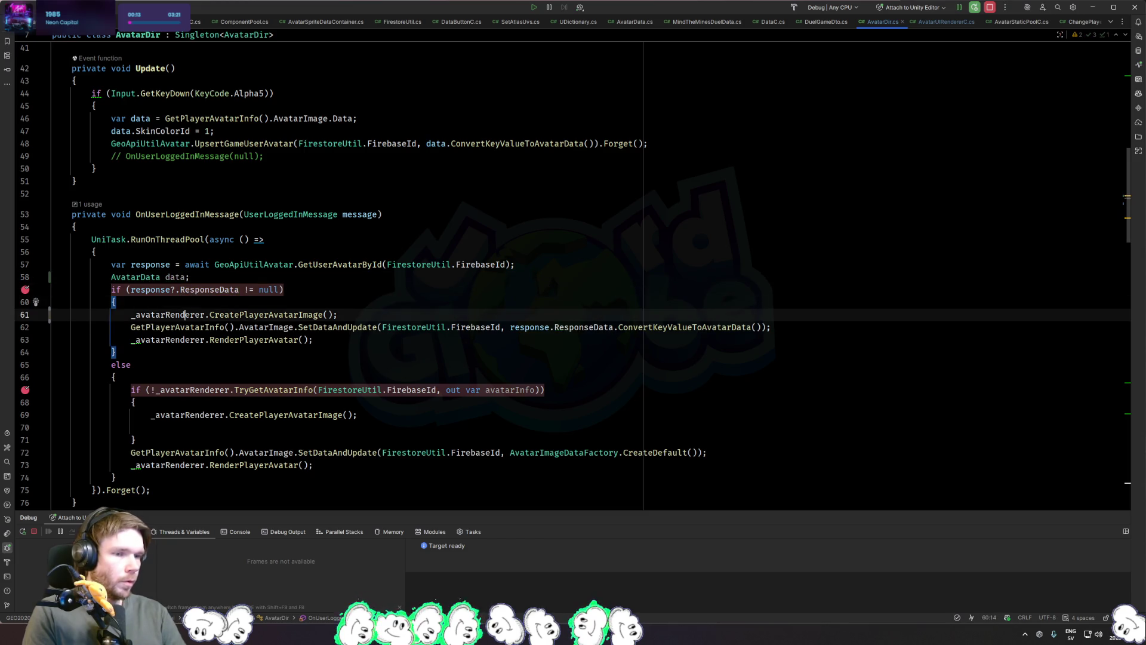
pyautogui.press('End')
pyautogui.press('Return')
pyautogui.write('data = response.ResponseData.')
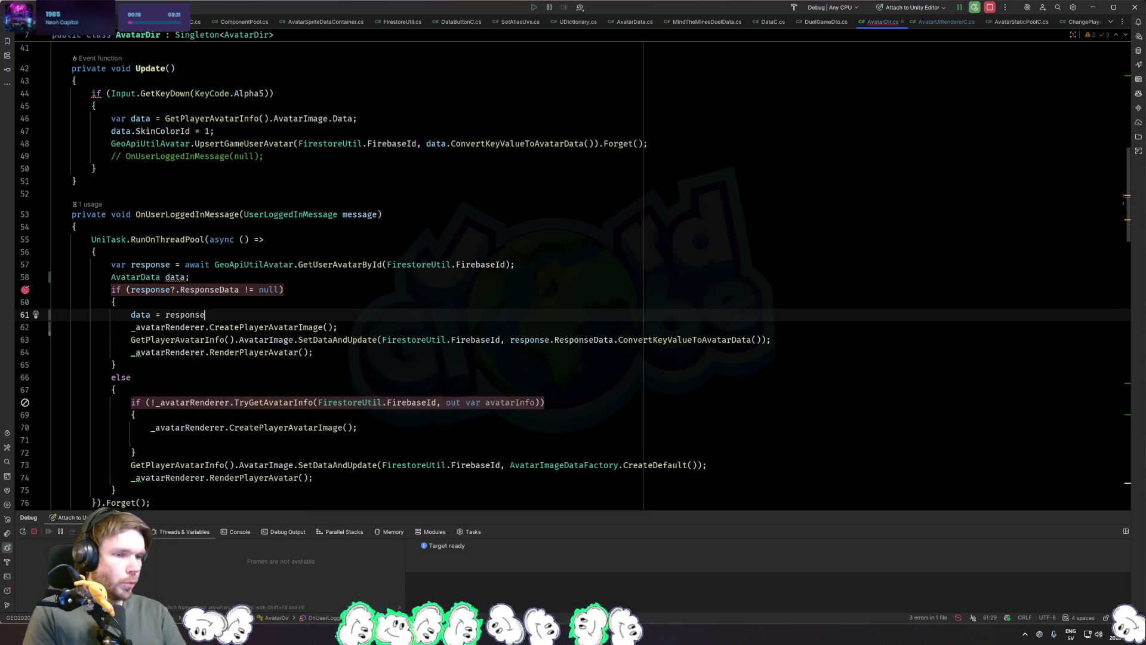
pyautogui.press('BackSpace')
pyautogui.write(';')
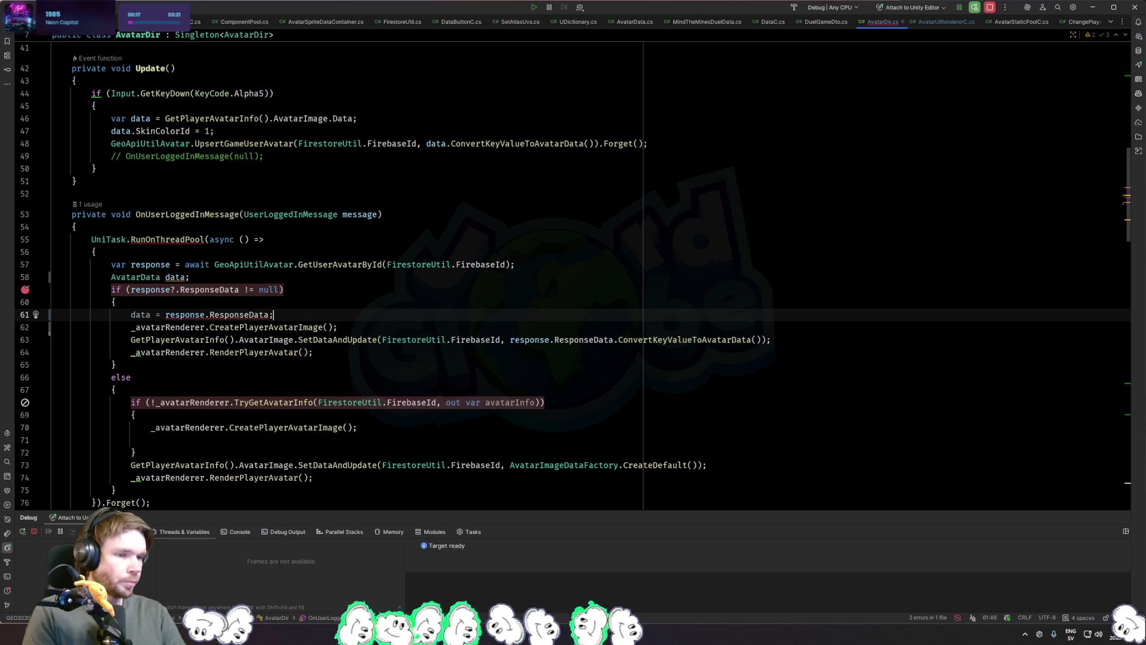
pyautogui.press('Left')
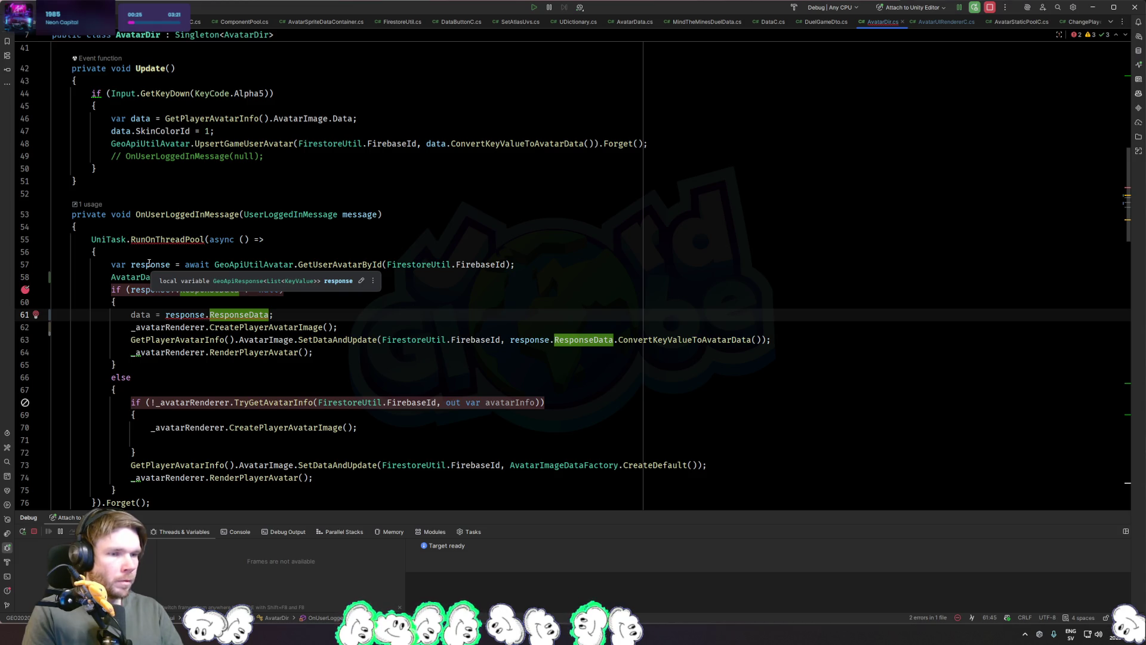
pyautogui.doubleClick(142, 279)
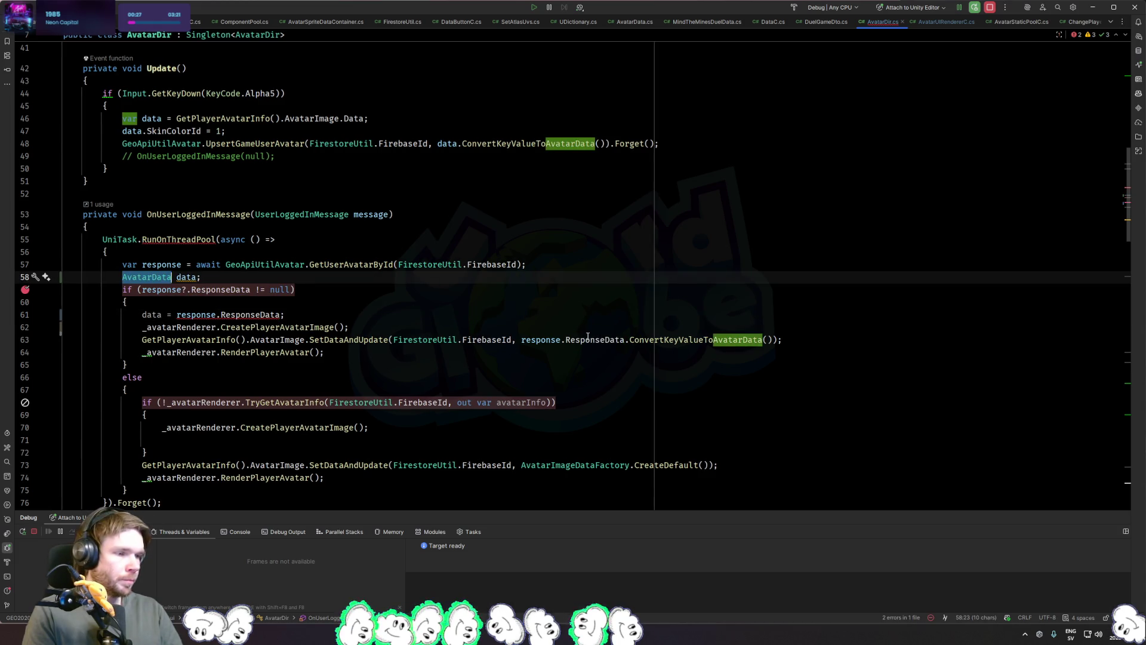
pyautogui.click(283, 315)
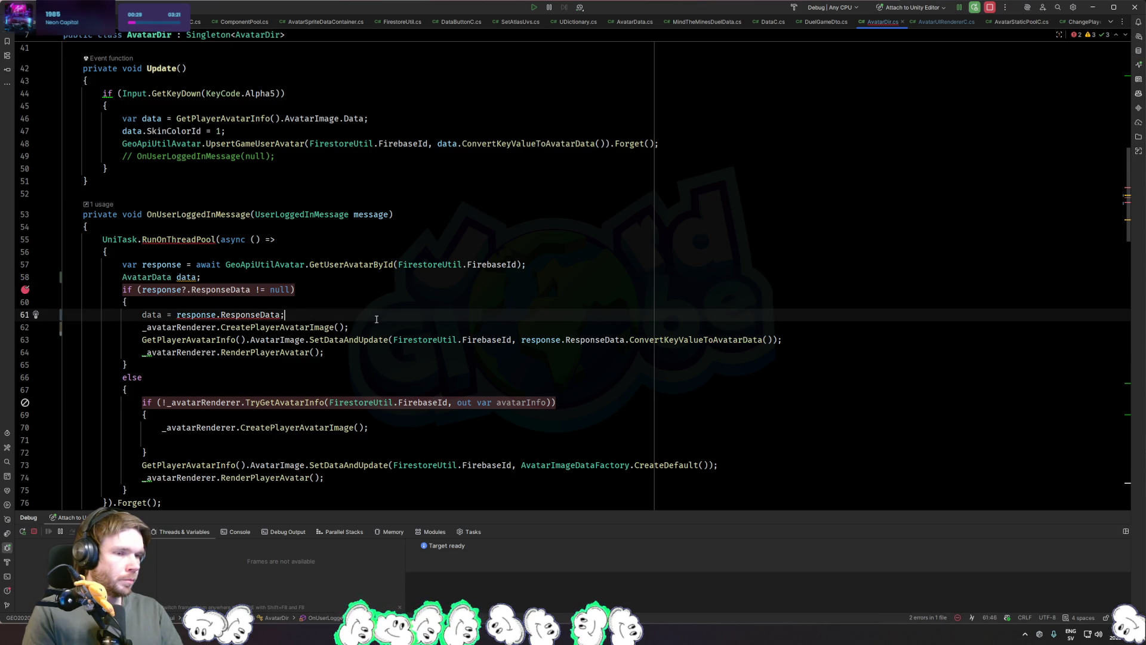
pyautogui.write('.con')
pyautogui.press('Return')
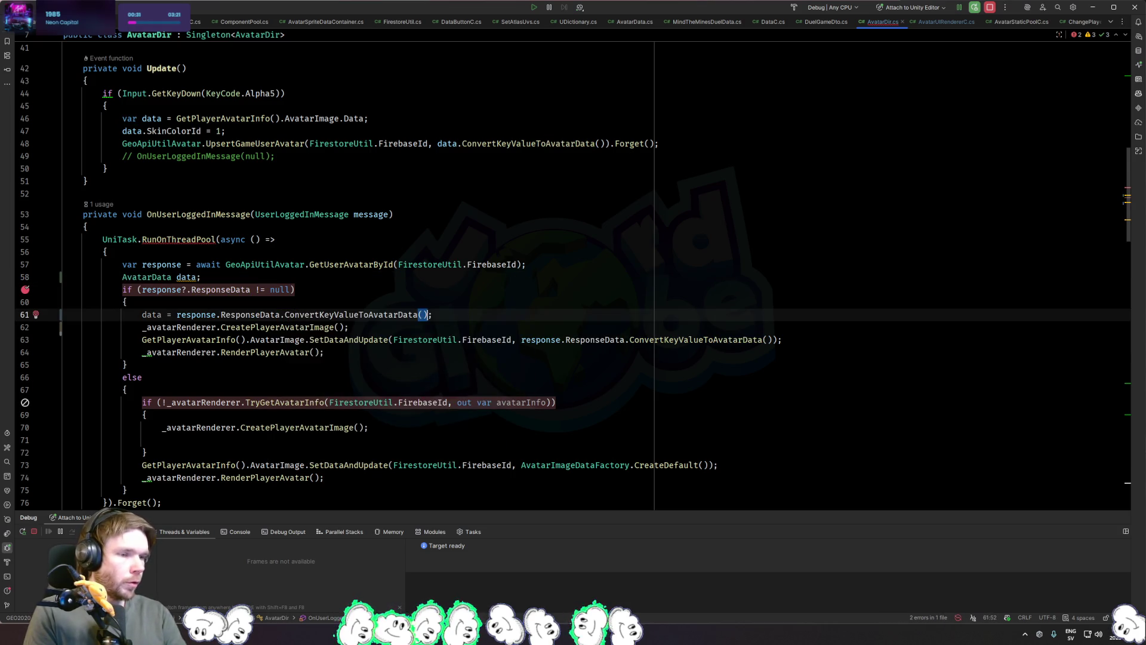
# Step: Move the three avatar create, update and render calls below the if/else
pyautogui.moveTo(424, 328); pyautogui.dragTo(433, 340)
pyautogui.moveTo(324, 352)
pyautogui.mouseDown()
pyautogui.moveTo(349, 327)
pyautogui.moveTo(141, 327)
pyautogui.mouseUp()
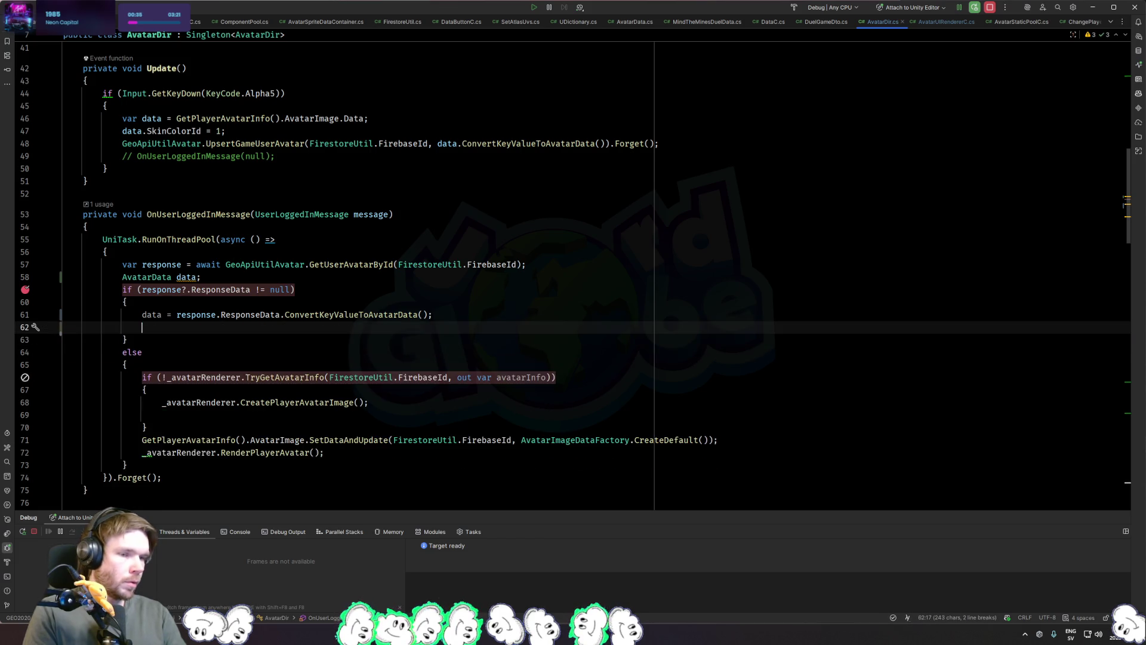
pyautogui.press('BackSpace')
pyautogui.click(307, 452)
pyautogui.write('_avatarRenderer.CreatePlayerAvatarImage(); GetPlayerAvatarInfo().AvatarImage.SetDataAndUpdate(FirestoreUtil.FirebaseId, response.ResponseData.ConvertKeyValueToAvatarData()); _avatarRenderer.RenderPlayerAvatar();')
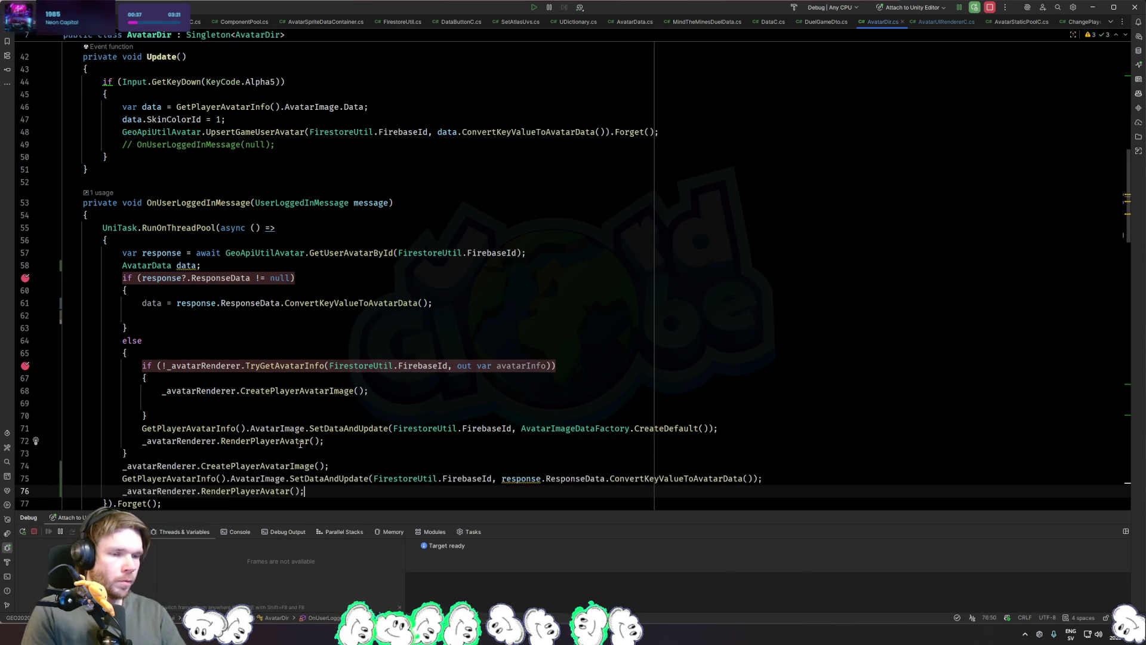
# Step: In the else branch assign data = AvatarImageDataFactory.CreateDefault() and delete the old duplicate avatar code
pyautogui.click(369, 438)
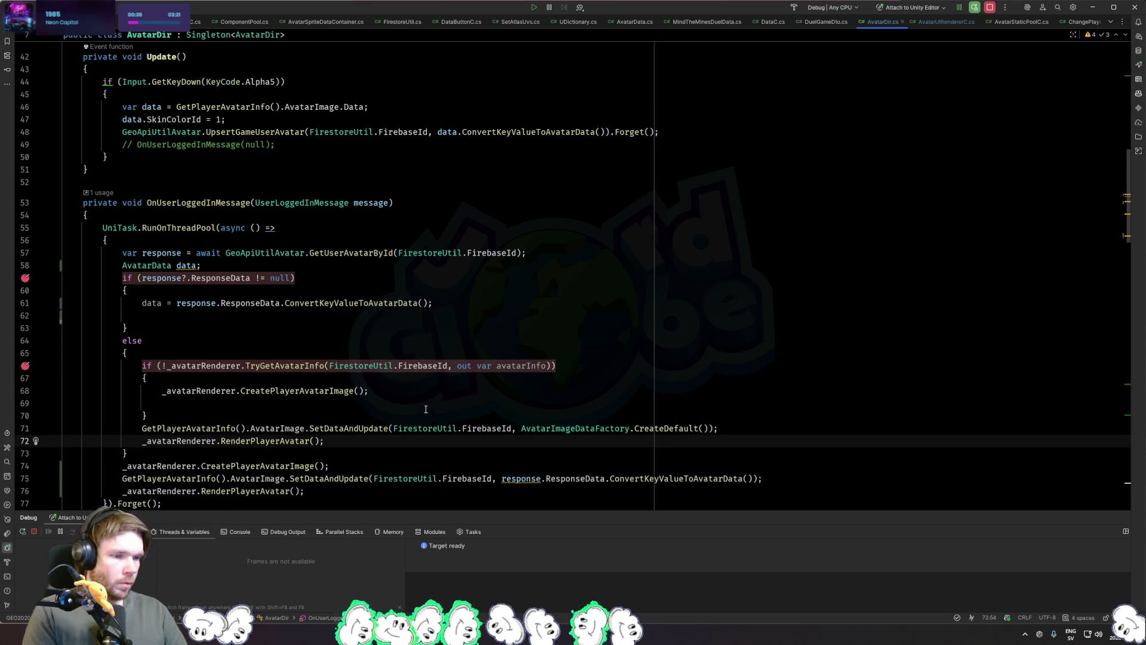
pyautogui.press('Up')
pyautogui.press('Up')
pyautogui.press('Return')
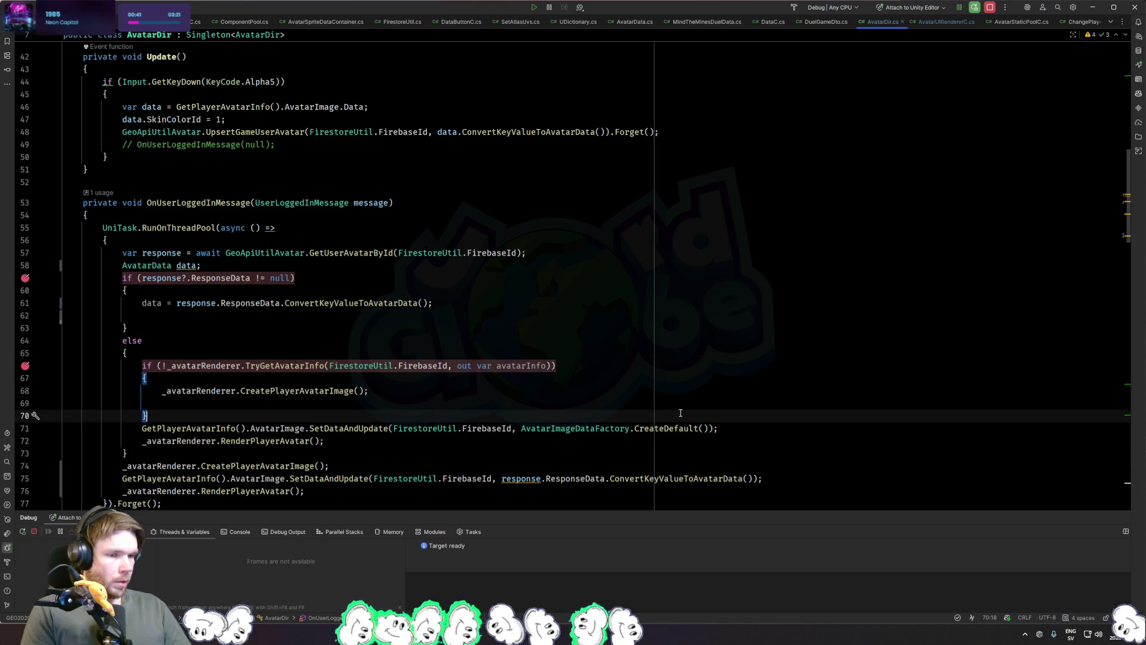
pyautogui.write('data = AvatarImageDataFactory.')
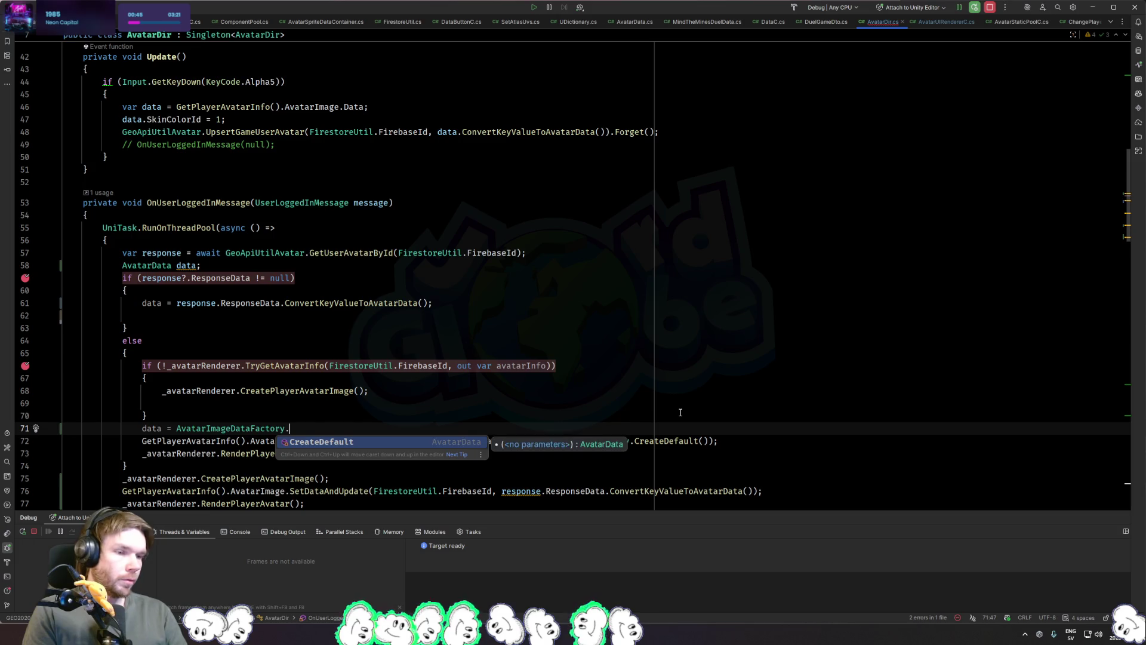
pyautogui.press('Return')
pyautogui.write(';')
pyautogui.hotkey('shift', 'Down')
pyautogui.hotkey('shift', 'Down')
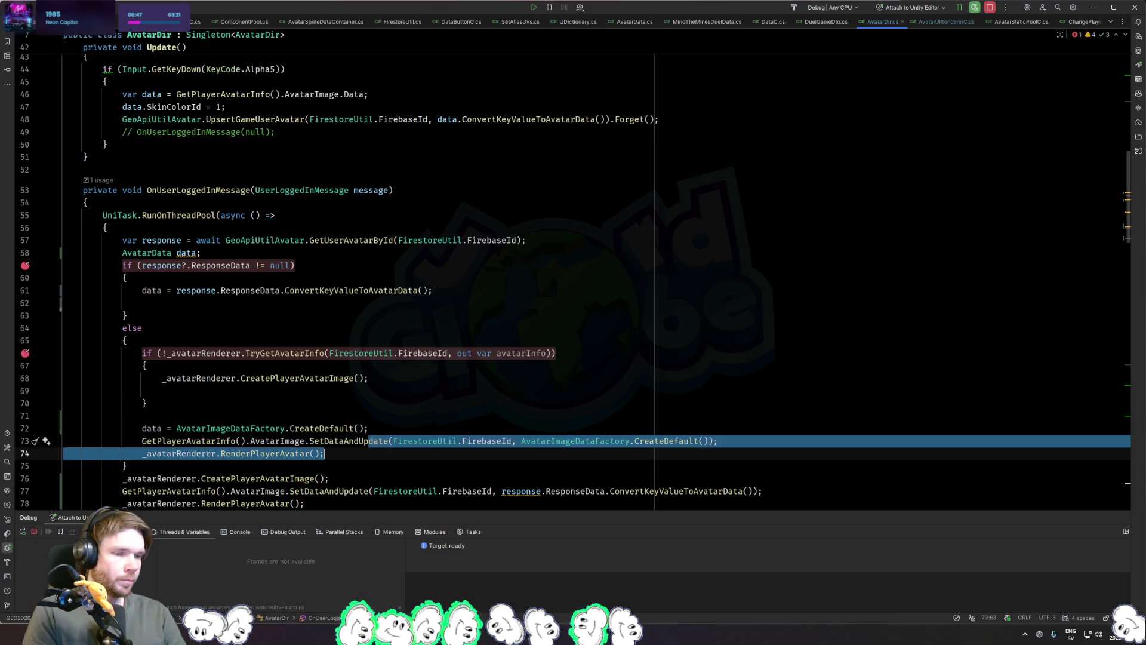
pyautogui.press('Delete')
pyautogui.moveTo(127, 416); pyautogui.dragTo(127, 353)
pyautogui.press('Delete')
pyautogui.press('BackSpace')
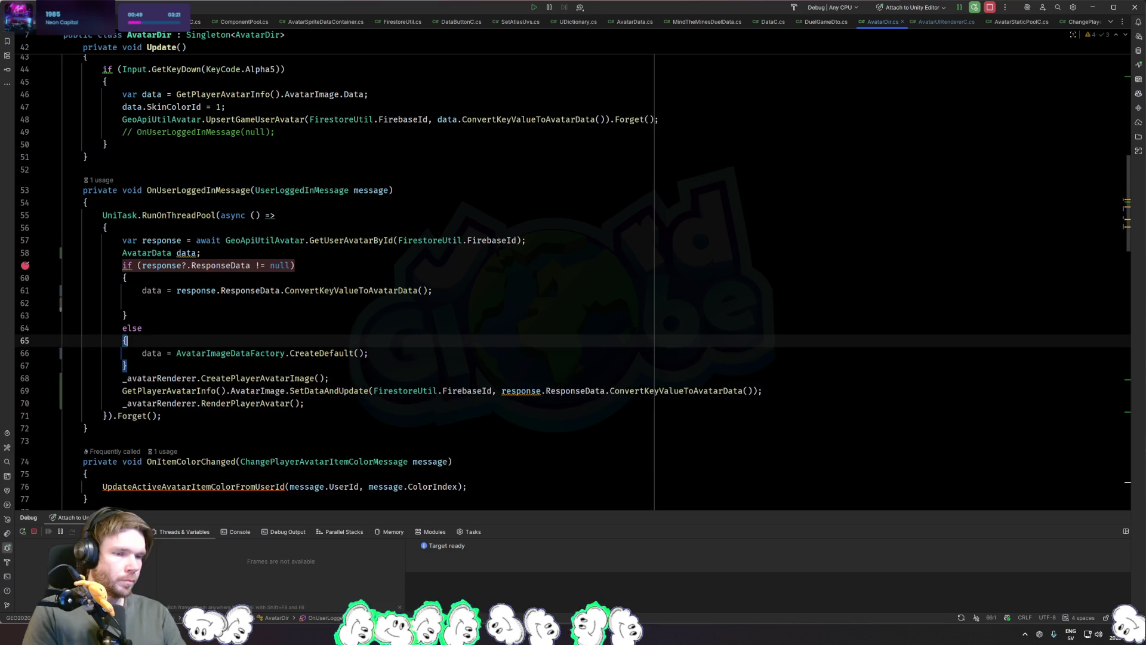
# Step: Pass data to the update call and add await UniTask.SwitchToMainThread() after the else block
pyautogui.moveTo(502, 391)
pyautogui.mouseDown()
pyautogui.moveTo(753, 403)
pyautogui.moveTo(754, 390)
pyautogui.mouseUp()
pyautogui.write('data')
pyautogui.press('Return')
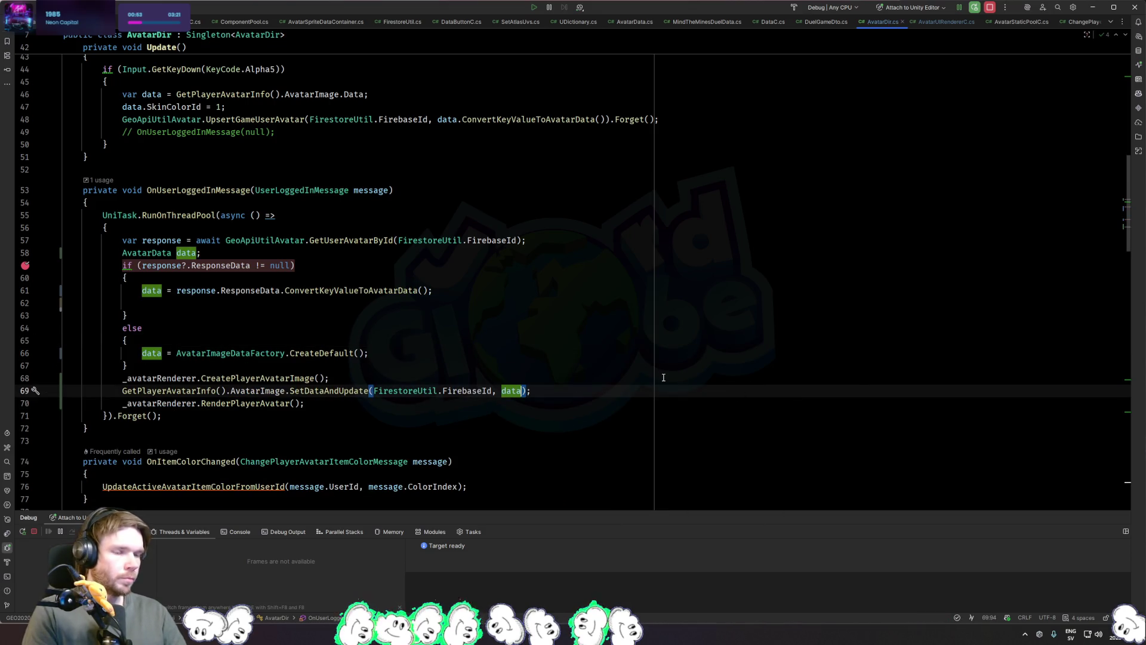
pyautogui.click(482, 406)
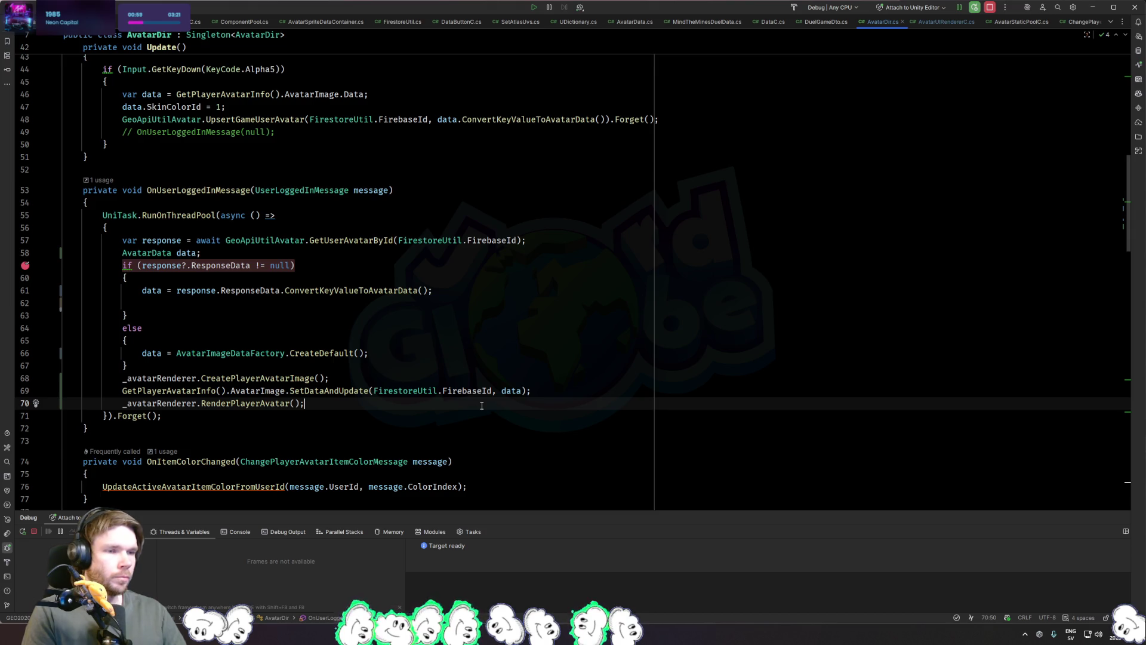
pyautogui.click(539, 240)
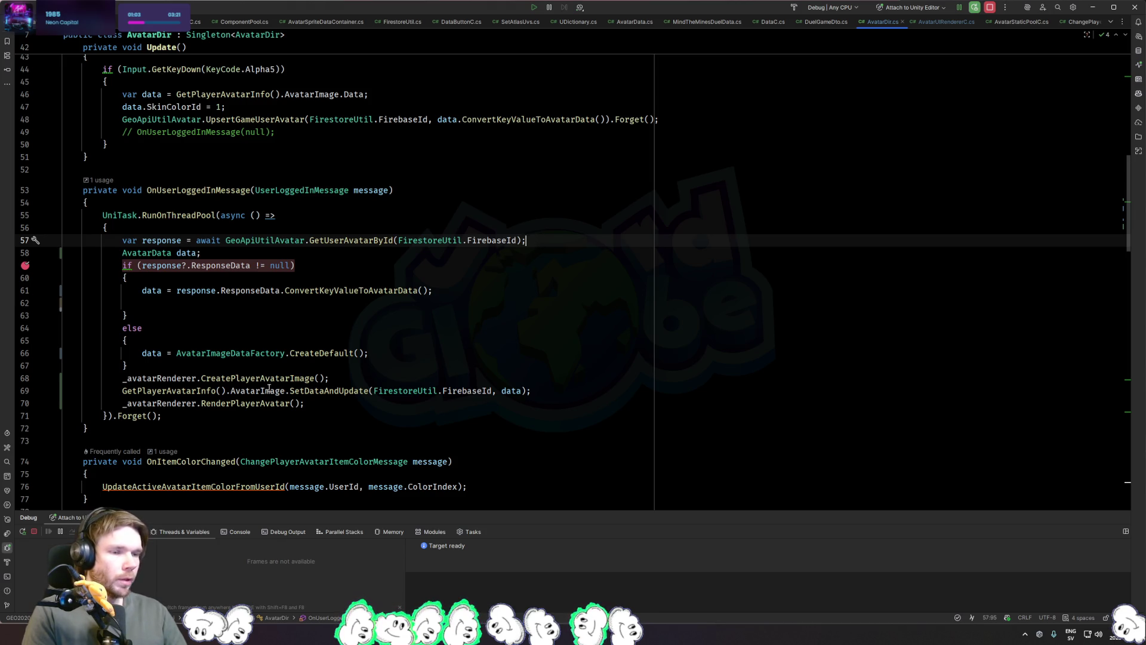
pyautogui.click(392, 376)
pyautogui.click(405, 368)
pyautogui.press('Return')
pyautogui.write('await')
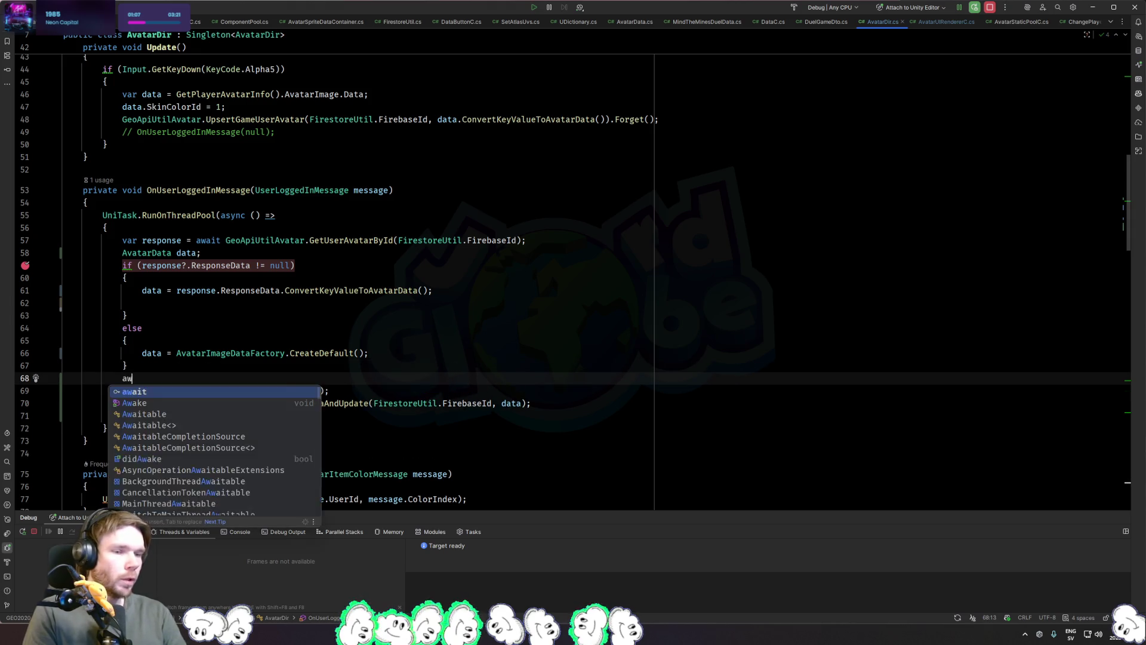
pyautogui.press('Tab')
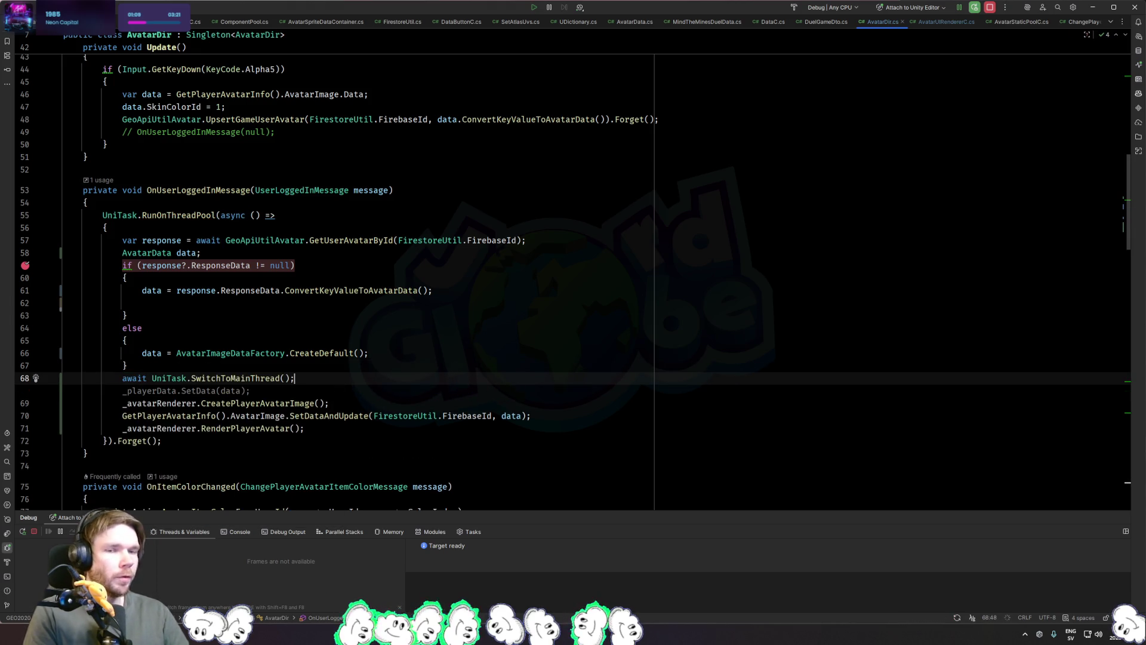
pyautogui.hotkey('alt', 'Tab')
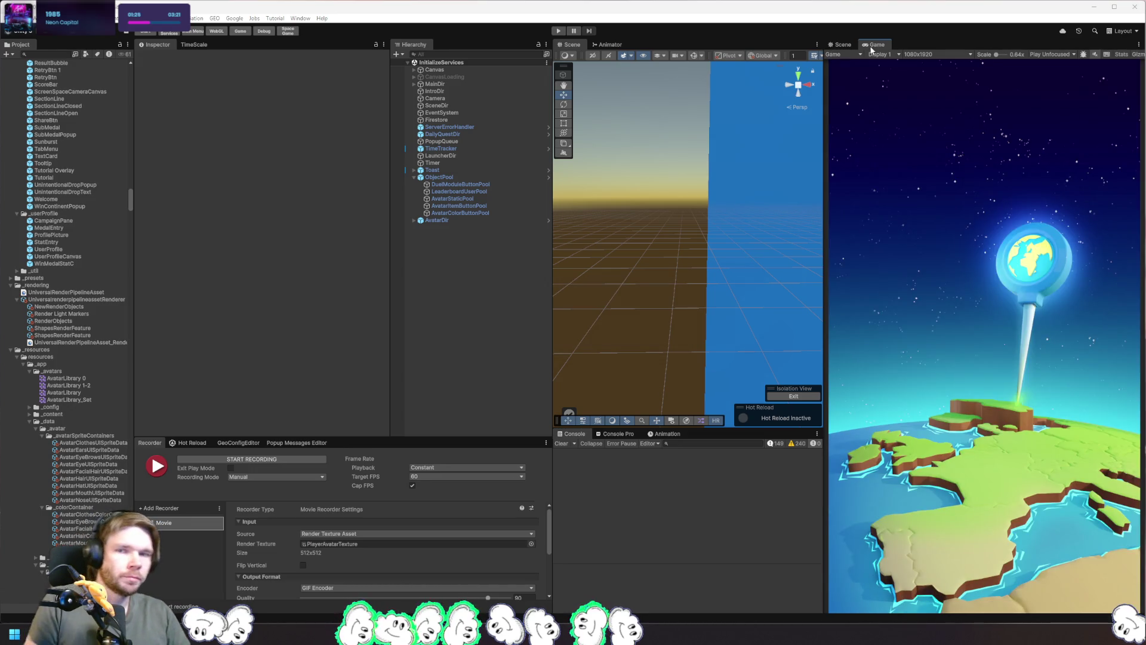
# Step: Start Play mode and remove the breakpoint on Release's IsActive = false line 141
pyautogui.click(560, 30)
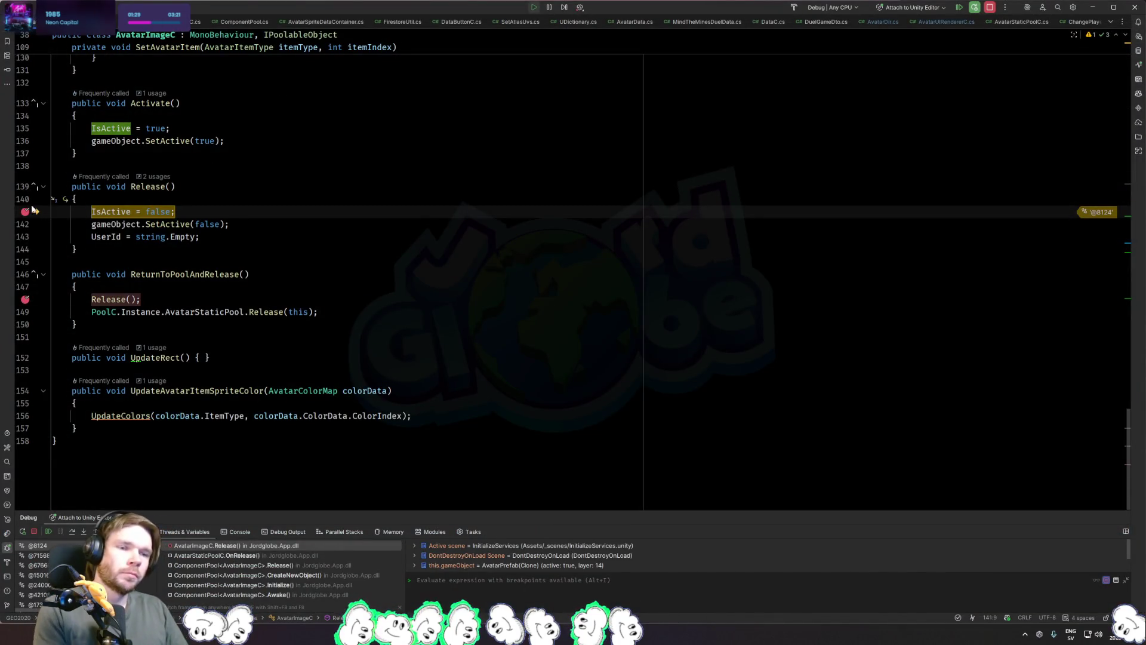
pyautogui.click(25, 211)
pyautogui.click(324, 249)
# Step: Remove the line 48 breakpoint and resume past each hit until the game's home screen appears
pyautogui.press('F9')
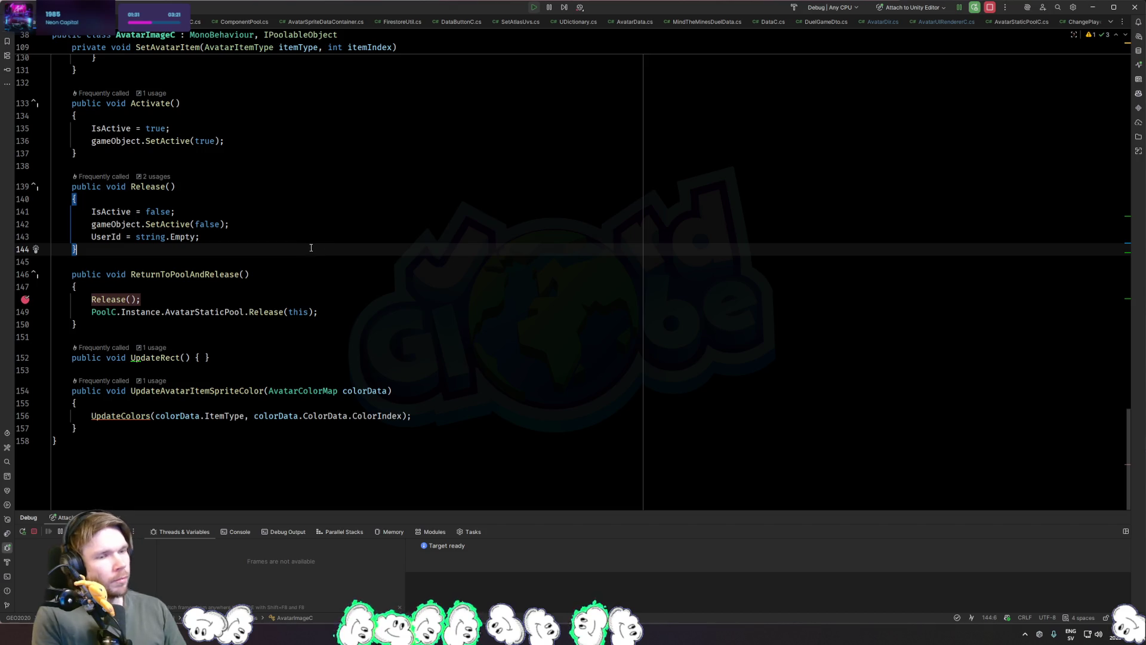
pyautogui.hotkey('alt', 'Tab')
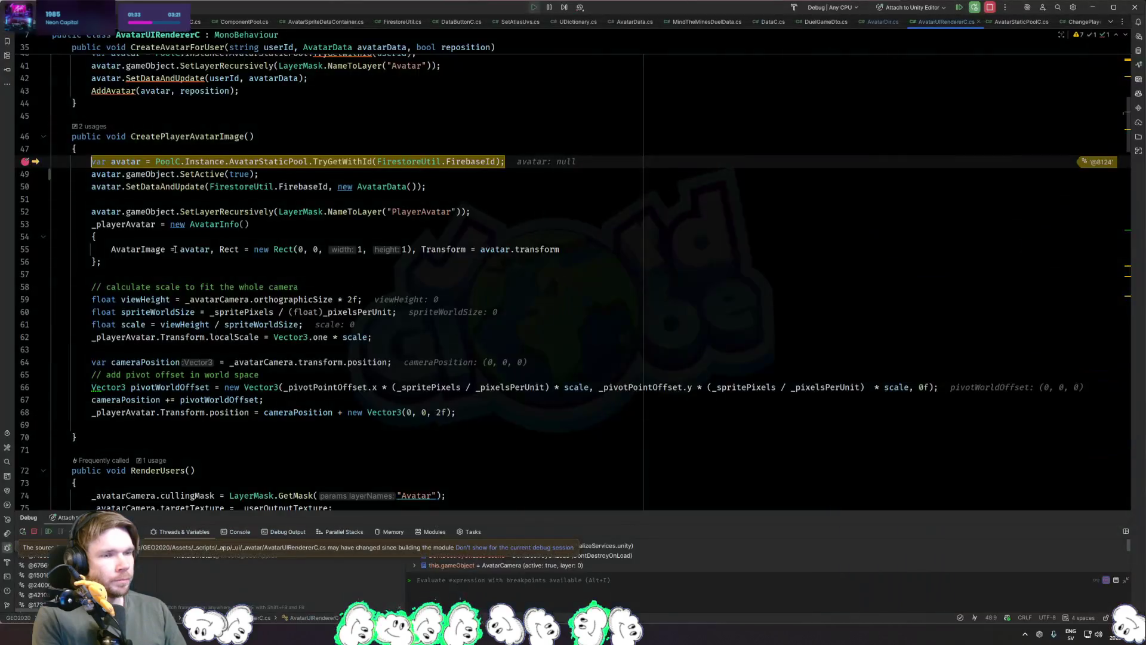
pyautogui.click(25, 161)
pyautogui.press('F9')
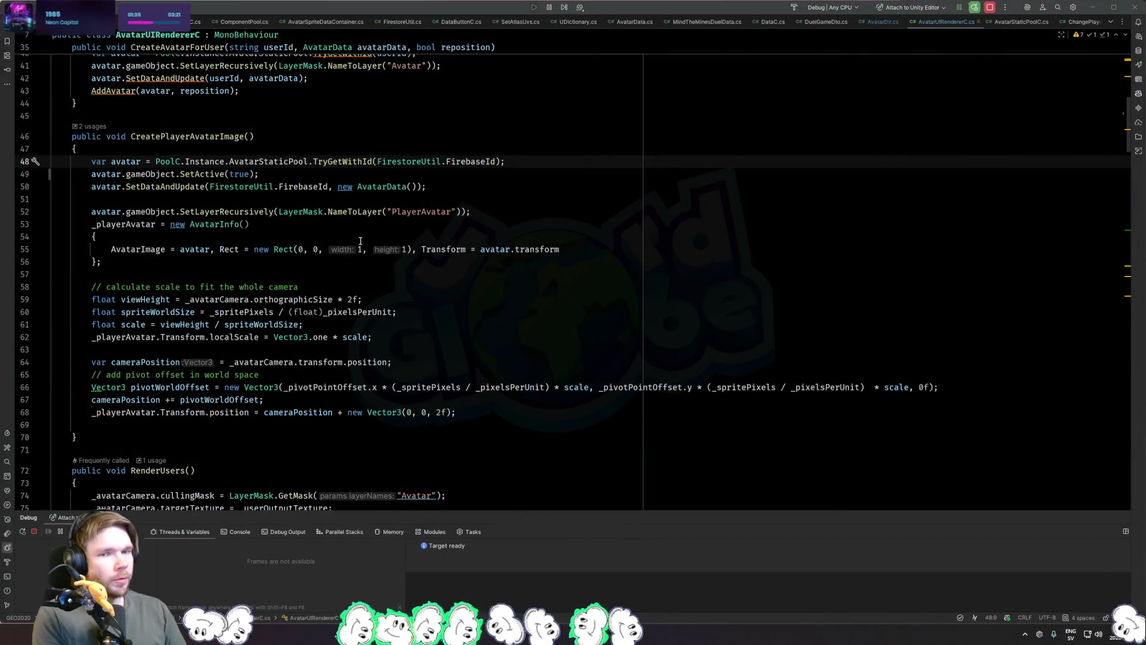
pyautogui.hotkey('alt', 'Tab')
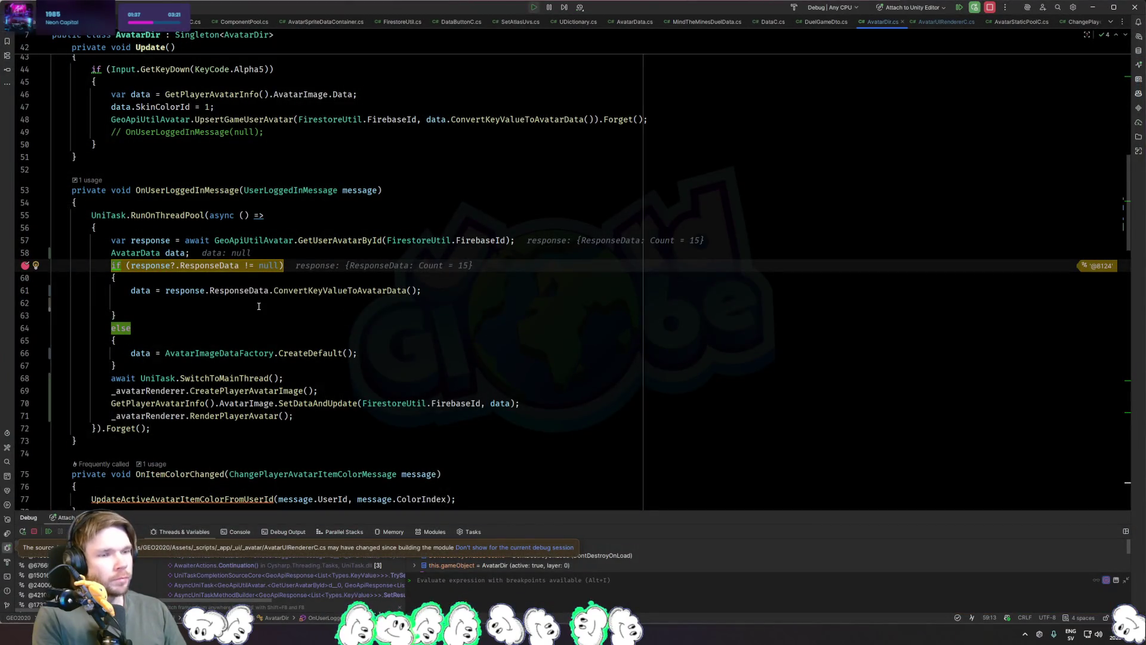
pyautogui.click(258, 304)
pyautogui.press('F9')
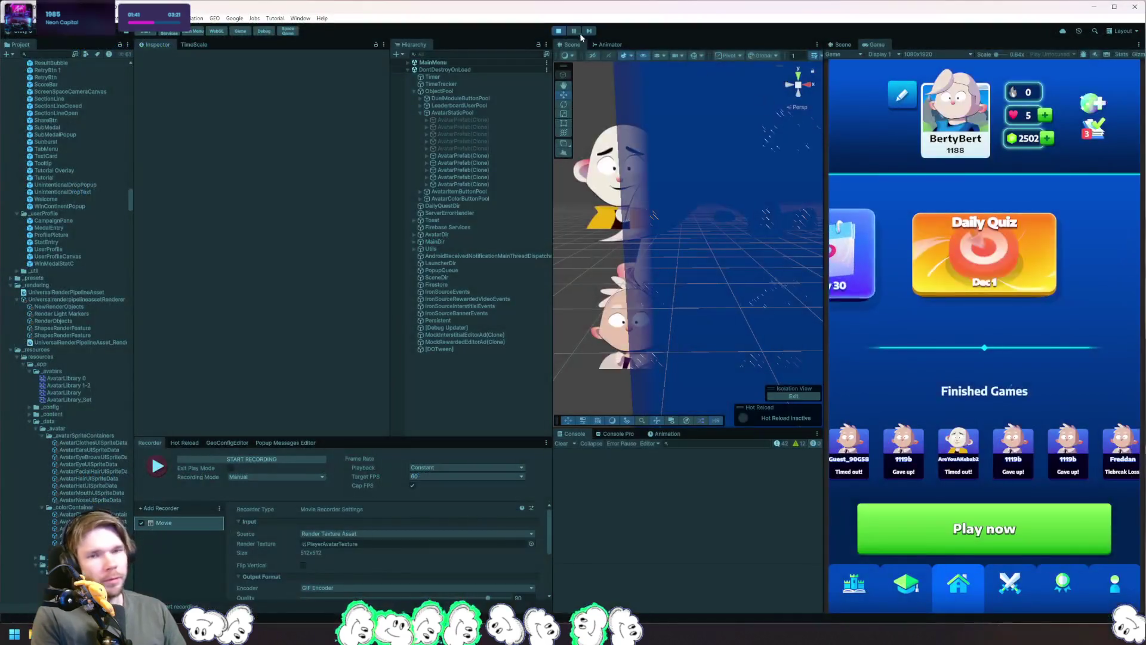
# Step: Stop the game and run GEO > Clear All and Logout to wipe saved data
pyautogui.click(559, 31)
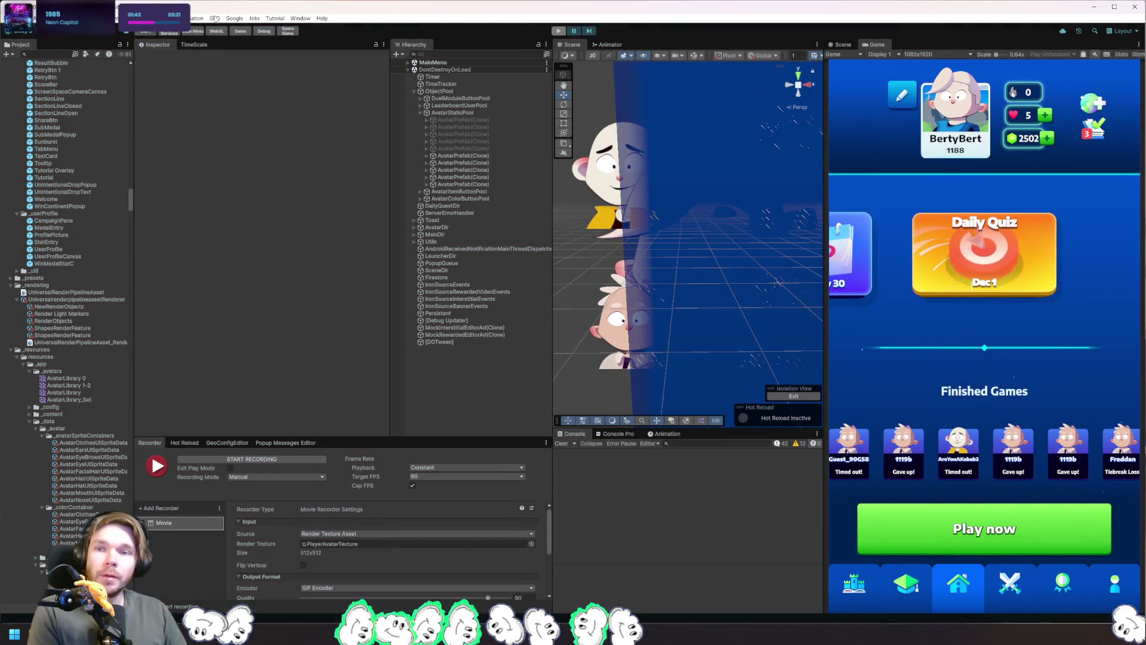
pyautogui.click(215, 18)
pyautogui.moveTo(230, 38)
pyautogui.click(382, 145)
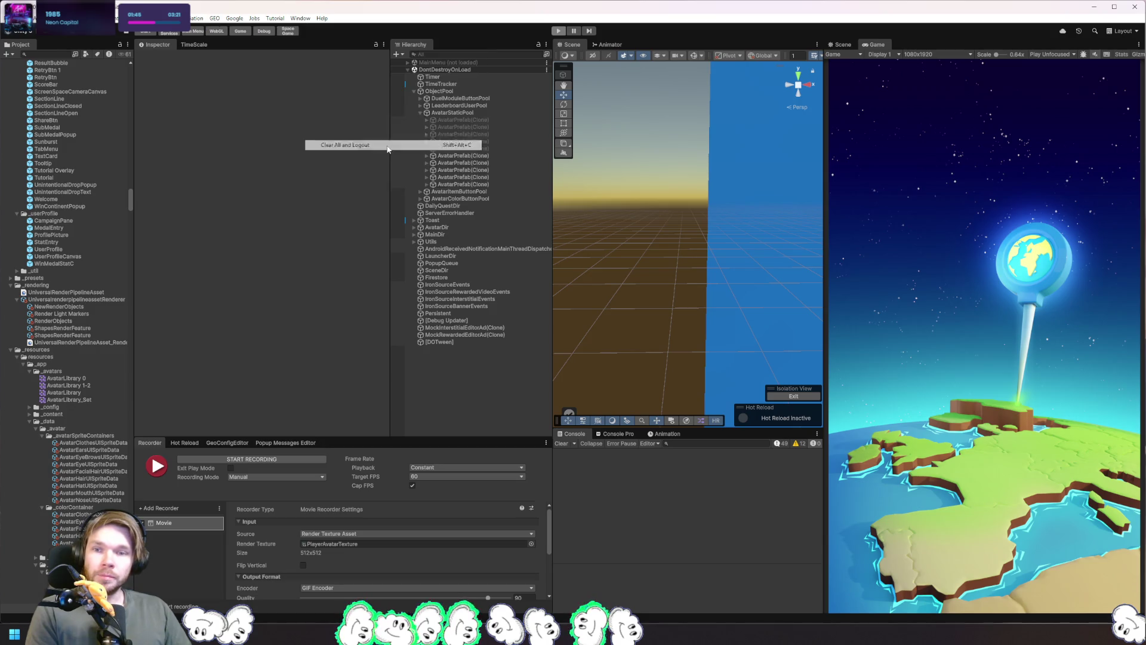
# Step: Restart Play mode, view the NullReferenceException stack trace, then go to AvatarDir.cs line 62
pyautogui.click(559, 32)
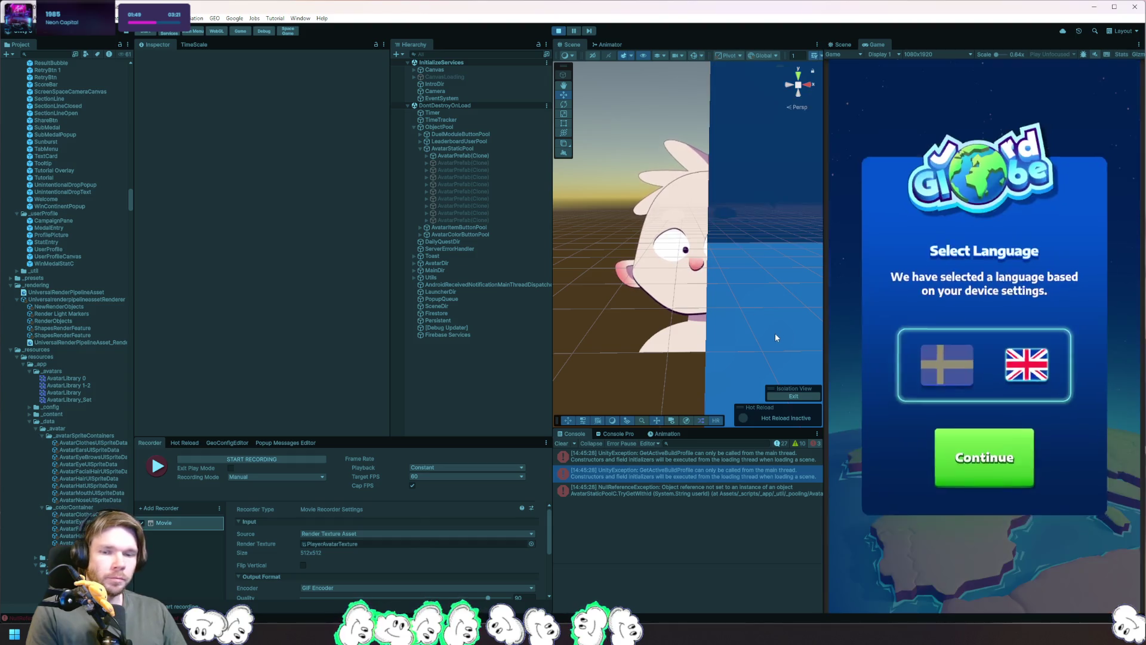
pyautogui.click(722, 490)
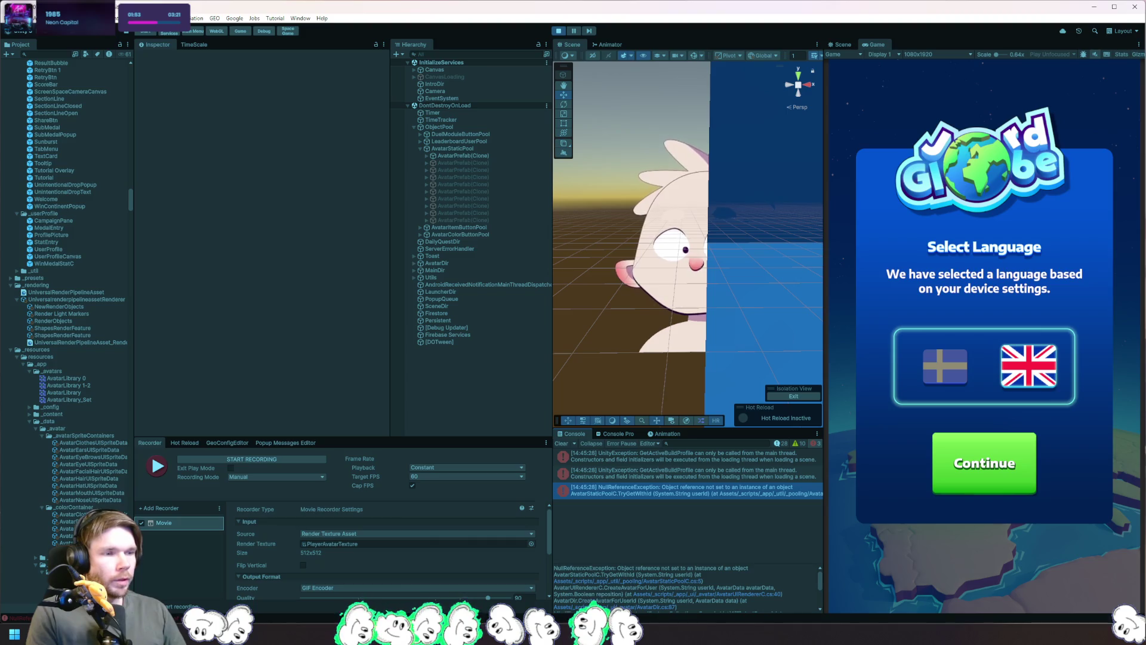
pyautogui.hotkey('alt', 'Tab')
pyautogui.click(157, 302)
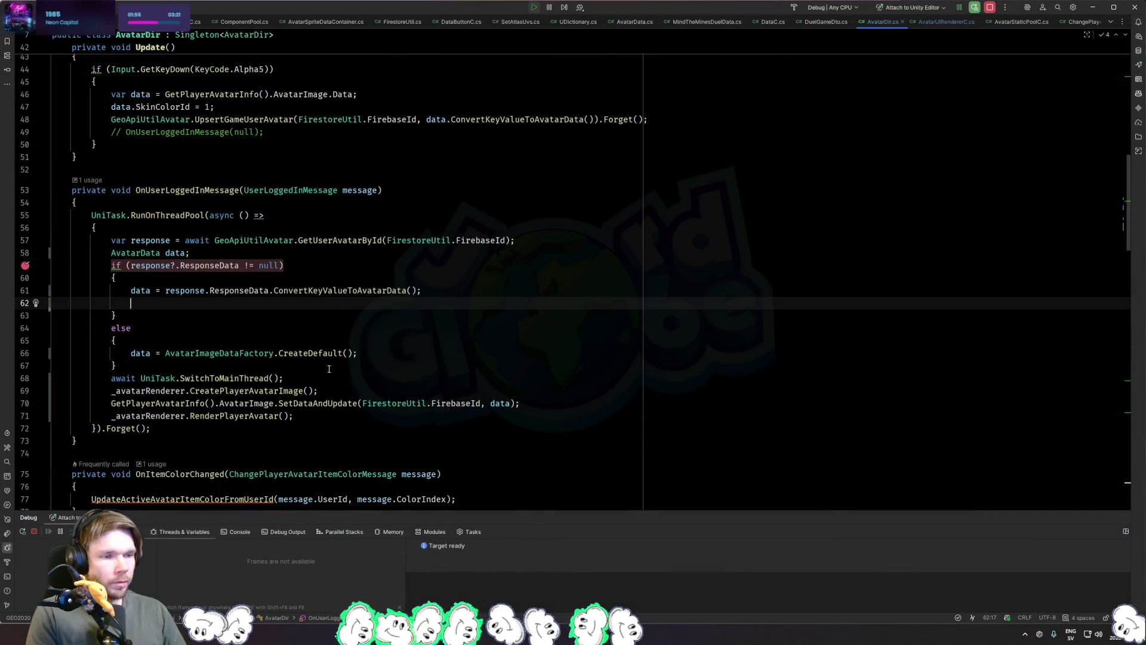
# Step: Trace the error stack through CreatePlayerAvatarImage, CreateAvatarForUser, AvatarDir and AddAvatars in MindTheMinesDuelData
pyautogui.click(281, 380)
pyautogui.click(247, 391)
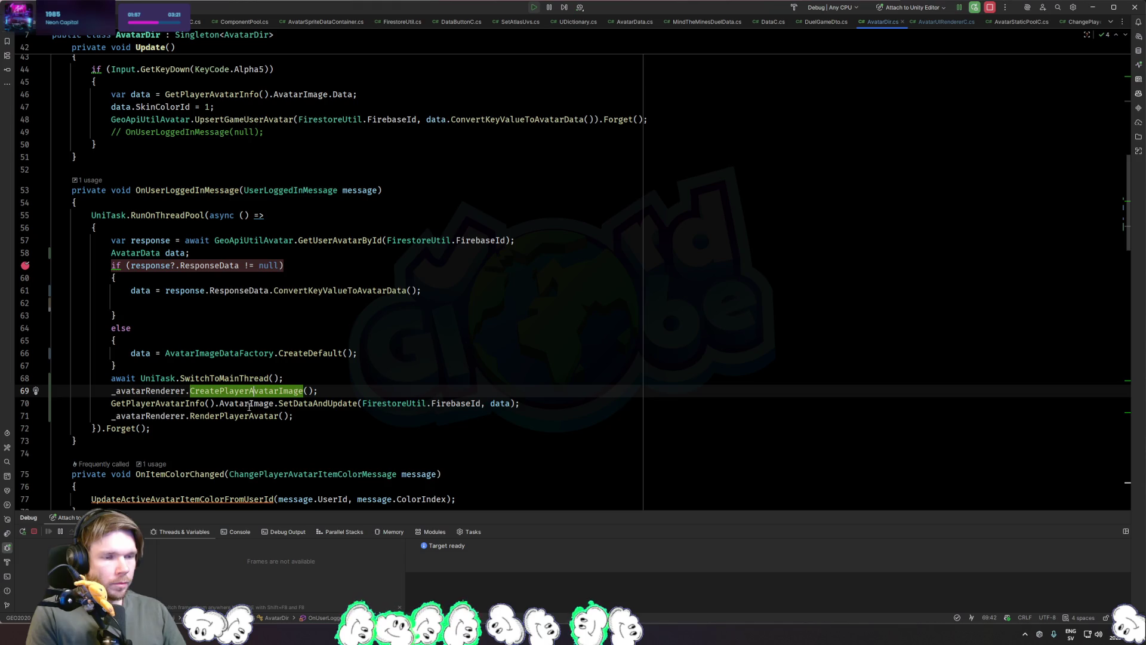
pyautogui.keyDown('ctrl'); pyautogui.click(266, 392); pyautogui.keyUp('ctrl')
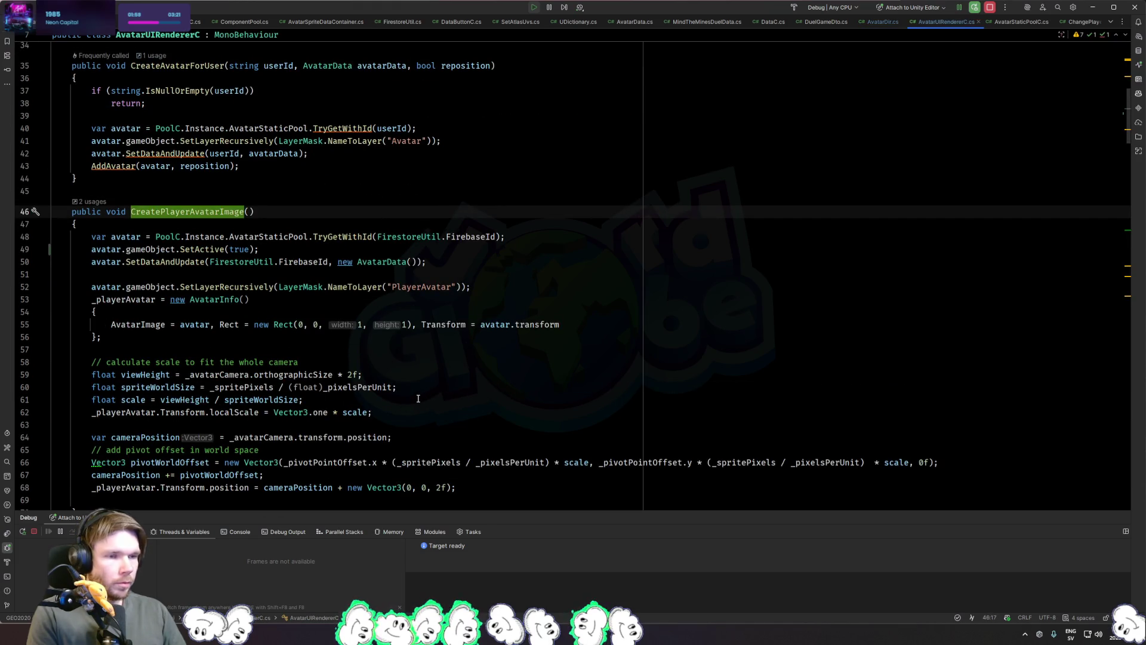
pyautogui.hotkey('ctrl', '-')
pyautogui.hotkey('alt', 'Tab')
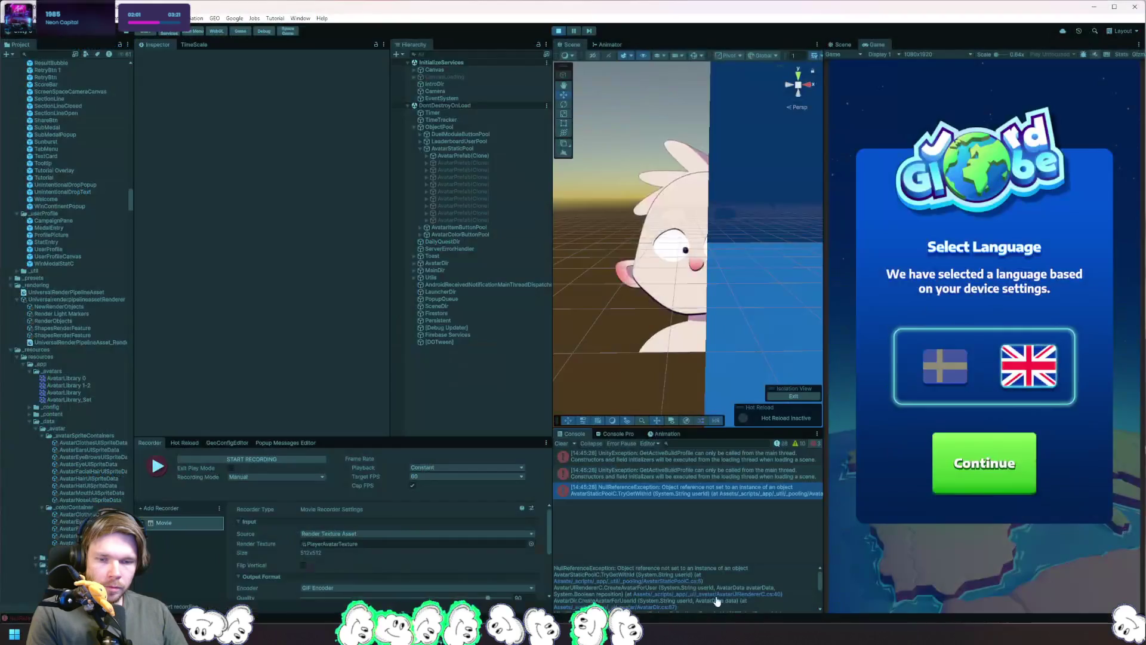
pyautogui.hotkey('alt', 'Tab')
pyautogui.hotkey('ctrl', '-')
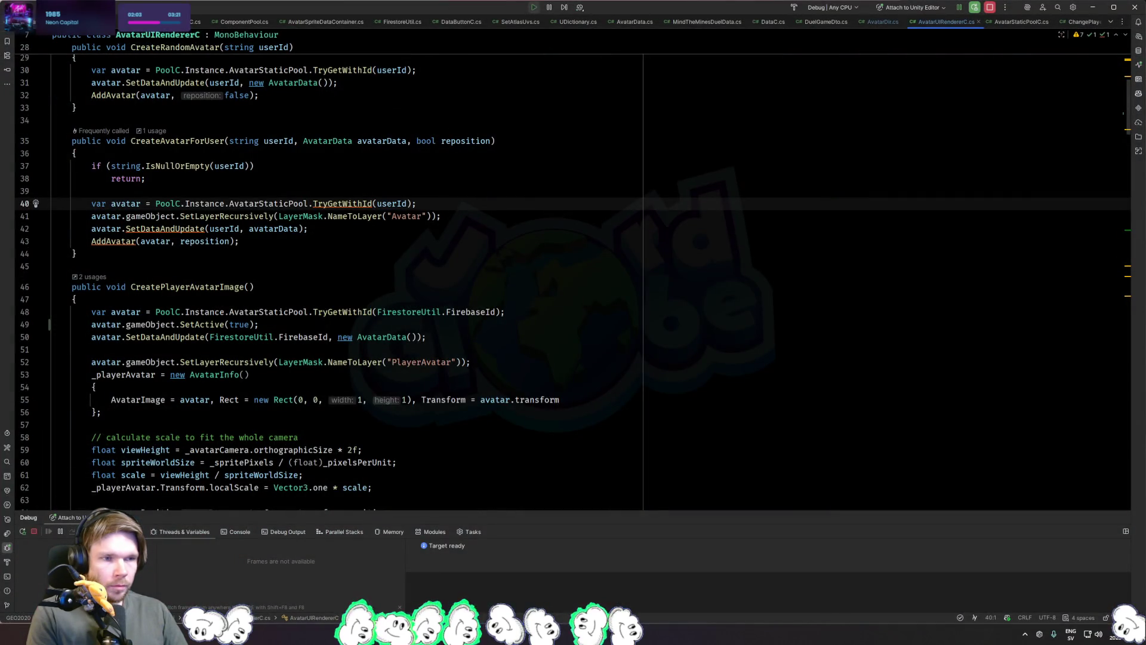
pyautogui.hotkey('alt', 'Tab')
pyautogui.hotkey('alt', 'Tab')
pyautogui.hotkey('ctrl', '-')
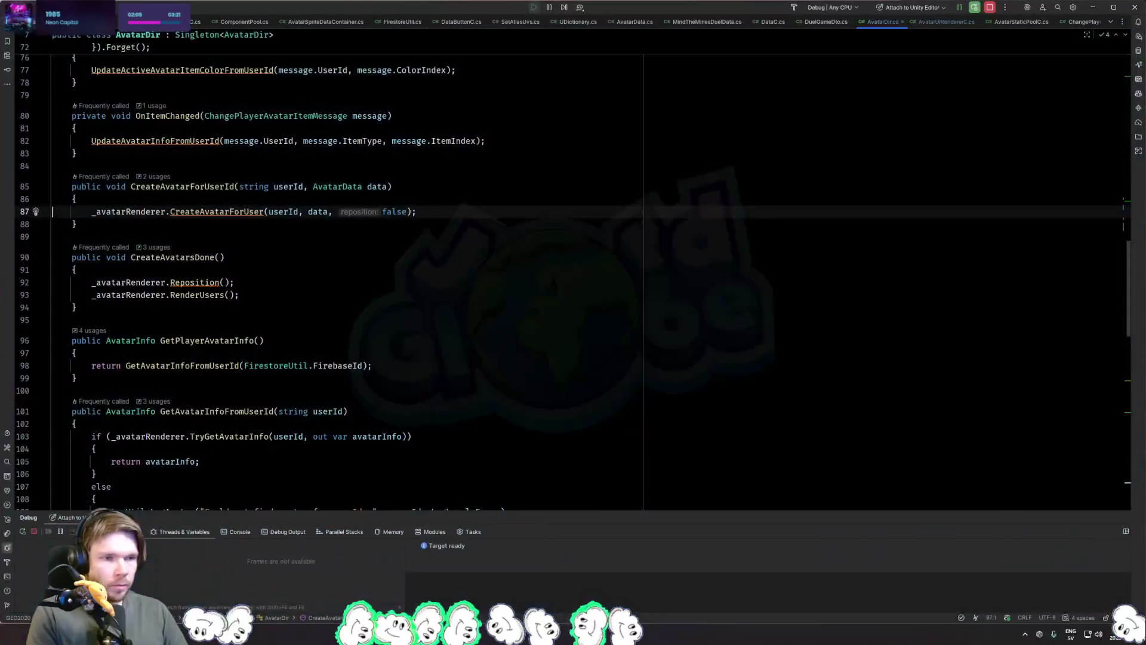
pyautogui.hotkey('alt', 'Tab')
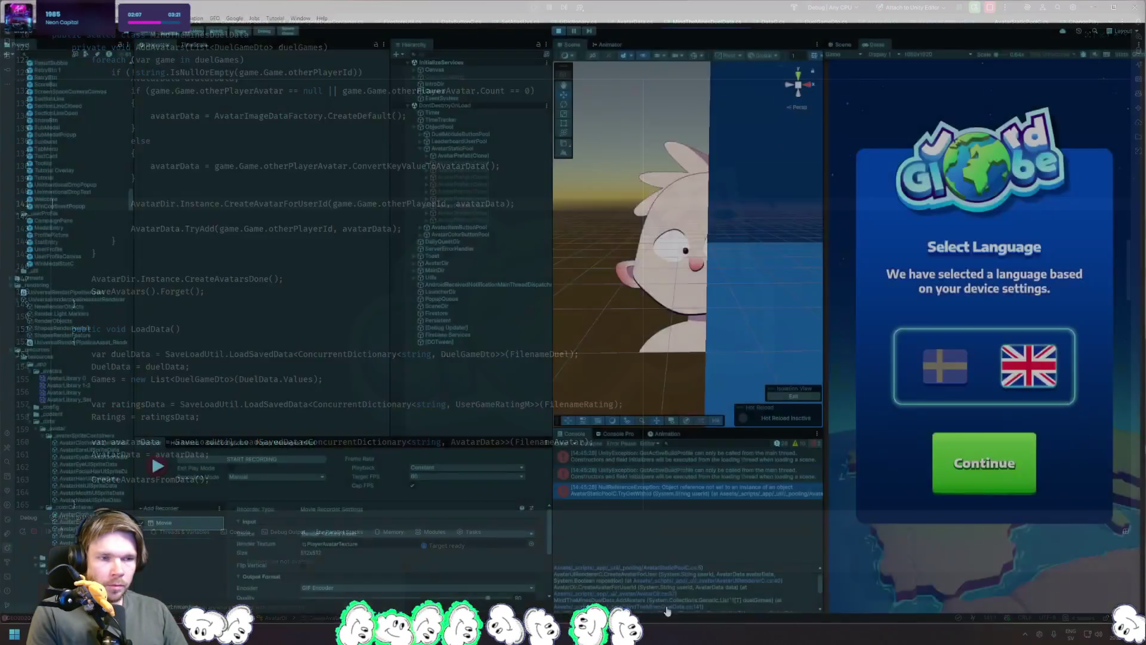
pyautogui.hotkey('alt', 'Tab')
pyautogui.hotkey('ctrl', '-')
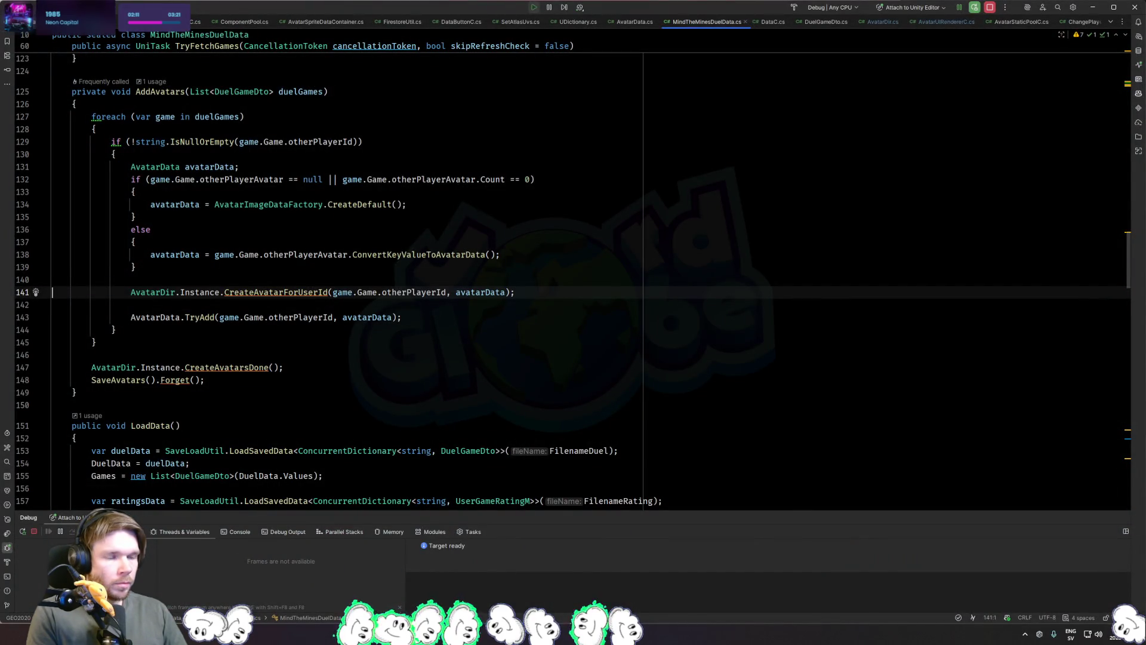
# Step: Follow CreateAvatarForUser into the pool's TryGetWithId and delete avatar.gameObject.SetActive(true)
pyautogui.keyDown('ctrl'); pyautogui.click(306, 293); pyautogui.keyUp('ctrl')
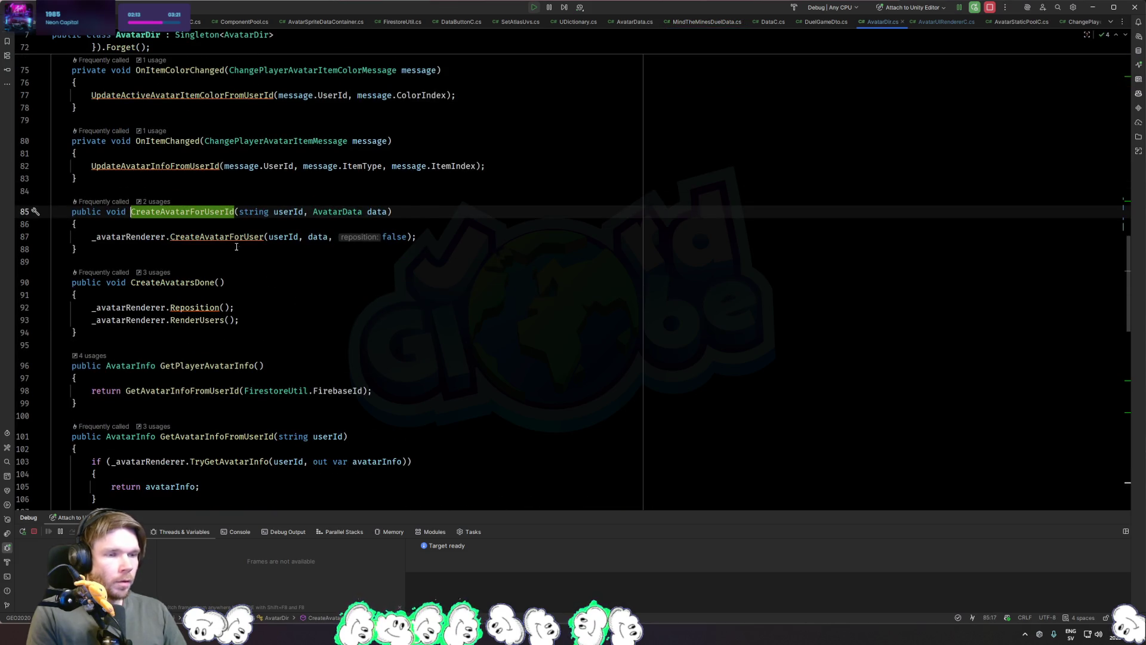
pyautogui.keyDown('ctrl'); pyautogui.click(237, 238); pyautogui.keyUp('ctrl')
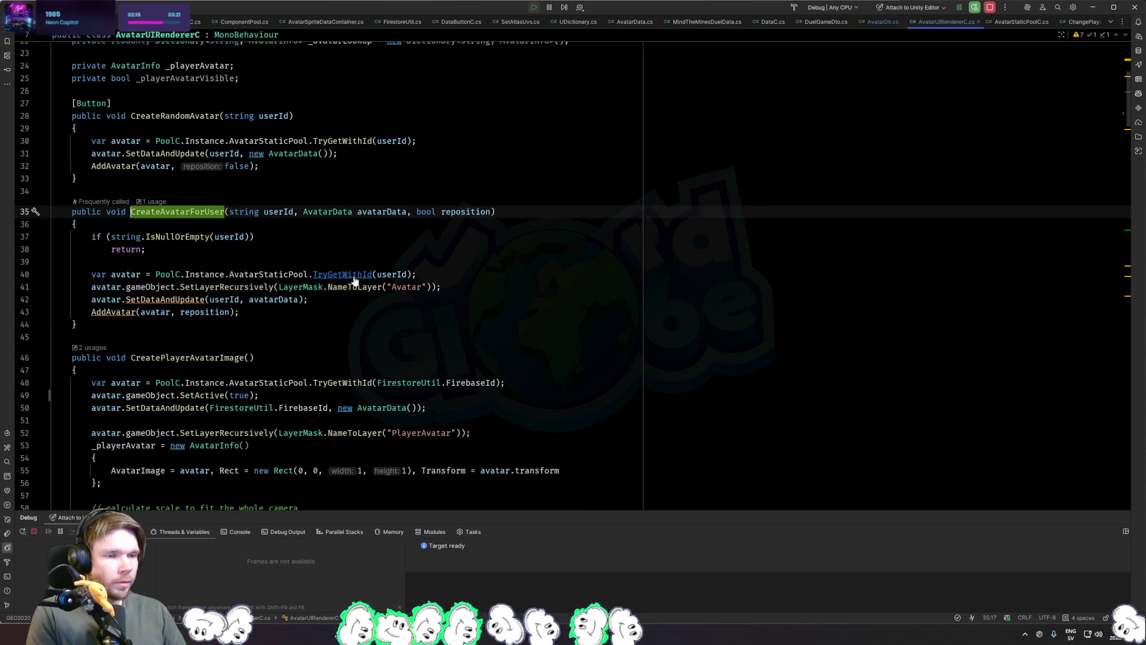
pyautogui.keyDown('ctrl'); pyautogui.click(349, 274); pyautogui.keyUp('ctrl')
pyautogui.hotkey('ctrl', 'Tab')
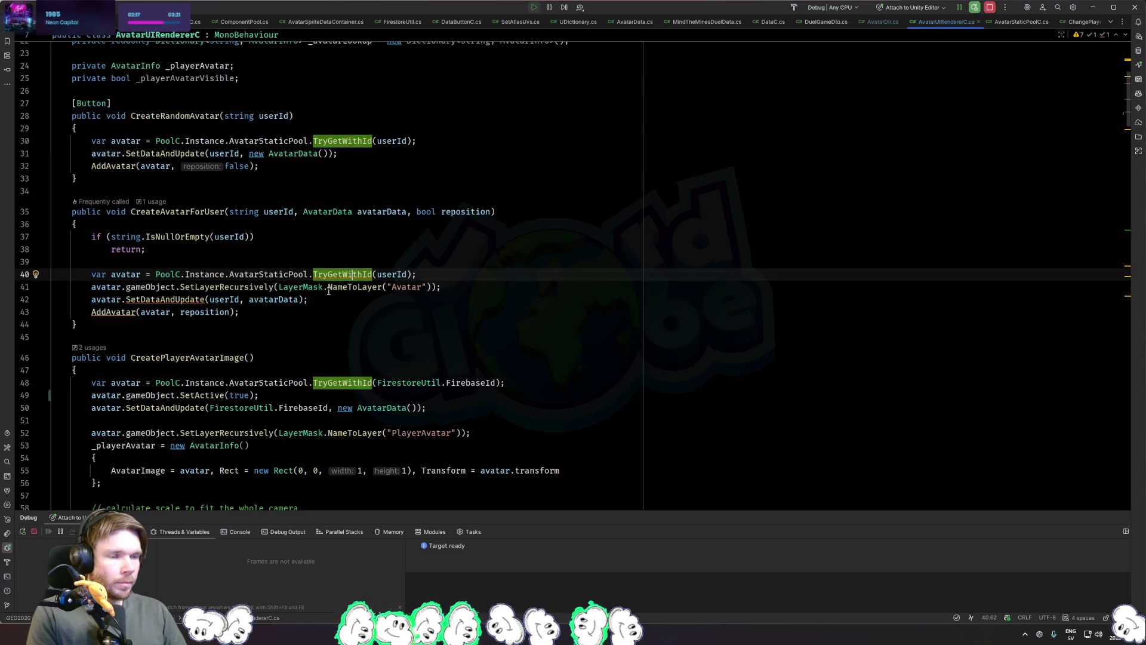
pyautogui.hotkey('ctrl', 'Tab')
pyautogui.hotkey('ctrl', 'Tab')
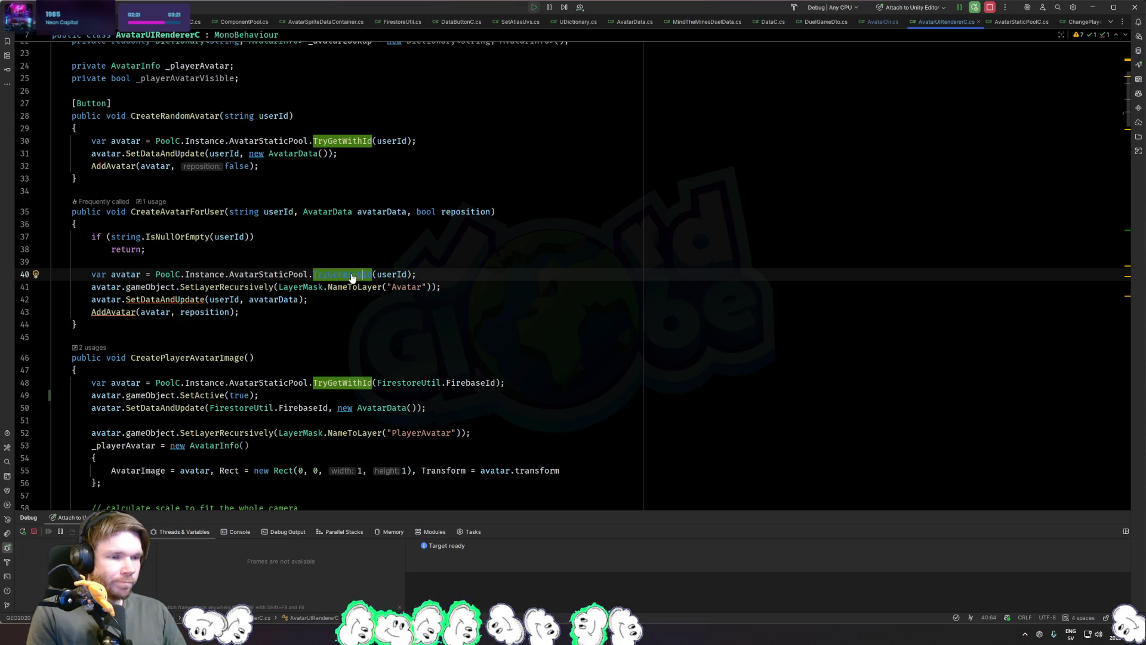
pyautogui.click(282, 398)
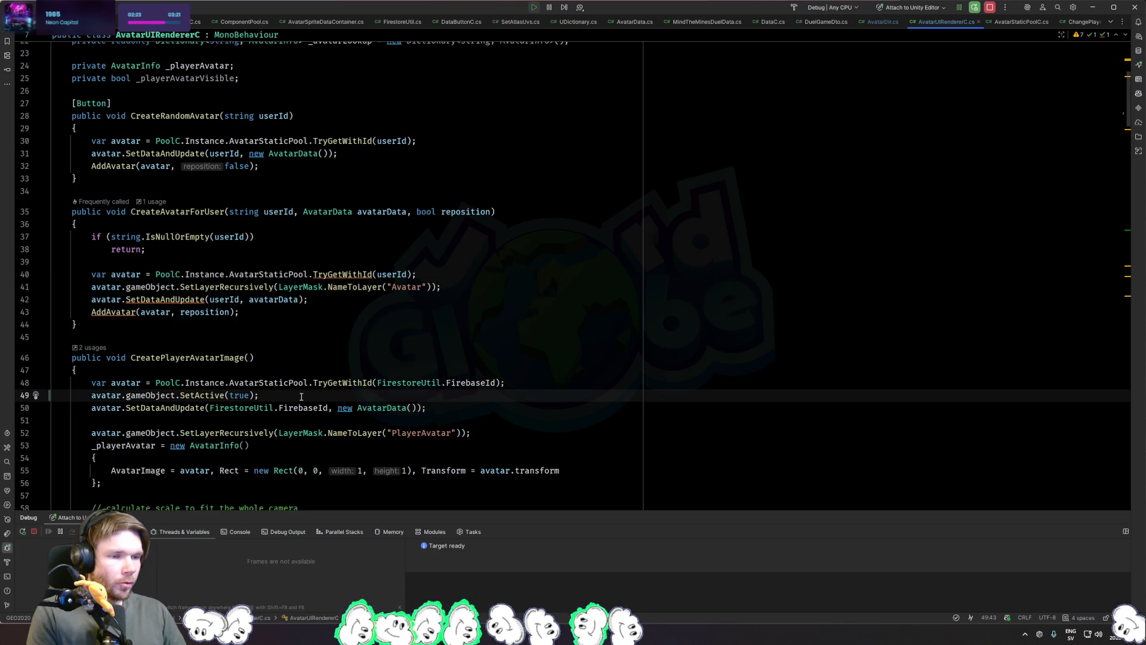
pyautogui.hotkey('ctrl', 'x')
# Step: Review the TryGetWithId implementation and every use of the avatar variable in CreatePlayerAvatarImage
pyautogui.scroll(-3, 474, 350)
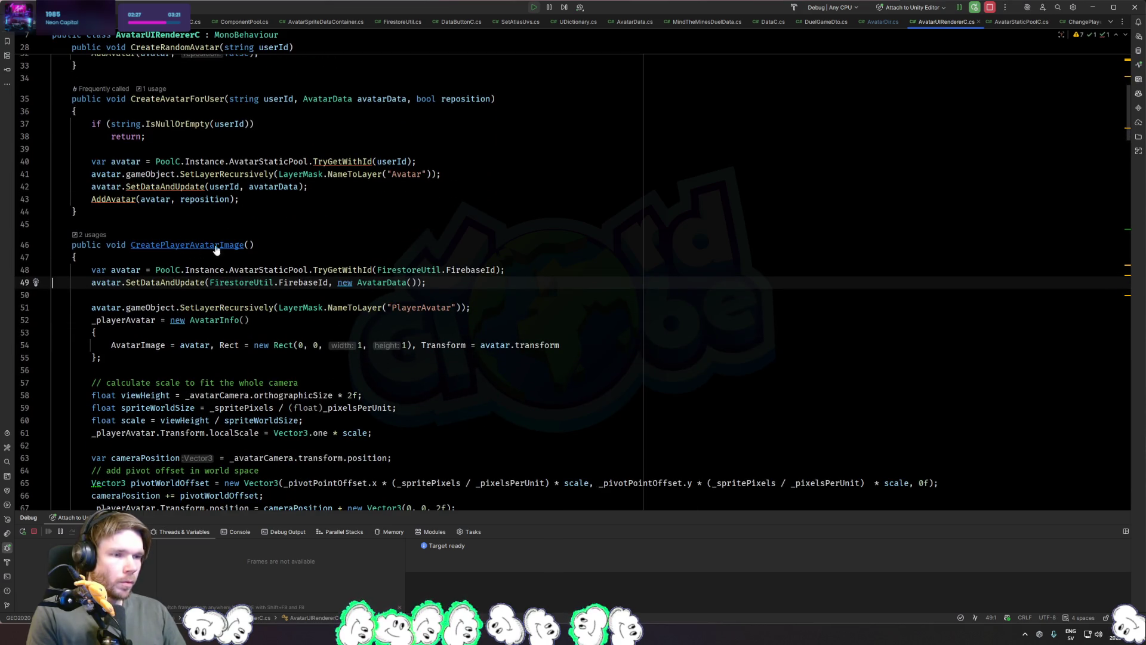
pyautogui.keyDown('ctrl'); pyautogui.click(343, 270); pyautogui.keyUp('ctrl')
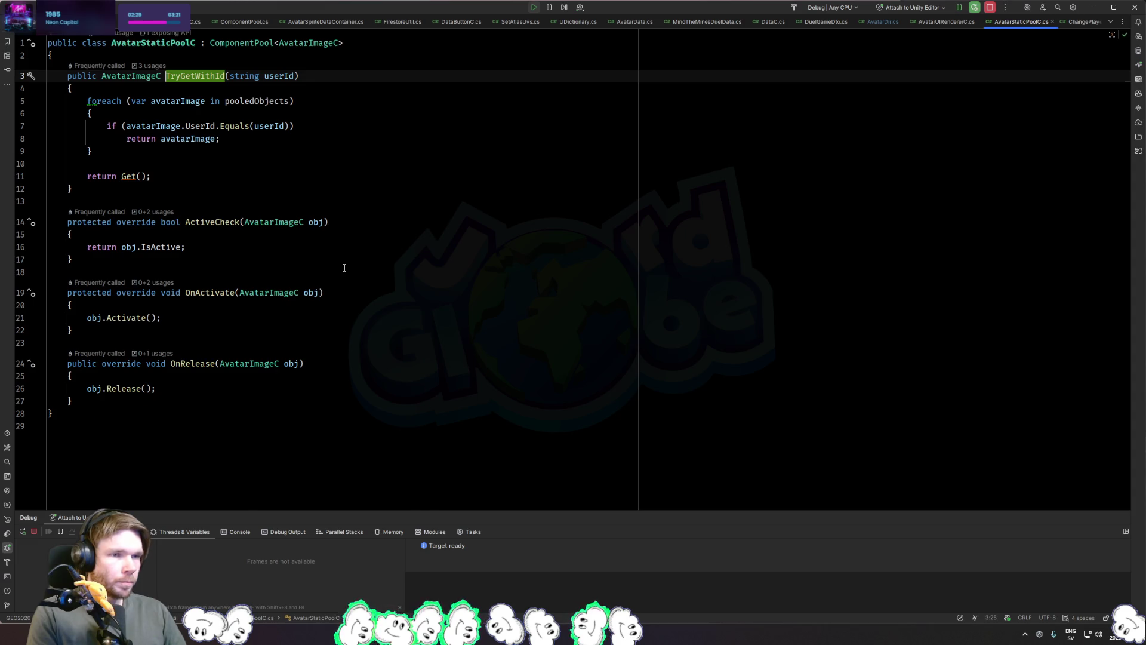
pyautogui.hotkey('ctrl', '-')
pyautogui.hotkey('ctrl', 'Tab')
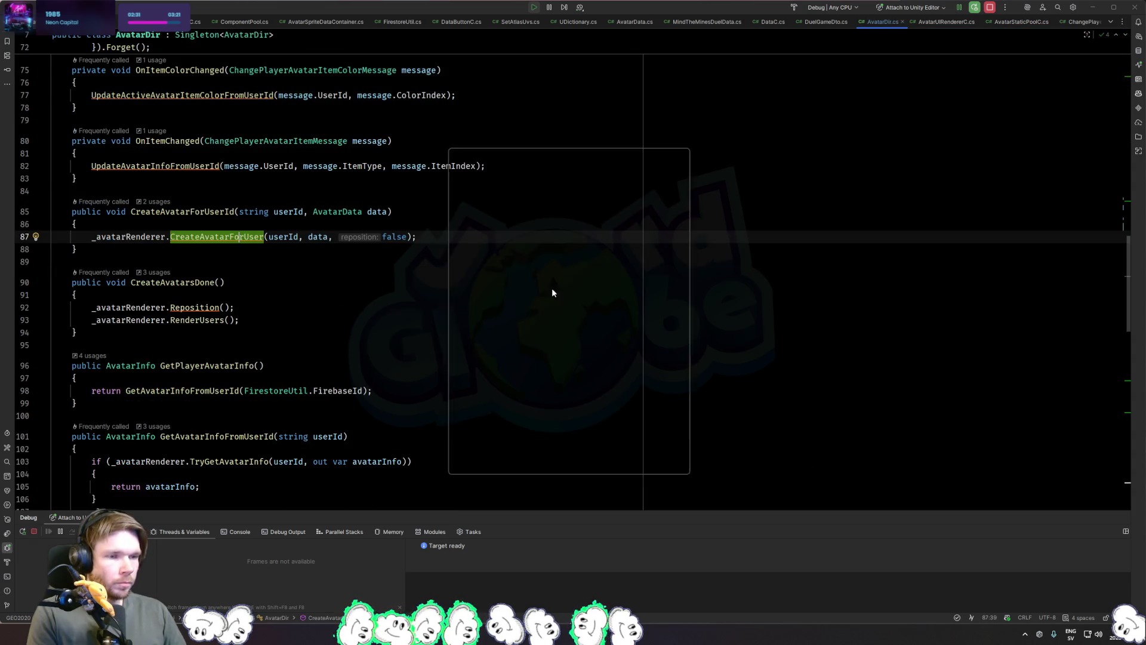
pyautogui.hotkey('ctrl', 'Tab')
pyautogui.click(122, 270)
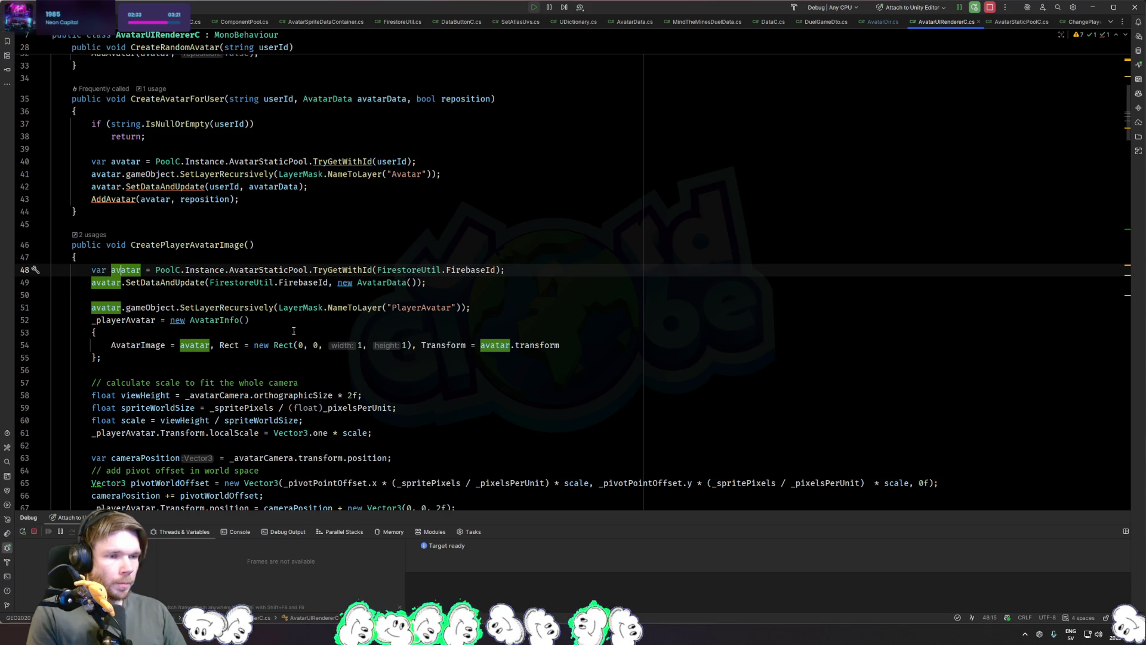
pyautogui.click(246, 243)
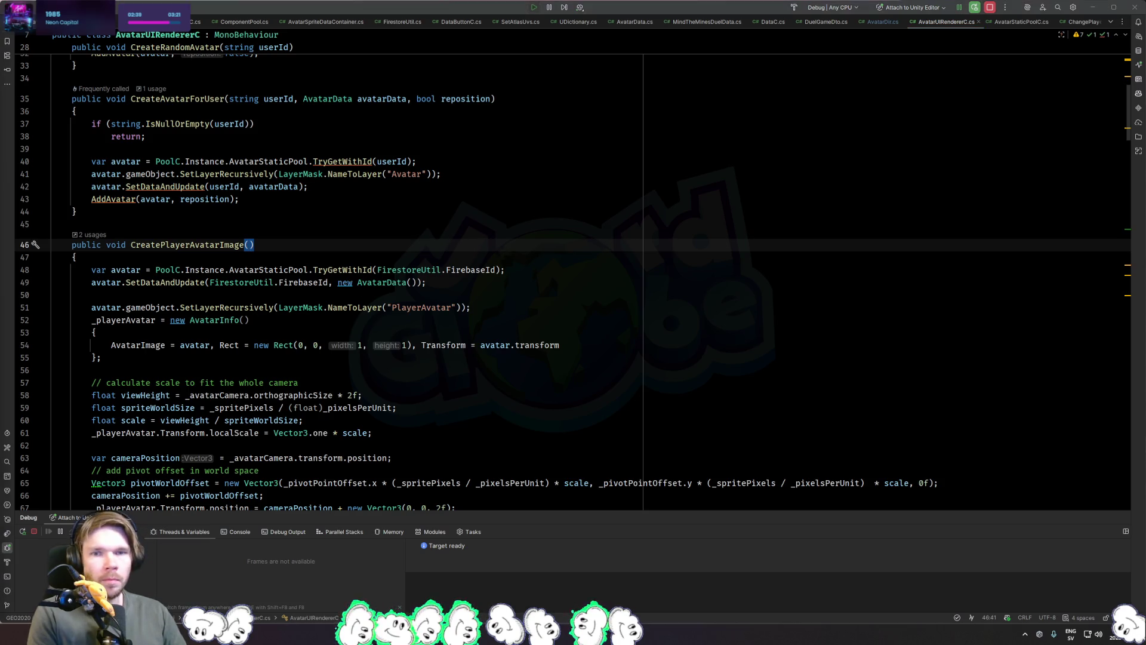
# Step: In Unity, dock the floating Scene view back into the layout and stop the game
pyautogui.hotkey('alt', 'Tab')
pyautogui.moveTo(510, 8)
pyautogui.mouseDown()
pyautogui.moveTo(868, 120)
pyautogui.moveTo(744, 100)
pyautogui.moveTo(644, 45)
pyautogui.mouseUp()
pyautogui.click(562, 31)
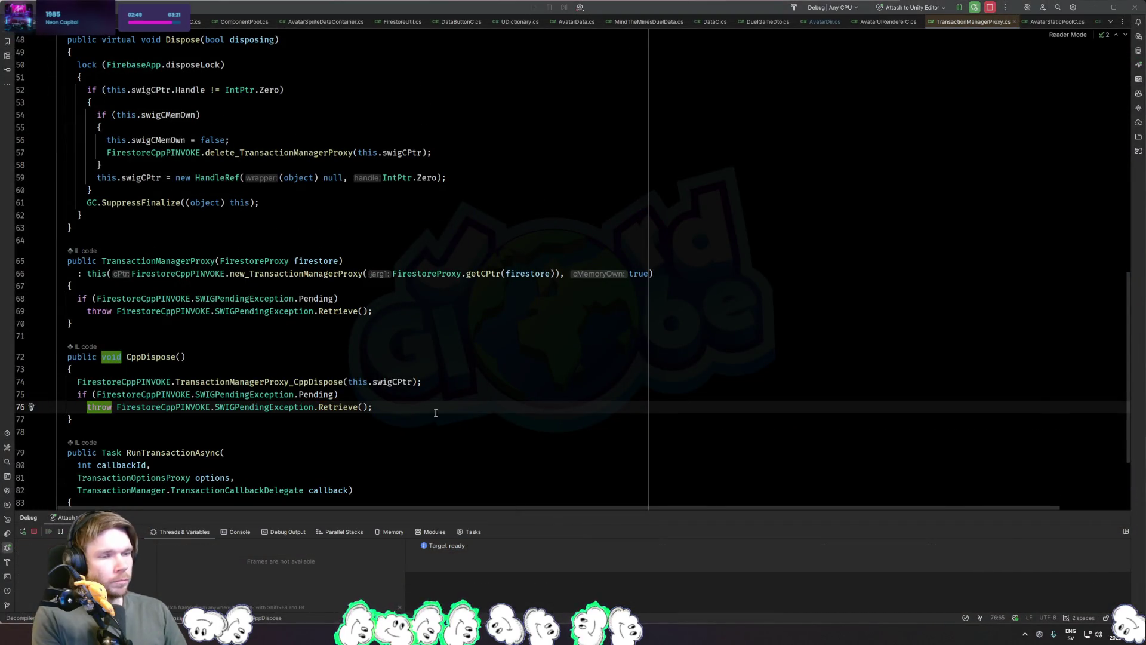
# Step: Switch between Rider and Unity until Unity's domain reload and asset import finish
pyautogui.hotkey('alt', 'Tab')
pyautogui.hotkey('alt', 'Tab')
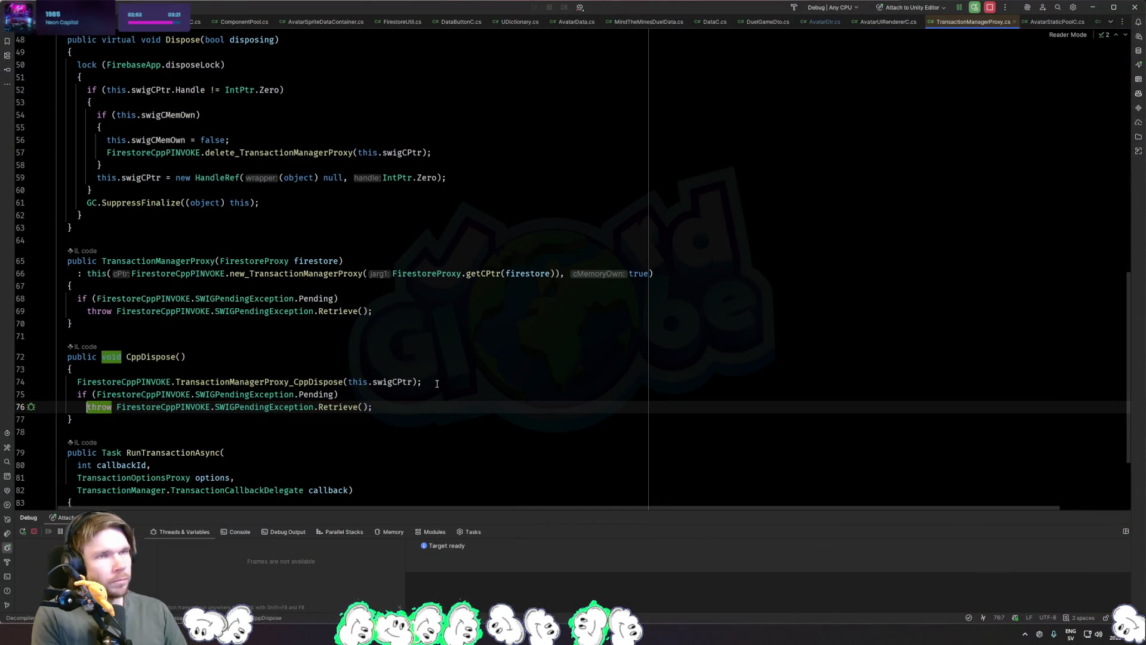
pyautogui.hotkey('alt', 'Tab')
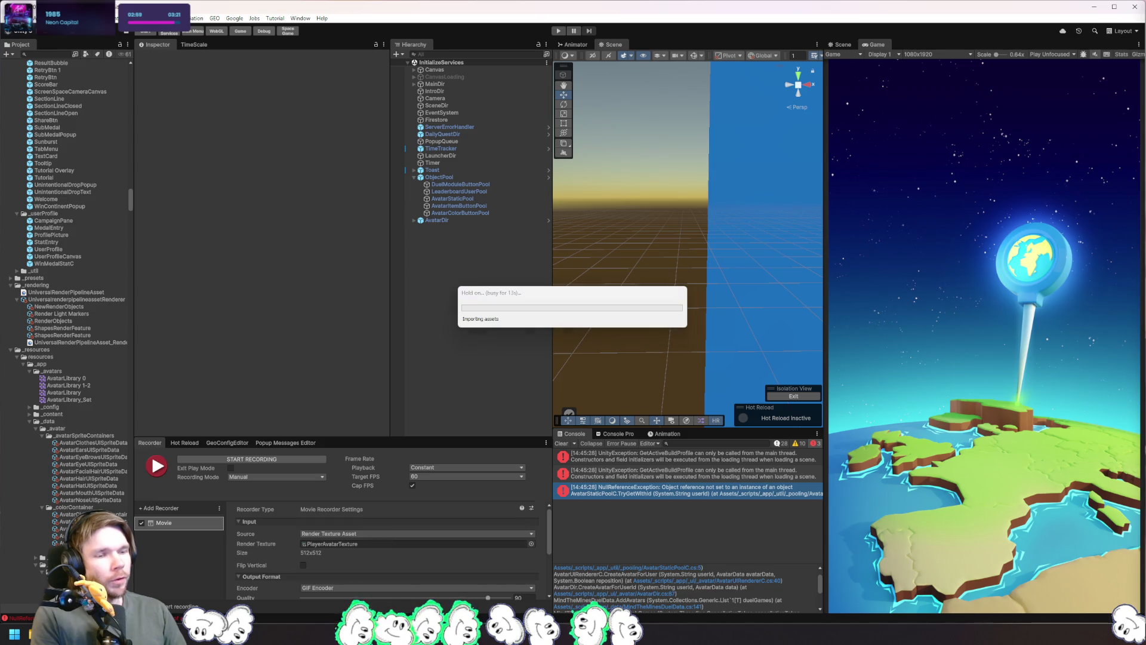
pyautogui.hotkey('alt', 'Tab')
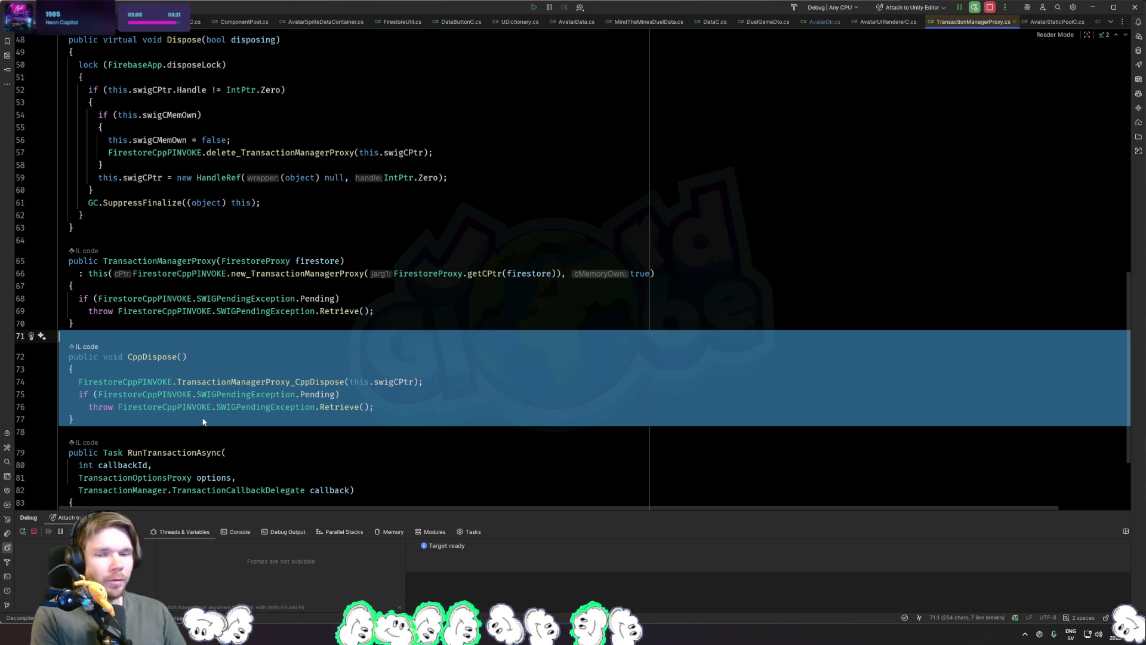
pyautogui.hotkey('alt', 'Tab')
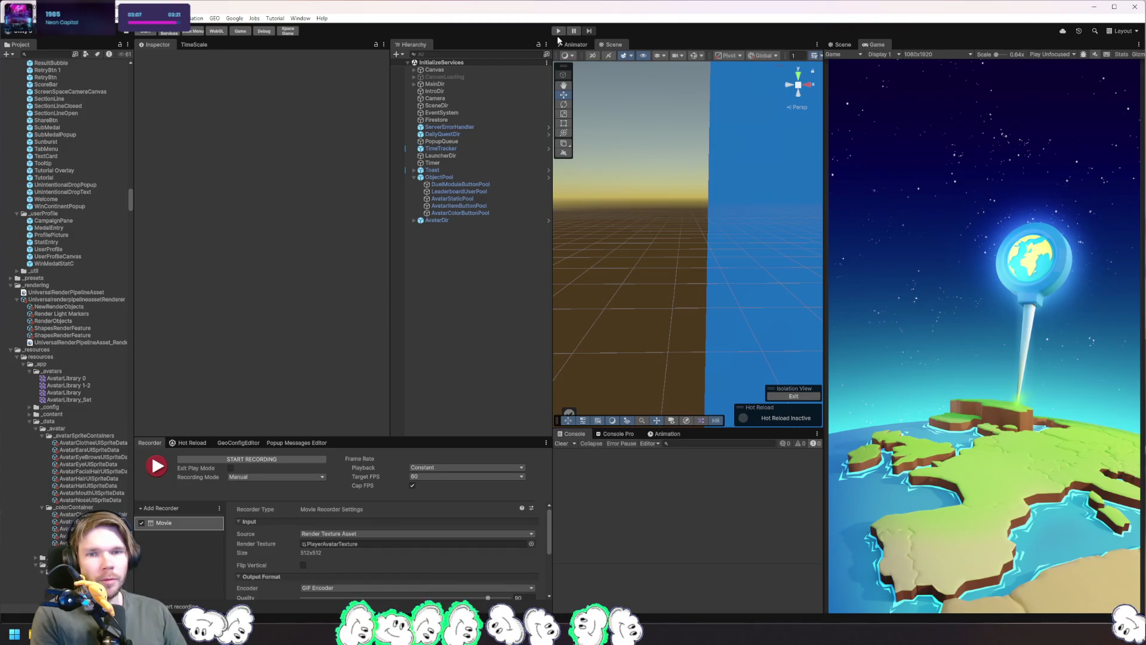
# Step: Start the game, resume past the breakpoint, and go through language, policy and login screens
pyautogui.click(559, 32)
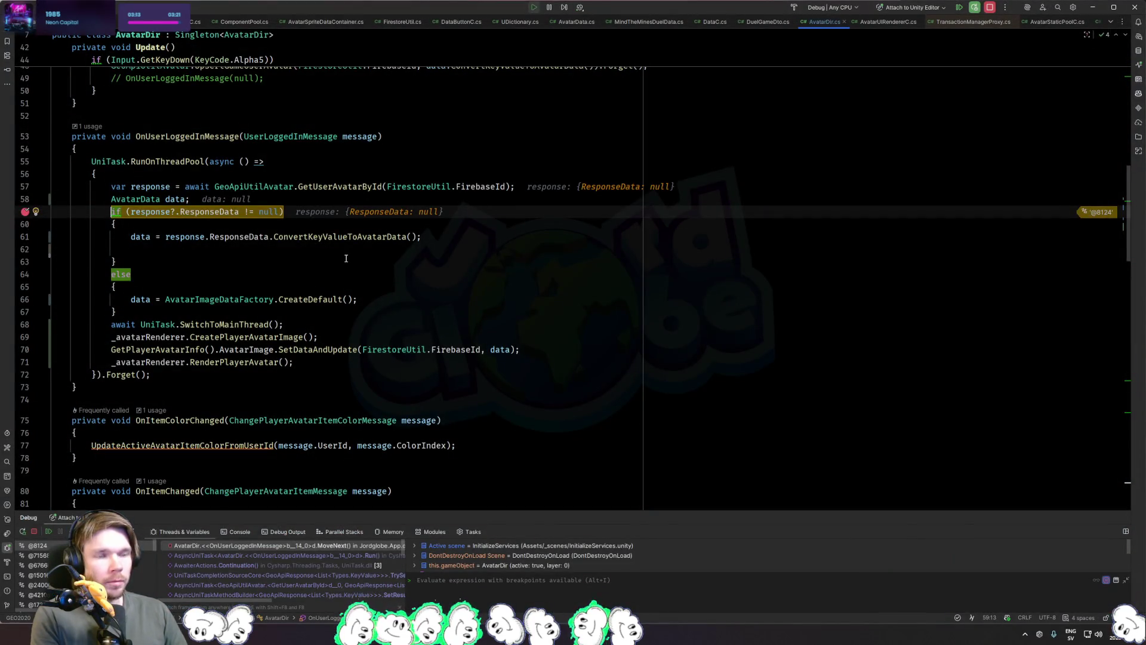
pyautogui.click(302, 261)
pyautogui.press('F9')
pyautogui.hotkey('alt', 'Tab')
pyautogui.click(997, 475)
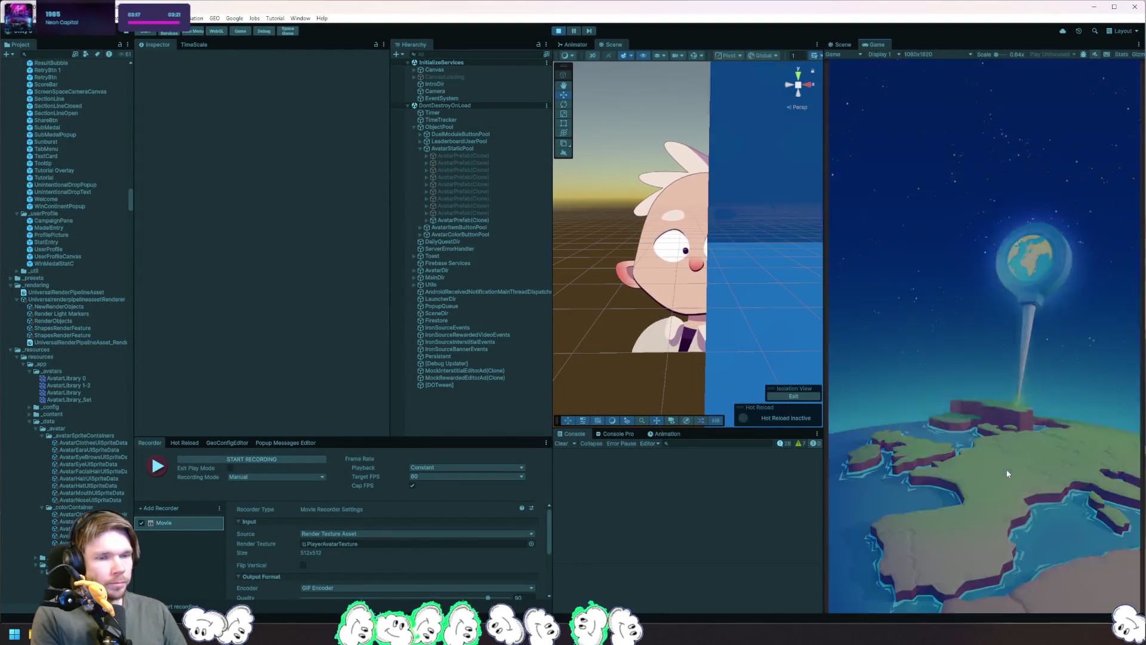
pyautogui.click(1019, 467)
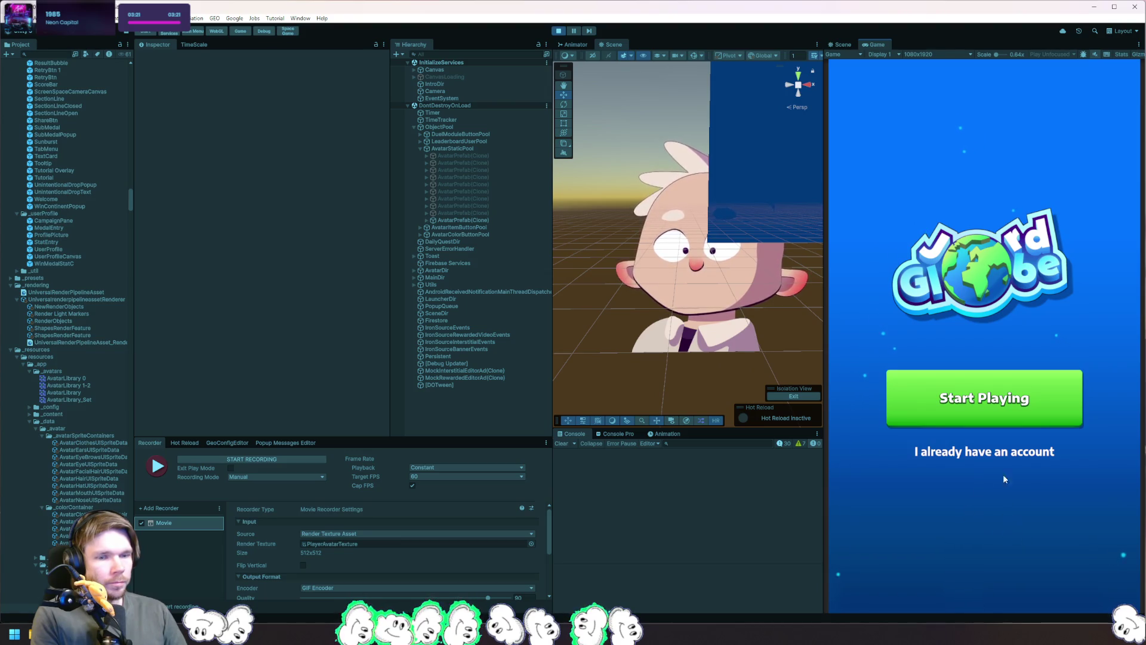
pyautogui.click(992, 457)
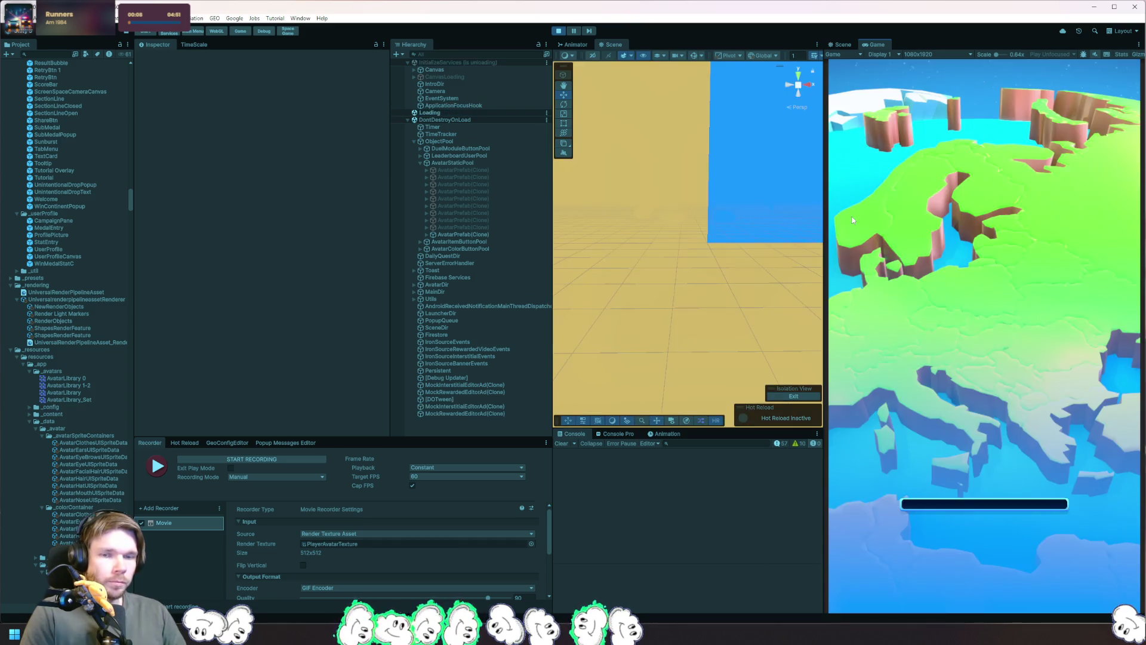
# Step: Resume after the login breakpoint, dismiss the avatar news popup, and open the avatar editor
pyautogui.press('F5')
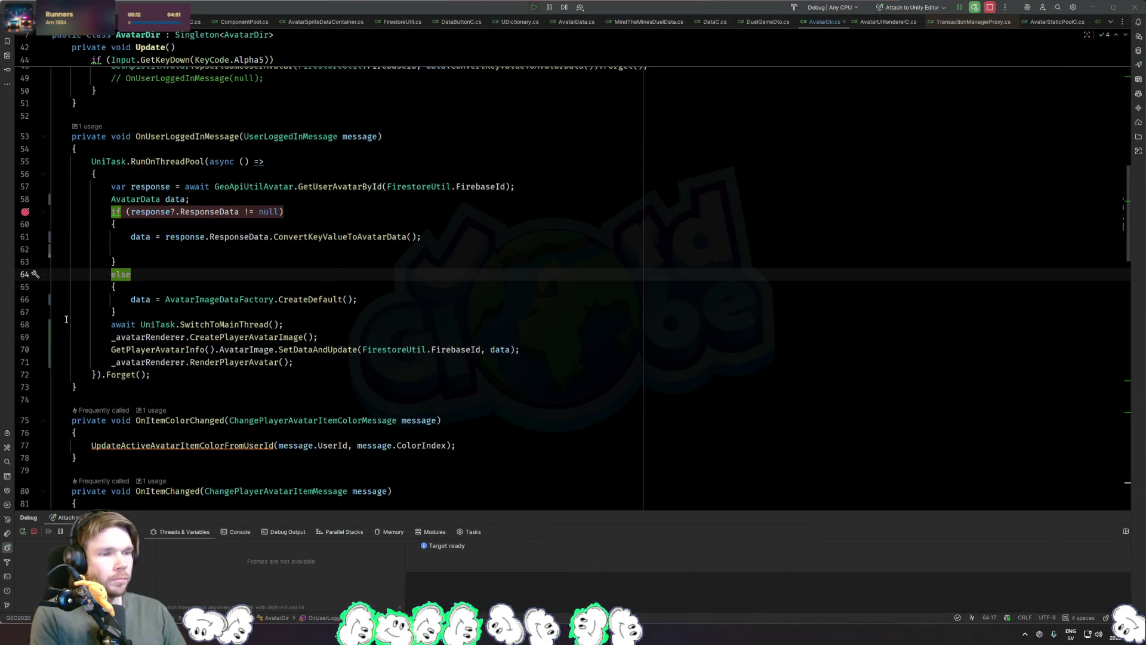
pyautogui.hotkey('alt', 'Tab')
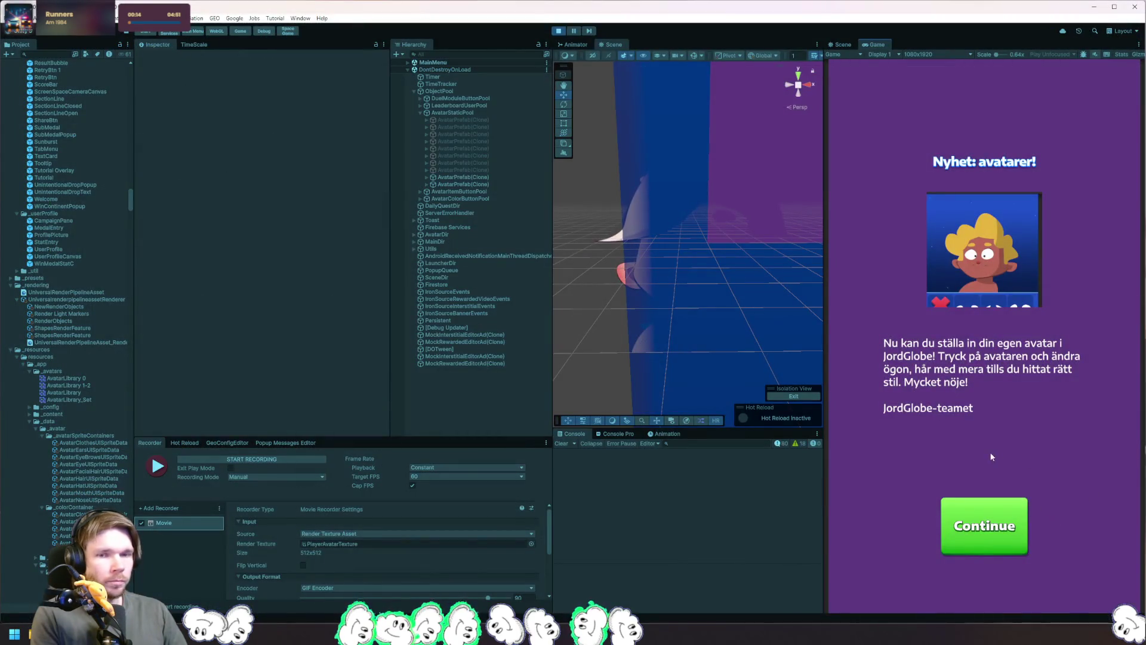
pyautogui.click(985, 509)
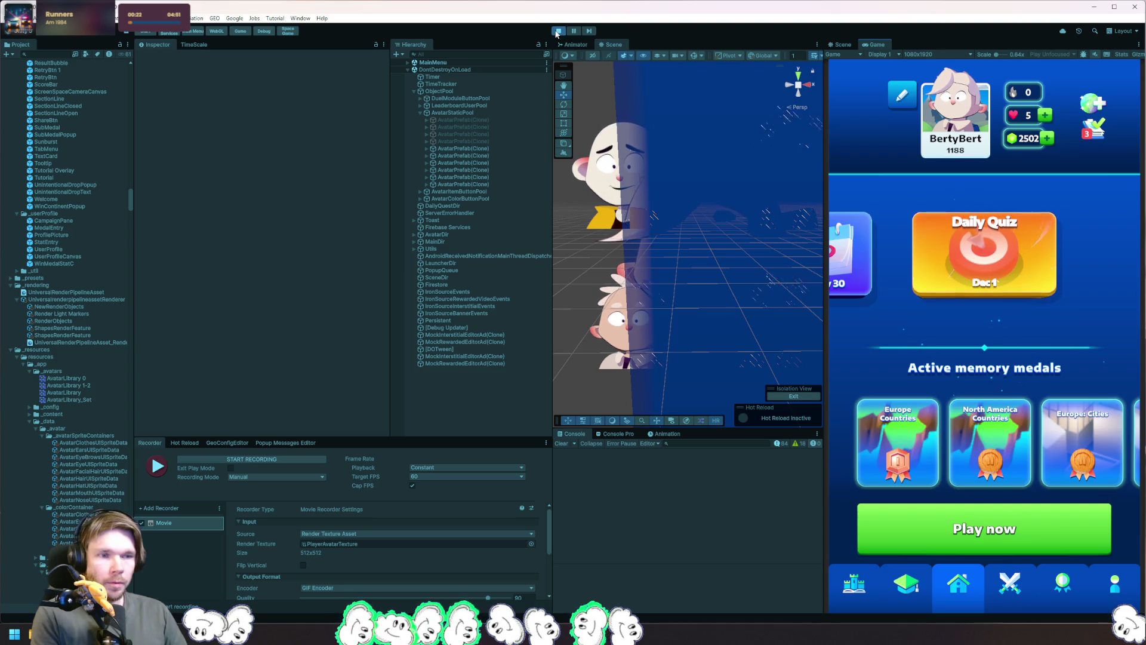
pyautogui.click(955, 113)
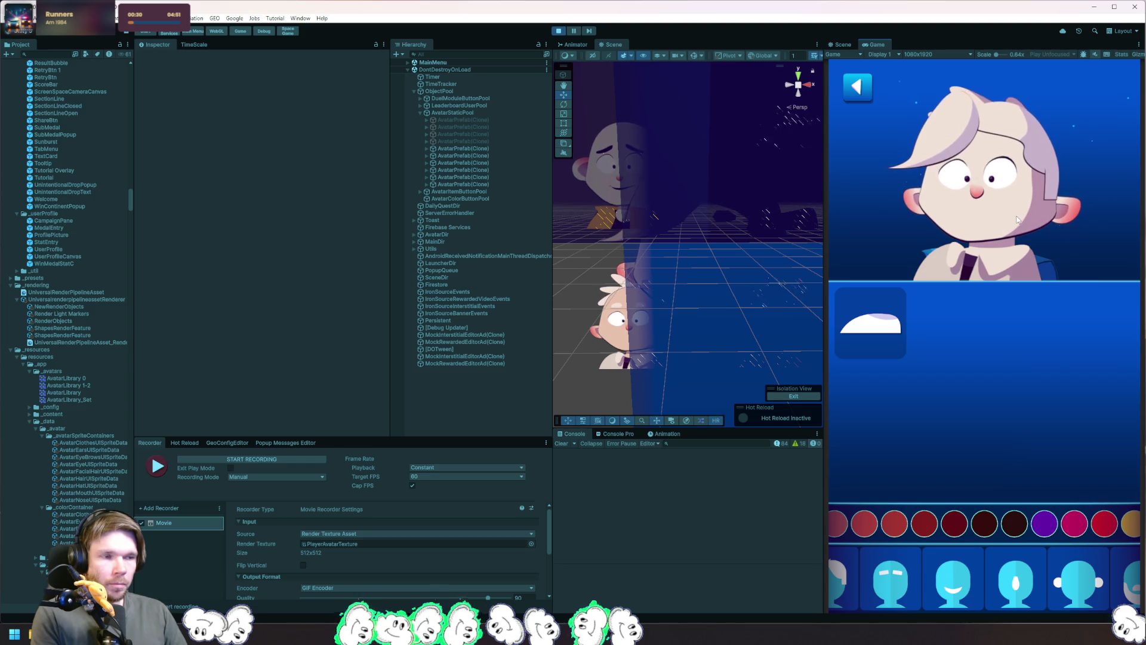
pyautogui.hotkey('alt', 'Tab')
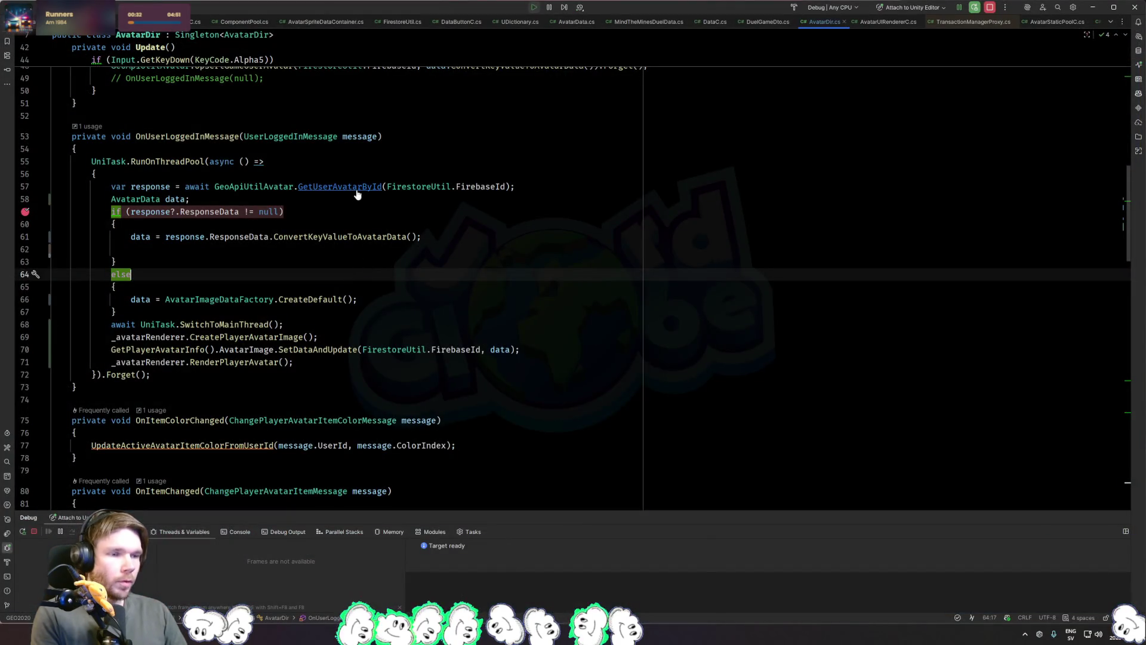
# Step: Review CreatePlayerAvatarImage's TryGetWithId lookup and new AvatarData() argument, then find its call in AvatarDir.cs
pyautogui.keyDown('ctrl'); pyautogui.click(264, 337); pyautogui.keyUp('ctrl')
pyautogui.click(167, 237)
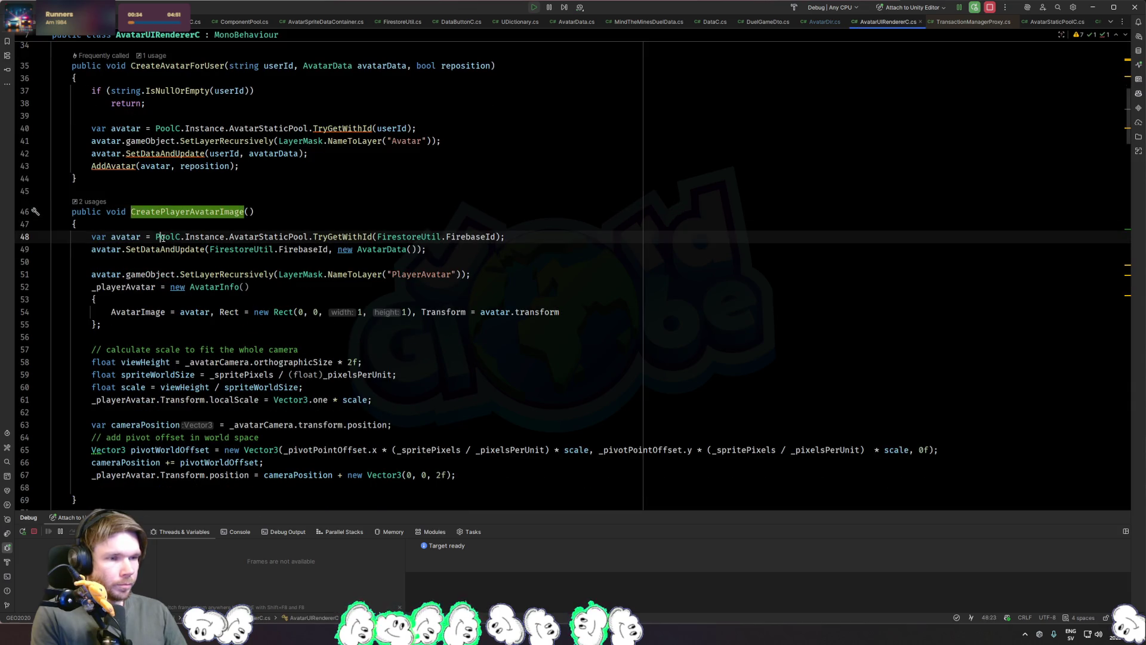
pyautogui.click(472, 237)
pyautogui.click(350, 238)
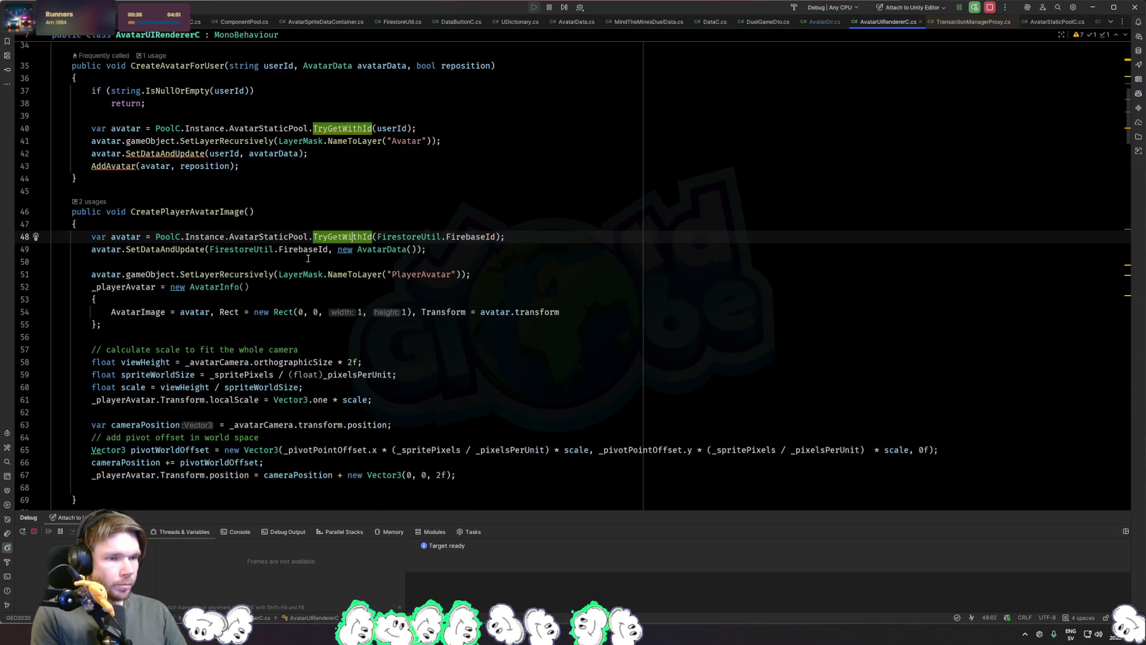
pyautogui.click(131, 287)
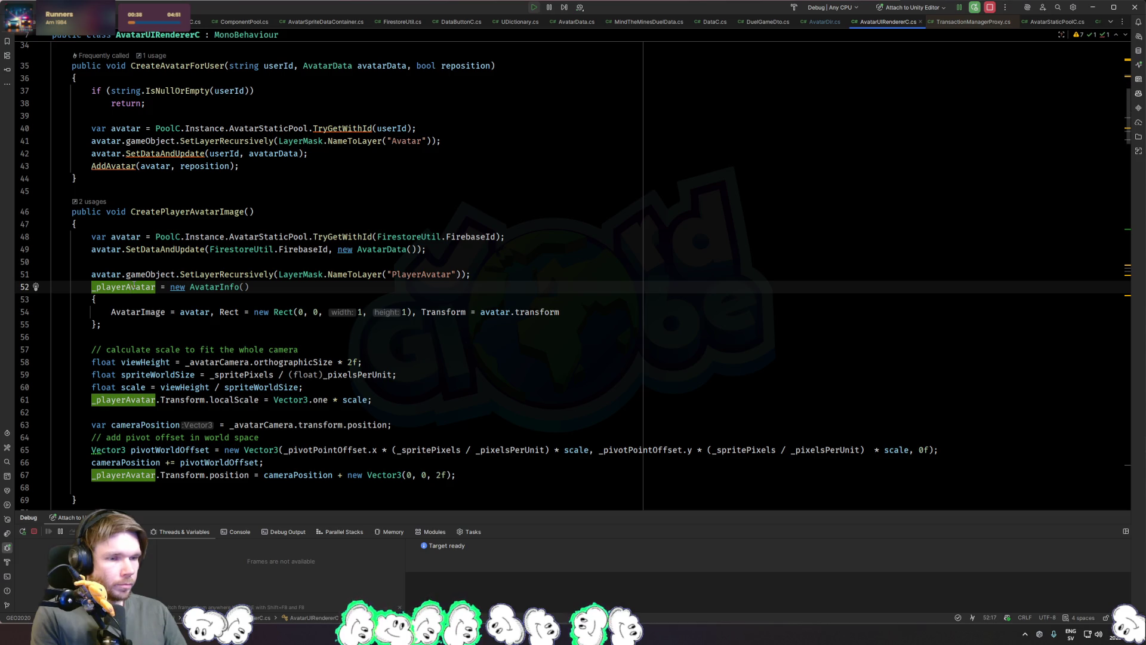
pyautogui.click(133, 297)
pyautogui.click(132, 287)
pyautogui.click(221, 212)
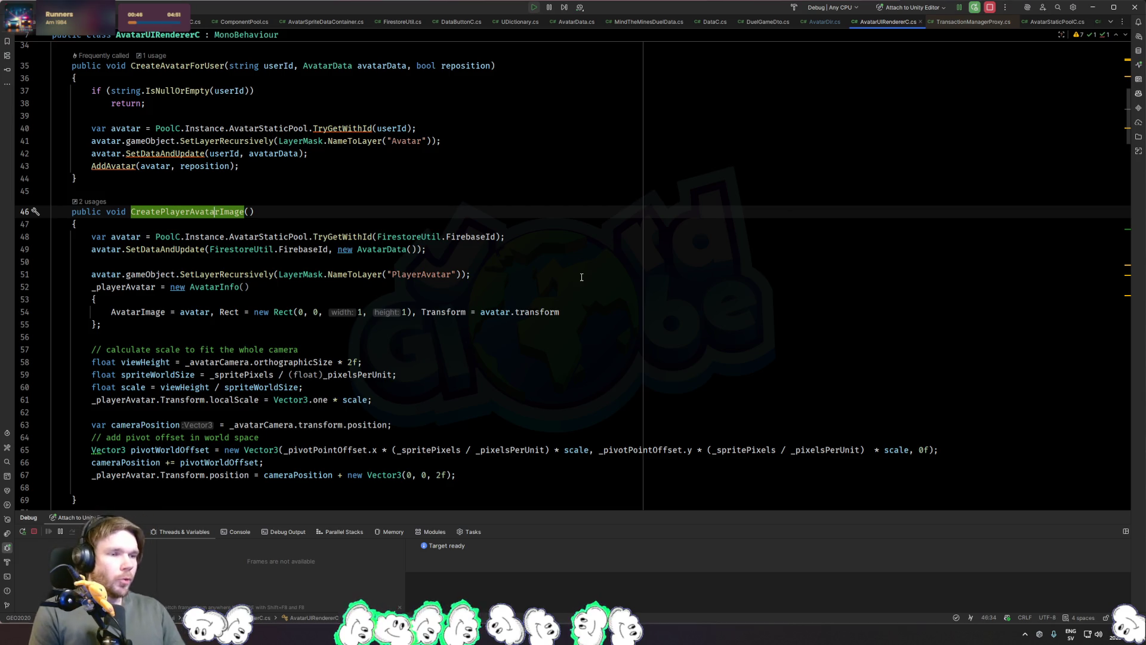
pyautogui.click(418, 249)
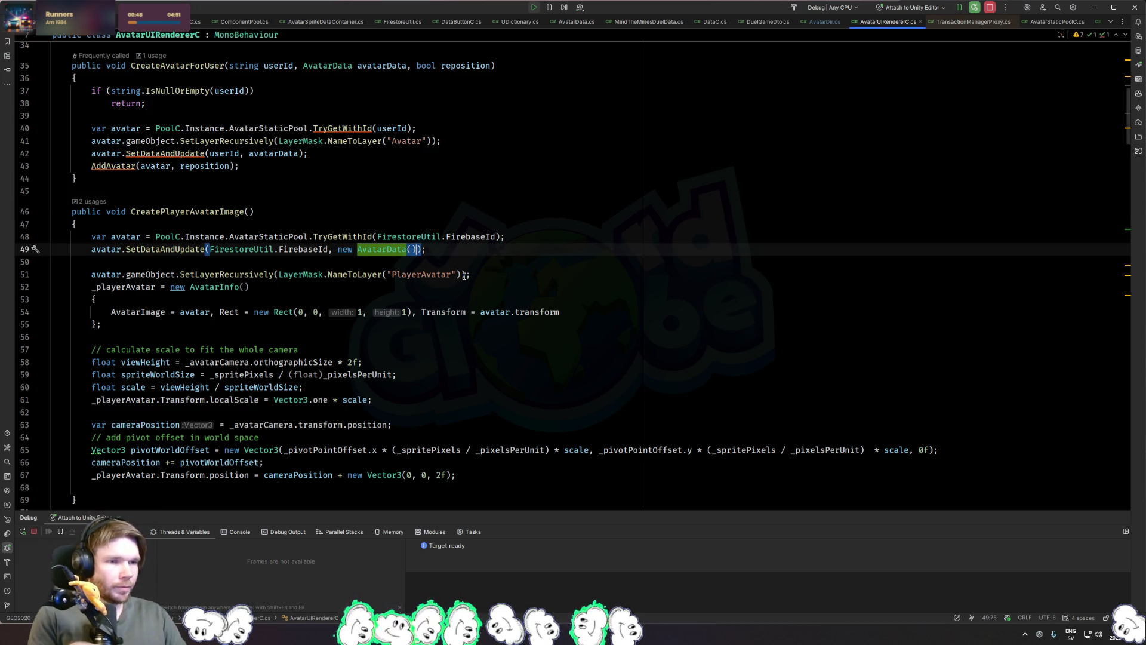
pyautogui.hotkey('ctrl', 'alt', 'Left')
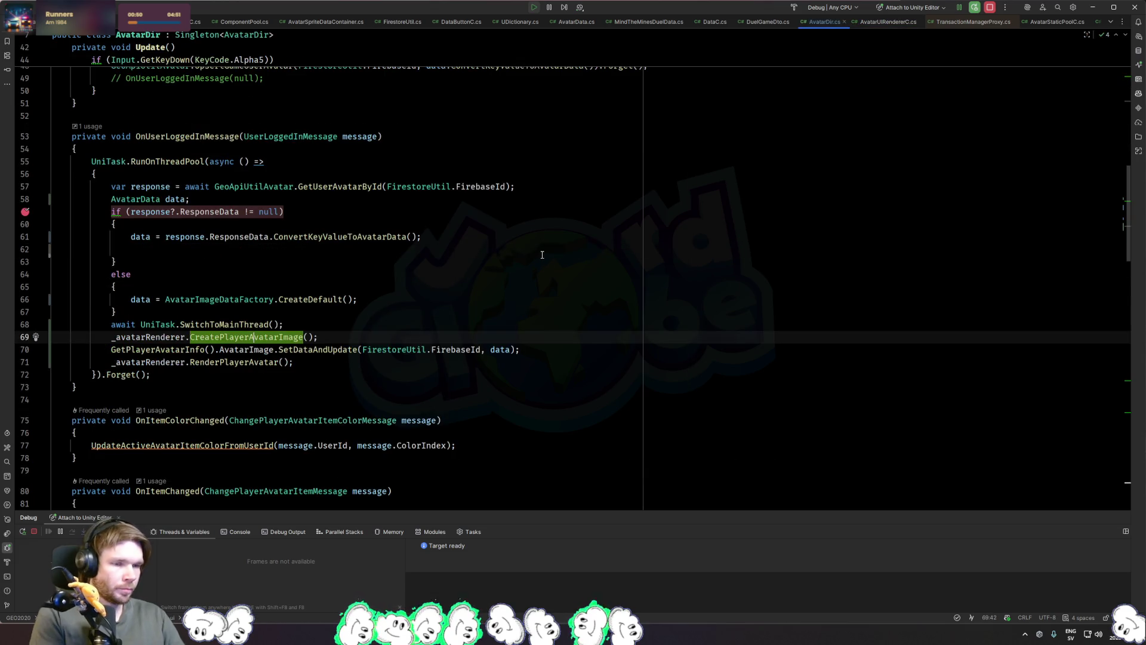
pyautogui.hotkey('ctrl', 'alt', 'Right')
pyautogui.hotkey('alt', 'Tab')
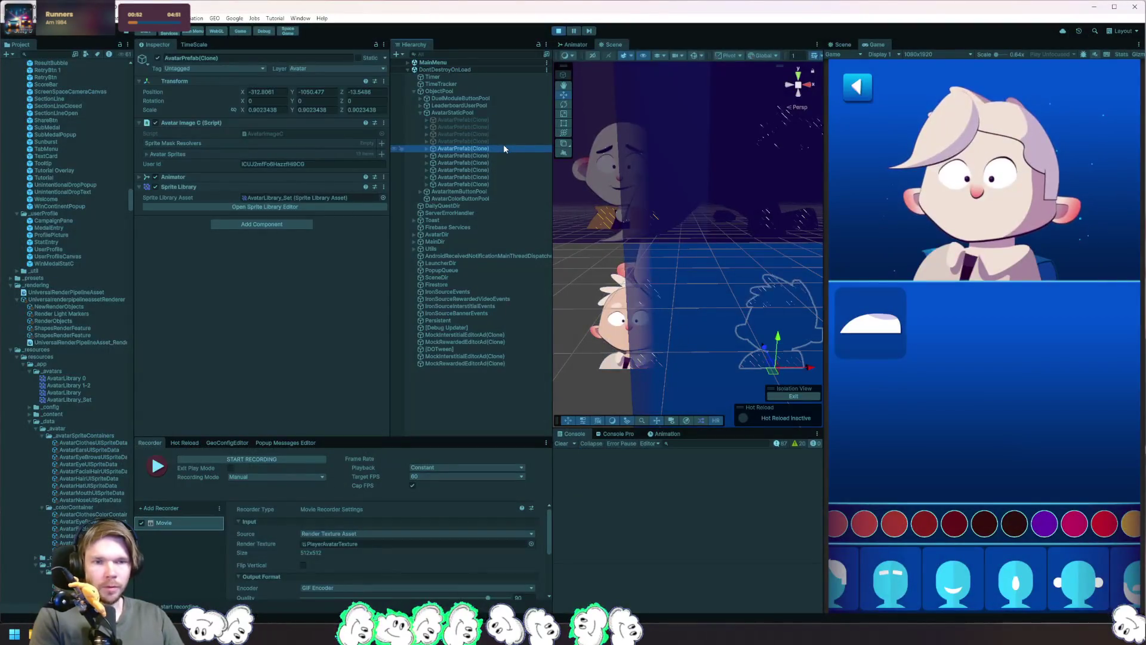
# Step: Select the next pooled AvatarPrefab(Clone) rows and toggle one's active checkbox off and on
pyautogui.press('Down')
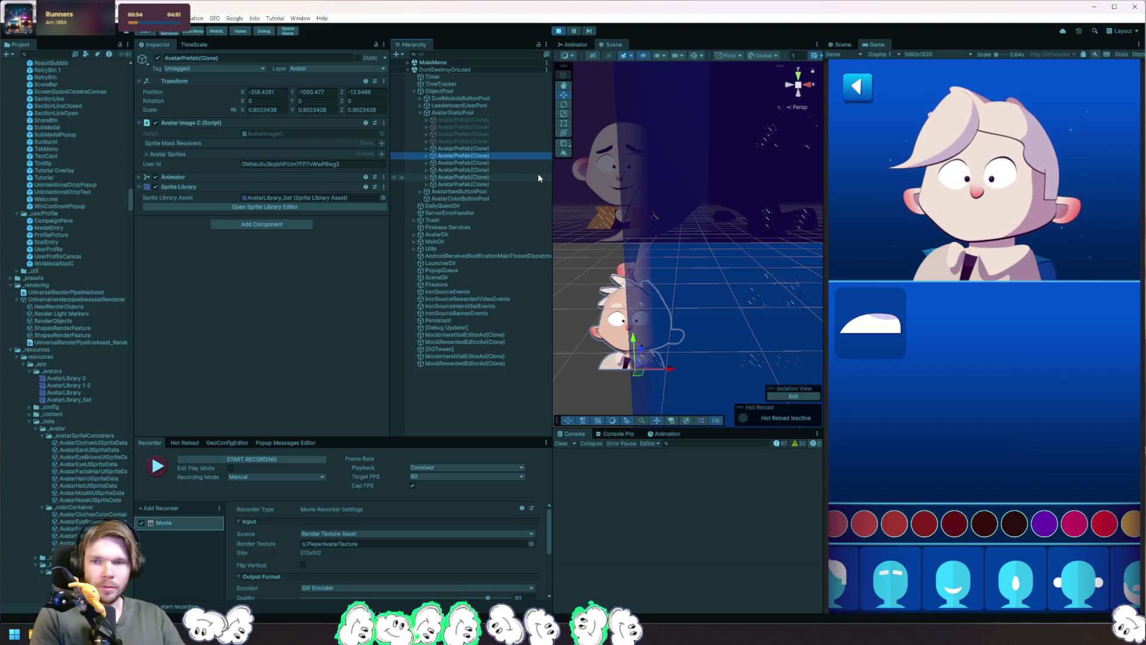
pyautogui.press('Down')
pyautogui.press('Down')
pyautogui.press('Down')
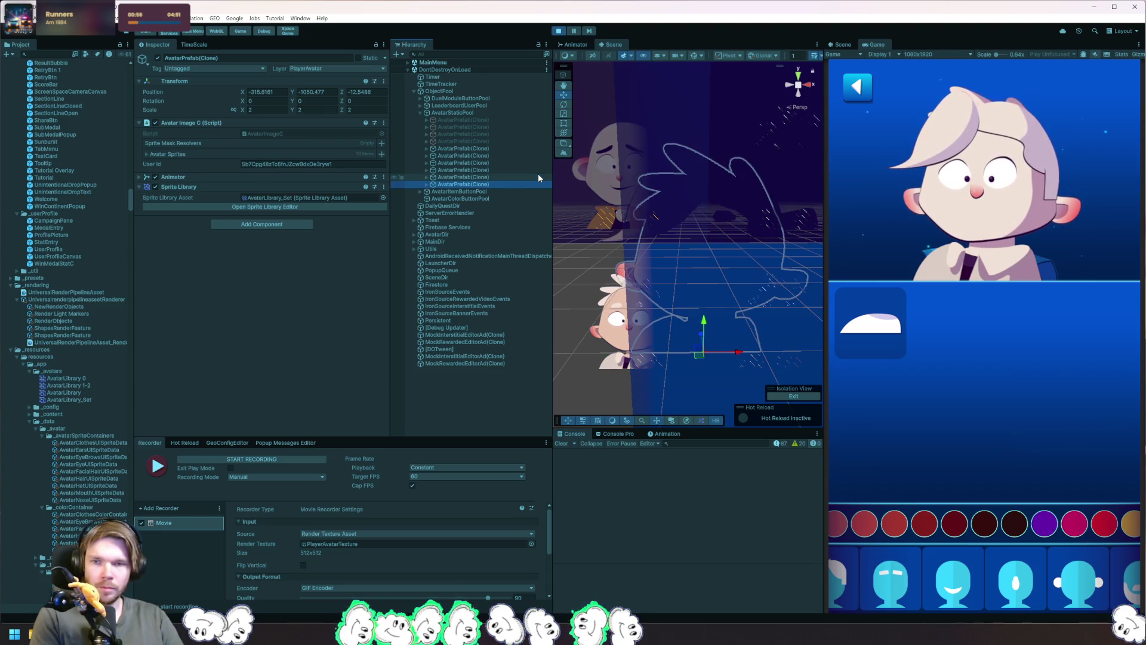
pyautogui.click(160, 58)
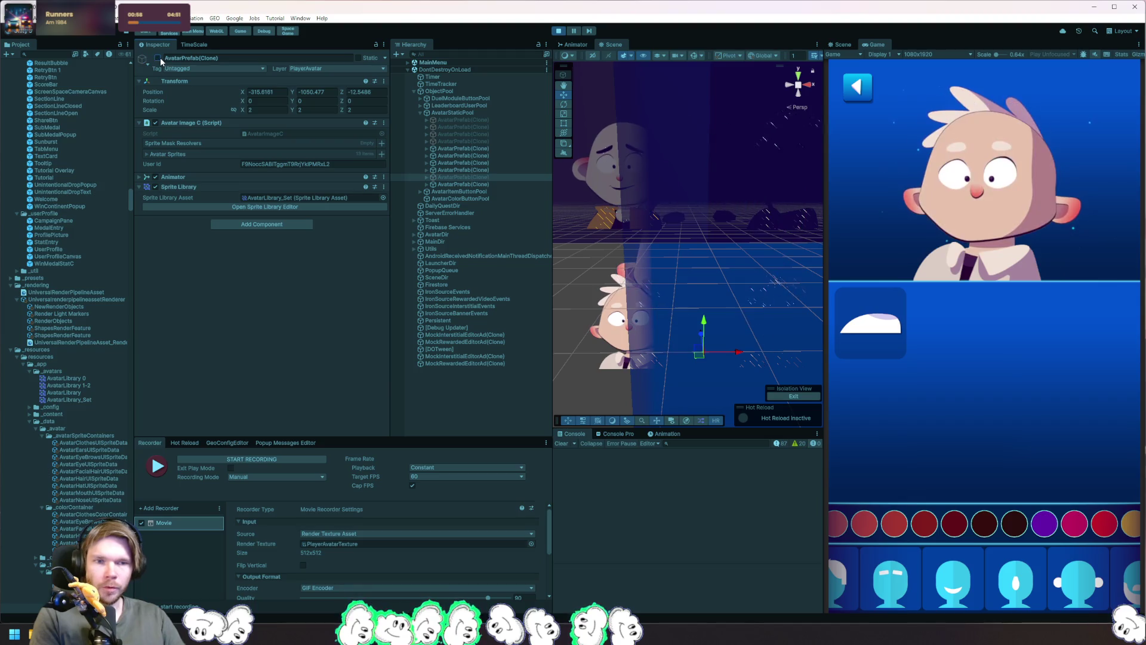
pyautogui.click(159, 56)
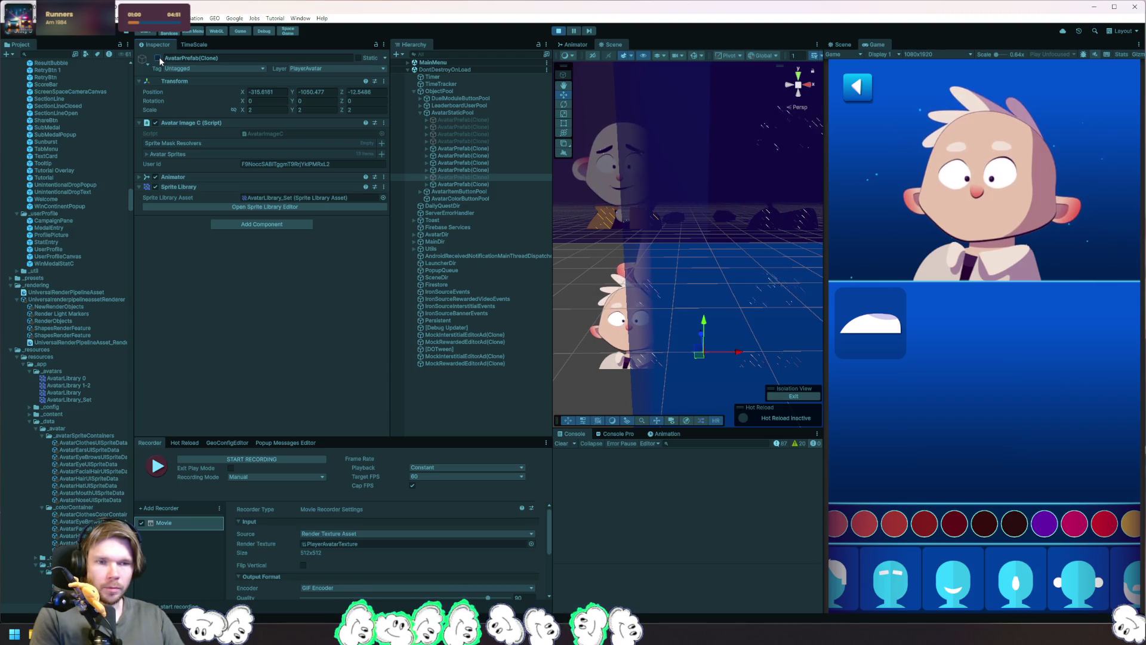
# Step: Drag the player avatar left in Scene view, inspect its Head0 part, then stop the game
pyautogui.moveTo(699, 353)
pyautogui.mouseDown()
pyautogui.moveTo(597, 338)
pyautogui.moveTo(849, 345)
pyautogui.moveTo(746, 299)
pyautogui.moveTo(642, 274)
pyautogui.mouseUp()
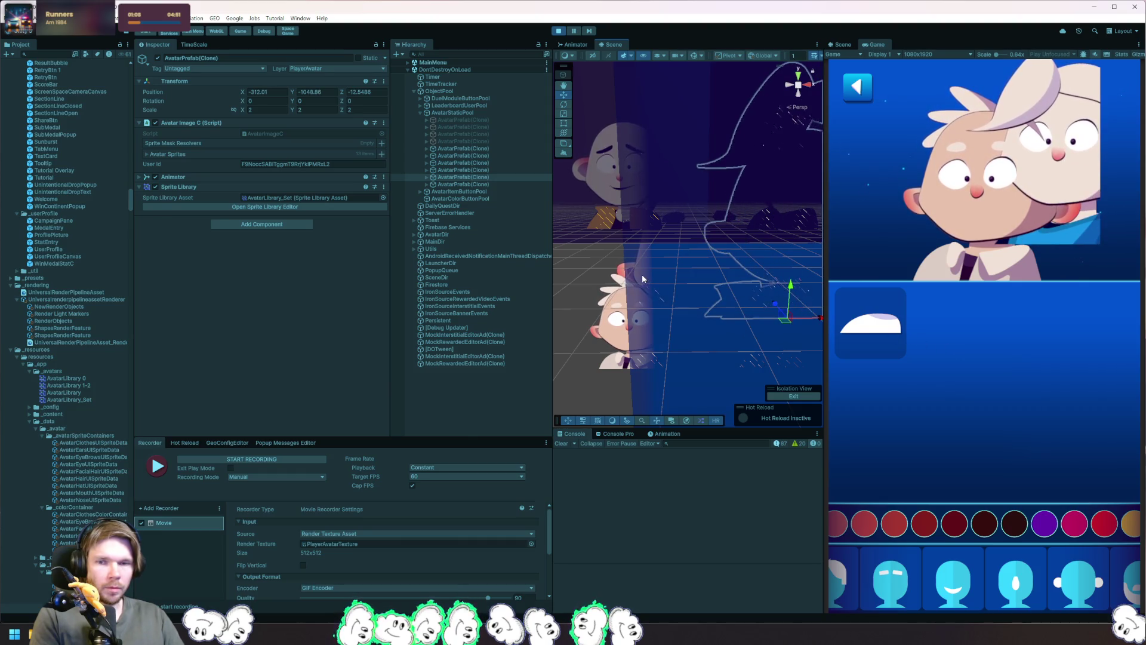
pyautogui.click(643, 274)
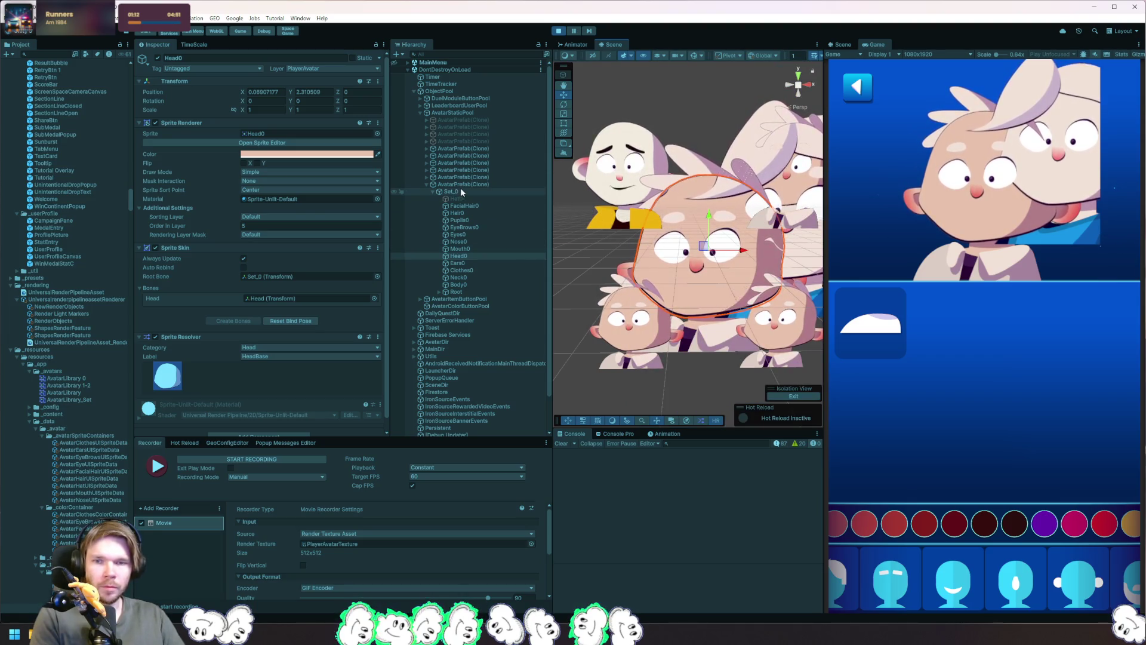
pyautogui.click(463, 185)
pyautogui.press('Left')
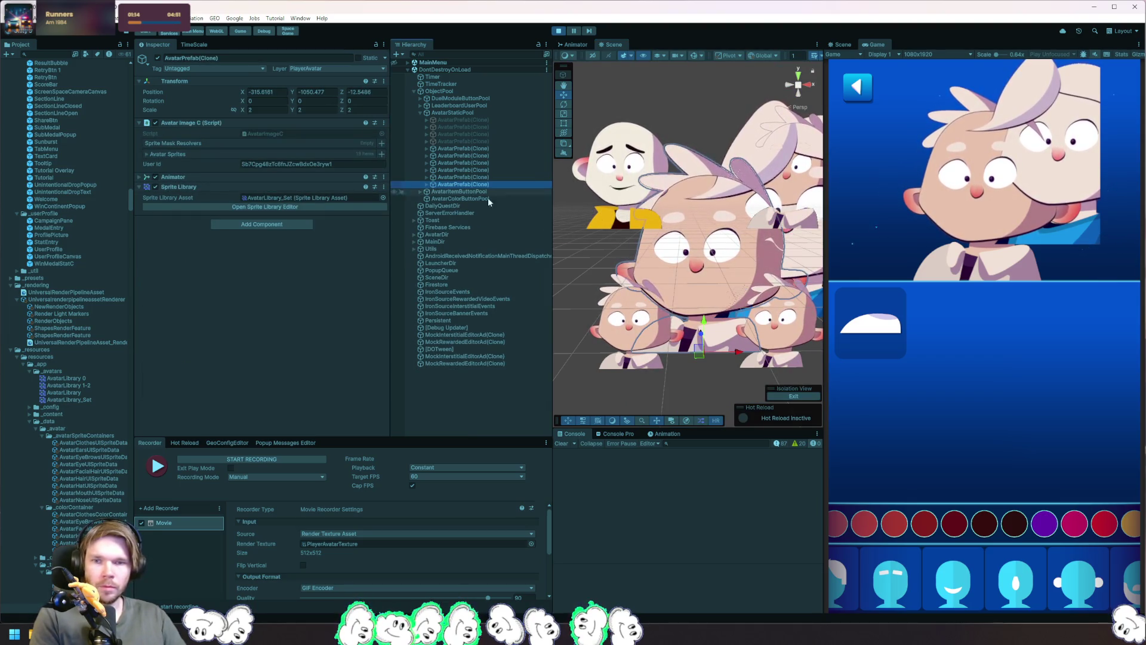
pyautogui.click(559, 31)
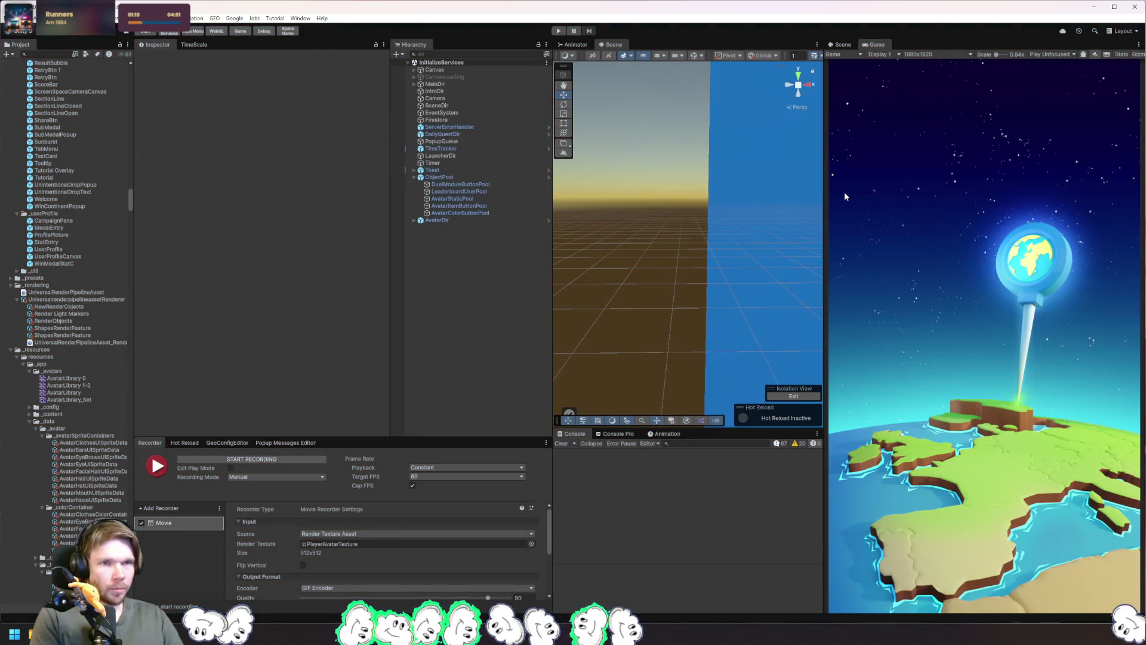
pyautogui.hotkey('alt', 'Tab')
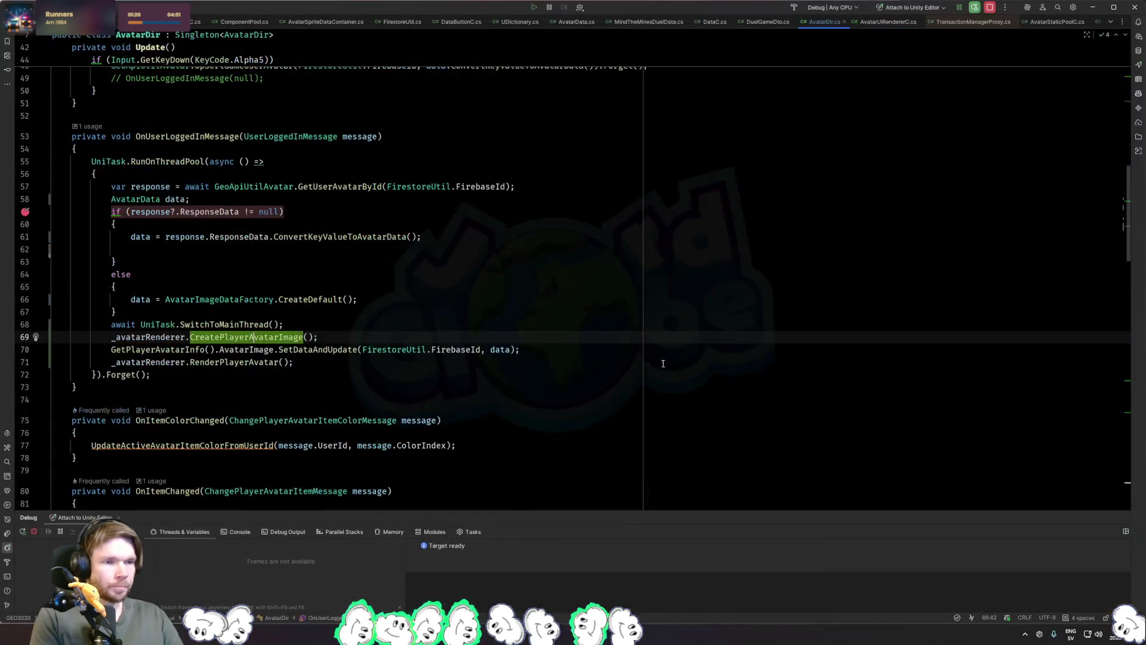
# Step: Insert 'if (FirestoreUtil.IsGuestAccount()) return;' at the top of the RunOnThreadPool lambda
pyautogui.click(210, 171)
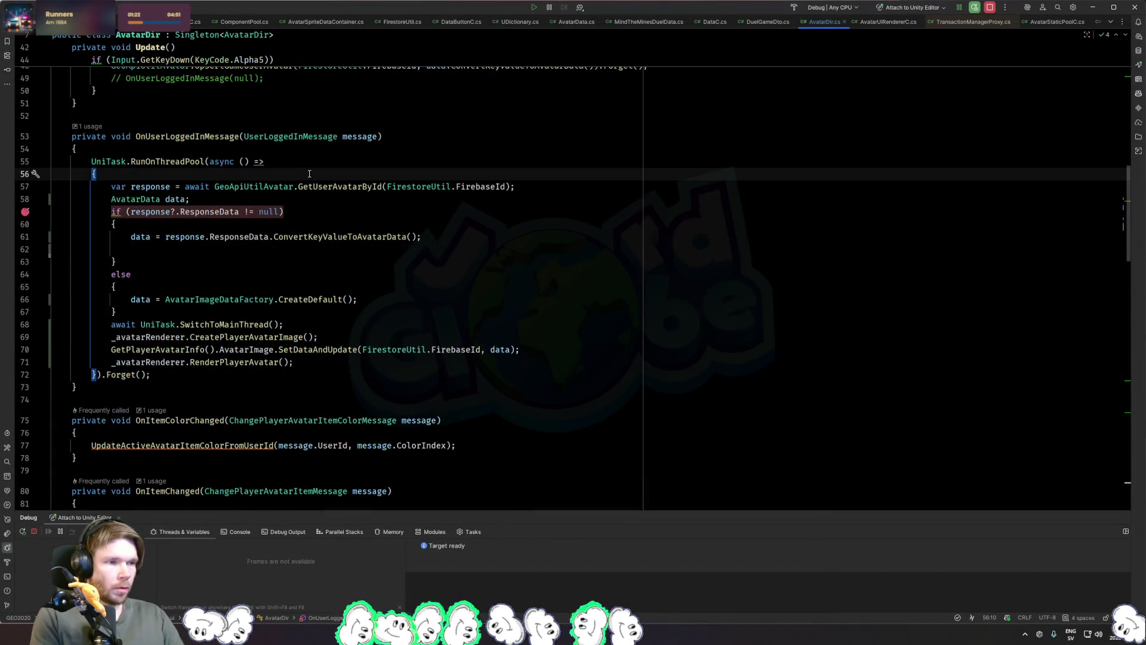
pyautogui.press('Return')
pyautogui.write('if (Firs')
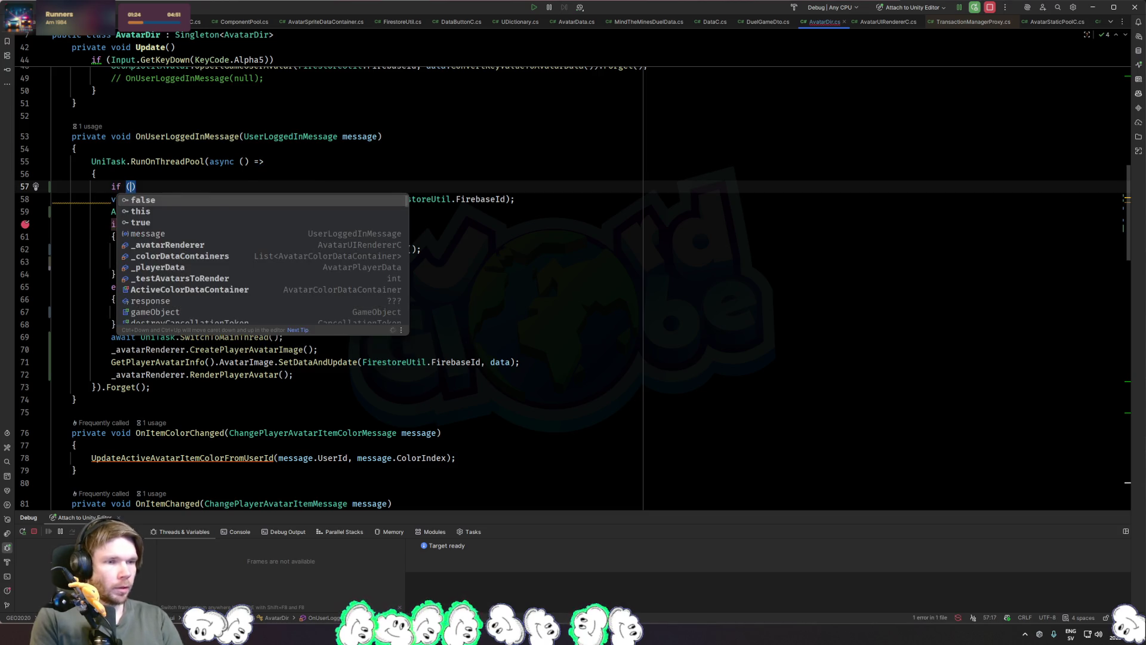
pyautogui.write('estoreU')
pyautogui.press('Return')
pyautogui.write('.IsG')
pyautogui.press('Return')
pyautogui.hotkey('shift', 'Return')
pyautogui.write('return;')
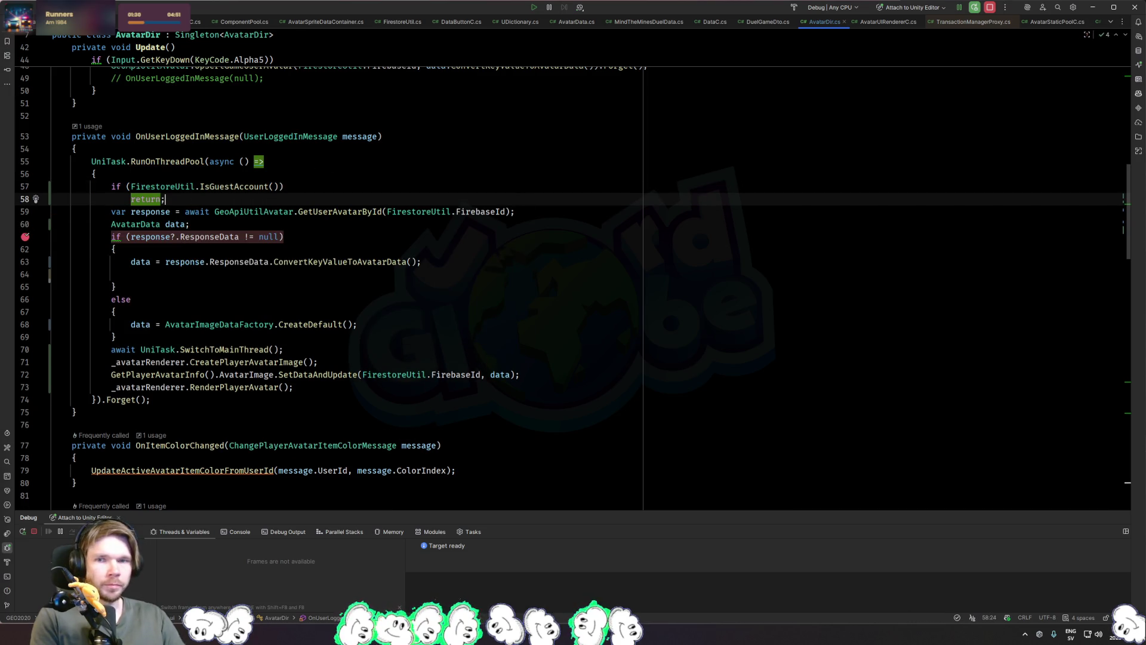
# Step: Switch to Unity and open the GEO > Local Data menu
pyautogui.hotkey('alt', 'Tab')
pyautogui.click(214, 18)
pyautogui.moveTo(257, 47)
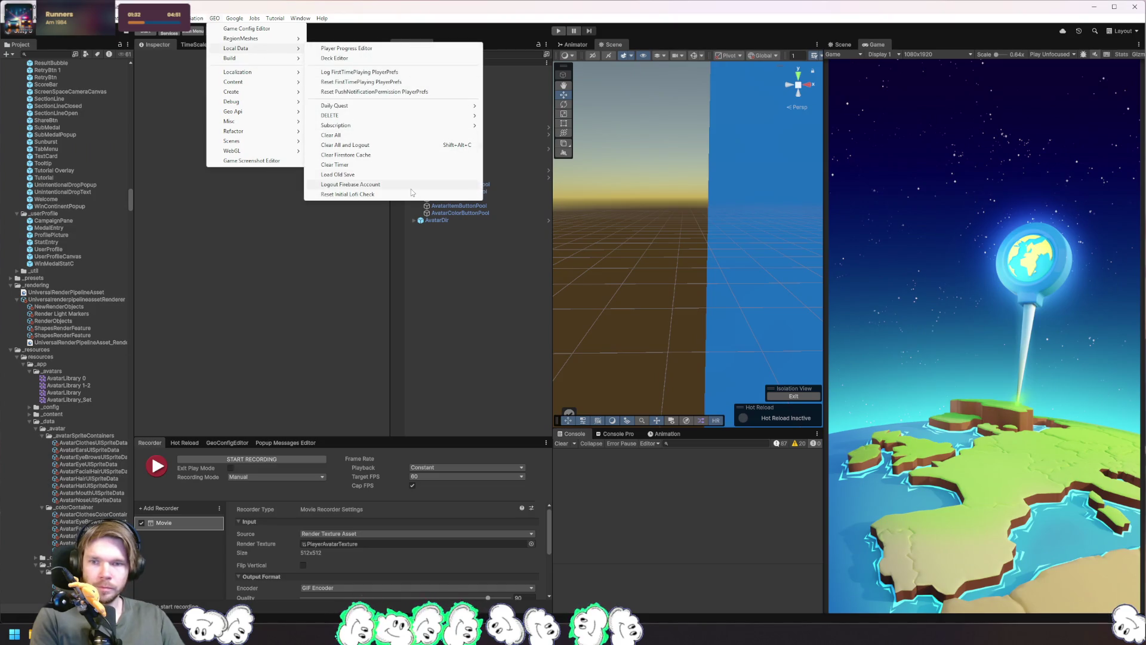
# Step: Clear the Firestore cache, start Play, confirm language and policies, and sign in with Google
pyautogui.click(399, 154)
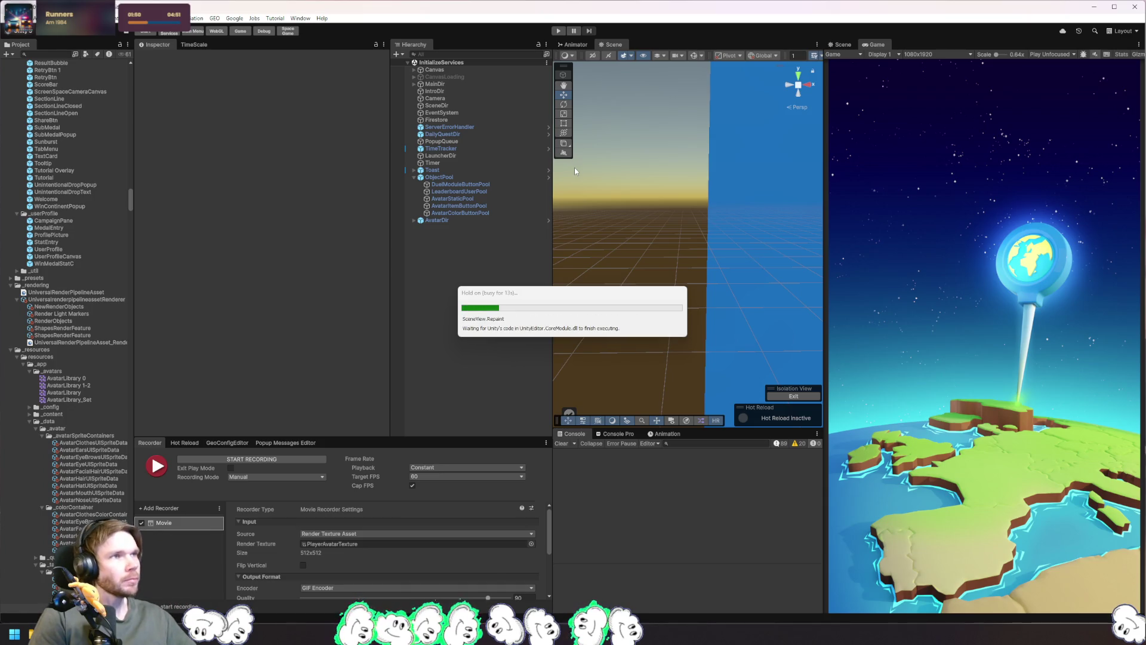
pyautogui.click(558, 30)
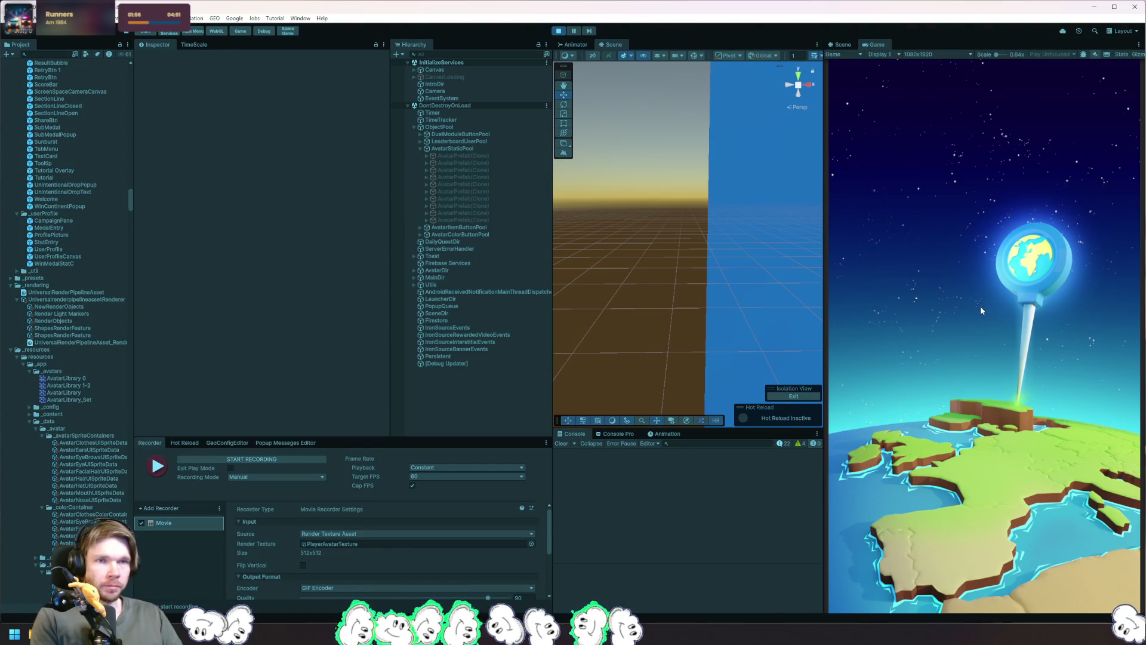
pyautogui.click(993, 459)
pyautogui.click(991, 477)
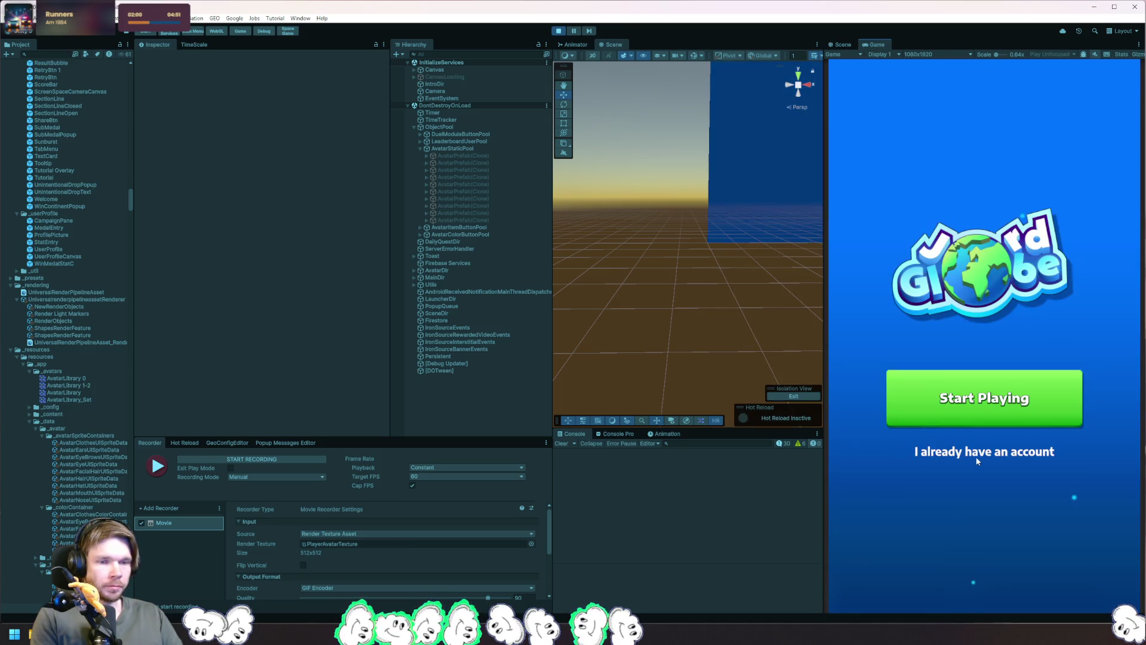
pyautogui.click(977, 457)
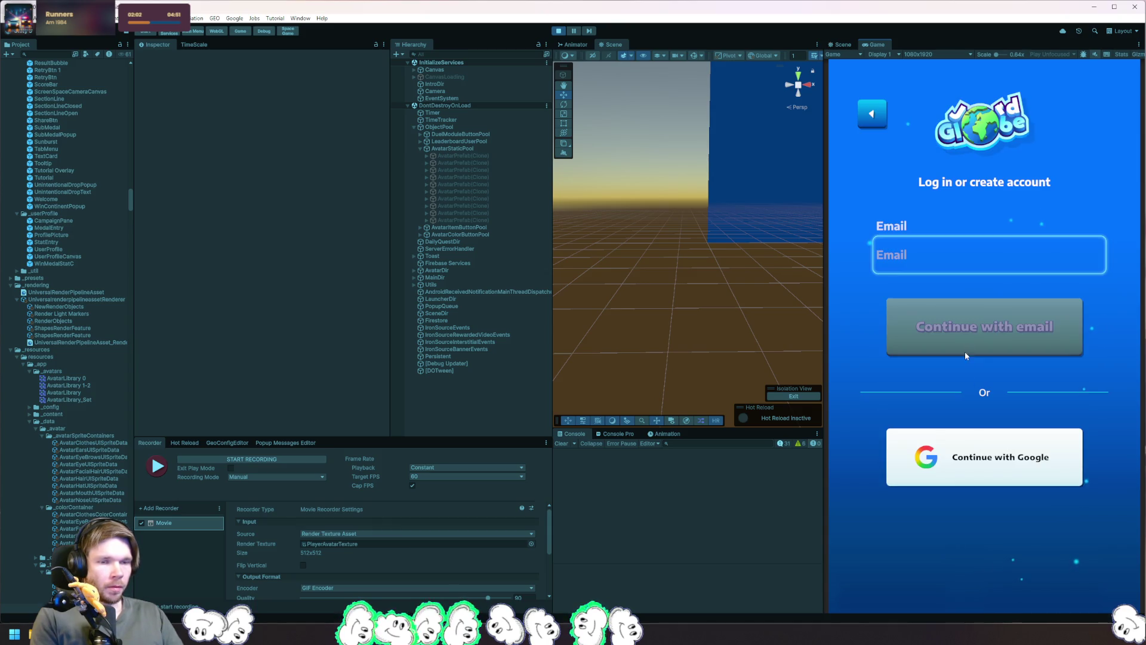
pyautogui.click(990, 465)
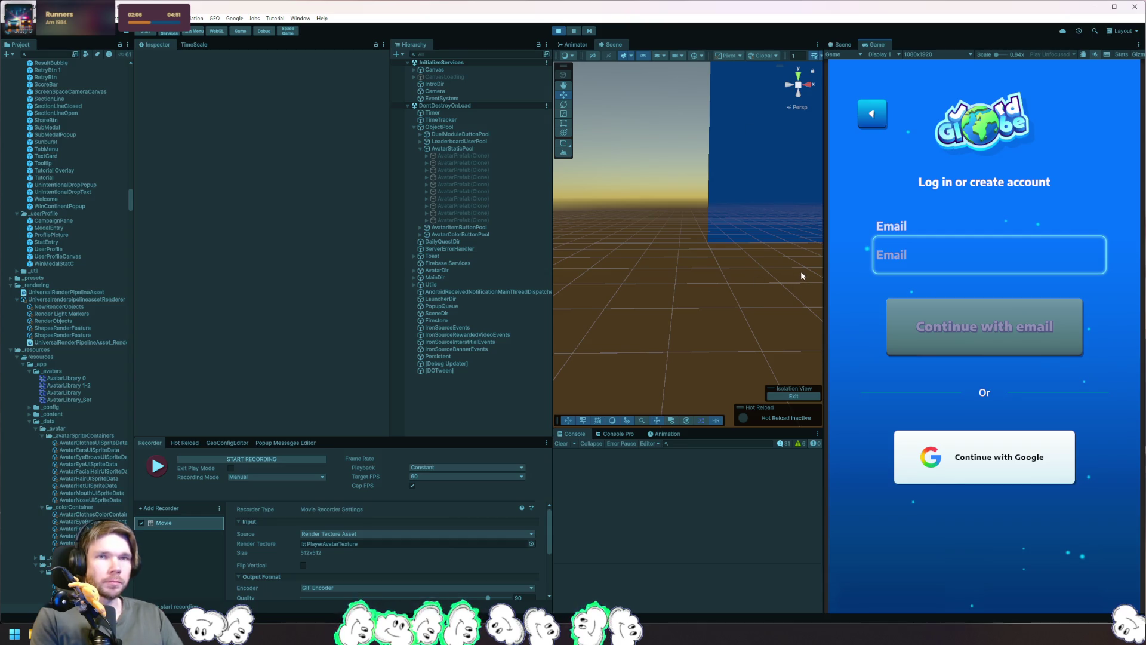
# Step: Resume past the Rider breakpoint at line 67 and dismiss the new avatars announcement
pyautogui.click(858, 207)
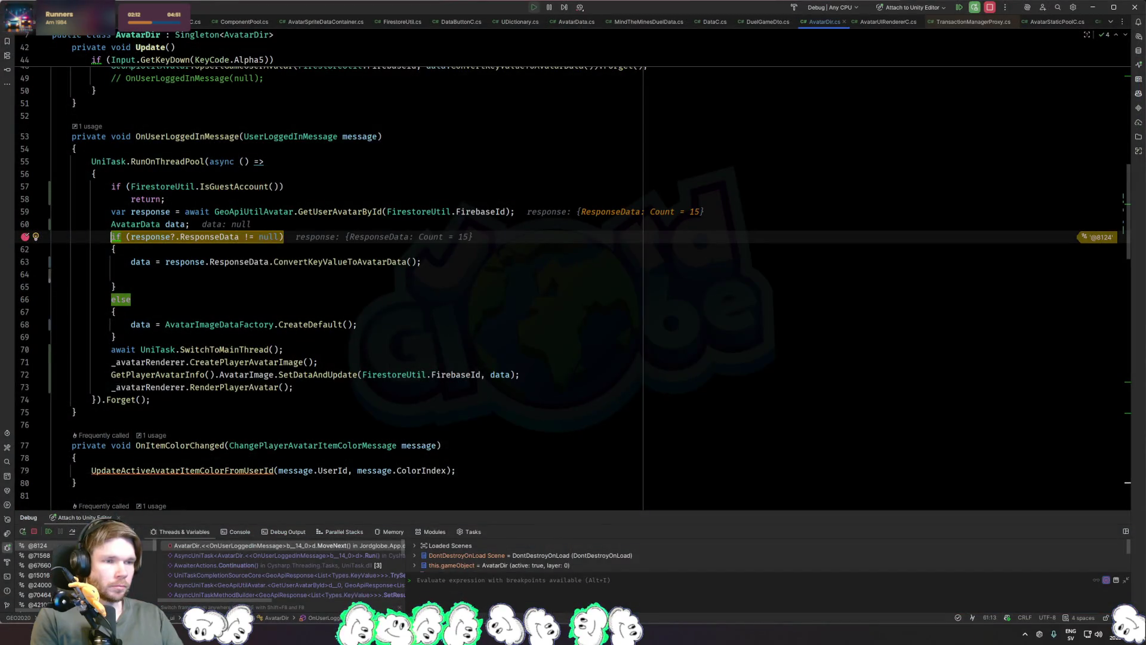
pyautogui.click(360, 311)
pyautogui.press('F5')
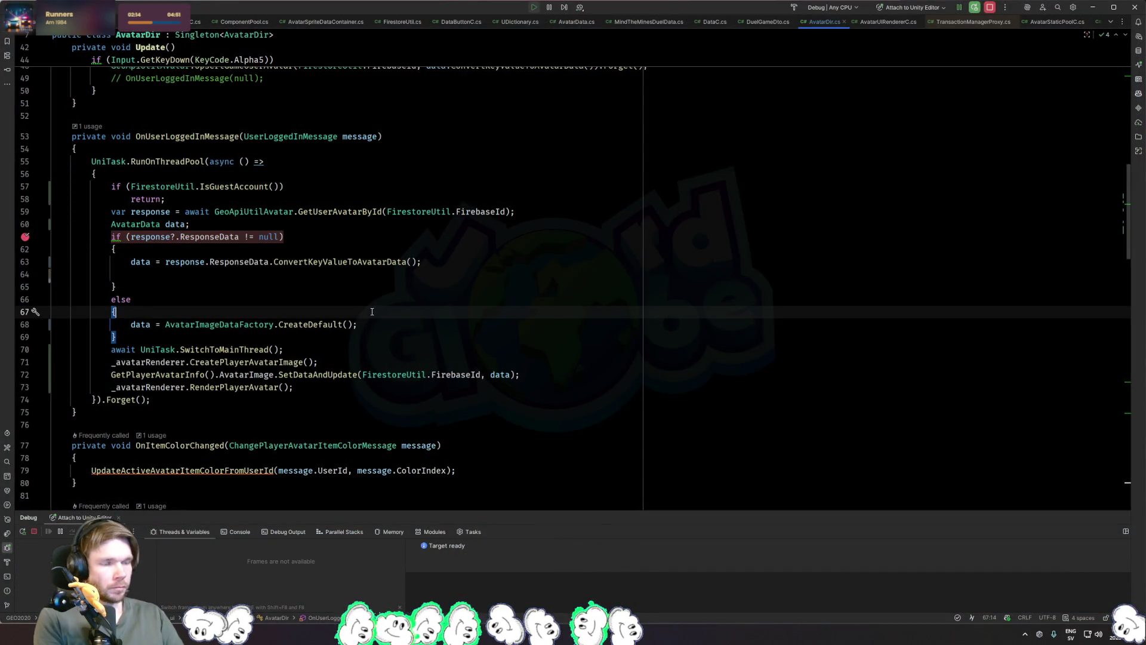
pyautogui.hotkey('alt', 'Tab')
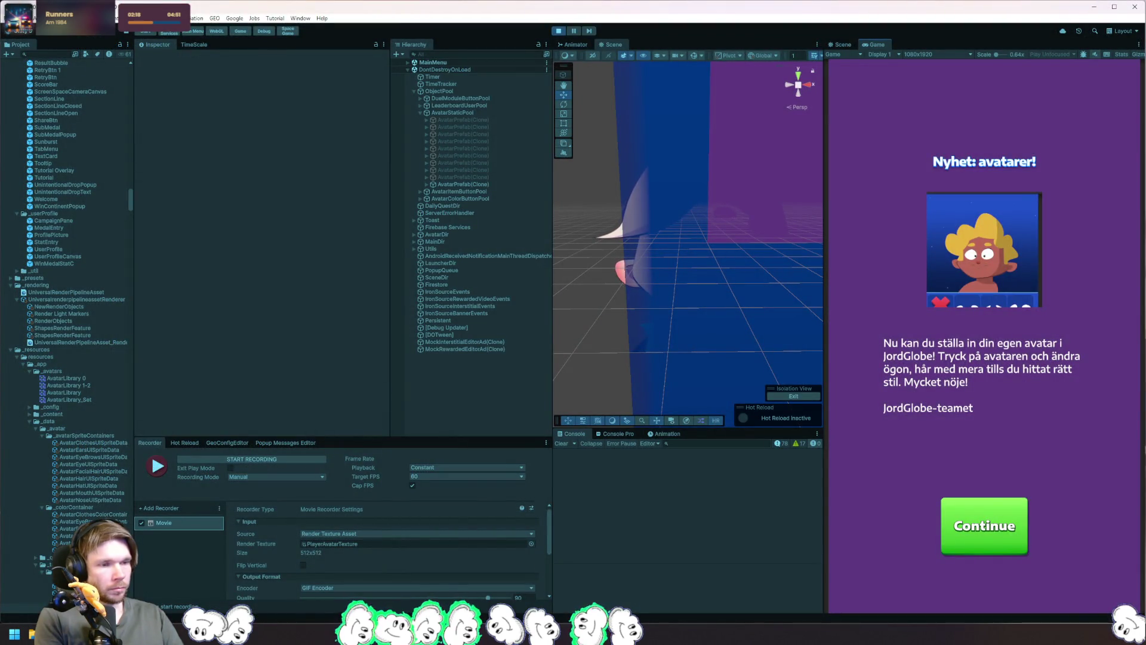
pyautogui.click(984, 525)
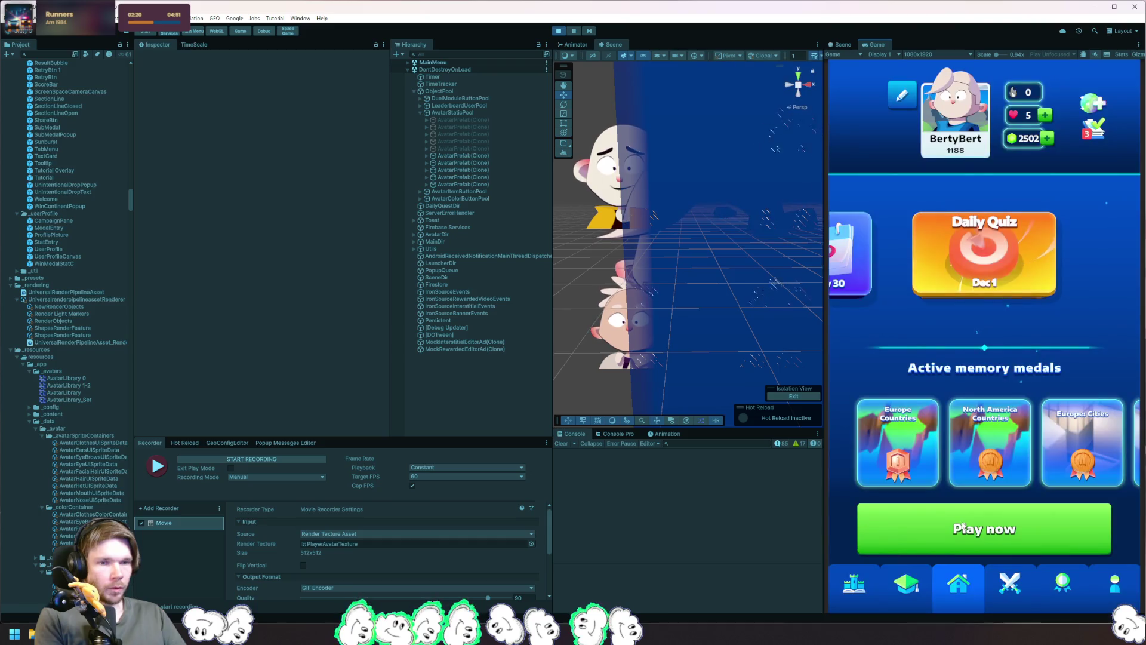
pyautogui.hotkey('alt', 'Tab')
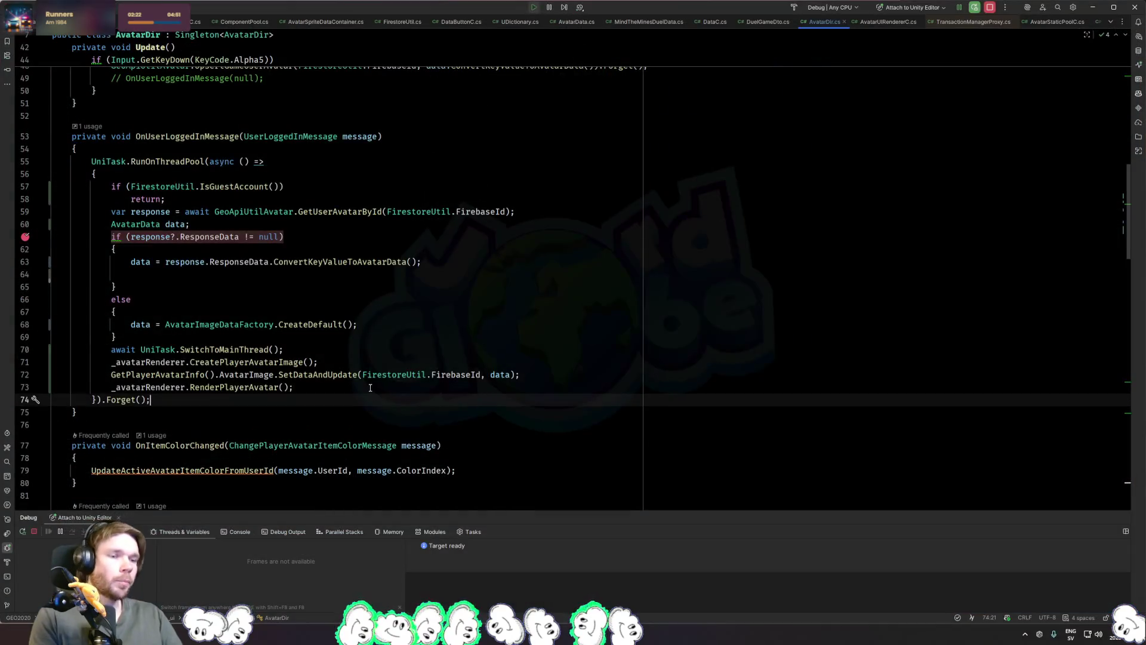
# Step: Add an AvatarData avatarData parameter to CreatePlayerAvatarImage
pyautogui.keyDown('ctrl'); pyautogui.click(288, 362); pyautogui.keyUp('ctrl')
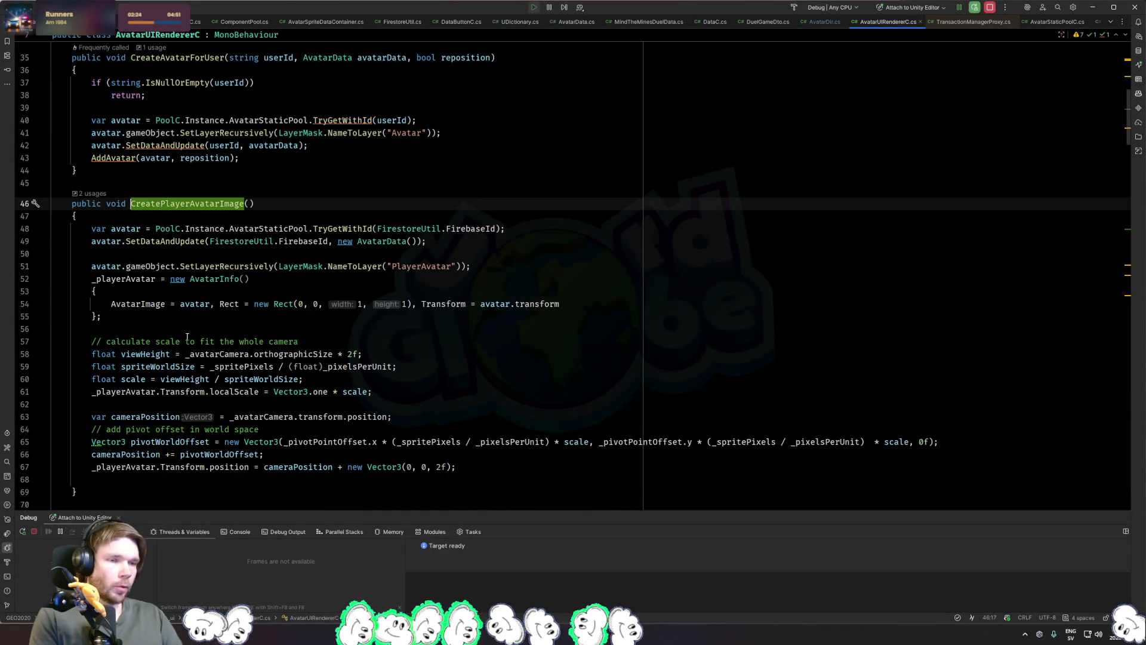
pyautogui.press('Down')
pyautogui.press('Down')
pyautogui.press('Down')
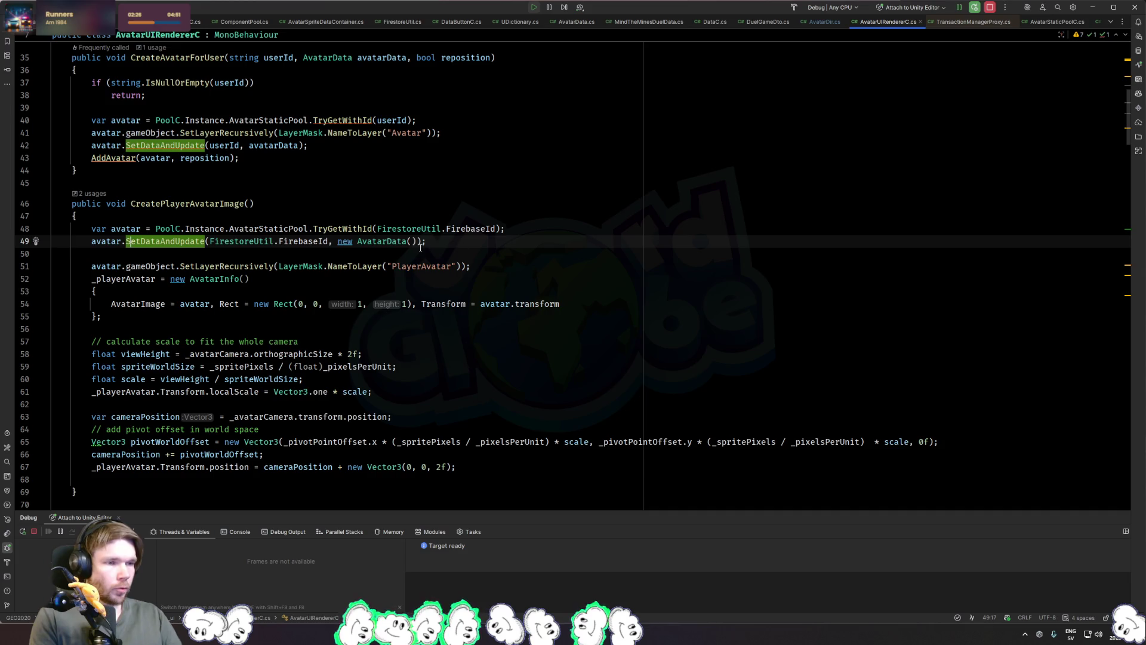
pyautogui.hotkey('ctrl', 'alt', 'Left')
pyautogui.press('Right')
pyautogui.press('Right')
pyautogui.press('Right')
pyautogui.hotkey('ctrl', 'b')
pyautogui.press('End')
pyautogui.press('Left')
pyautogui.write('Ava')
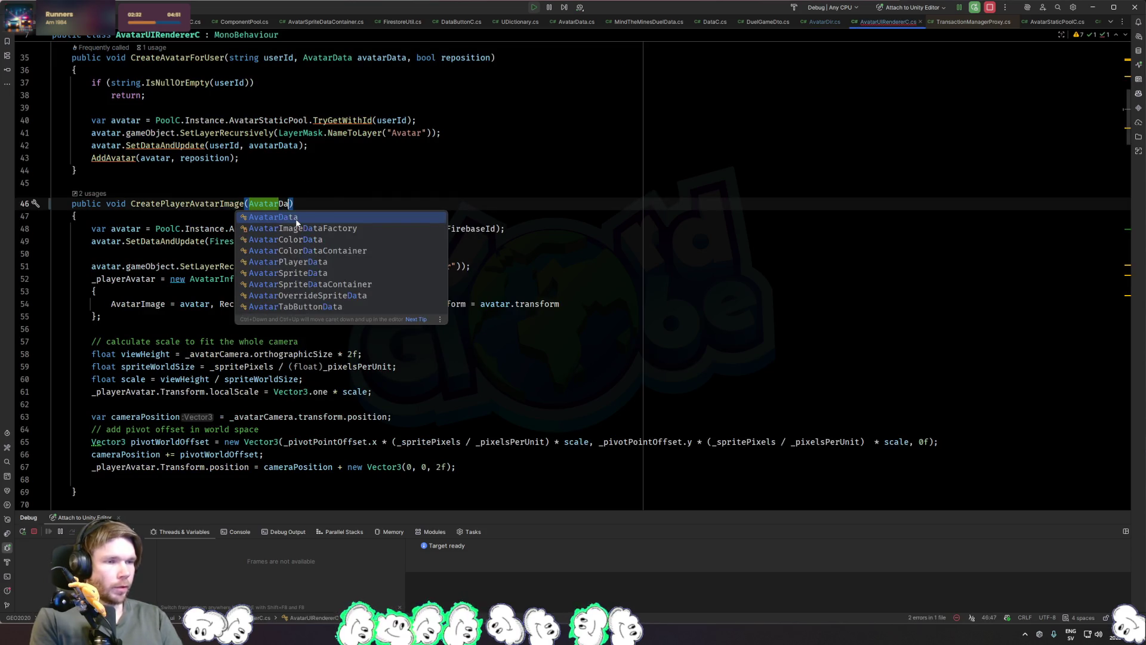
pyautogui.press('Return')
pyautogui.press('Return')
# Step: Pass data at the AvatarDir.cs call and delete the redundant SetDataAndUpdate line
pyautogui.hotkey('ctrl', 'Tab')
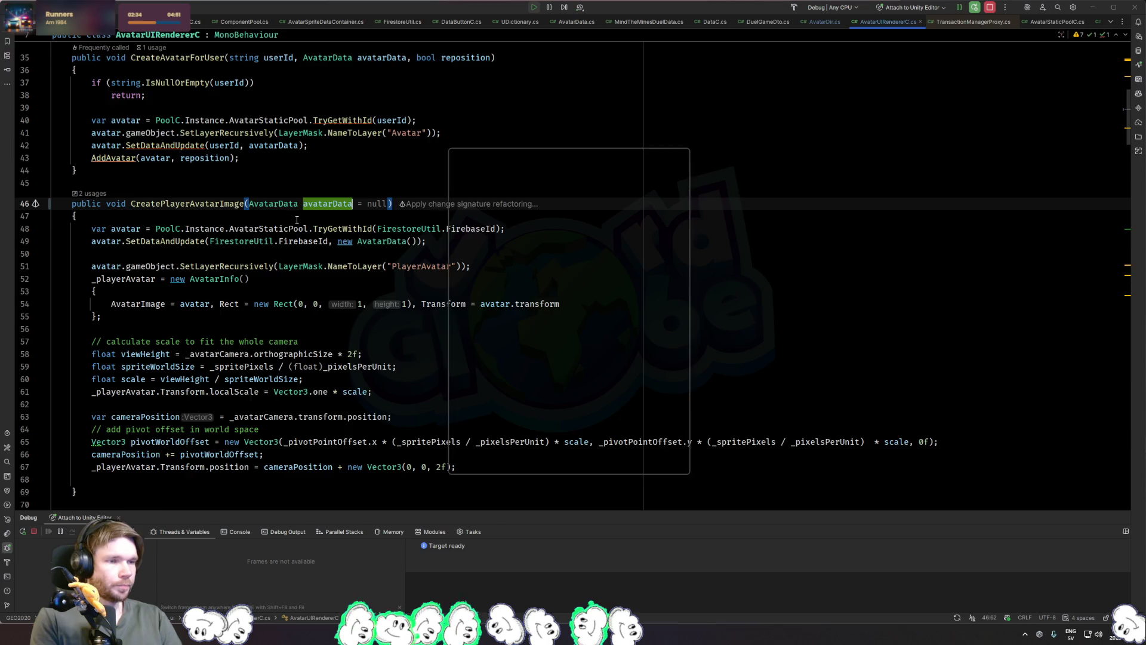
pyautogui.press('End')
pyautogui.press('Left')
pyautogui.press('Left')
pyautogui.write('data')
pyautogui.press('Down')
pyautogui.hotkey('ctrl', 'Tab')
pyautogui.click(91, 241)
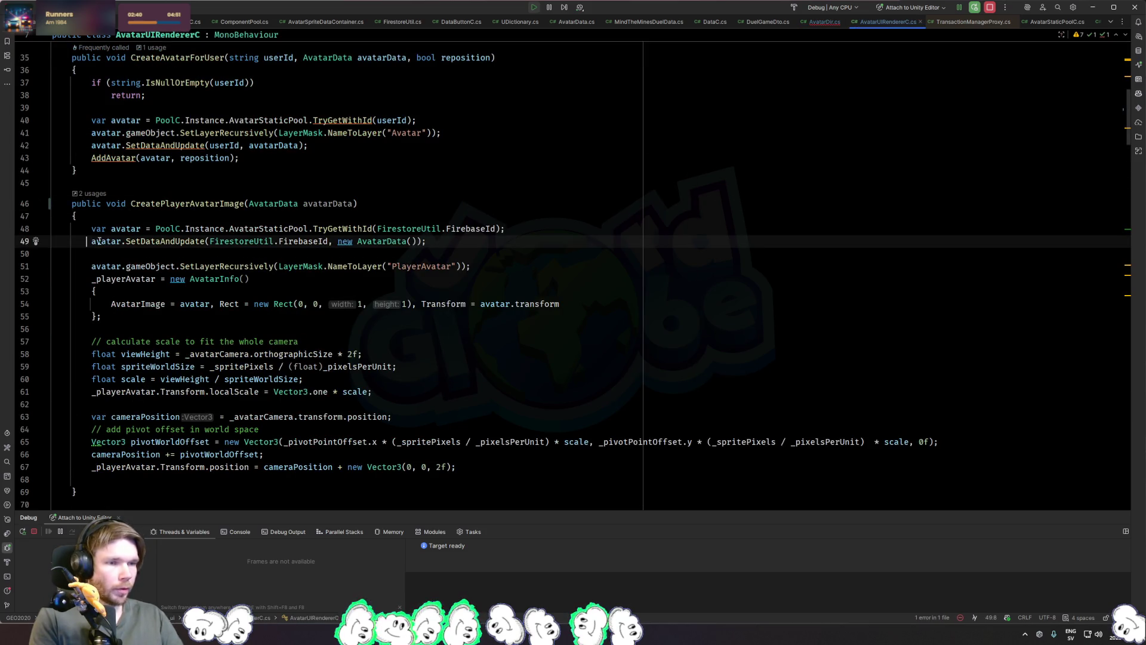
pyautogui.hotkey('ctrl', 'Tab')
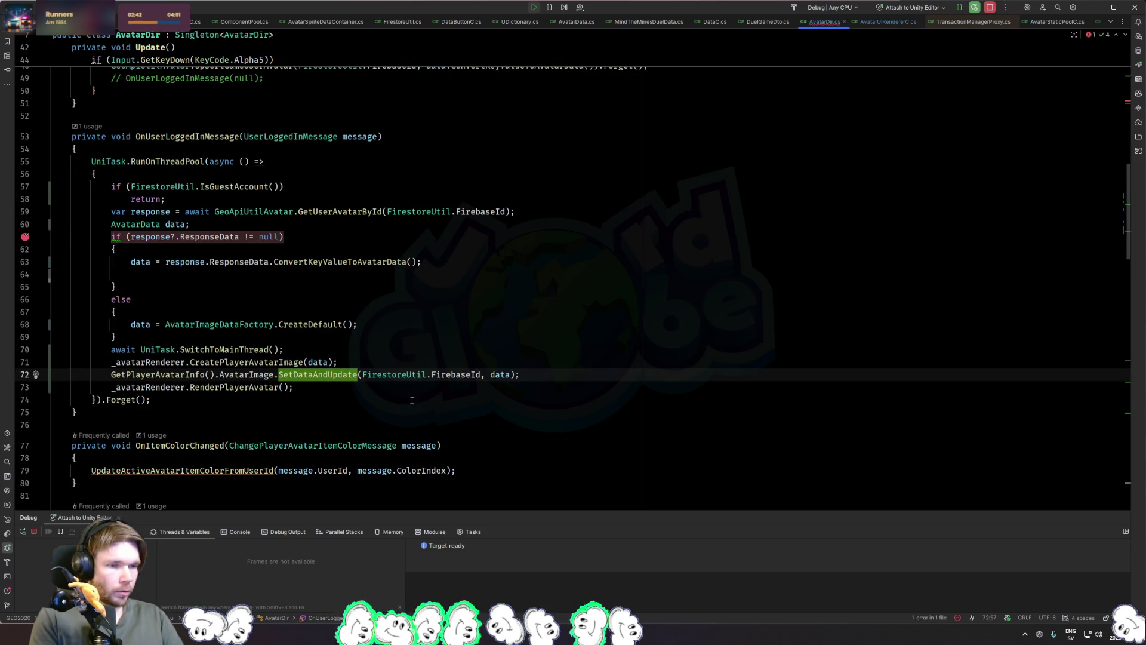
pyautogui.hotkey('ctrl', 'x')
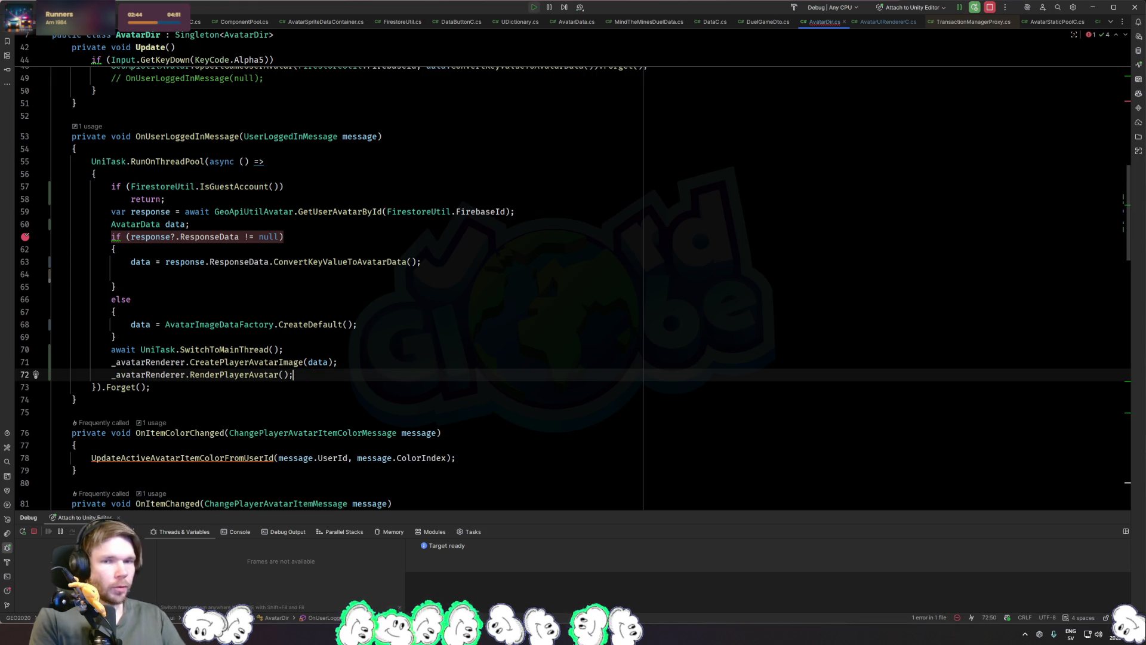
# Step: Replace new AvatarData() with avatarData in the method's SetDataAndUpdate call
pyautogui.hotkey('alt', 'Tab')
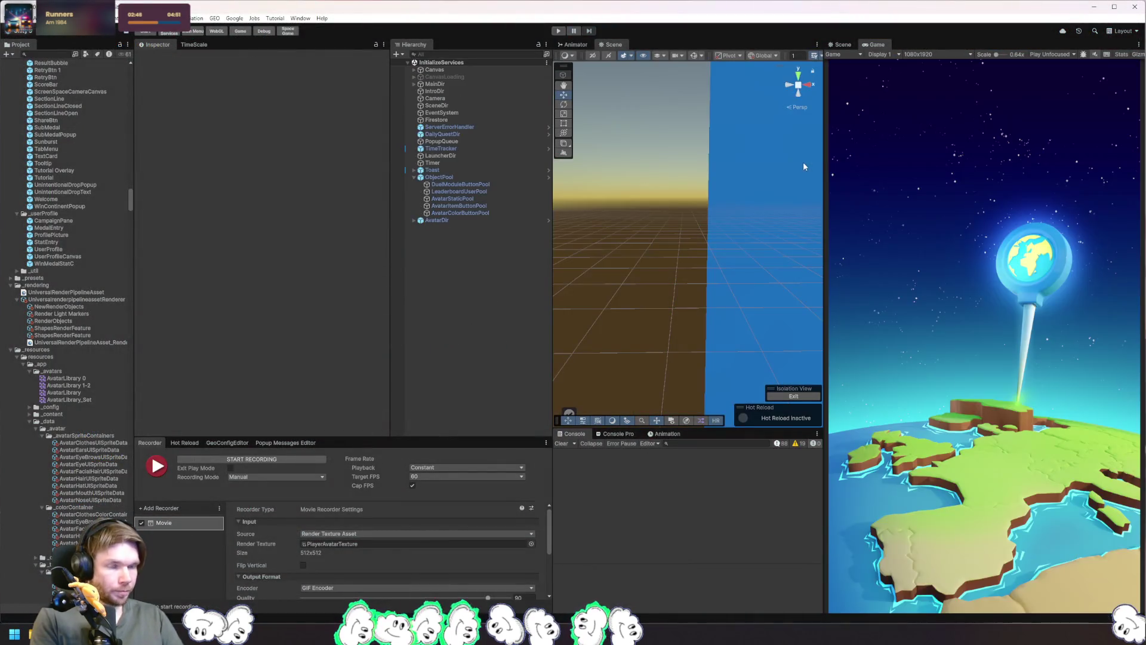
pyautogui.hotkey('alt', 'Tab')
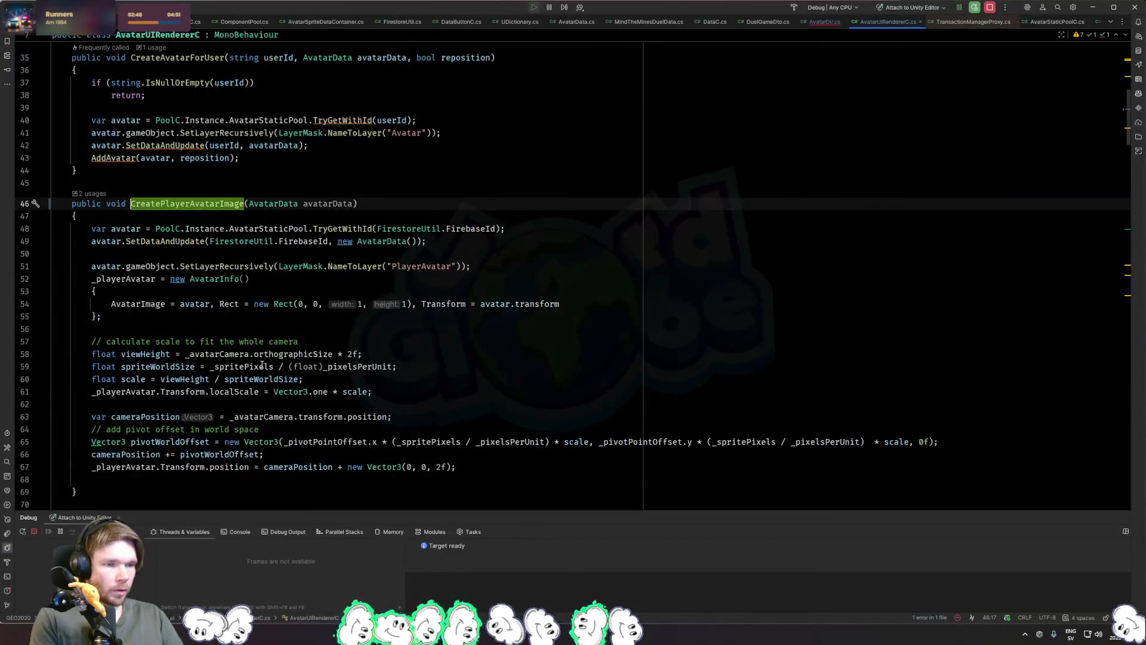
pyautogui.scroll(-1, 169, 212)
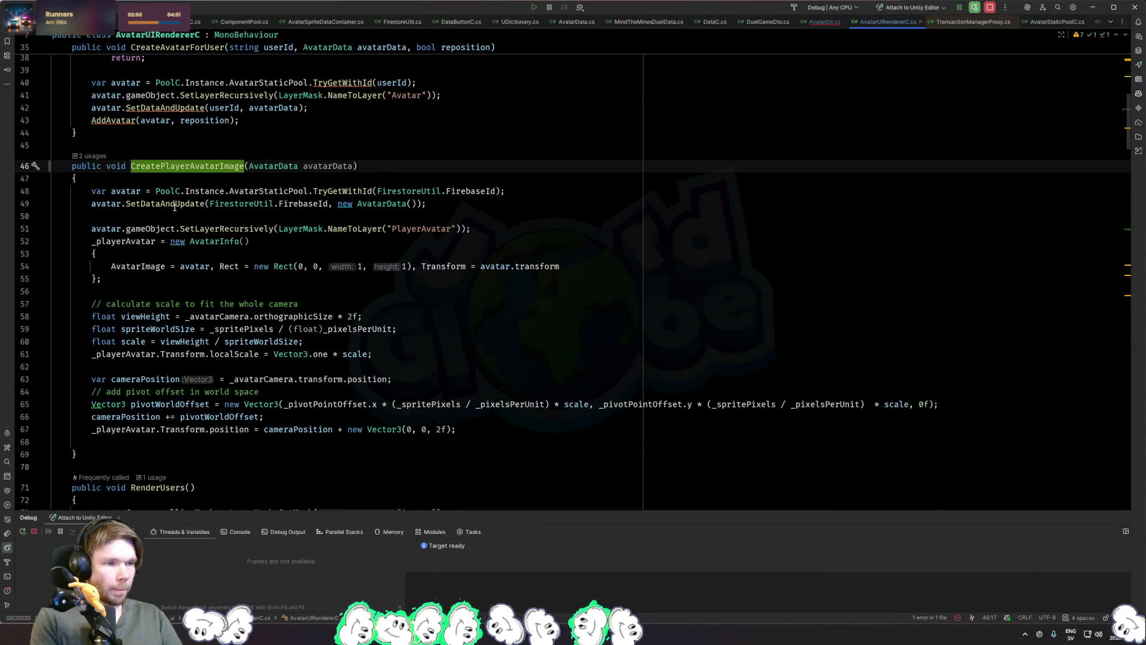
pyautogui.hotkey('ctrl', '-')
pyautogui.click(370, 364)
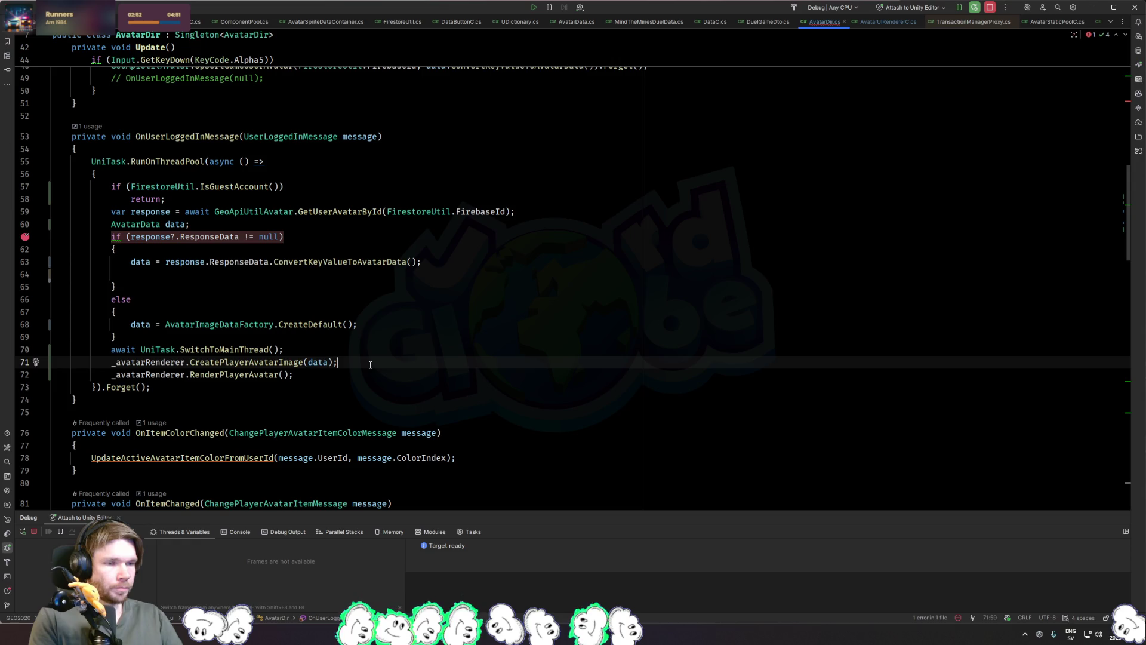
pyautogui.click(253, 363)
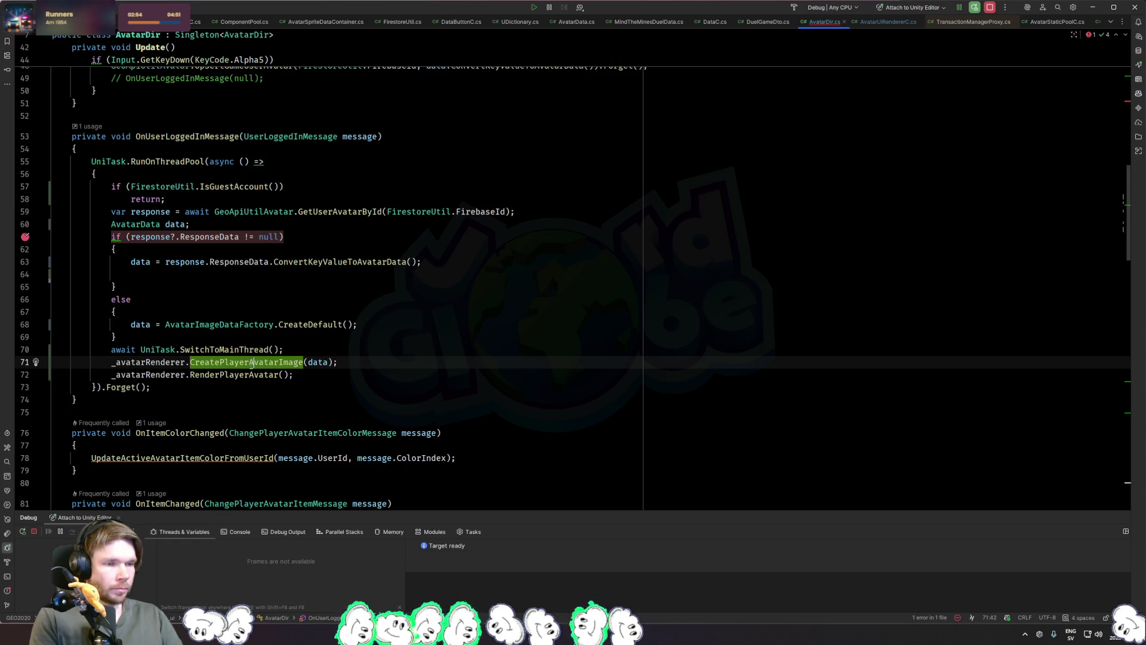
pyautogui.keyDown('ctrl'); pyautogui.click(224, 363); pyautogui.keyUp('ctrl')
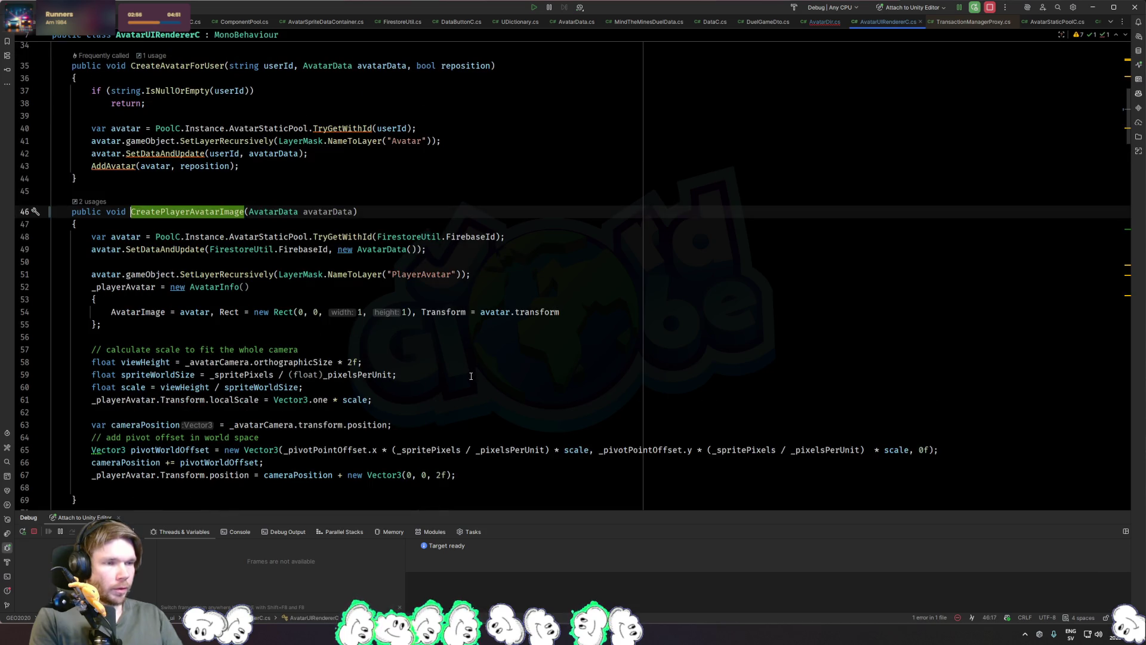
pyautogui.hotkey('ctrl', '-')
pyautogui.hotkey('ctrl', 'shift', 'BackSpace')
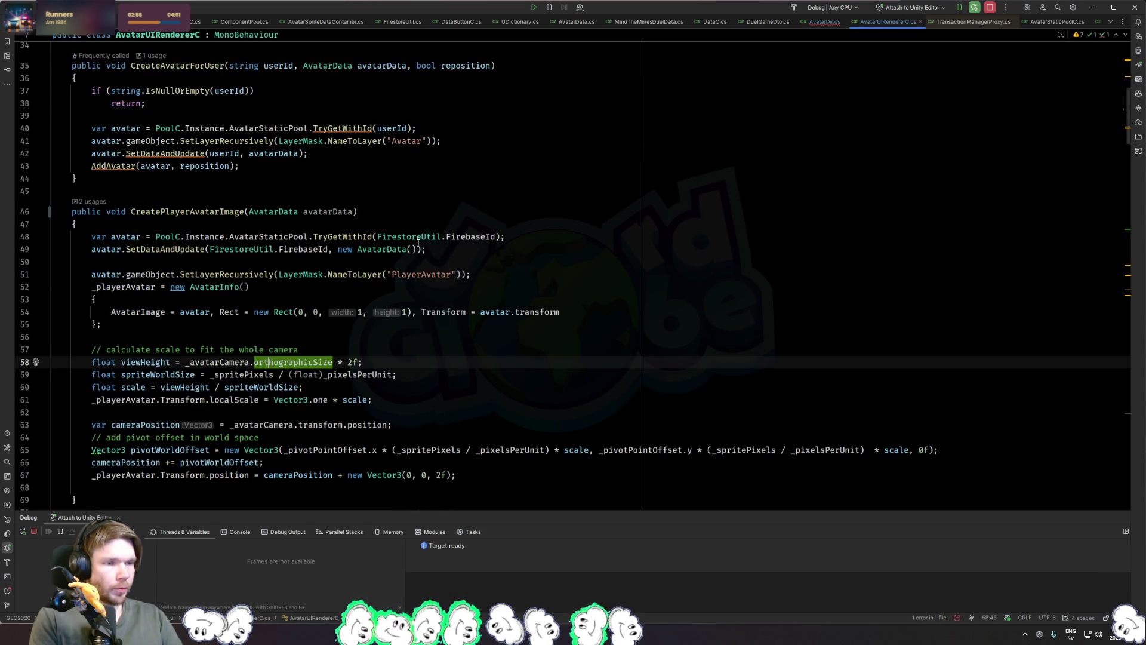
pyautogui.hotkey('ctrl', 'shift', 'BackSpace')
pyautogui.write('avat')
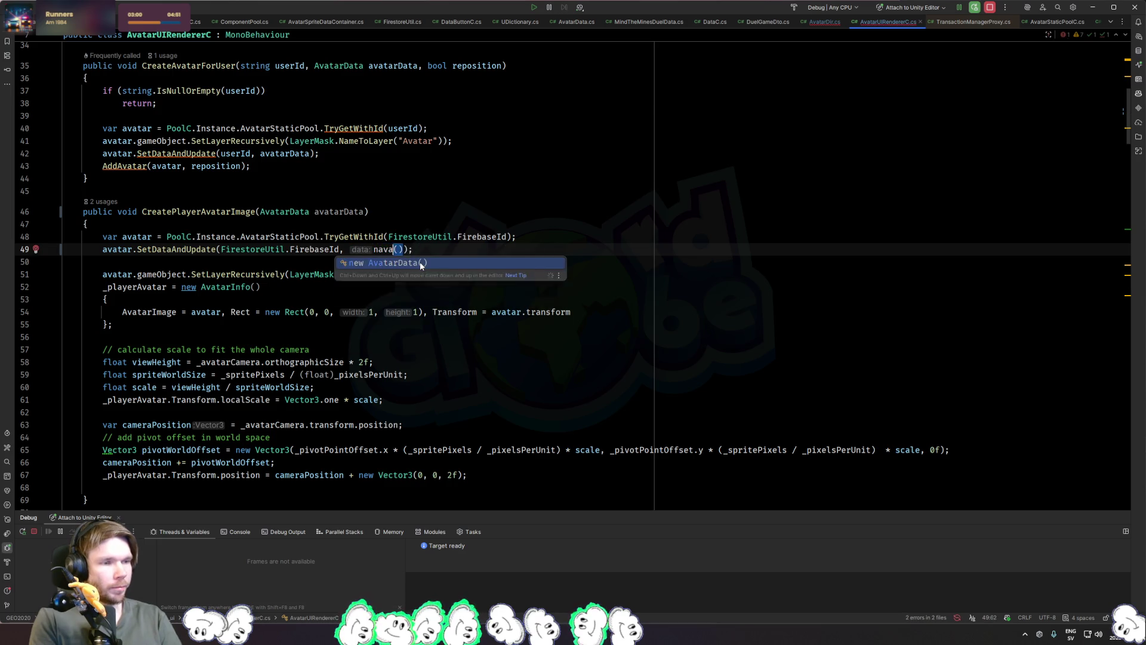
pyautogui.press('Down')
pyautogui.press('Return')
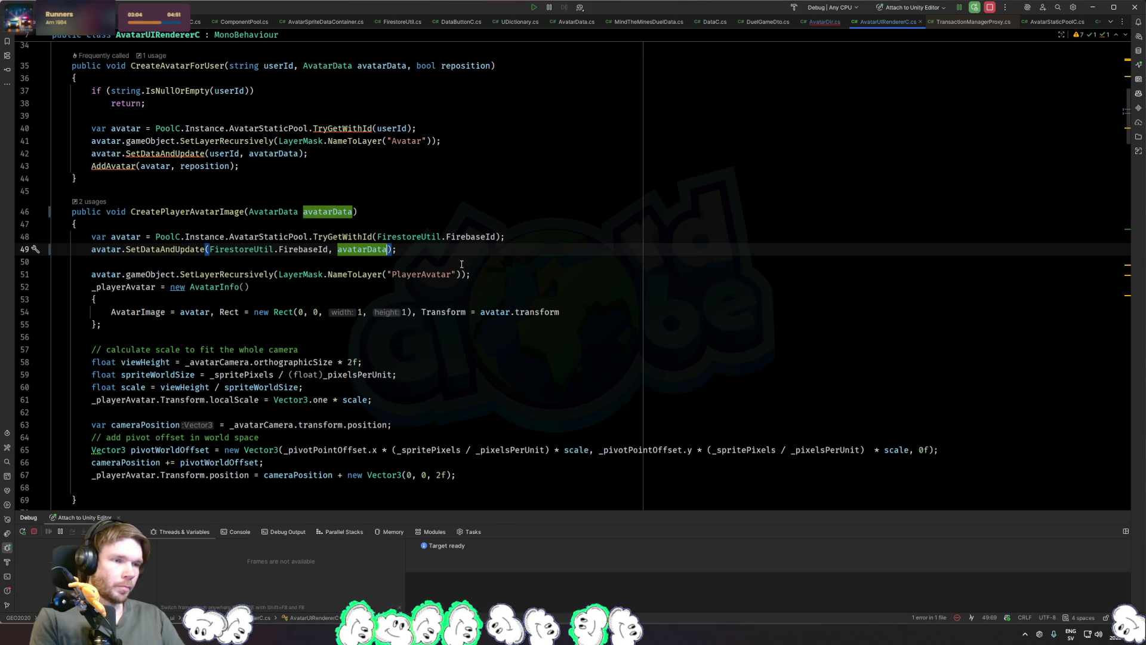
# Step: Rename the method to CreateOrUpdatePlayerAvatarImage with Shift+F6
pyautogui.hotkey('ctrl', '-')
pyautogui.hotkey('ctrl', 'b')
pyautogui.hotkey('shift', 'F6')
pyautogui.press('Right')
pyautogui.press('Right')
pyautogui.press('Right')
pyautogui.write('OrUpdate')
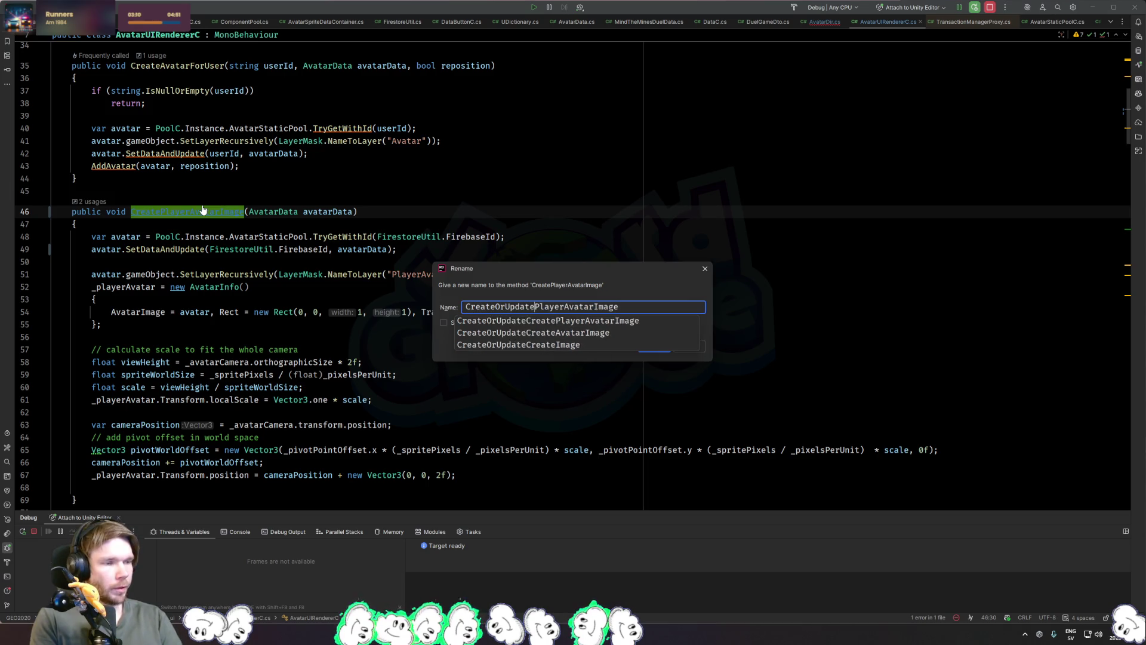
pyautogui.press('Return')
pyautogui.hotkey('ctrl', 'Tab')
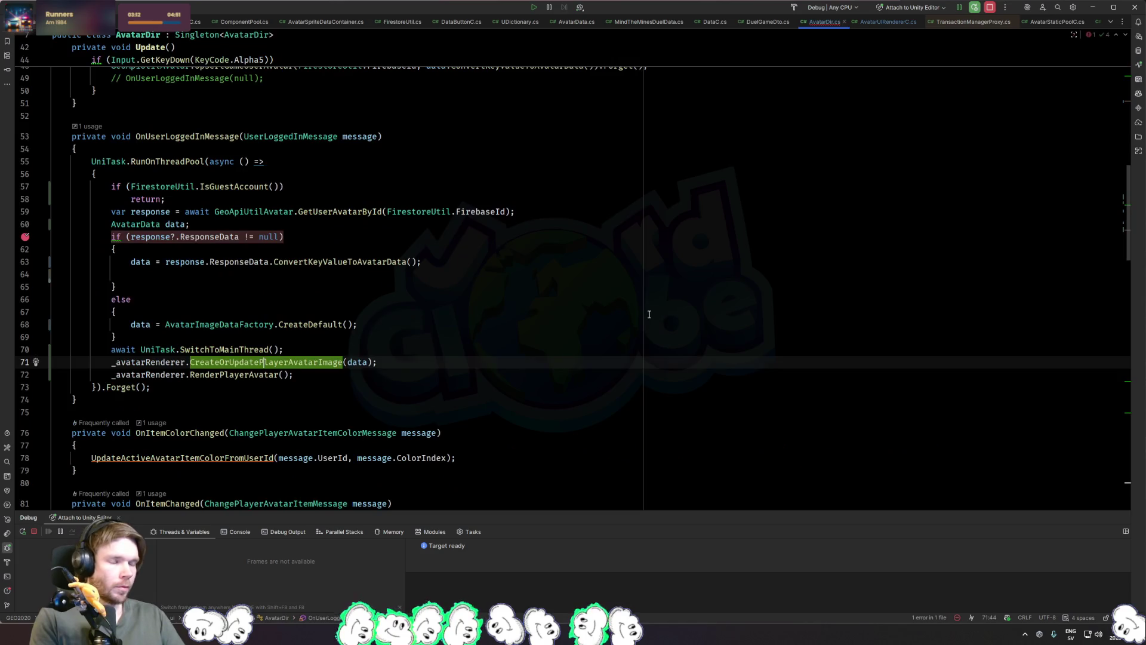
# Step: Fix the compile error by passing new AvatarData() to CreateOrUpdatePlayerAvatarImage in AvatarDir's Start, then run the game
pyautogui.hotkey('alt', 'Tab')
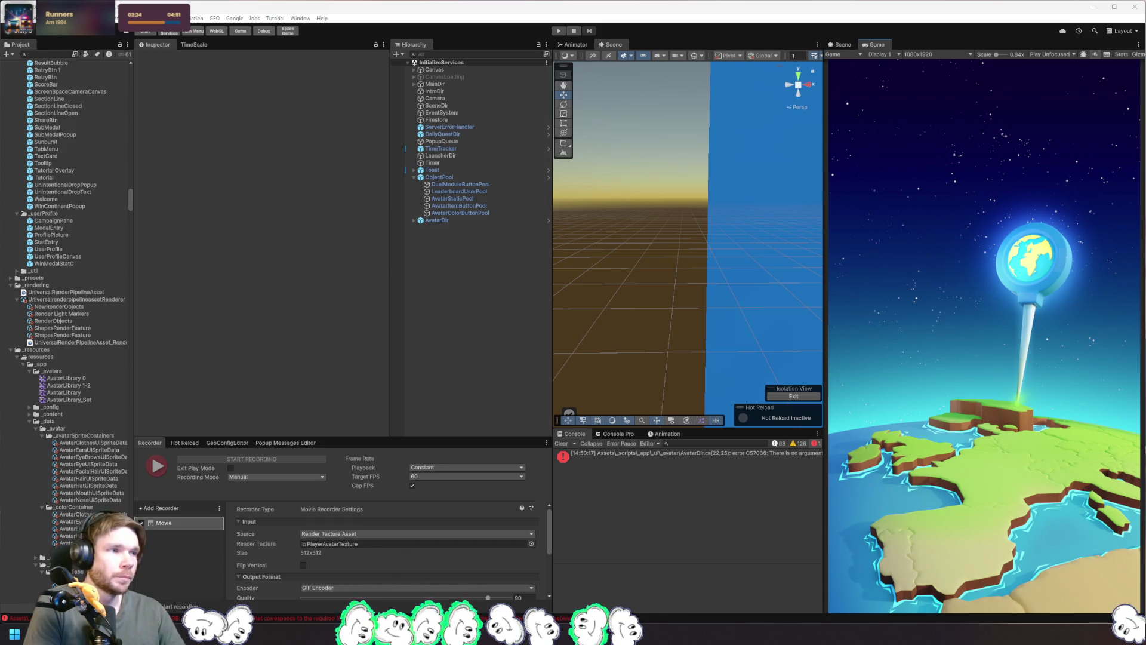
pyautogui.doubleClick(597, 453)
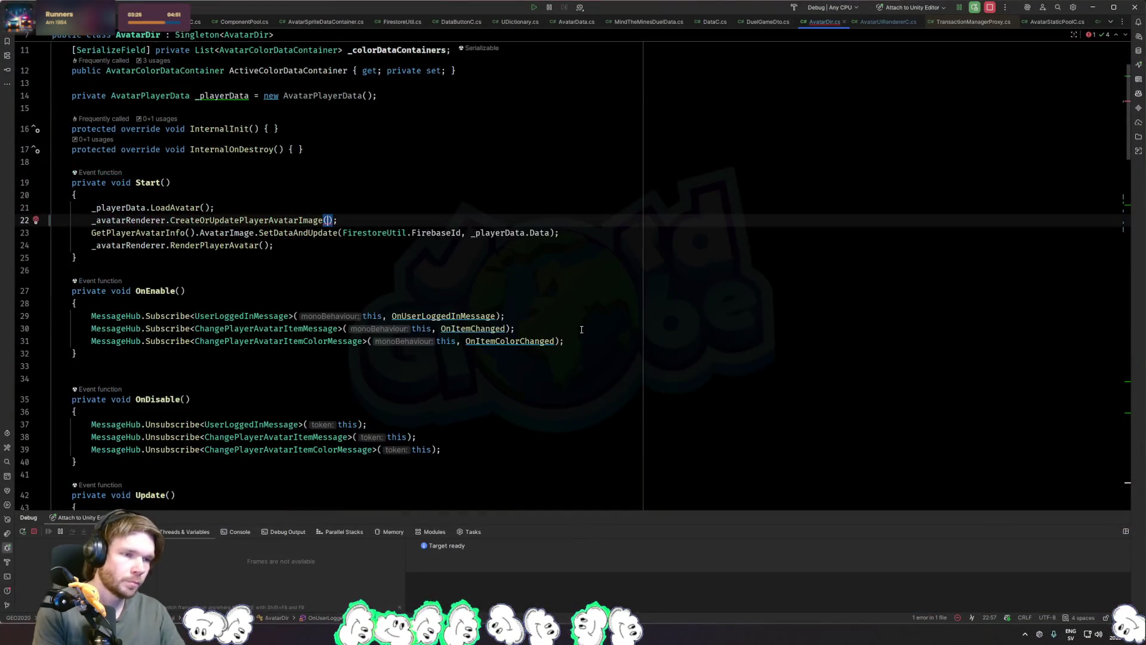
pyautogui.write('new')
pyautogui.press('Return')
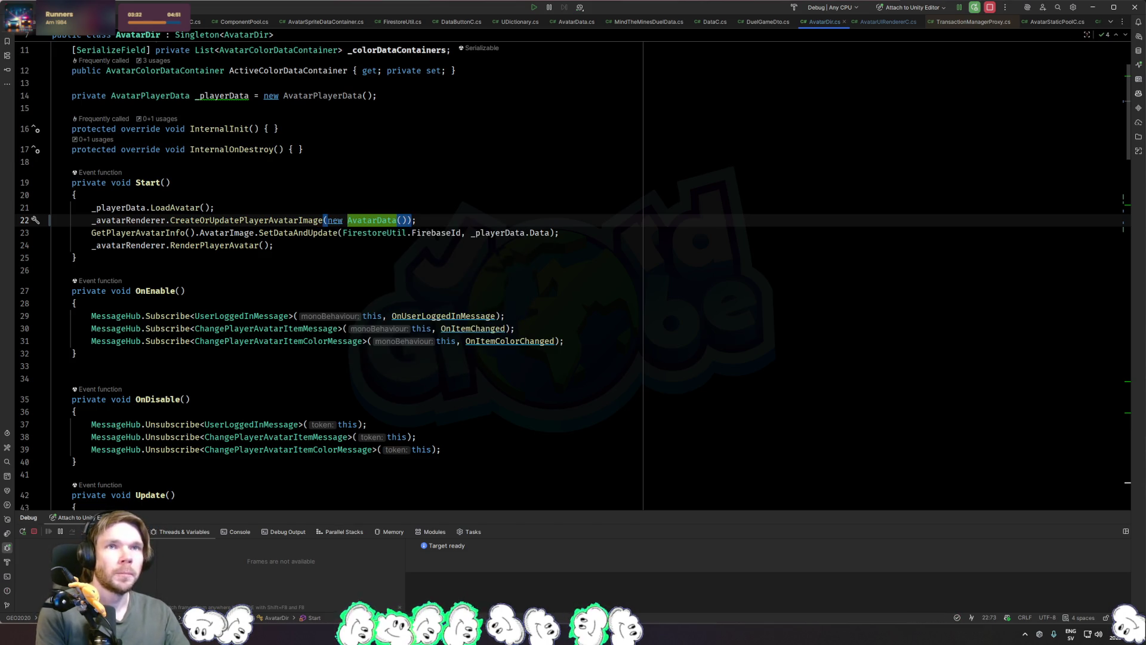
pyautogui.hotkey('alt', 'Tab')
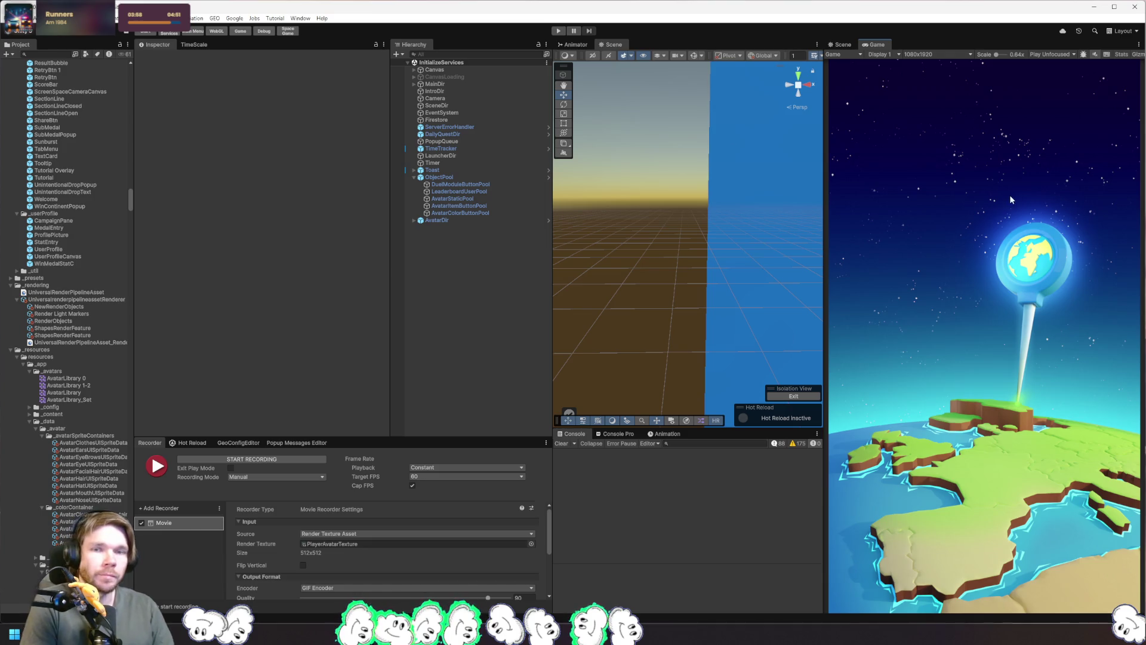
pyautogui.click(559, 31)
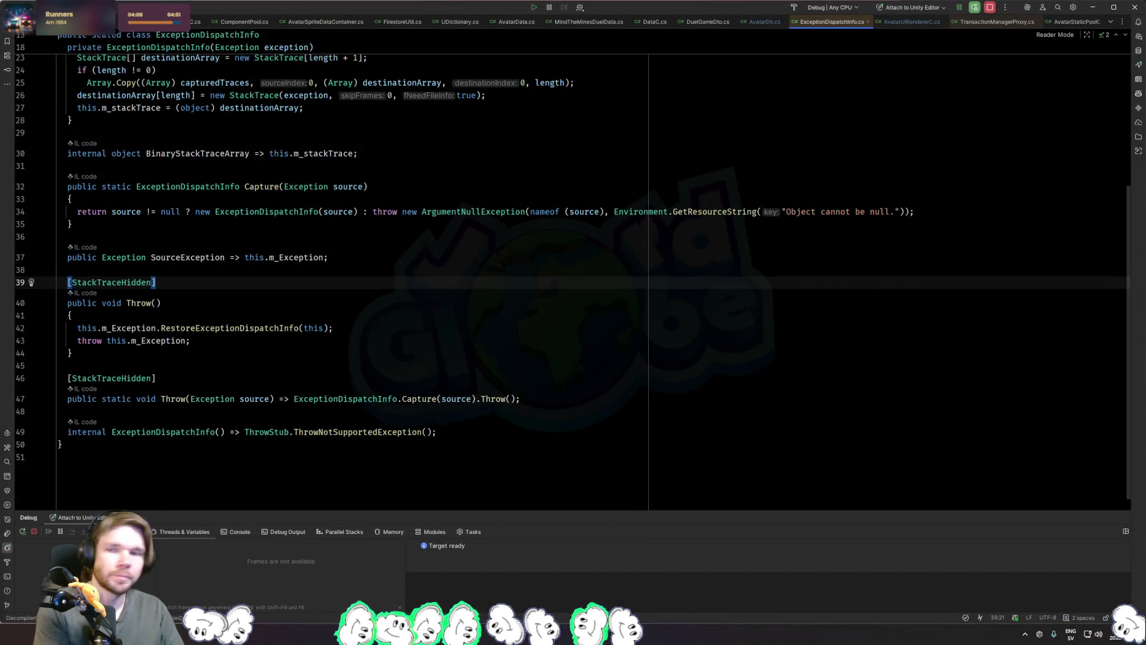
# Step: Clear all local game data and log out via GEO > Local Data > Clear All and Logout
pyautogui.hotkey('alt', 'Tab')
pyautogui.click(214, 18)
pyautogui.moveTo(270, 50)
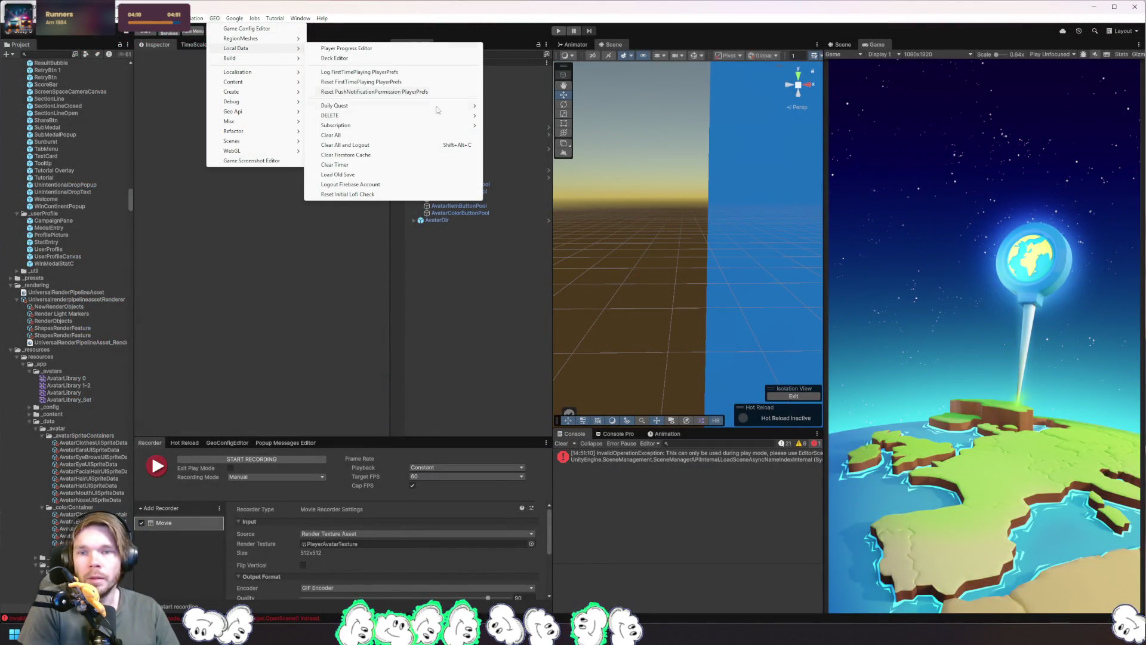
pyautogui.click(404, 145)
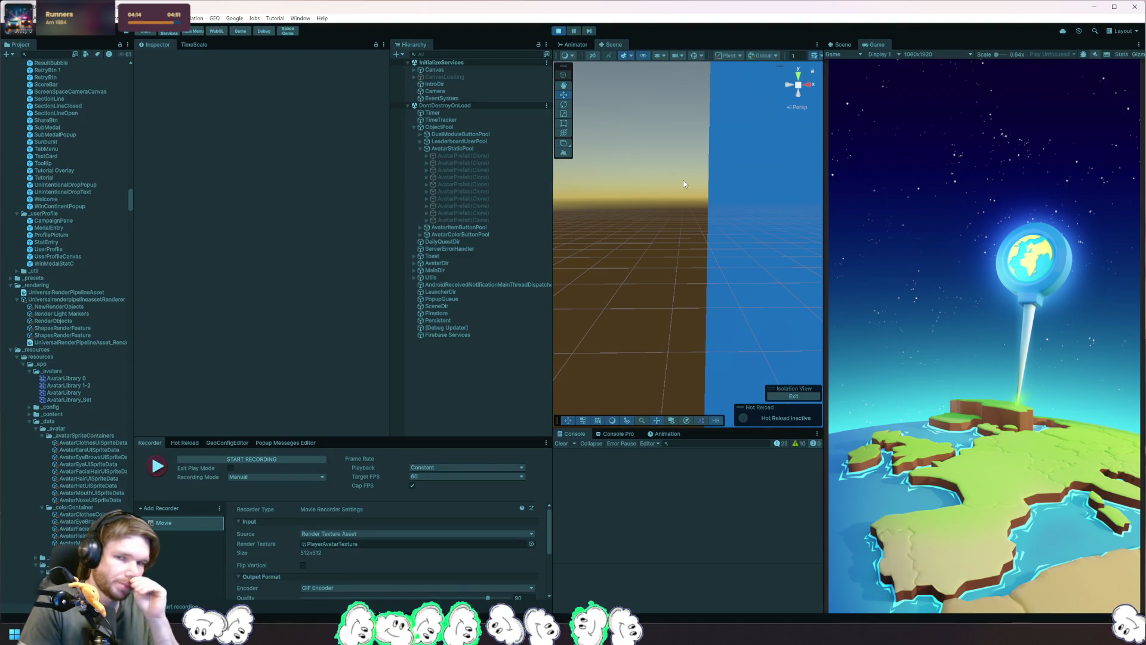
# Step: Pass the language and updated-policy screens and sign in with a Google account
pyautogui.click(1015, 460)
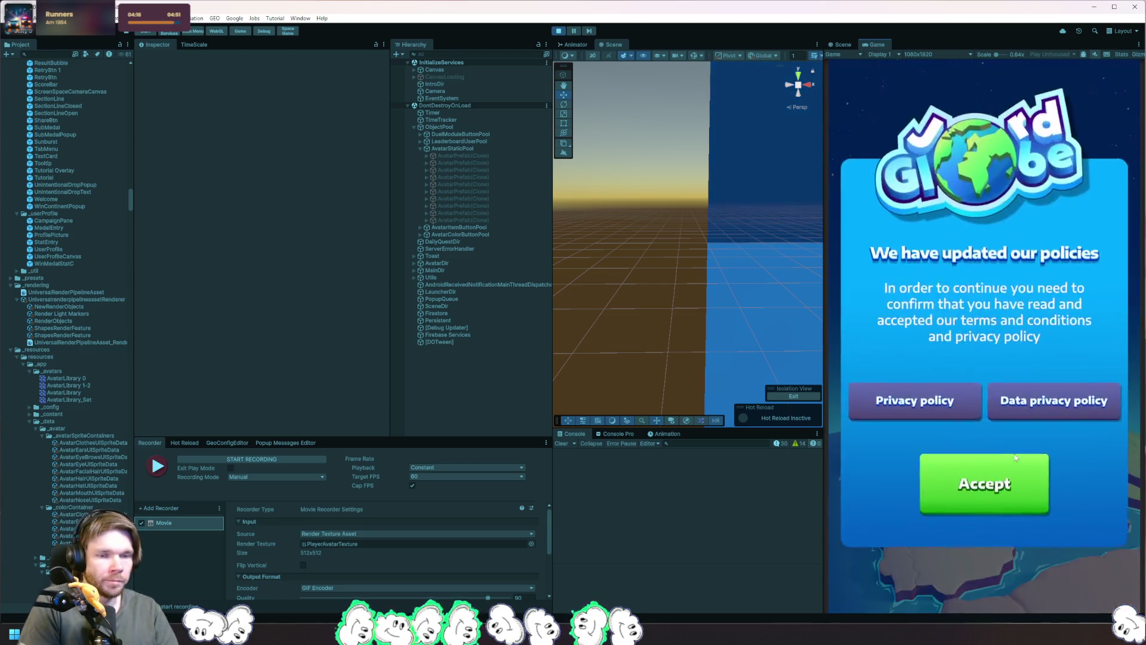
pyautogui.click(1017, 458)
pyautogui.click(974, 472)
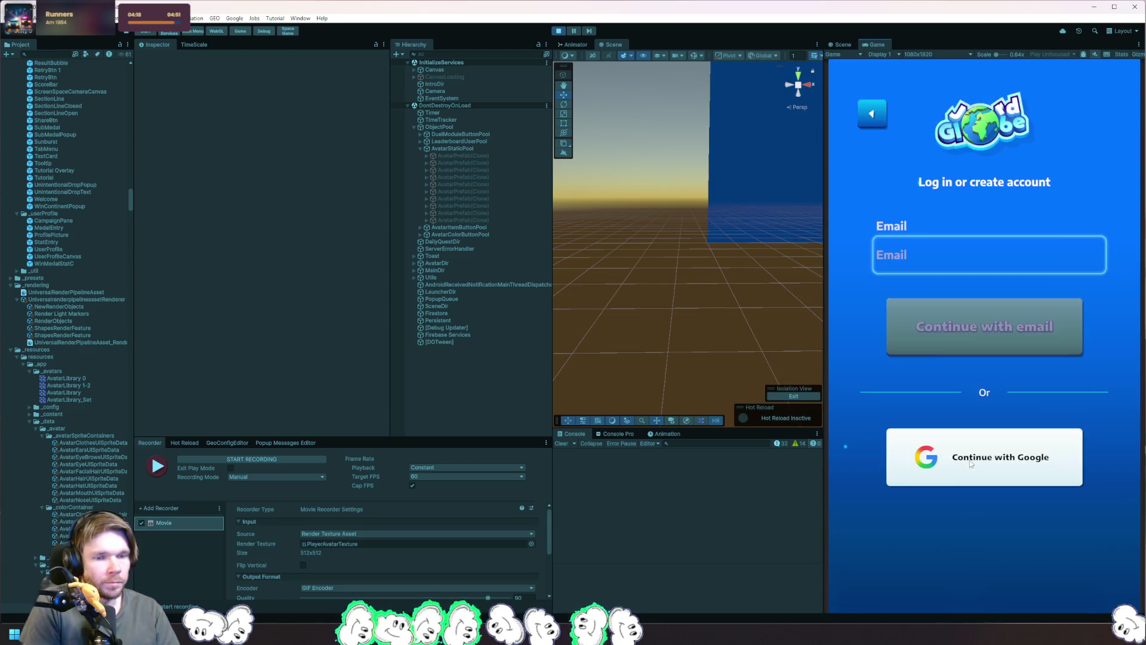
pyautogui.click(979, 464)
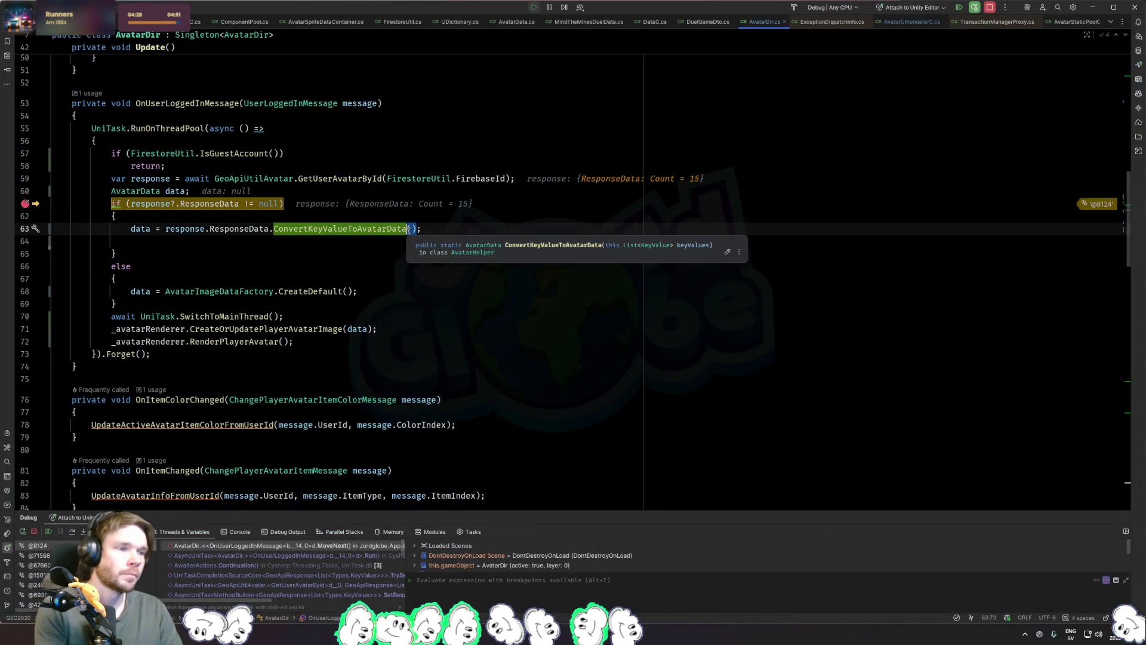
# Step: Resume from the default-avatar breakpoint, dismiss the new avatars popup, and restart play mode
pyautogui.click(111, 266)
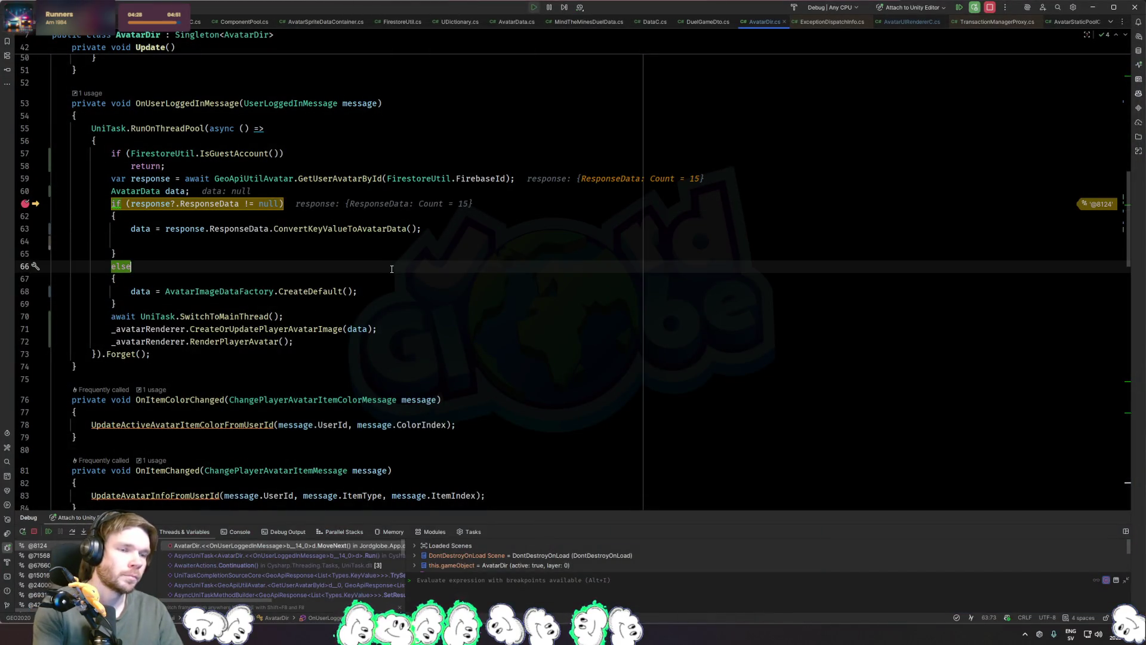
pyautogui.press('F9')
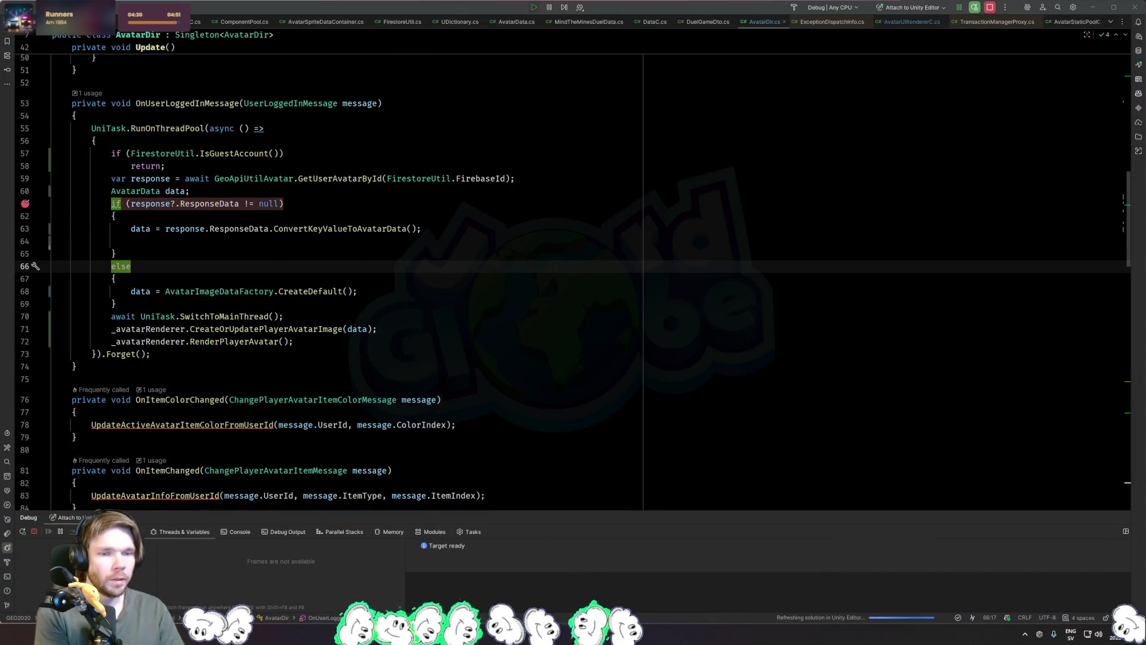
pyautogui.hotkey('alt', 'Tab')
pyautogui.click(944, 523)
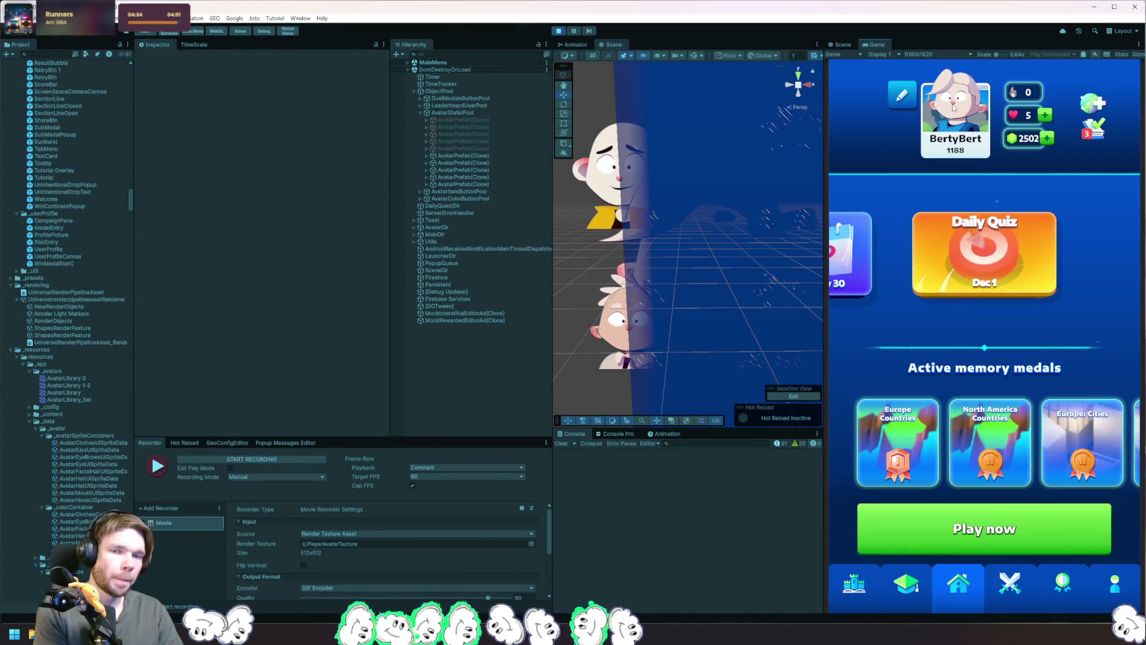
pyautogui.click(558, 31)
pyautogui.click(558, 31)
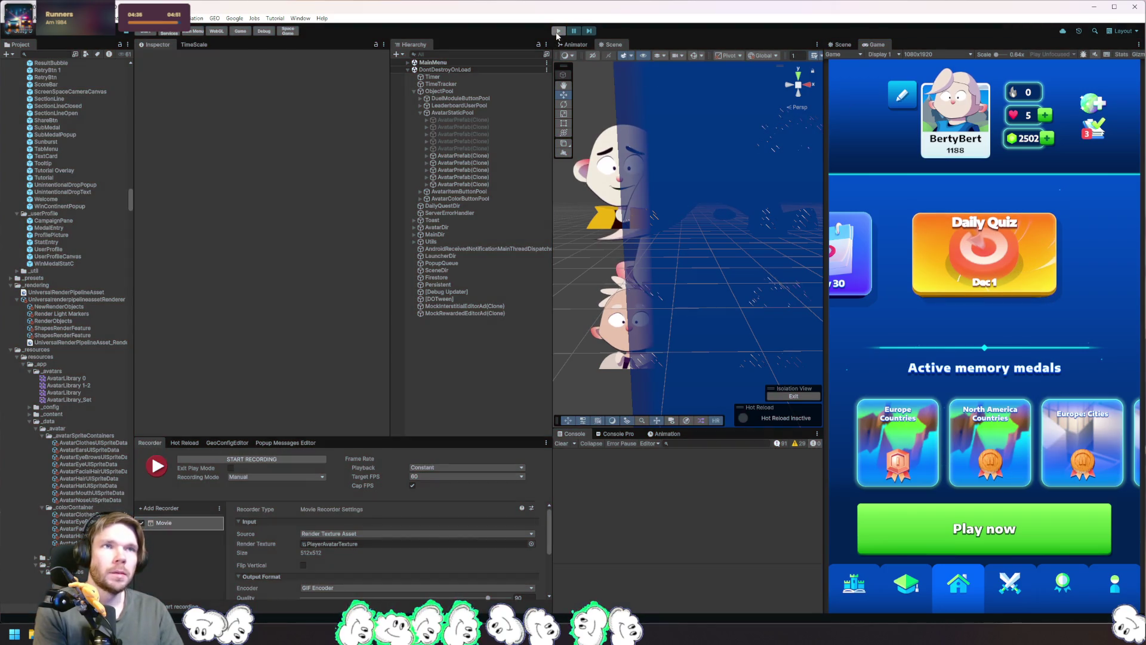
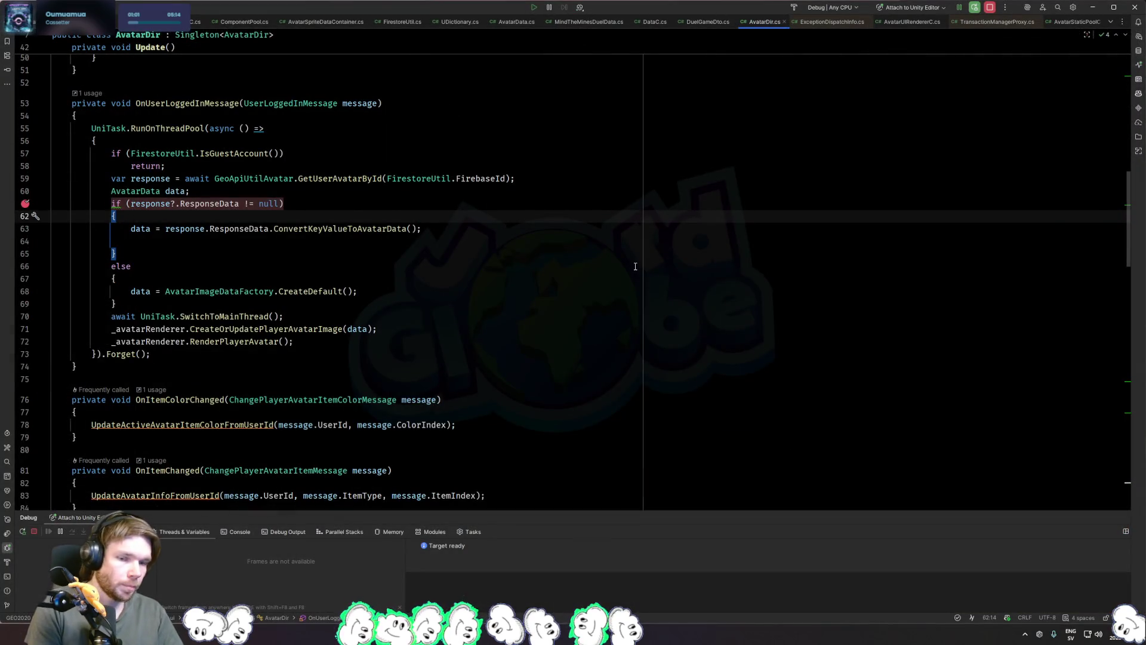
# Step: Open Avatar.md from the project folder in Explorer into Rider, with its rendered preview alongside
pyautogui.click(636, 266)
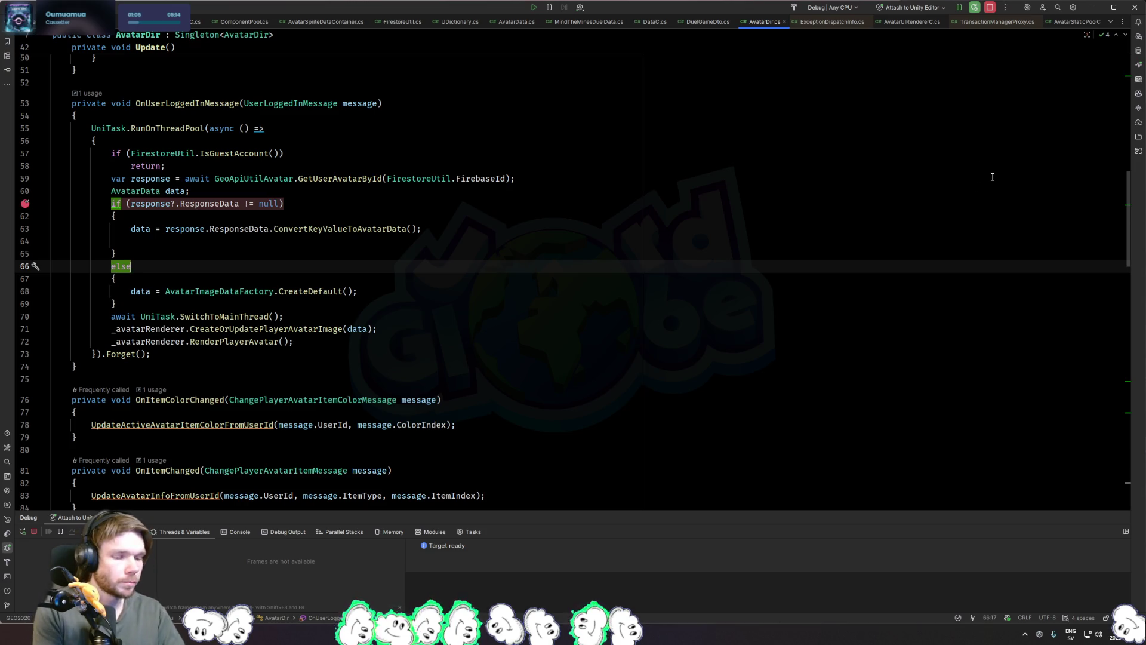
pyautogui.hotkey('alt', 'shift', 'l')
pyautogui.rightClick(867, 231)
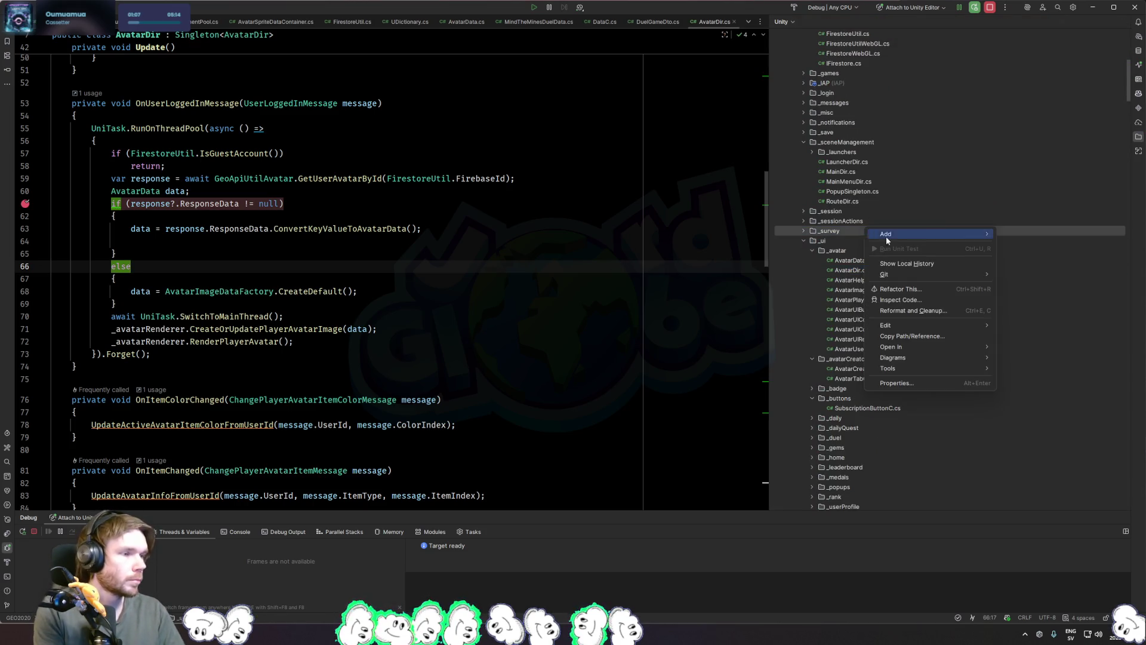
pyautogui.click(1037, 347)
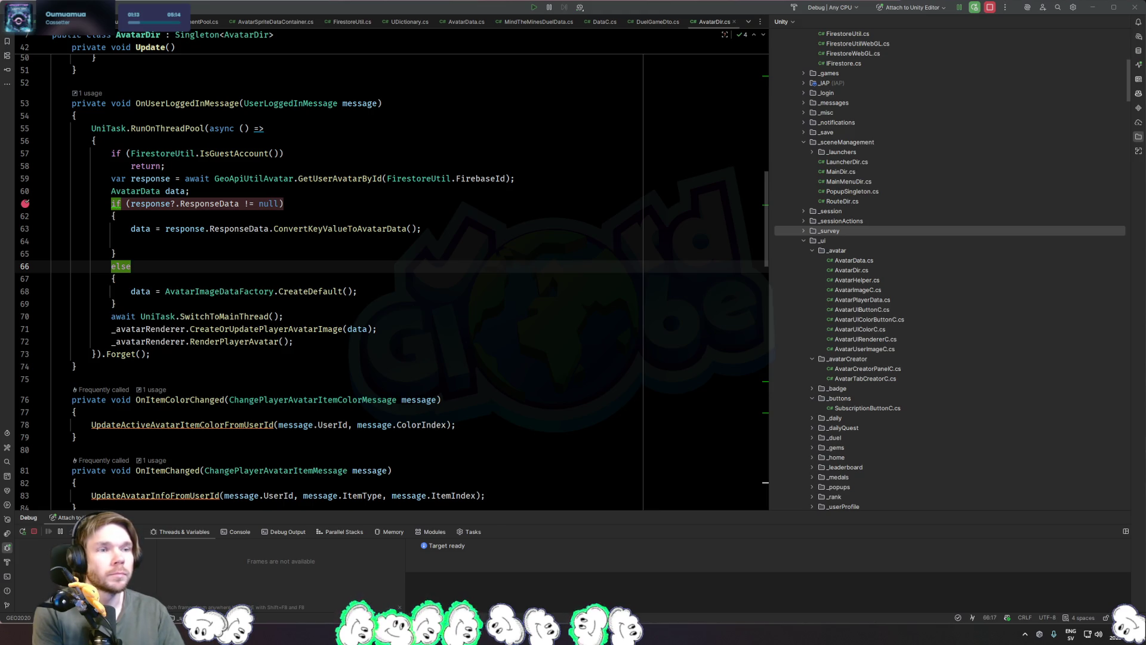
pyautogui.moveTo(250, 7); pyautogui.dragTo(425, 224)
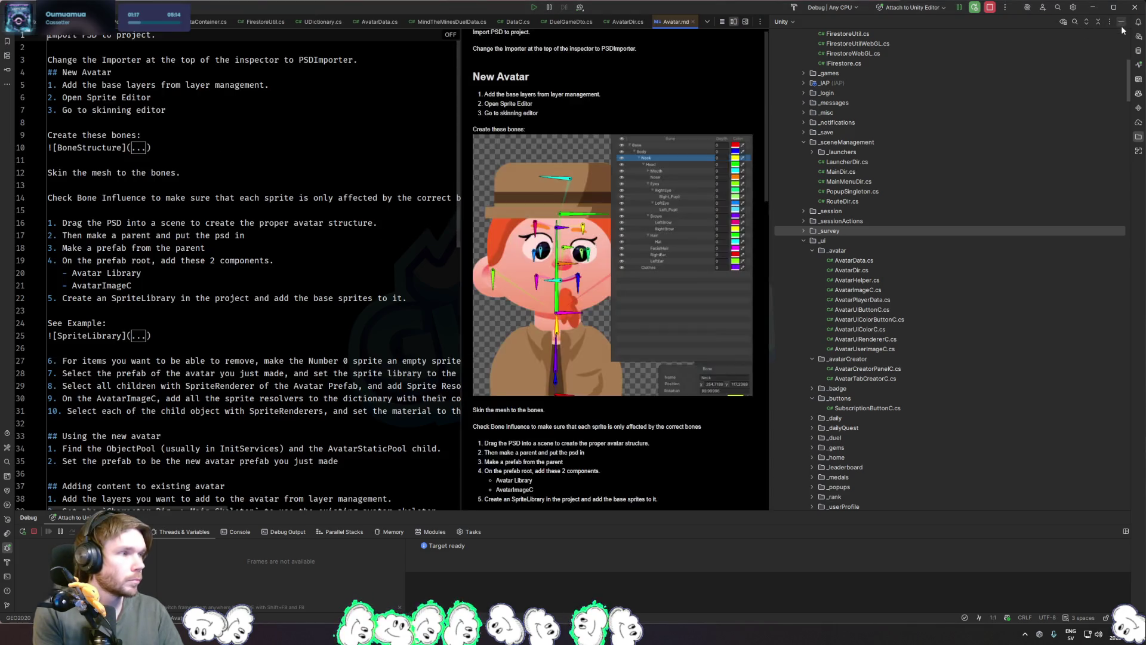
# Step: Add a '## Thoughts about future changes' heading at the end of Avatar.md
pyautogui.scroll(-15, 224, 327)
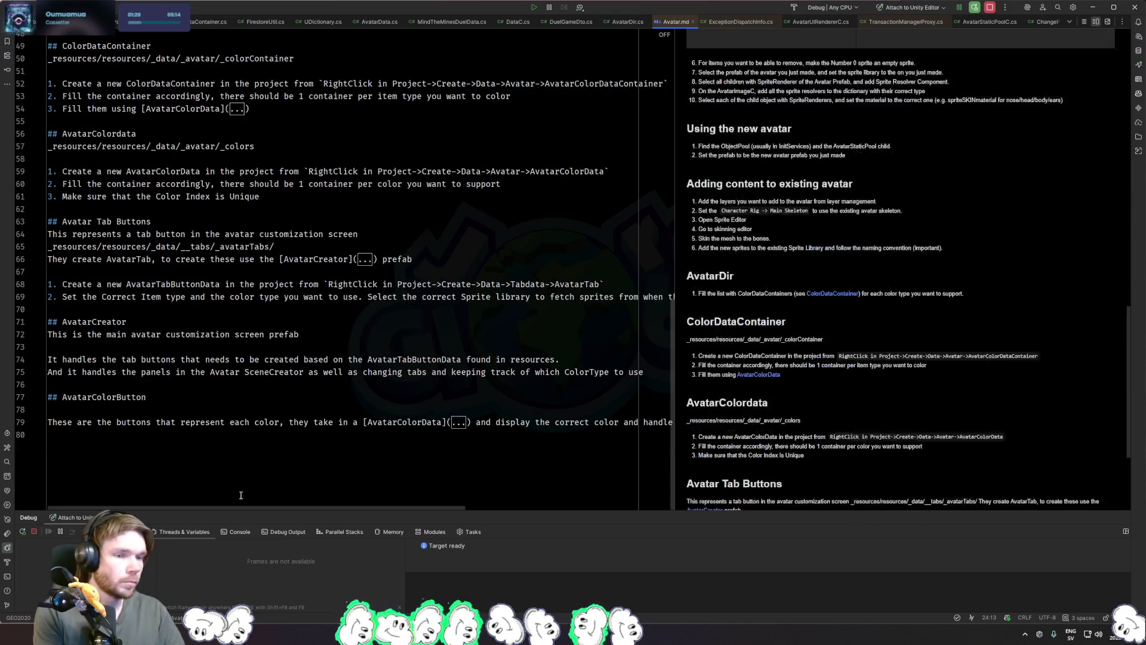
pyautogui.click(569, 449)
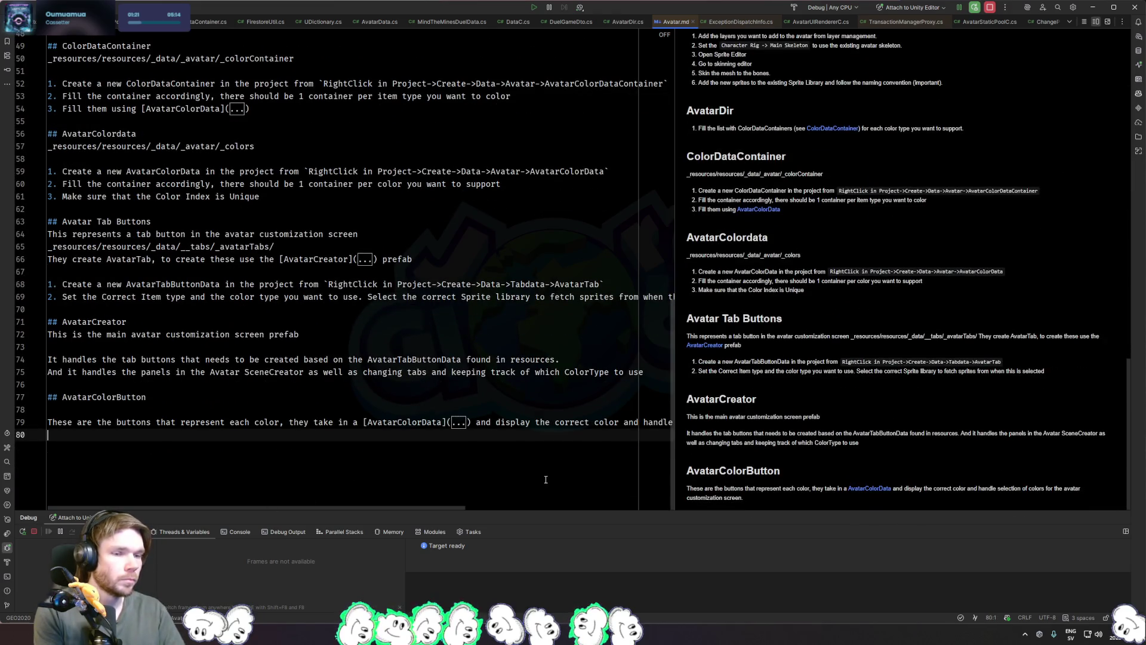
pyautogui.press('Return')
pyautogui.press('Return')
pyautogui.write('## Thoughts ')
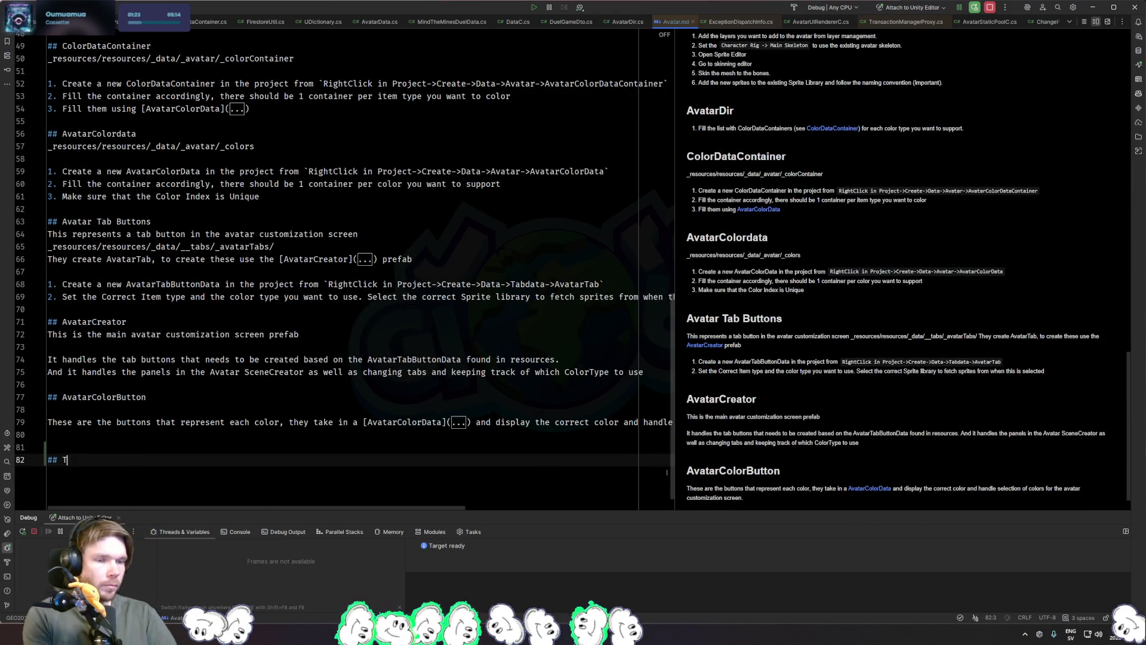
pyautogui.write('about future improvements')
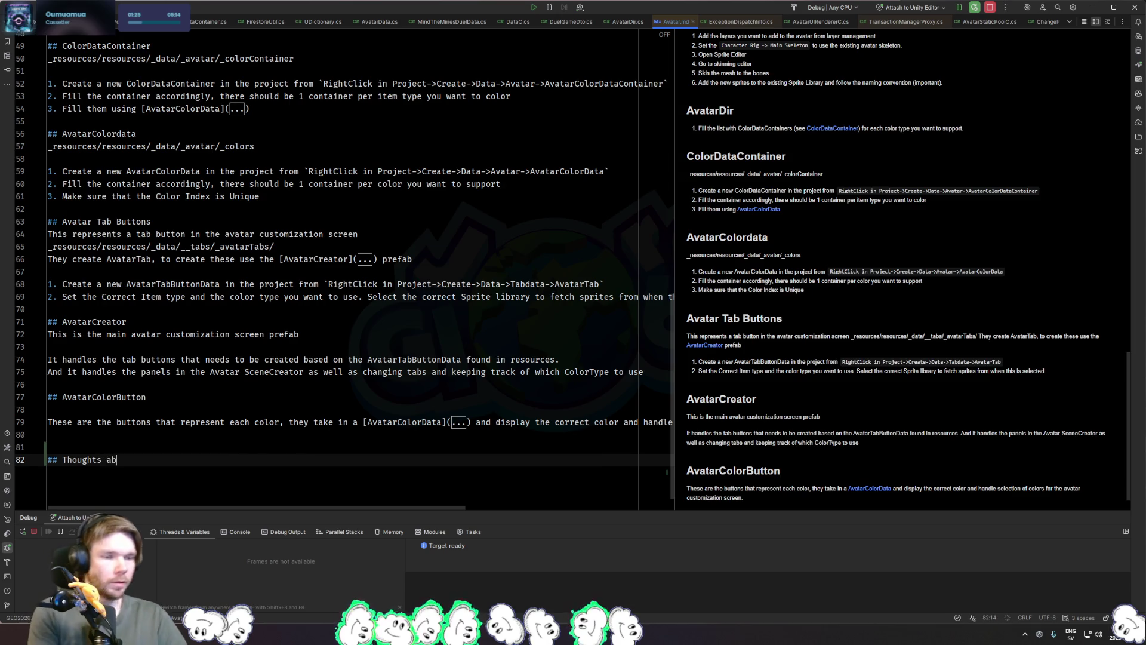
pyautogui.press('Return')
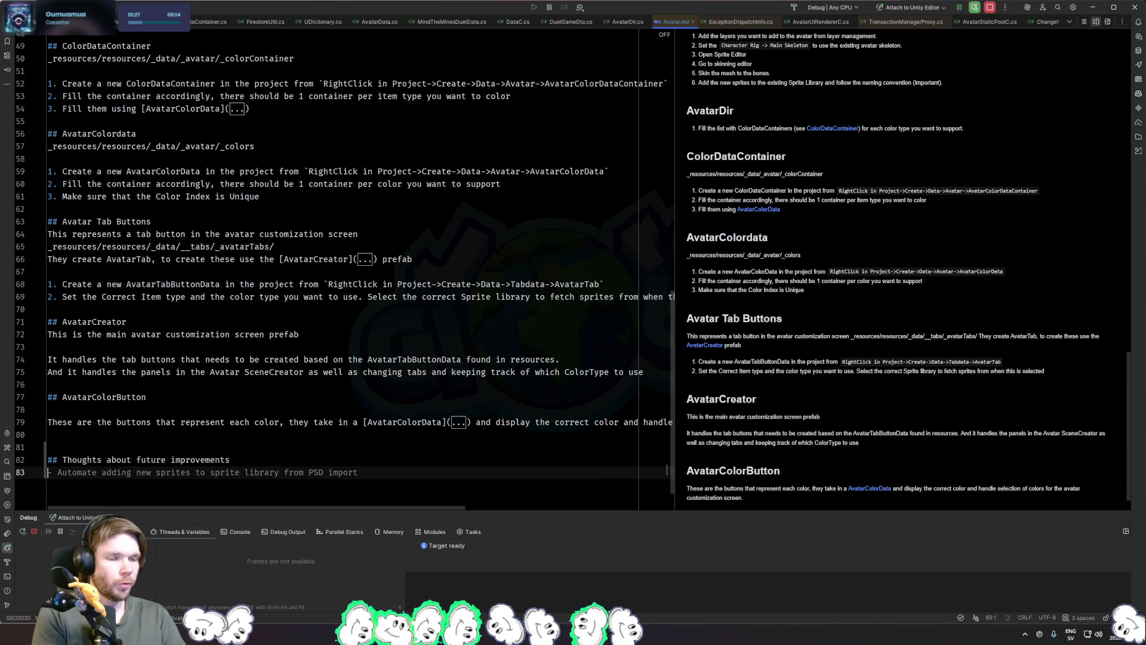
pyautogui.click(170, 459)
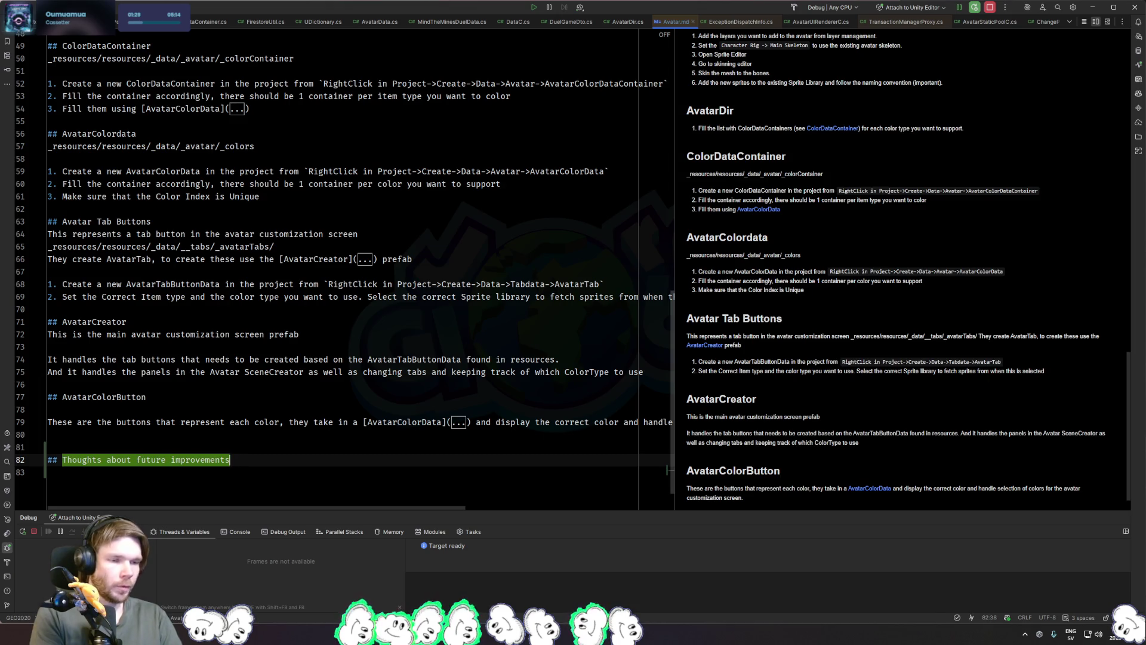
pyautogui.hotkey('ctrl', 'BackSpace')
pyautogui.write('changes')
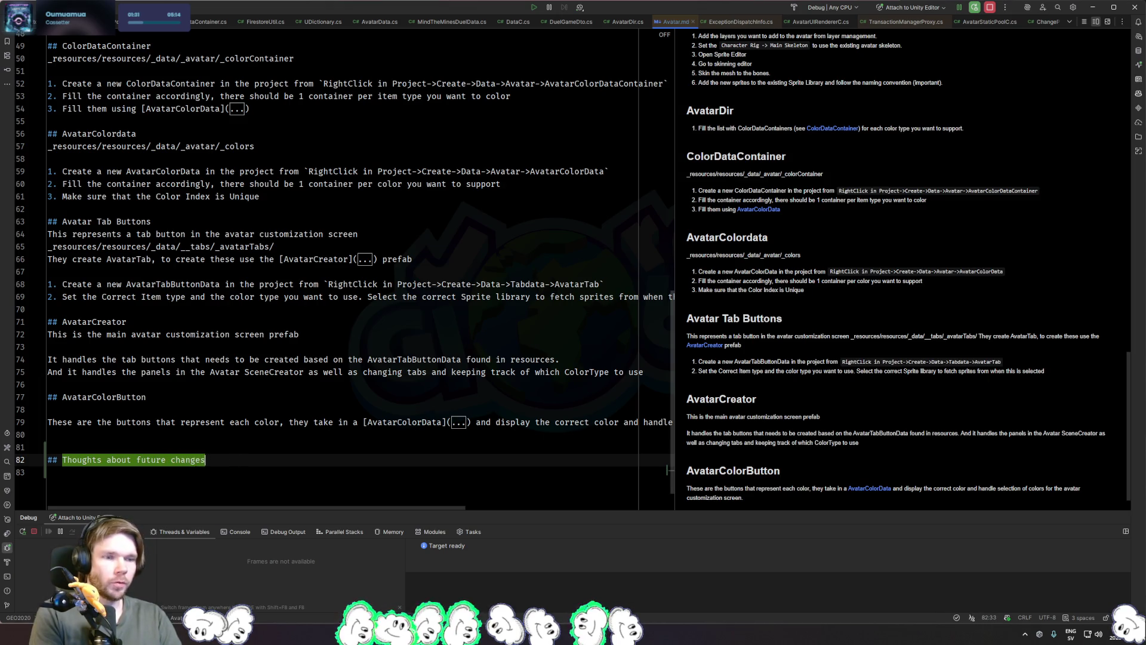
pyautogui.press('Return')
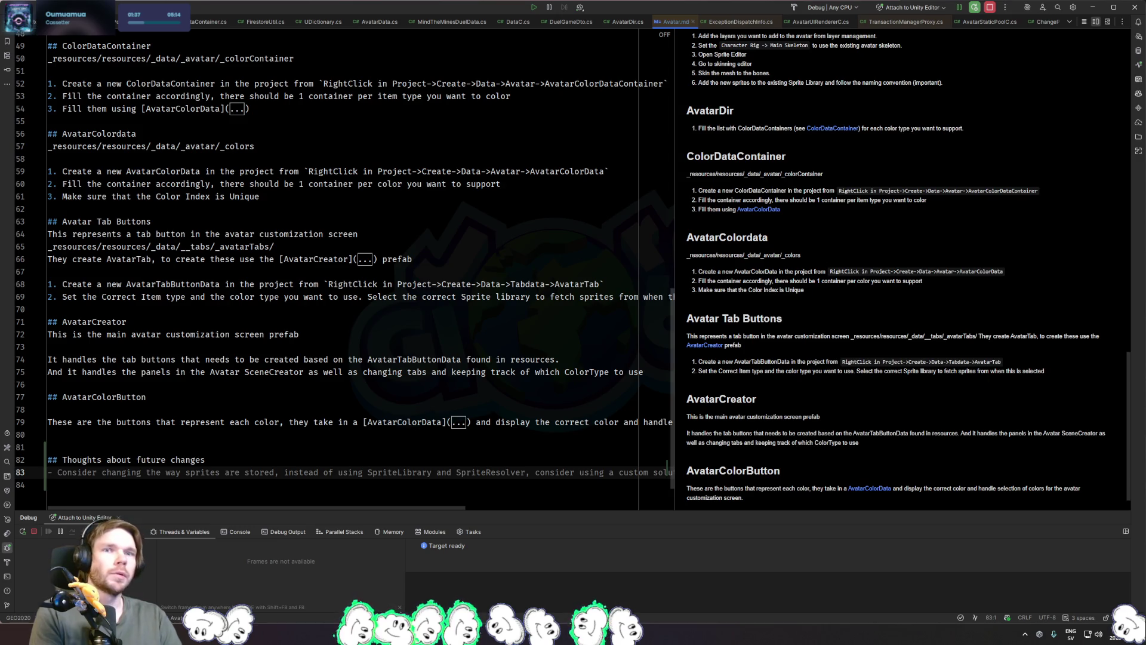
# Step: Add the bullet 'It's not possible to use a SpriteMask on a deformed sprite (sprite with skinning).'
pyautogui.write('-')
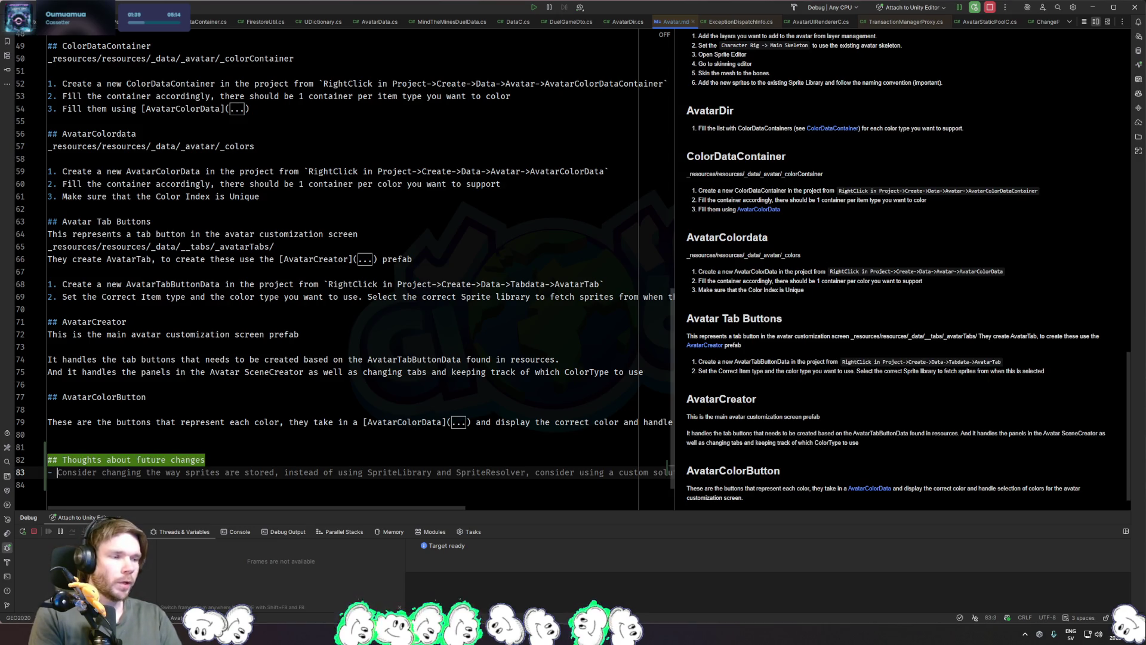
pyautogui.scroll(-1, 882, 286)
pyautogui.write('dsaf')
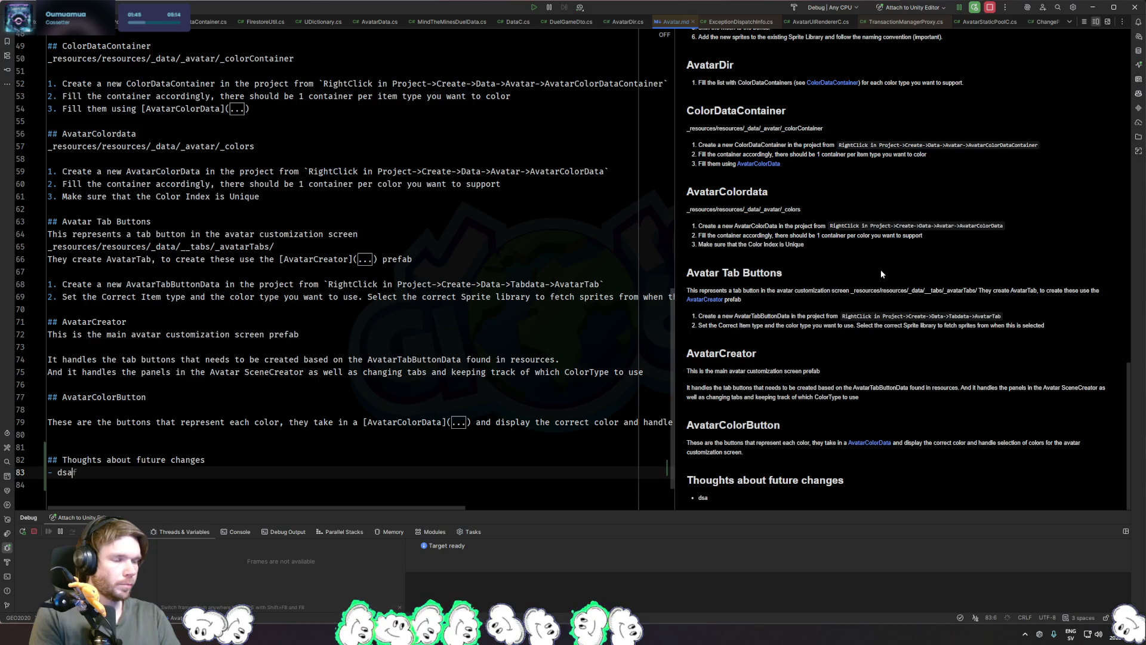
pyautogui.press('BackSpace')
pyautogui.press('BackSpace')
pyautogui.press('BackSpace')
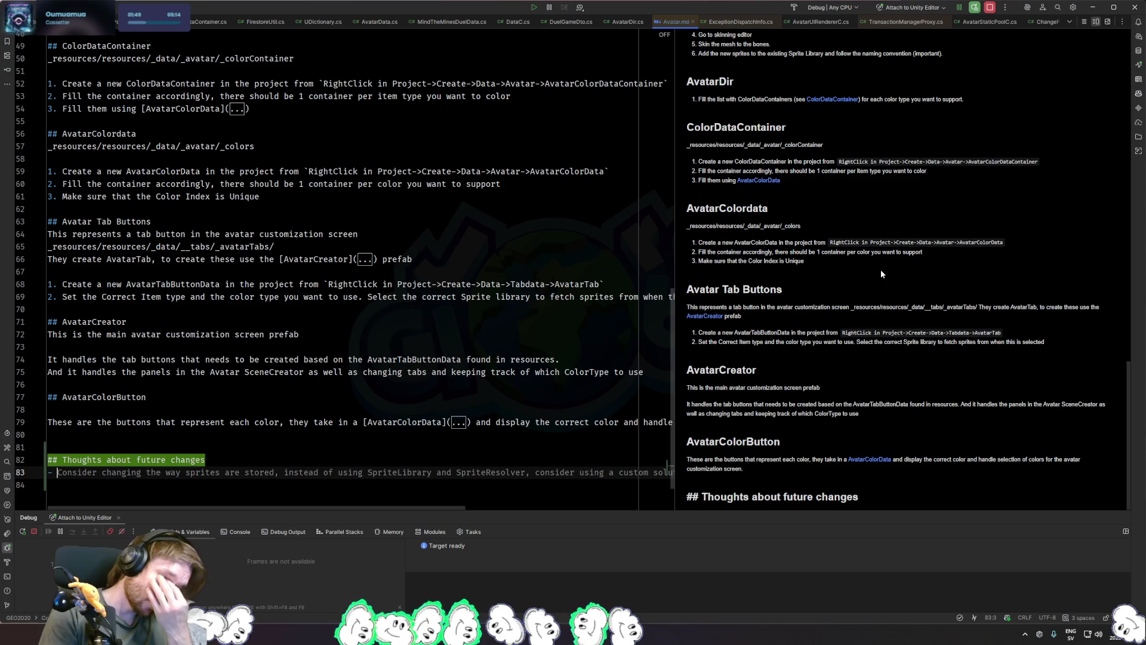
pyautogui.write('Sprite')
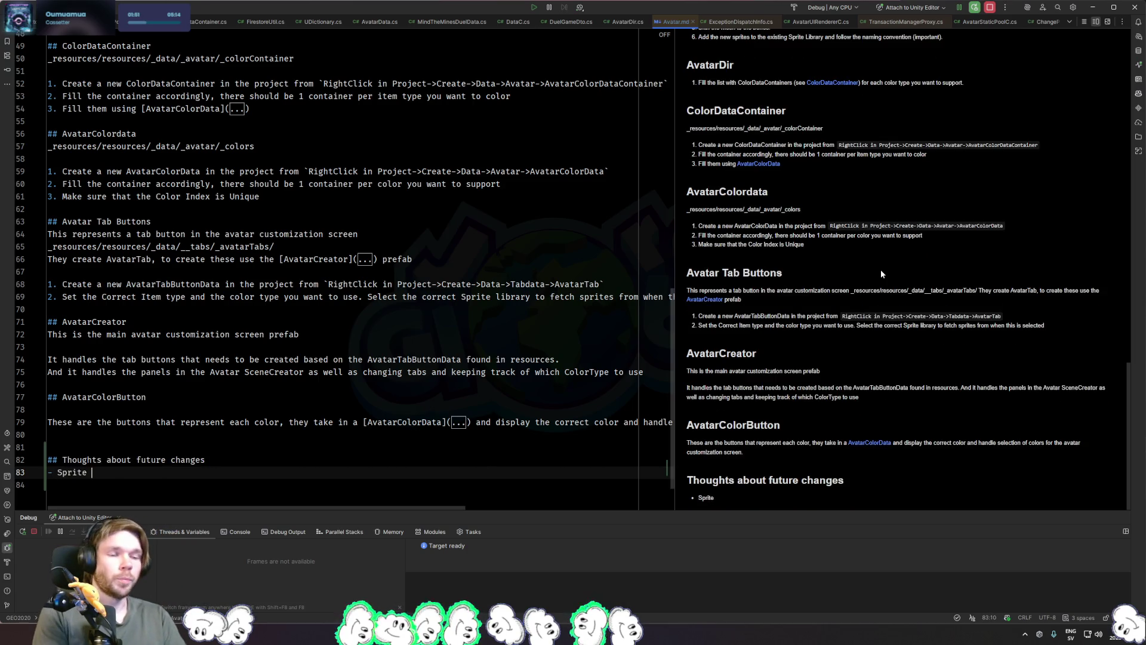
pyautogui.hotkey('ctrl', 'Left')
pyautogui.write("It's not possible to use a")
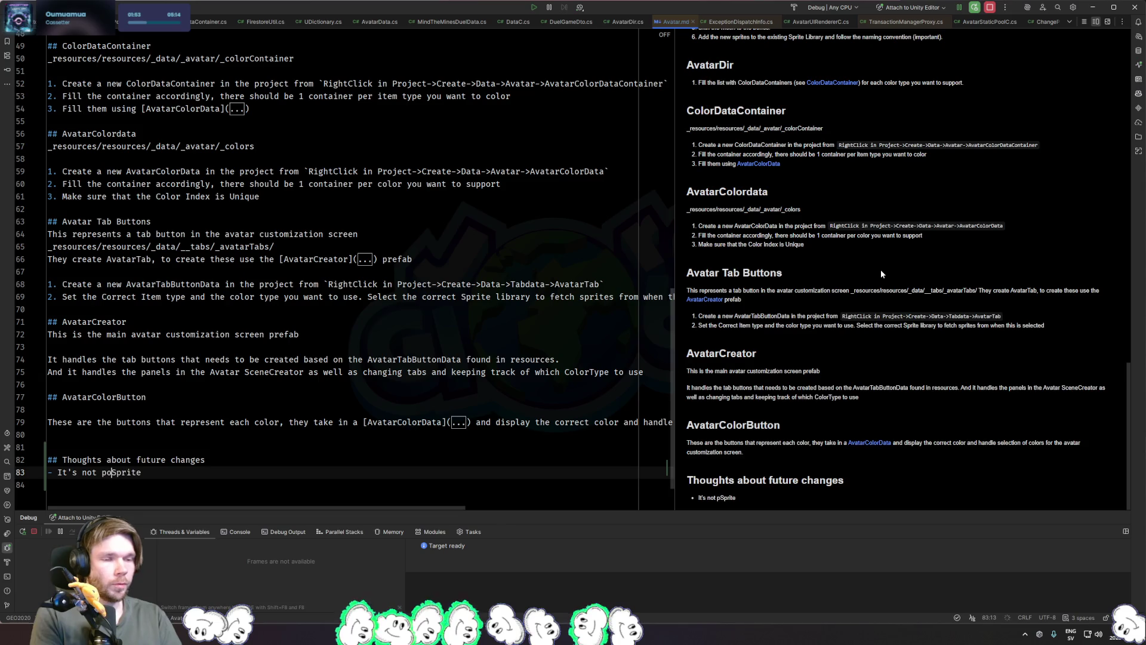
pyautogui.press('End')
pyautogui.write('Mask on ')
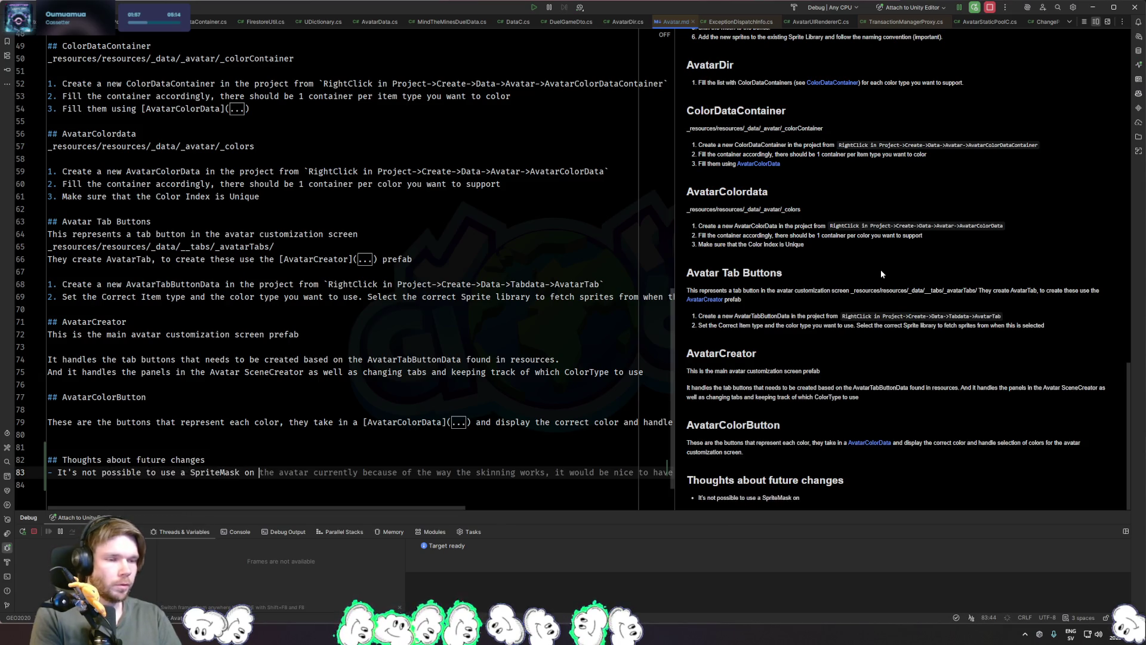
pyautogui.write('a ')
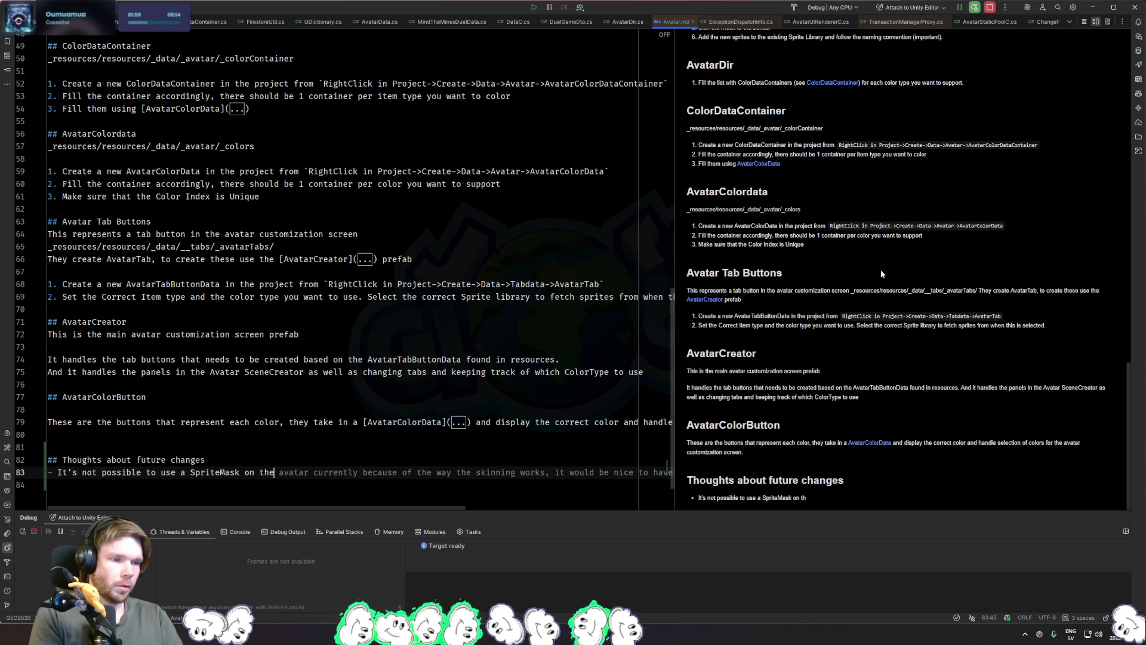
pyautogui.write('deformed sprite (')
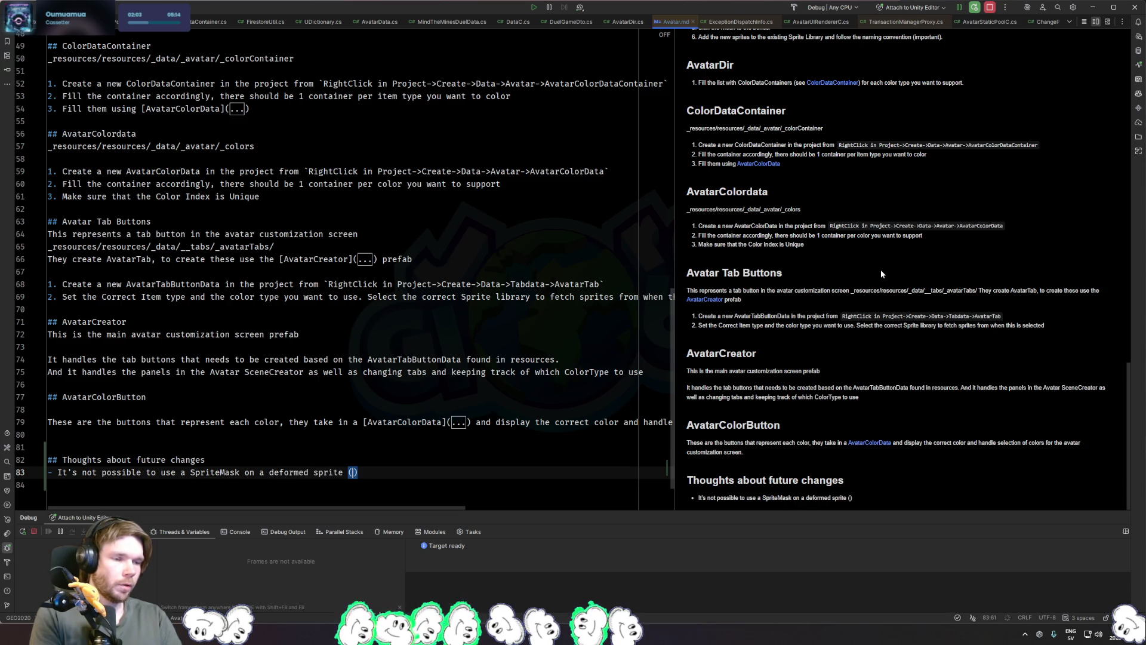
pyautogui.write('spriet')
pyautogui.press('BackSpace')
pyautogui.press('BackSpace')
pyautogui.press('BackSpace')
pyautogui.write('te with skinn')
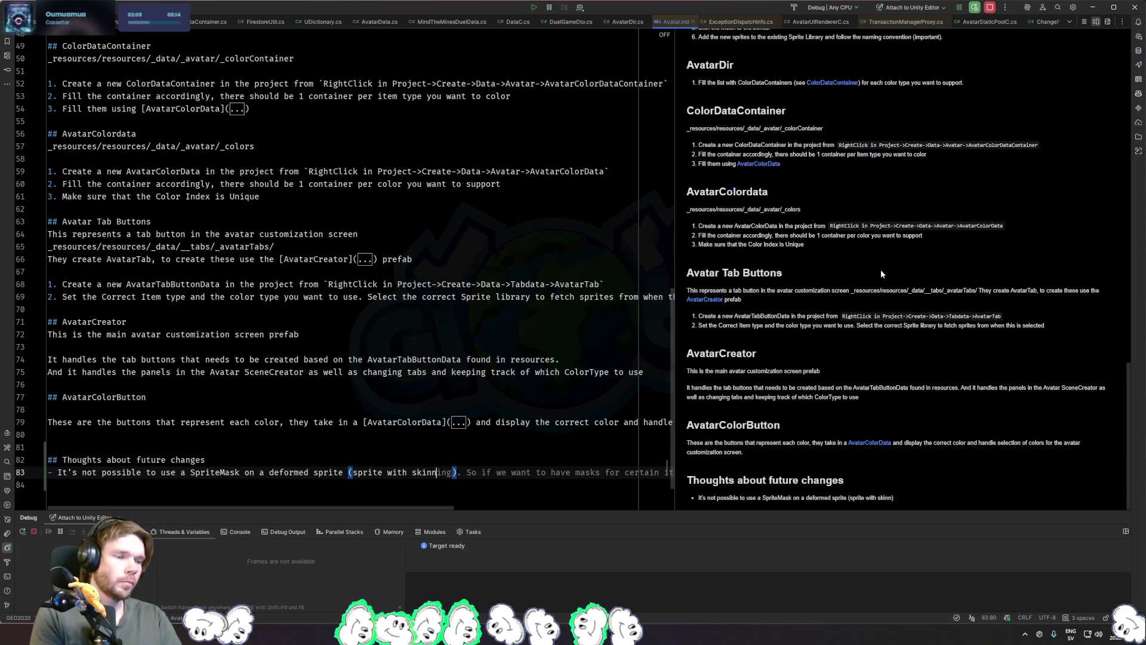
pyautogui.write('ing).')
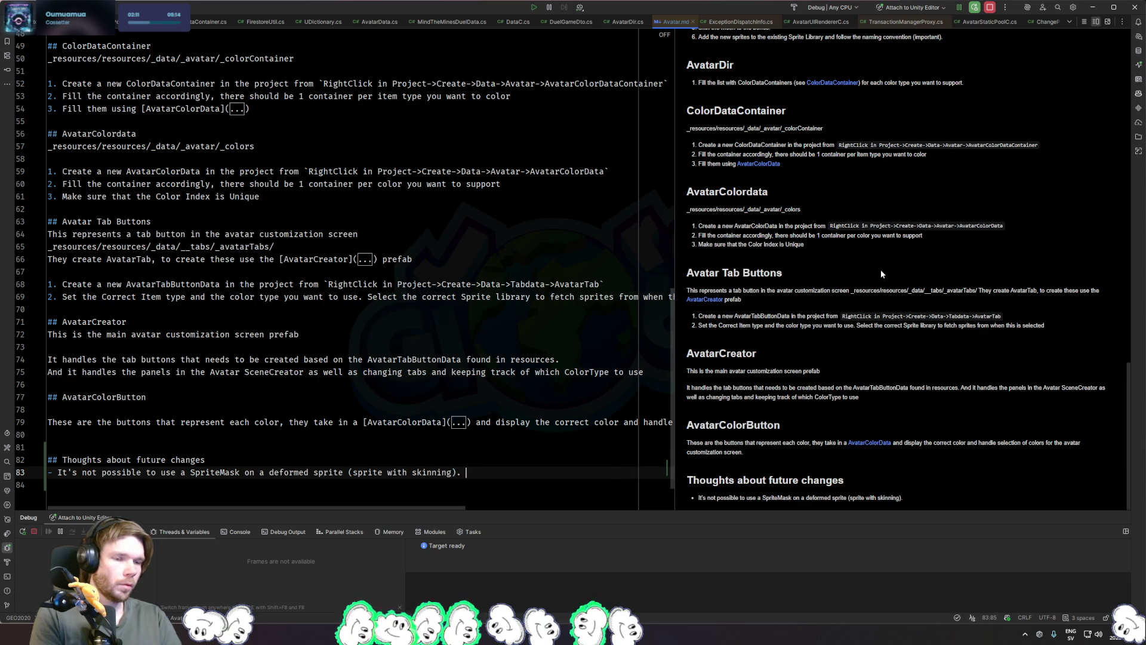
pyautogui.press('Return')
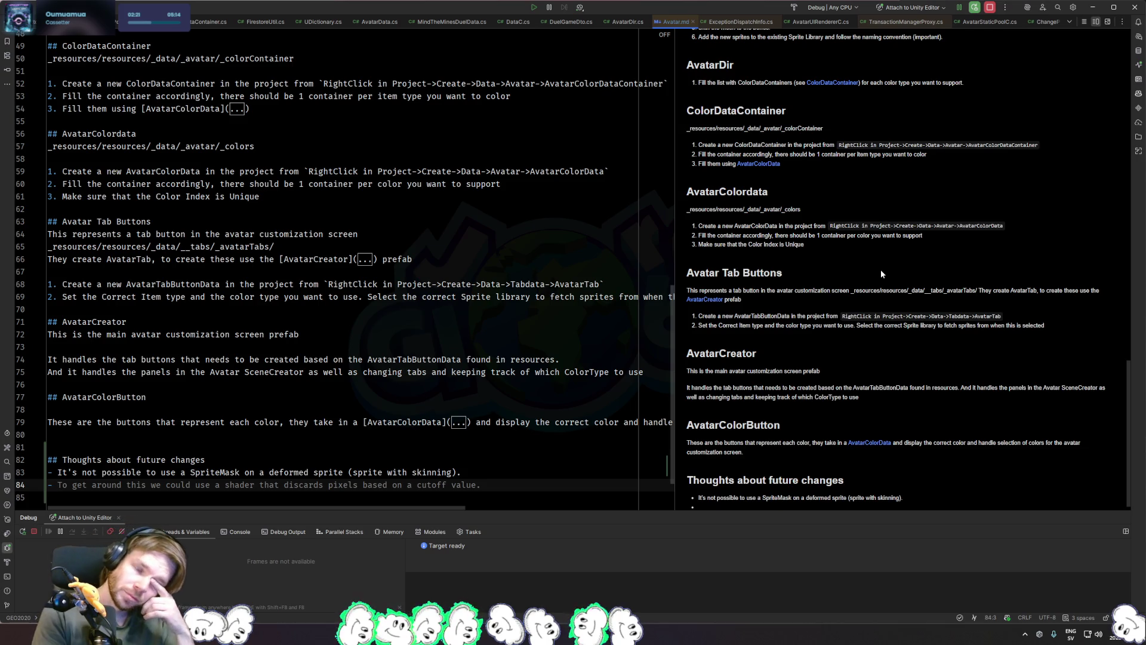
# Step: Add a bullet saying a separate SpriteRenderer on the bone for the mask kind of works, but gives a weird offset
pyautogui.press('Tab')
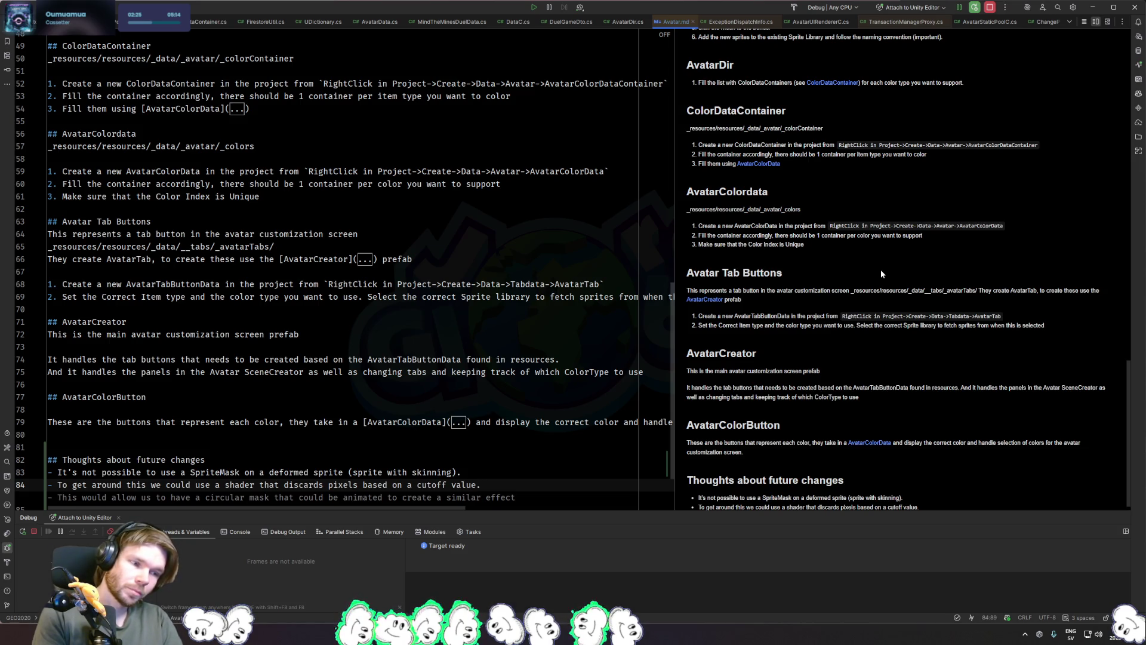
pyautogui.hotkey('ctrl', 'z')
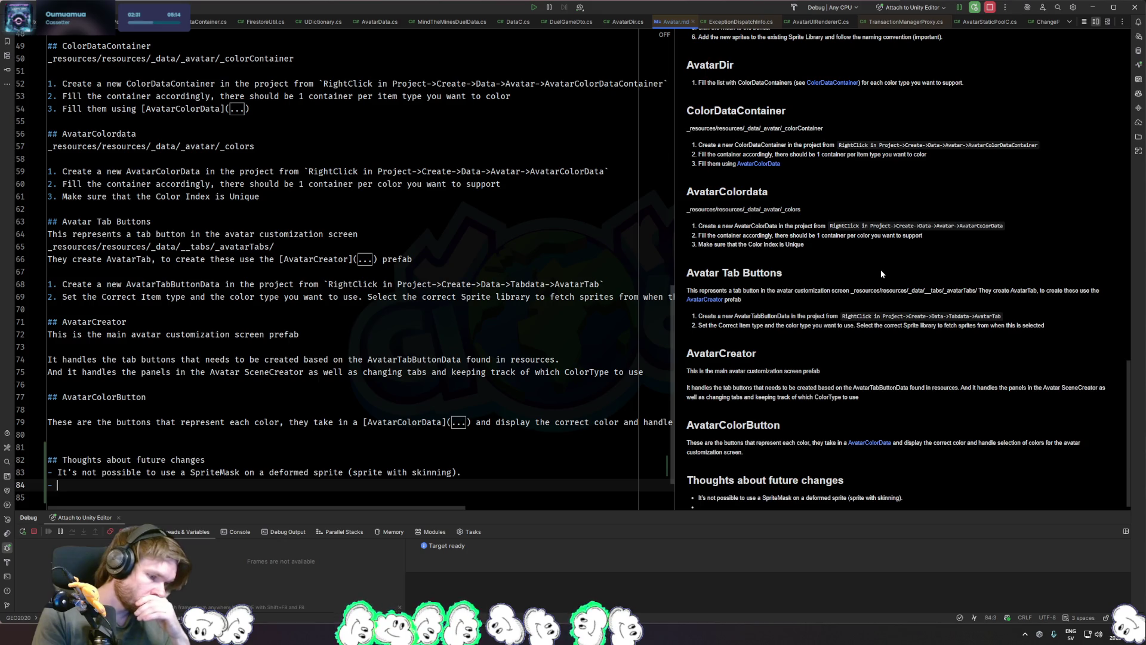
pyautogui.write('Puttin')
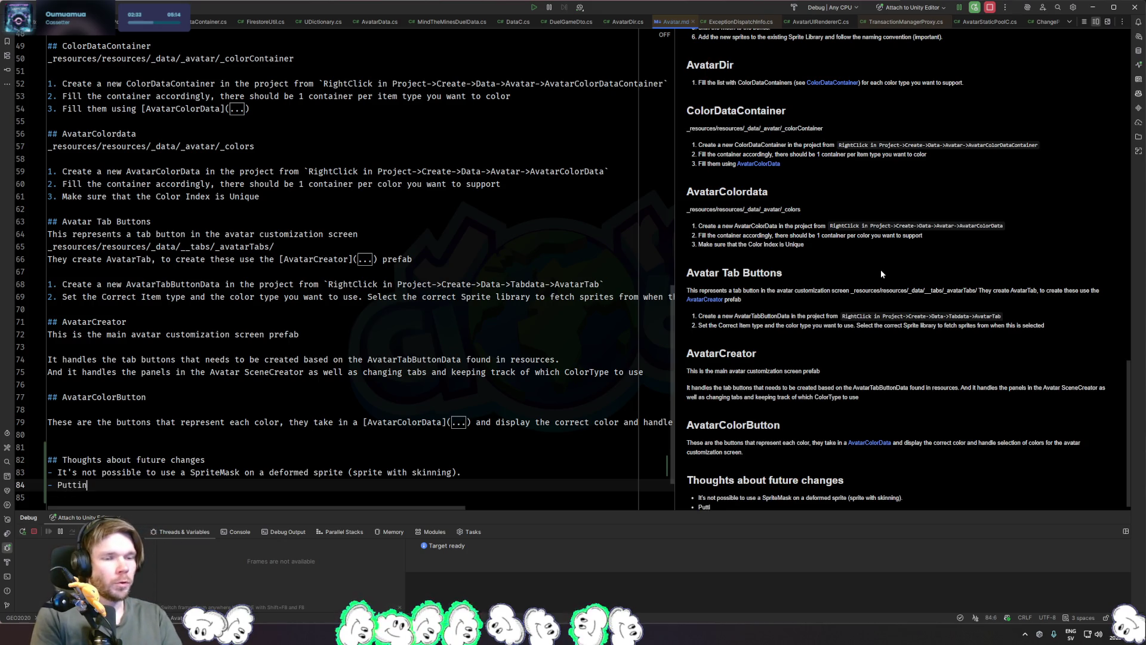
pyautogui.write('g a sprite o')
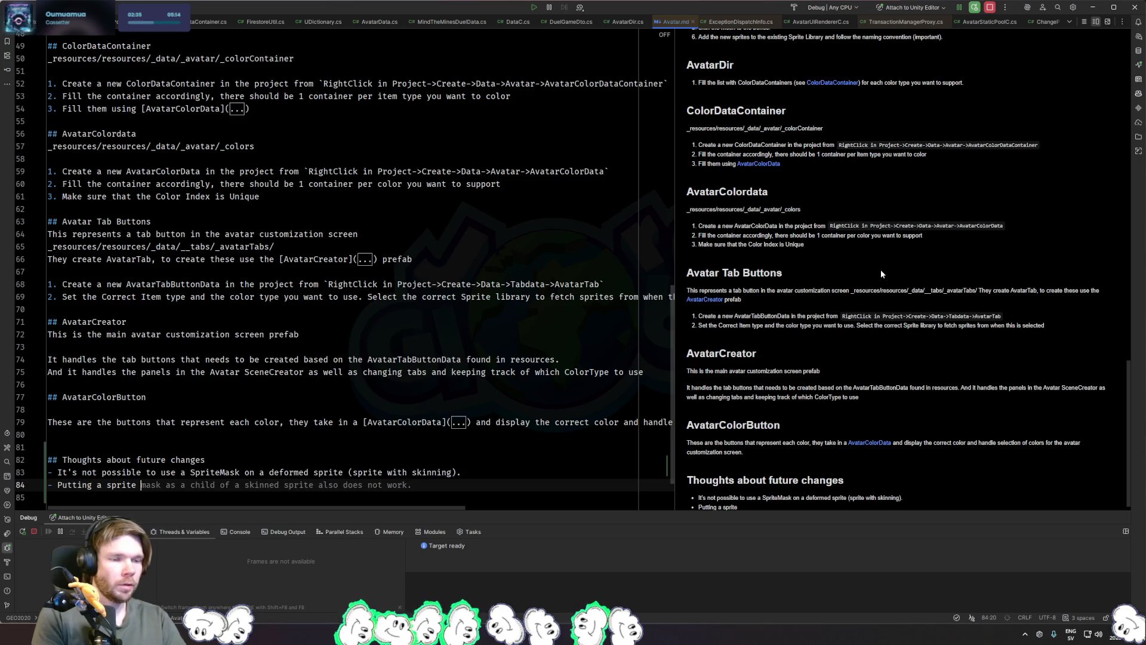
pyautogui.press('BackSpace')
pyautogui.press('BackSpace')
pyautogui.press('BackSpace')
pyautogui.write('sep')
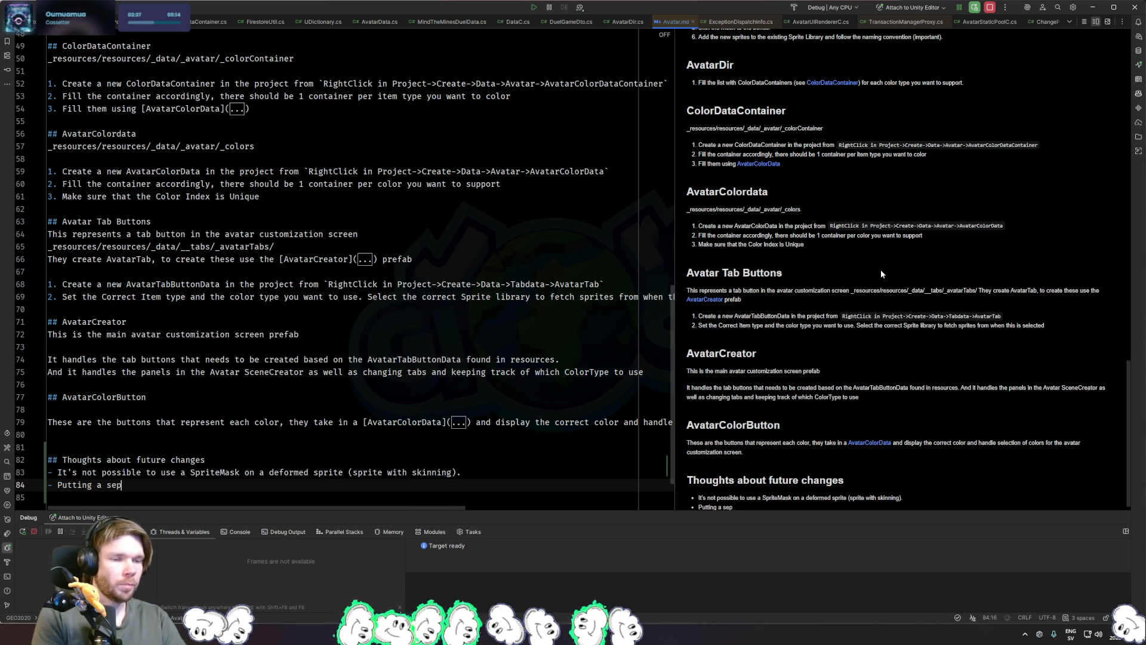
pyautogui.write('arate SpriteRenderer on the bone for the mask kind of works, but there is a weird offset.')
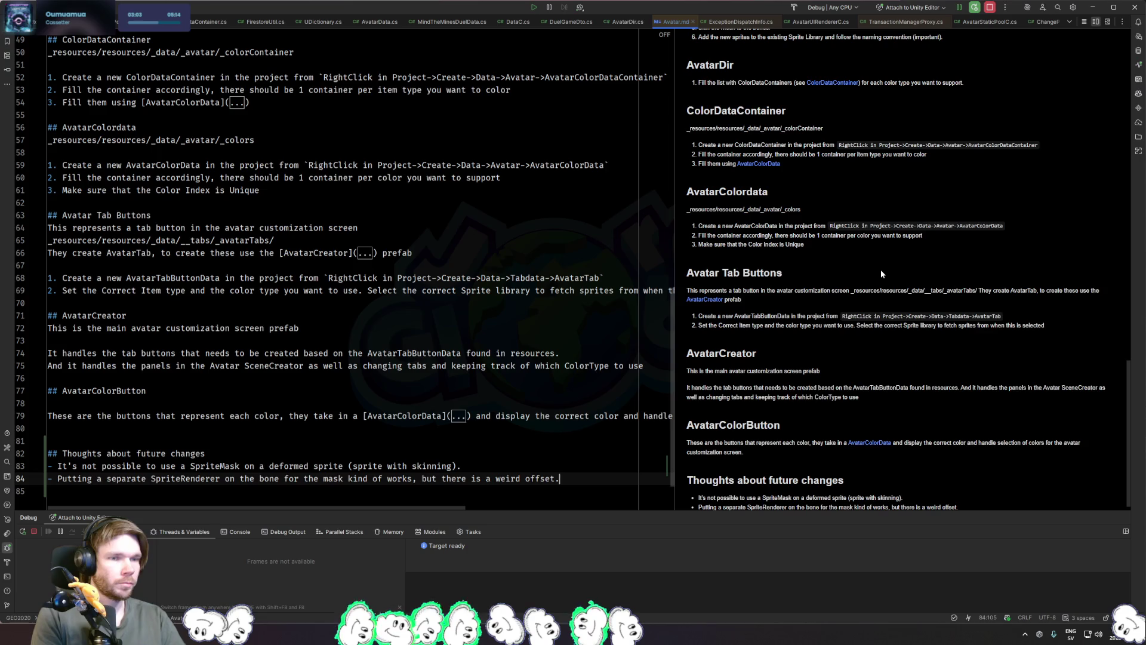
pyautogui.press('Return')
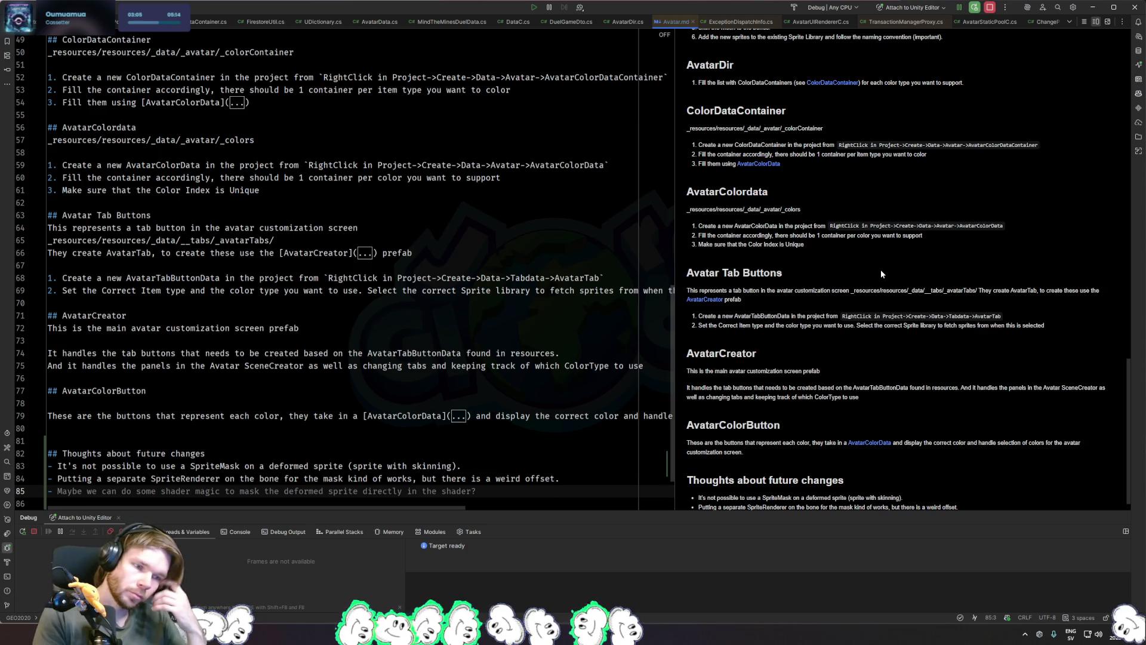
# Step: Accept the shader-magic masking bullet, add blank spacing above it, and begin a 'We need to look up' bullet
pyautogui.press('Tab')
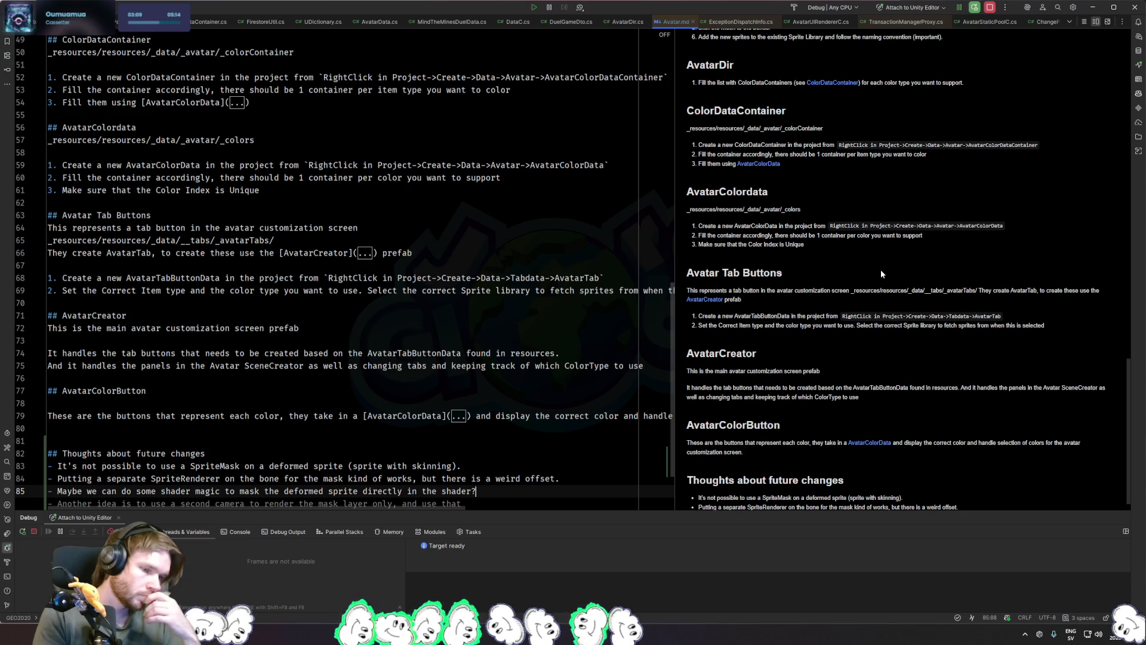
pyautogui.press('Return')
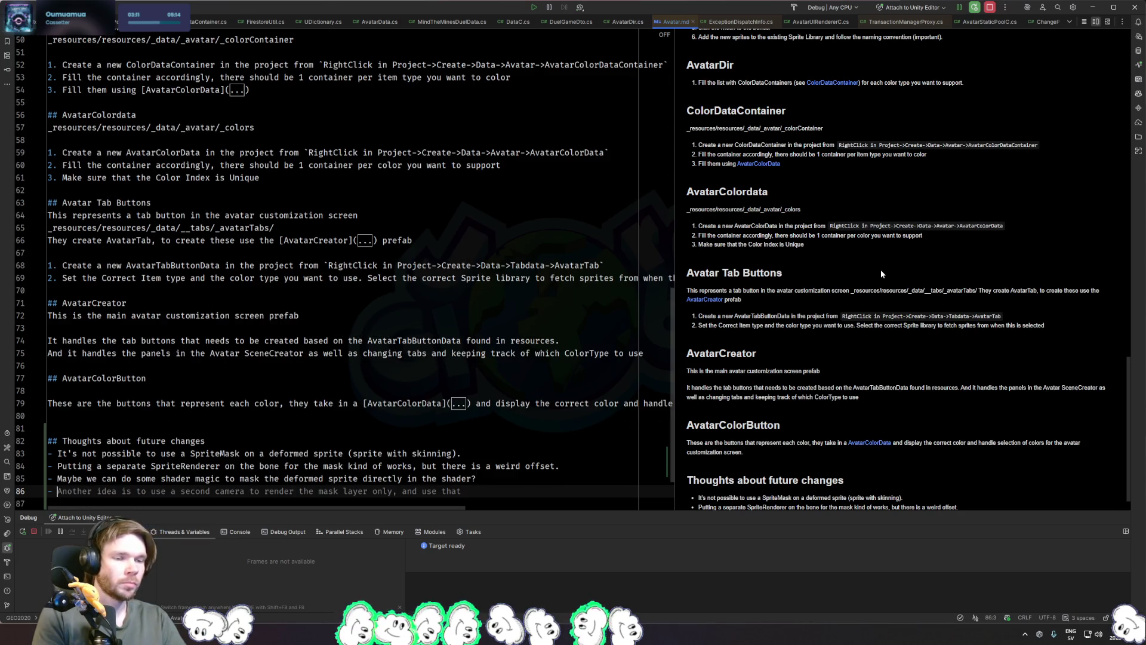
pyautogui.hotkey('alt', 'shift', 'Up')
pyautogui.press('Up')
pyautogui.press('BackSpace')
pyautogui.press('BackSpace')
pyautogui.press('Down')
pyautogui.press('Down')
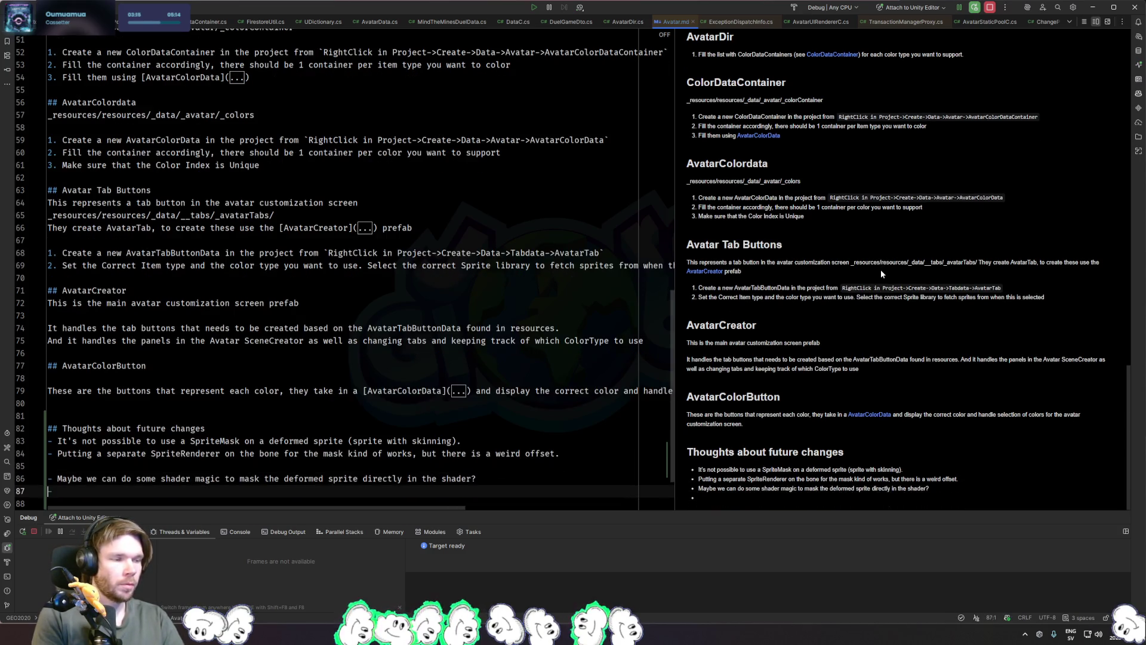
pyautogui.press('Up')
pyautogui.press('Up')
pyautogui.press('Return')
pyautogui.press('Down')
pyautogui.press('Down')
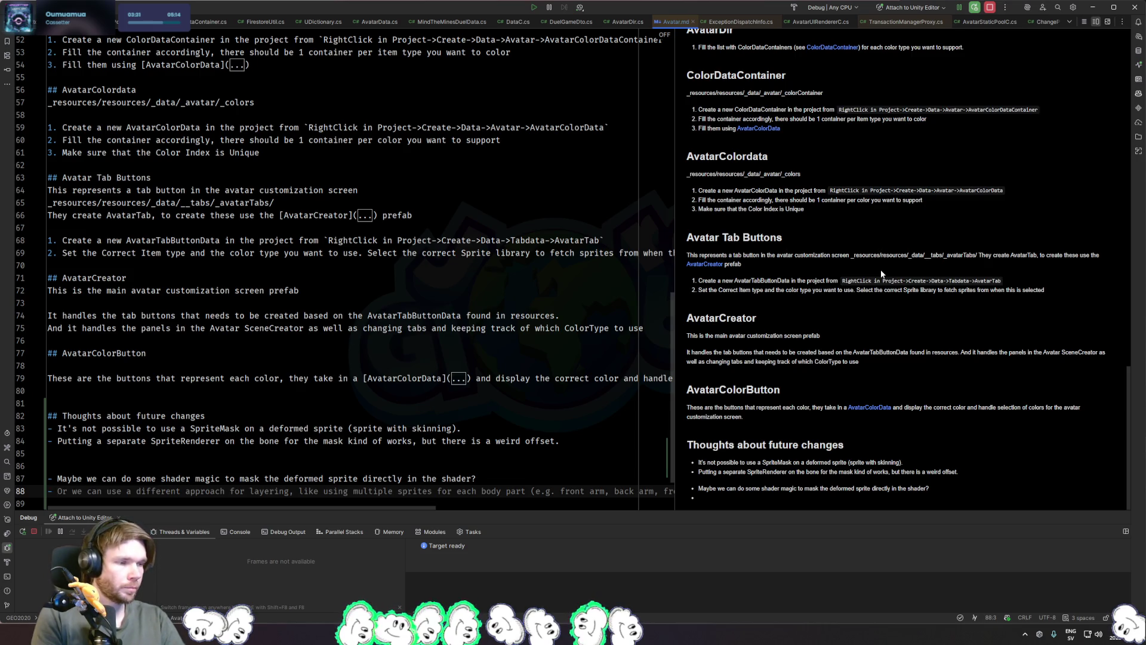
pyautogui.write('We ')
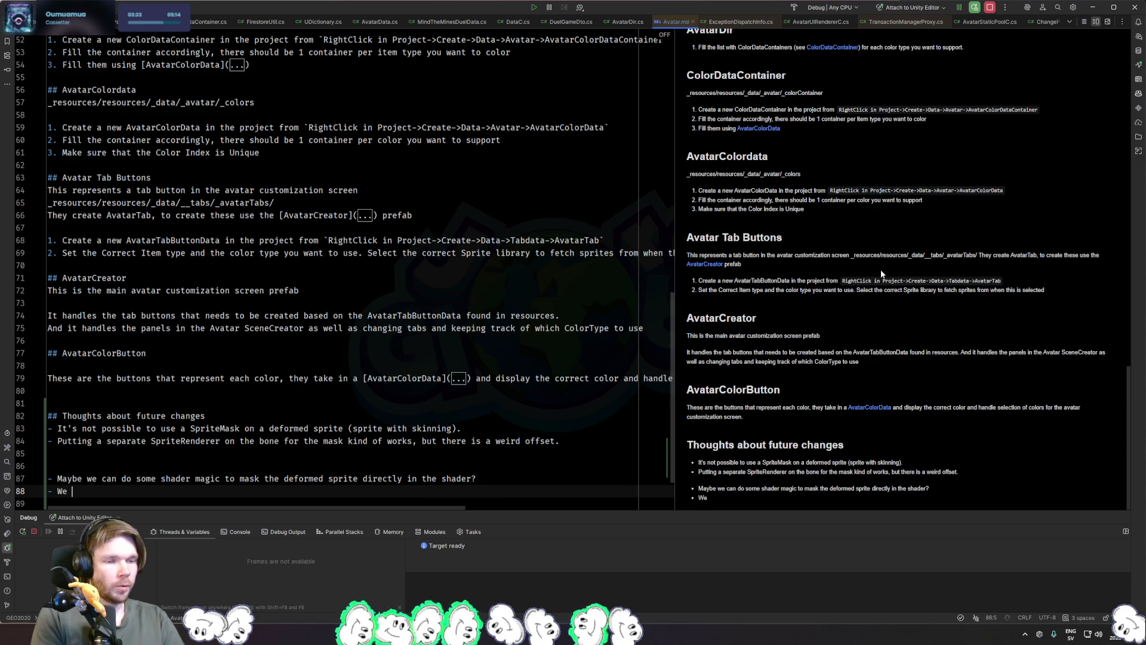
pyautogui.write('need to look up')
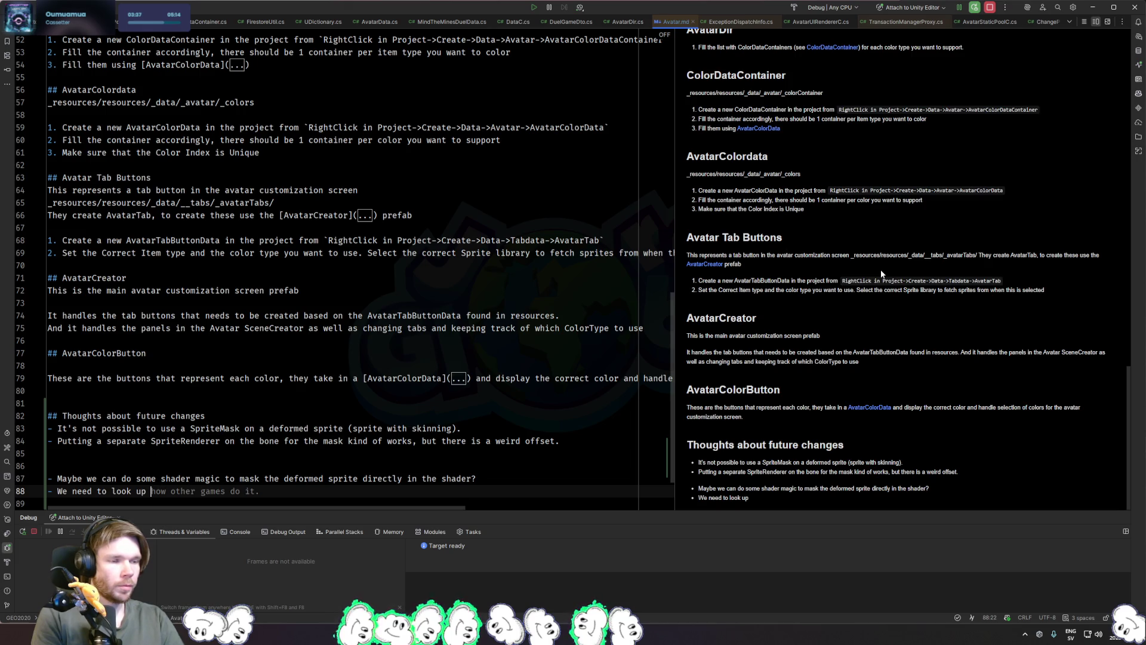
# Step: Extend the SpriteMask line with 'As it remains static in the original position.'
pyautogui.click(463, 428)
pyautogui.write('As it remains static o')
pyautogui.write('n the ori')
pyautogui.write('position')
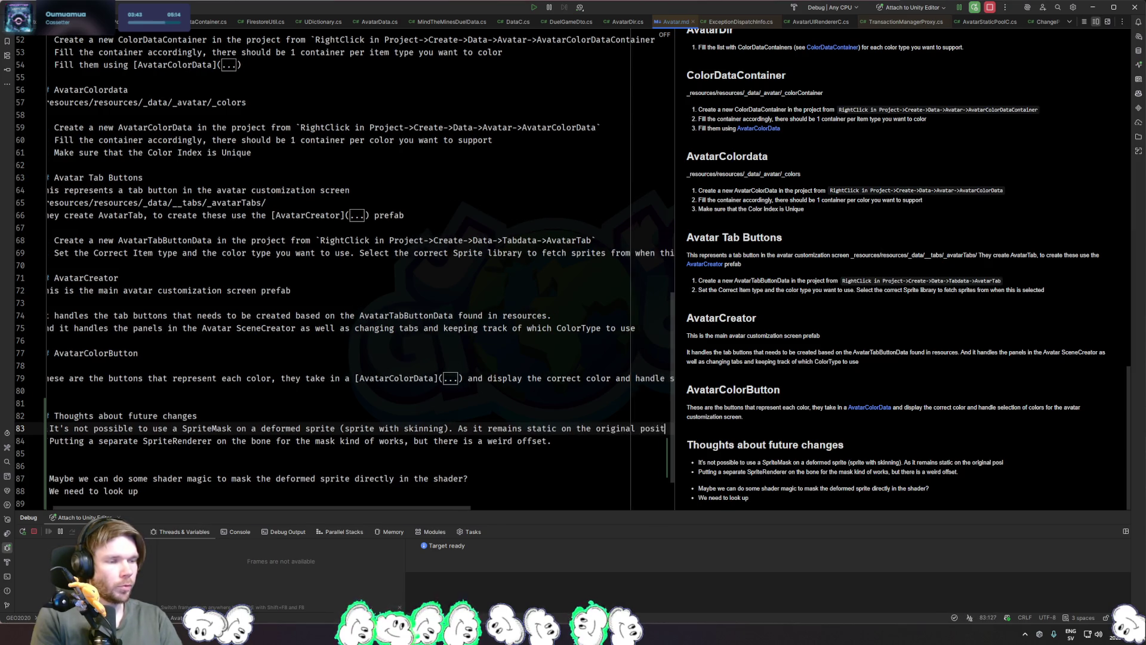
pyautogui.click(541, 428)
pyautogui.hotkey('ctrl', 'BackSpace')
pyautogui.write('static')
pyautogui.press('Delete')
pyautogui.press('Delete')
pyautogui.write('ion.')
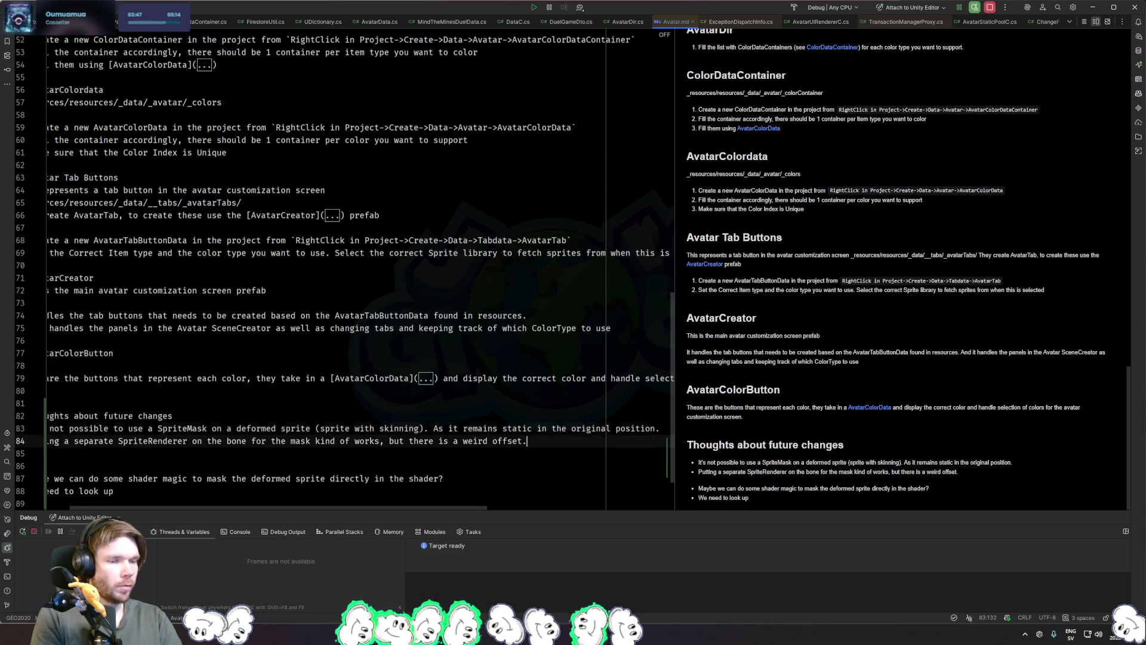
# Step: Extend the offset line: 'that makes no sense. It is based on the size and pivot of the sprite in the sprite atlas.'
pyautogui.click(47, 453)
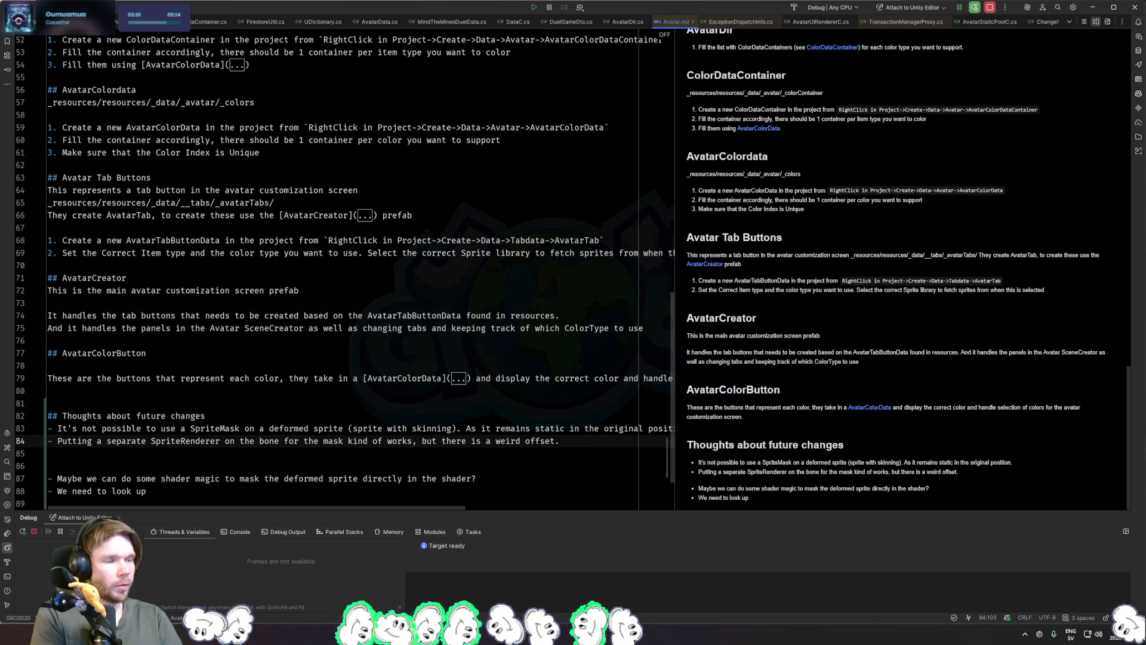
pyautogui.click(555, 441)
pyautogui.write('that makes no tse')
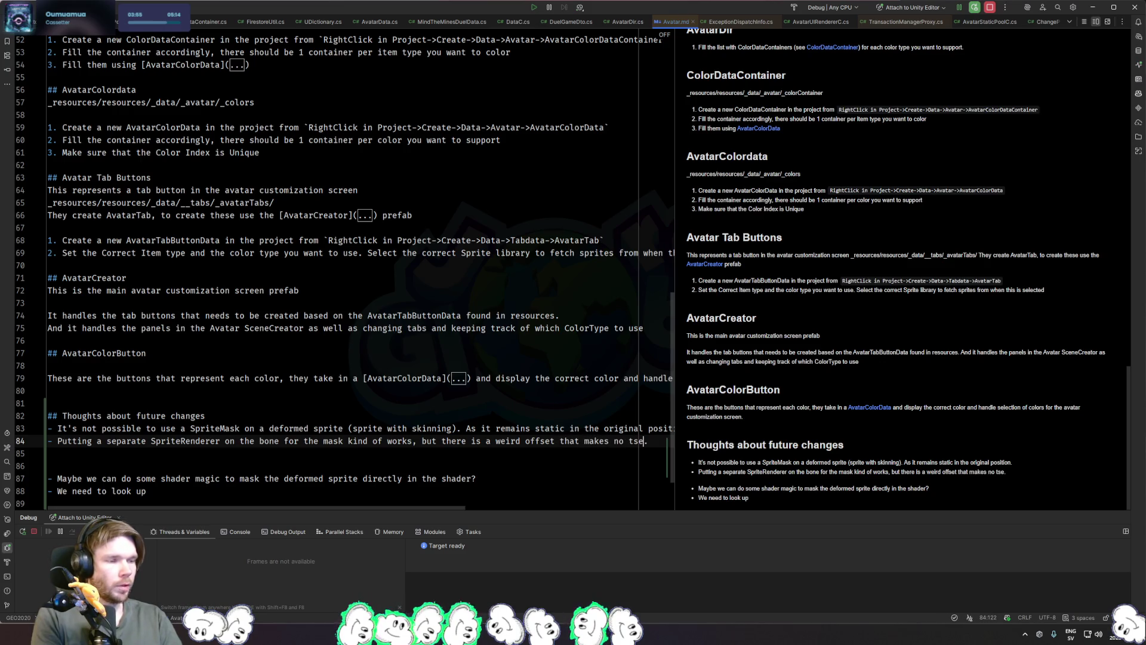
pyautogui.press('BackSpace')
pyautogui.write('sense.')
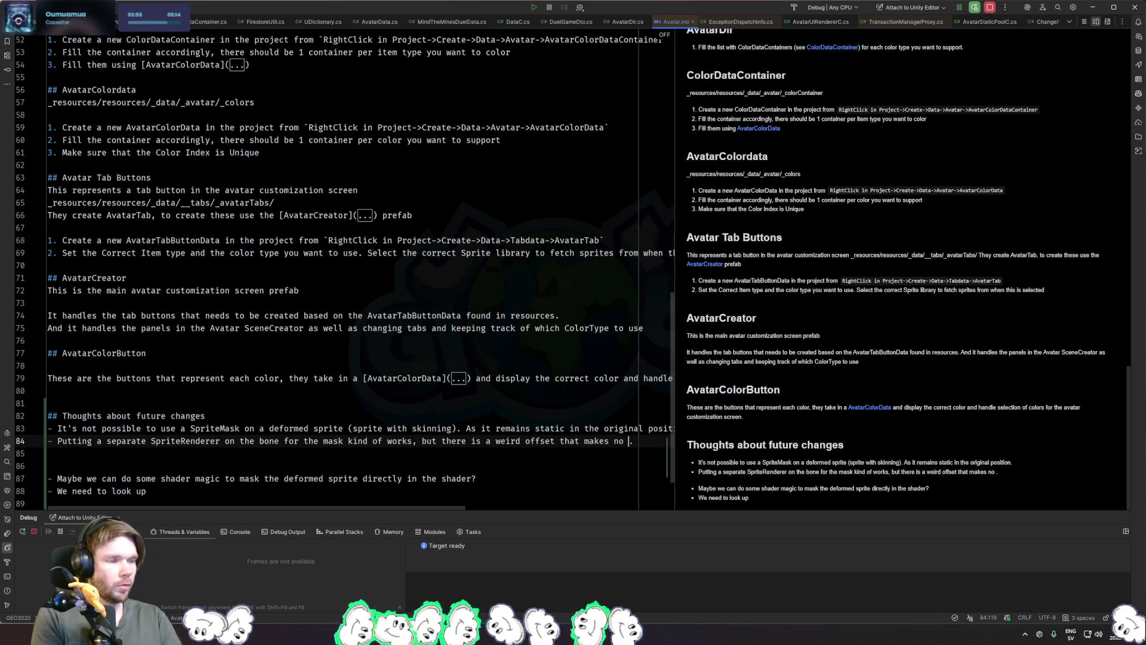
pyautogui.write(' It is ba')
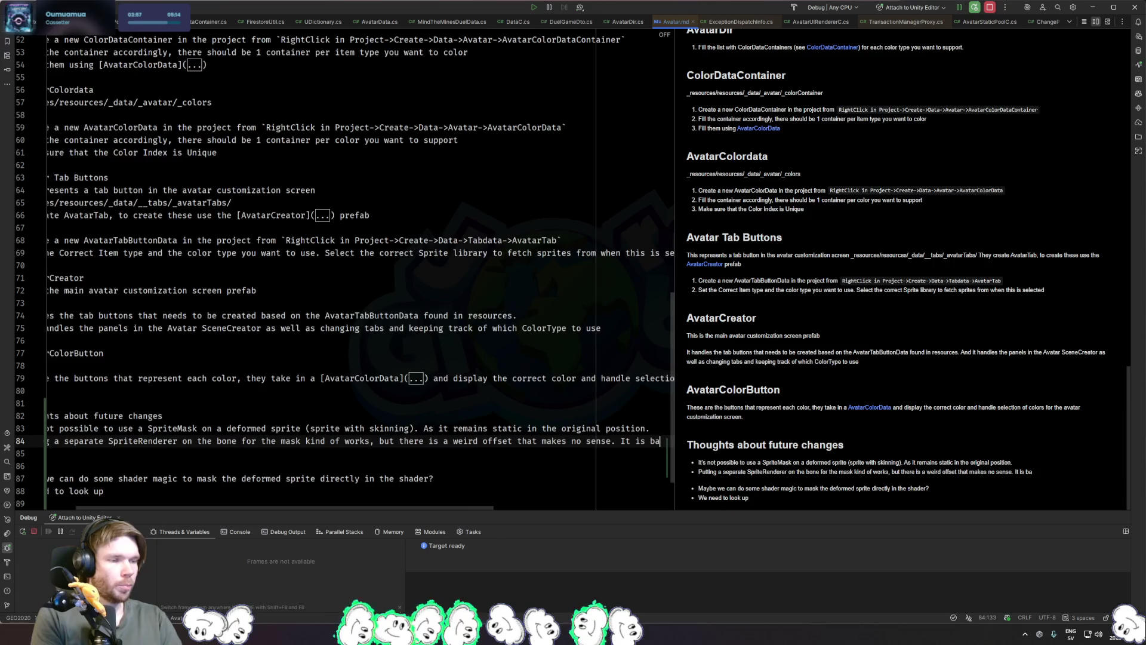
pyautogui.write('sed on the size and ')
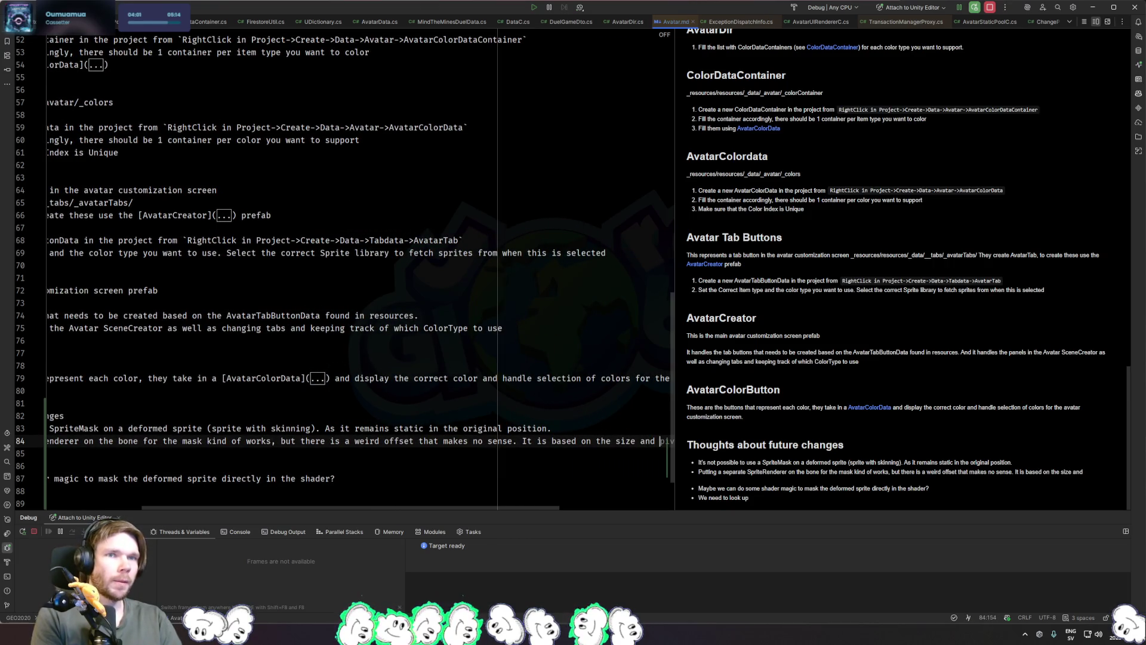
pyautogui.write('pivot o')
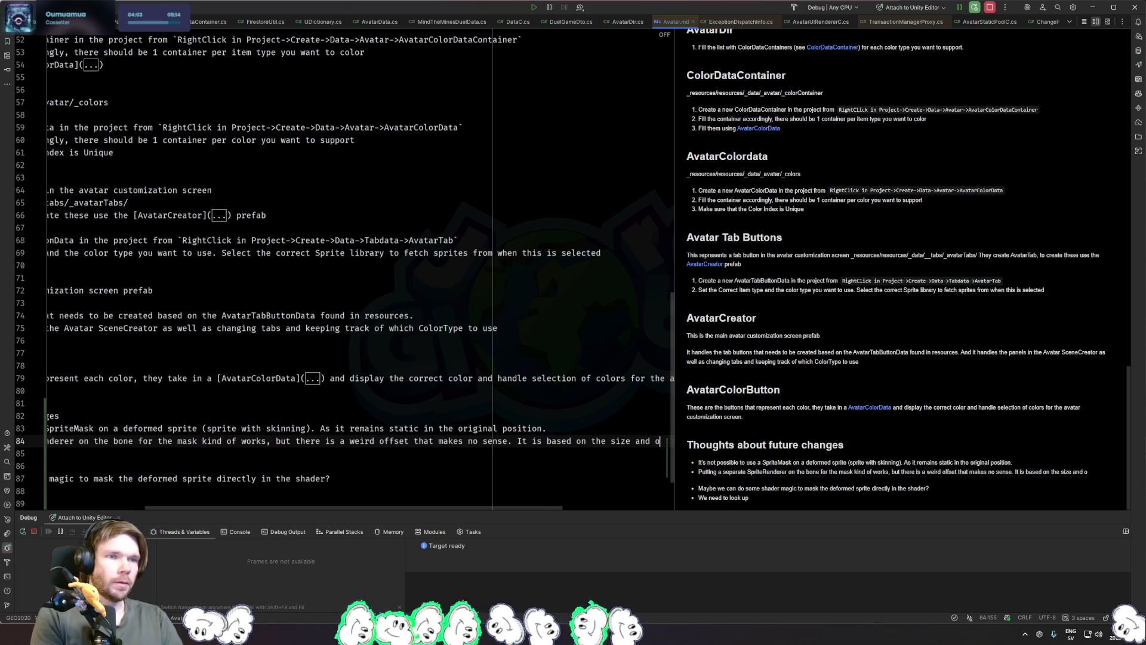
pyautogui.write('f the ')
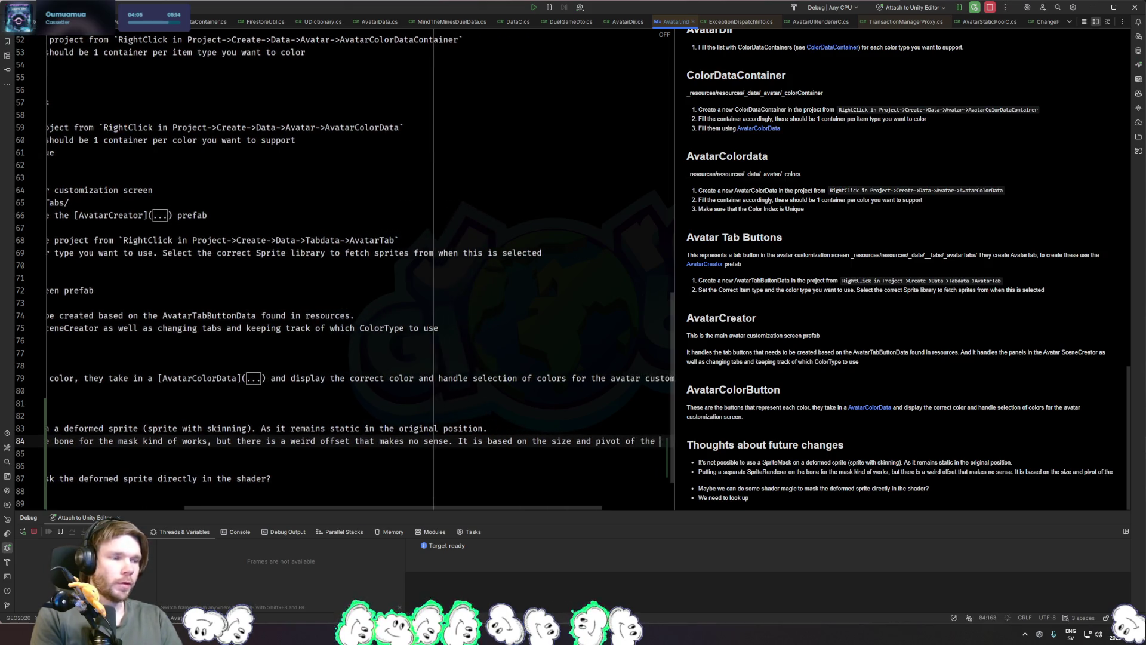
pyautogui.write('sprite in t')
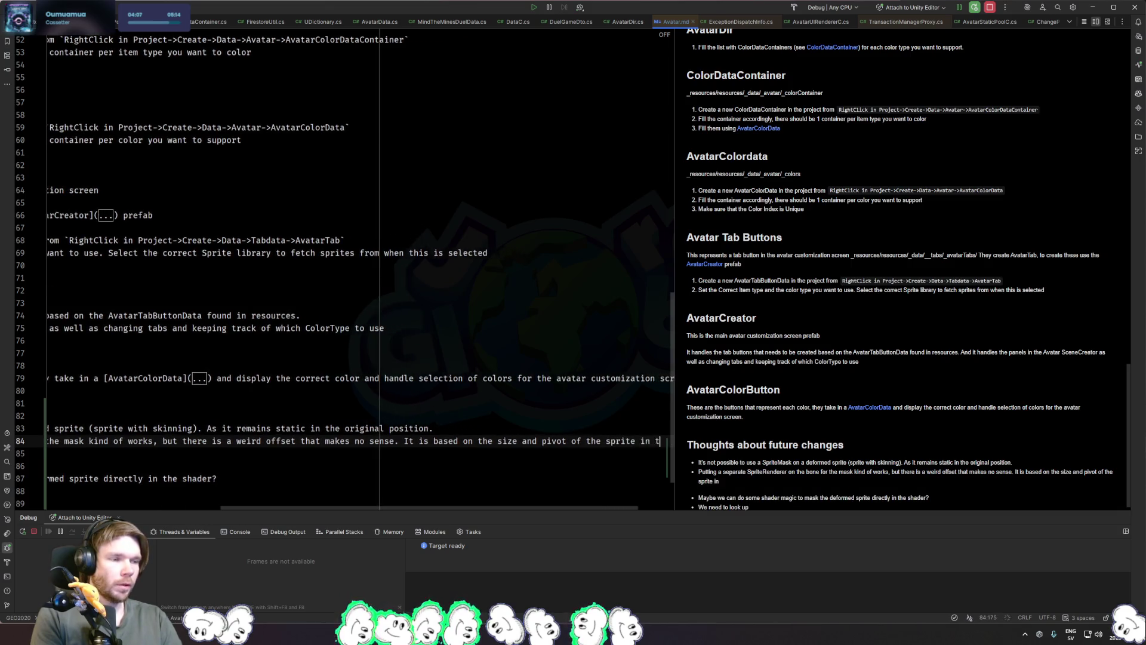
pyautogui.write('he sprite atlas.')
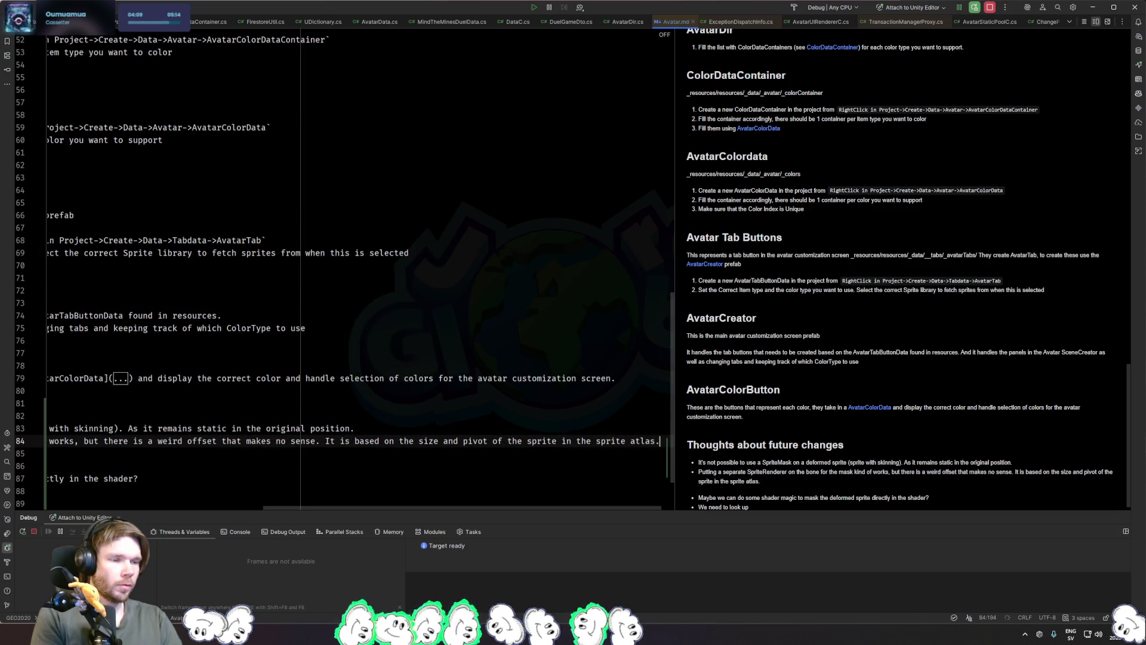
# Step: Finish the look-up bullet: whether sprite data from the sprite skin can supply the mask's position
pyautogui.press('Down')
pyautogui.press('Down')
pyautogui.press('Down')
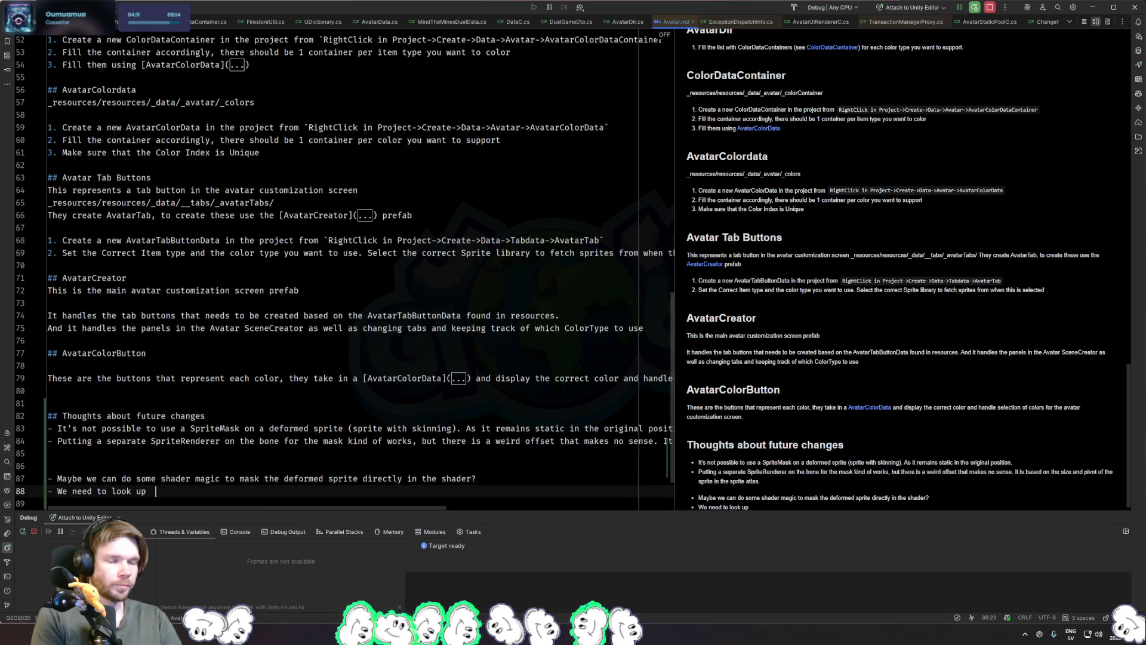
pyautogui.click(72, 490)
pyautogui.click(146, 490)
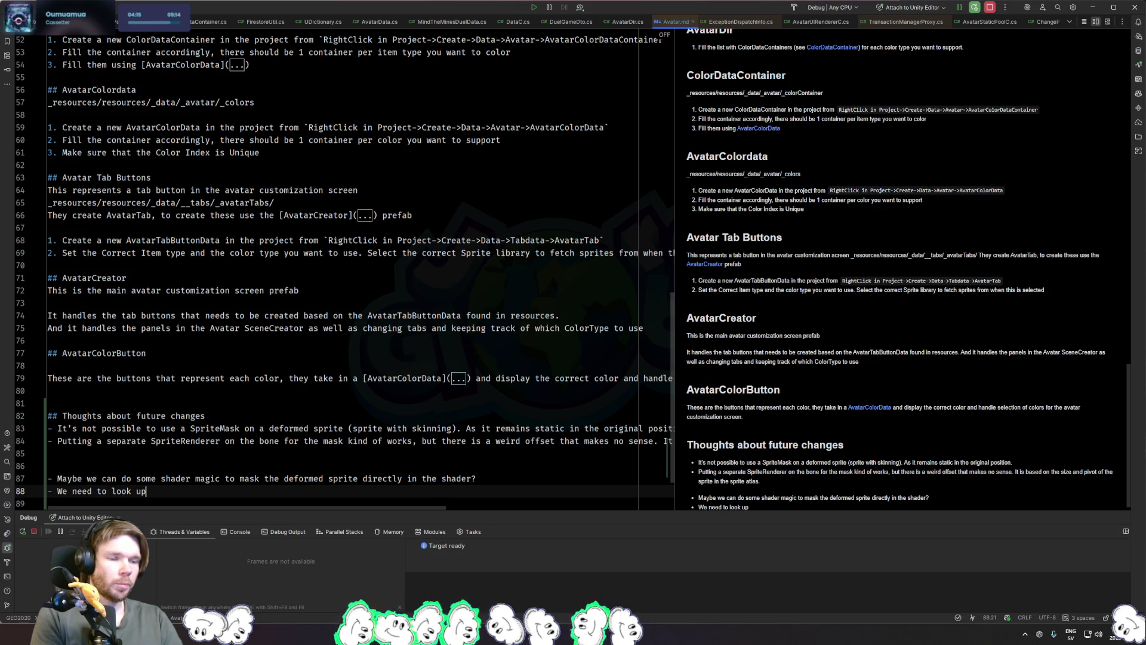
pyautogui.write('fi t')
pyautogui.press('BackSpace')
pyautogui.press('BackSpace')
pyautogui.press('BackSpace')
pyautogui.write('here is a way to get the sprite data from the spriet skin')
pyautogui.press('BackSpace')
pyautogui.press('BackSpace')
pyautogui.press('BackSpace')
pyautogui.write('te skin ')
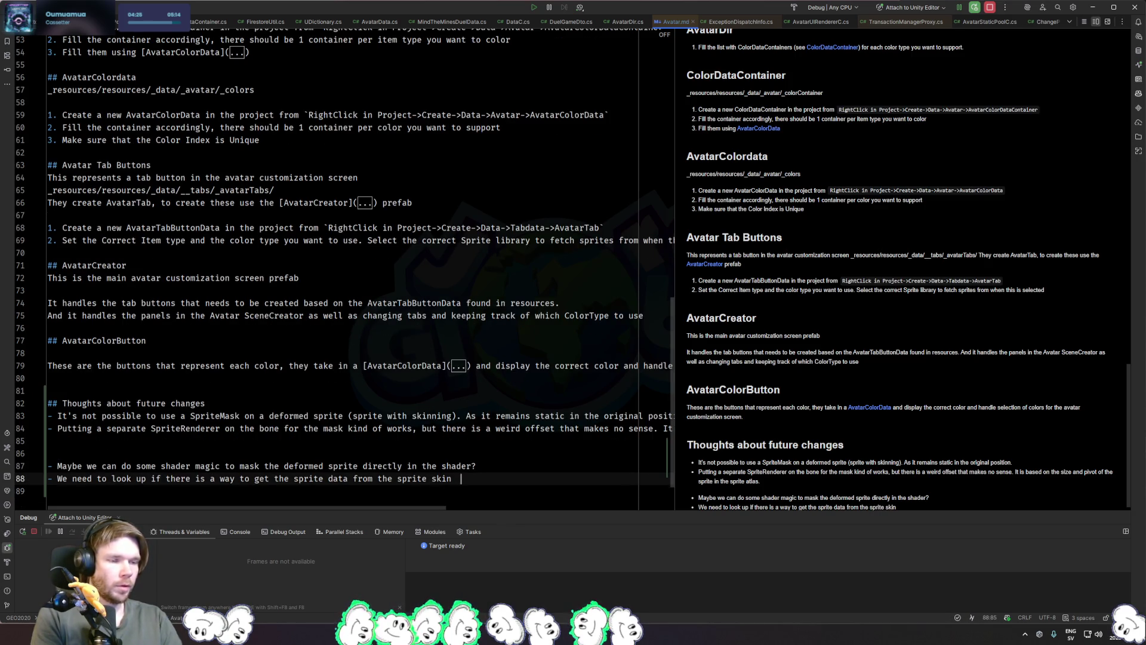
pyautogui.write('to use that location')
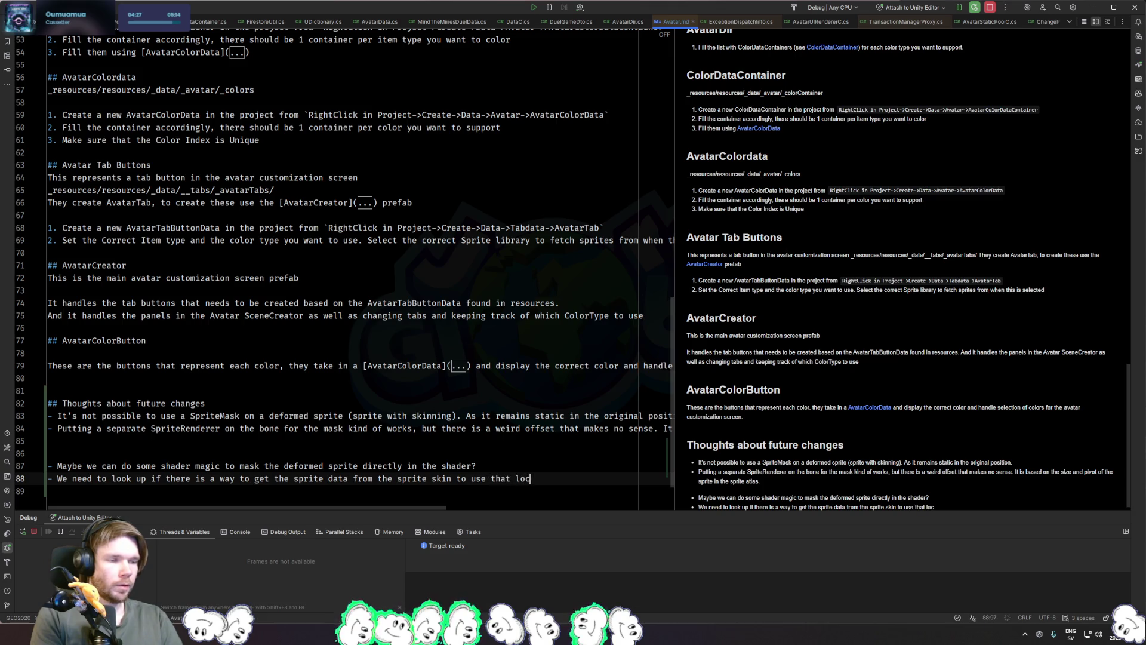
pyautogui.press('BackSpace')
pyautogui.press('BackSpace')
pyautogui.press('BackSpace')
pyautogui.write('position for')
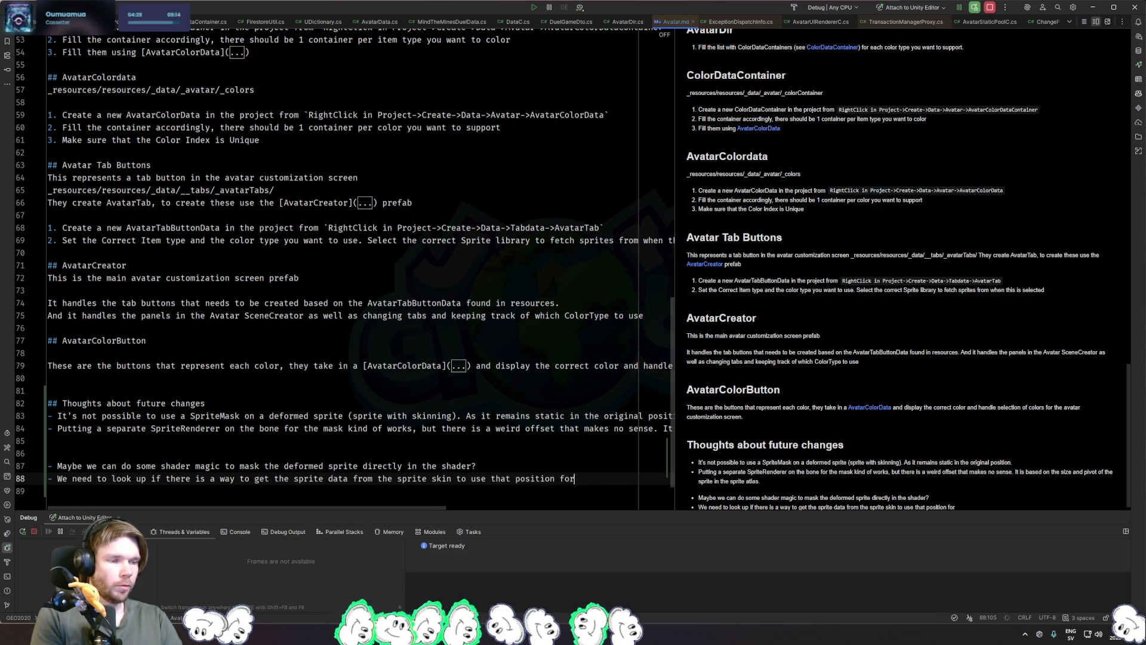
pyautogui.write(' the mask sprite renderer.')
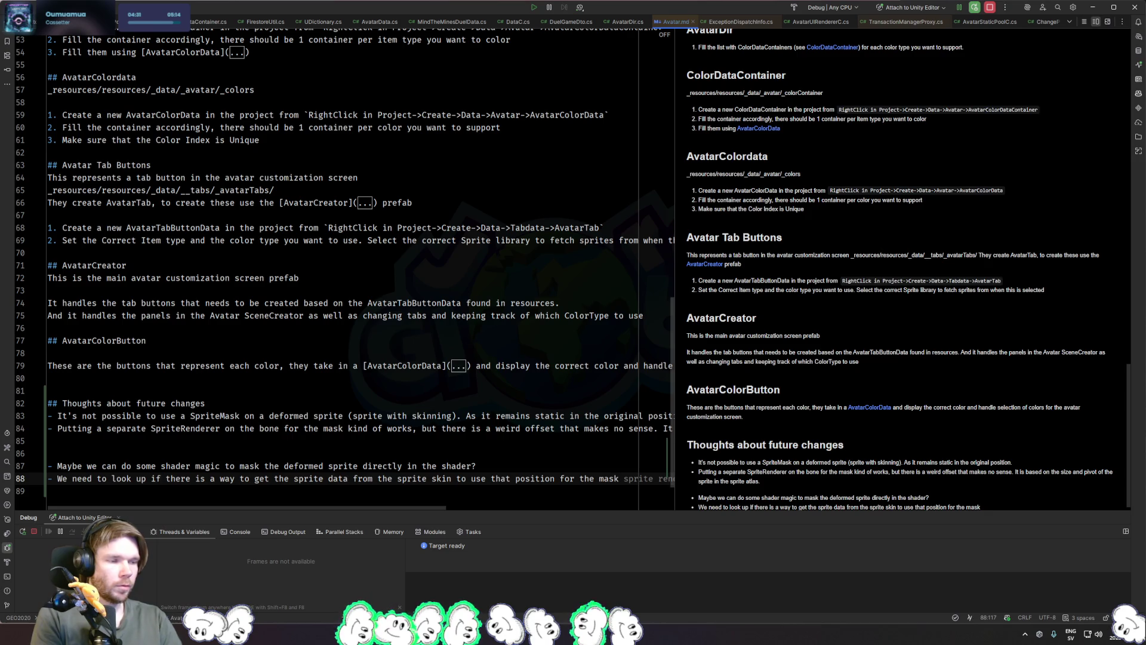
pyautogui.press('Tab')
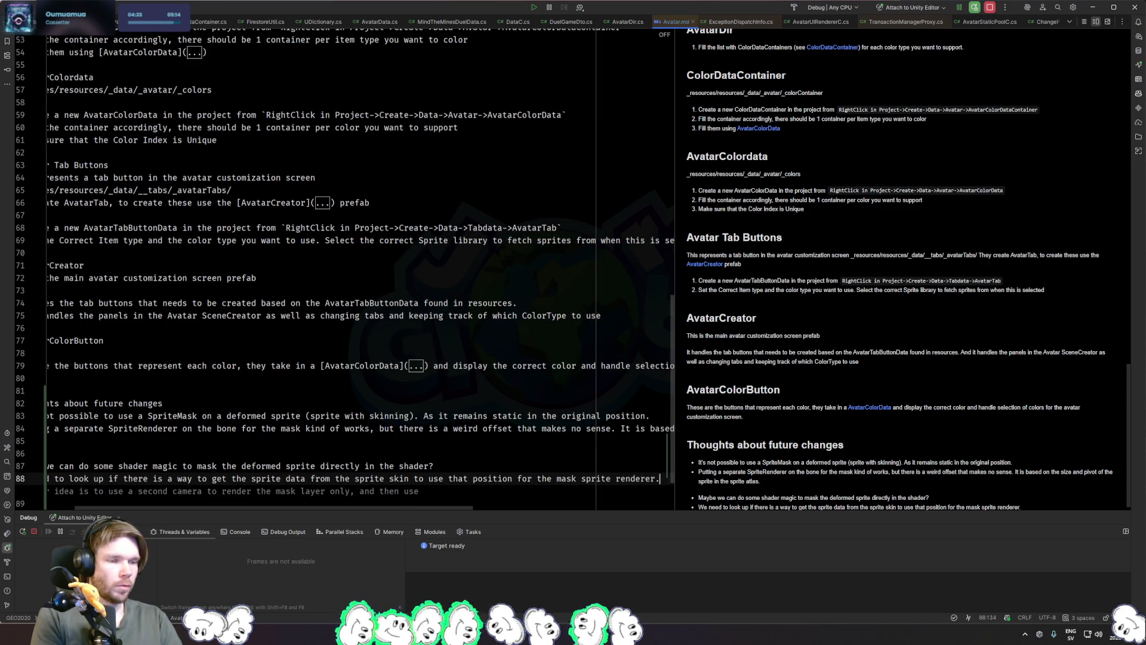
# Step: Add the bullet 'We should not use a second camera for this as that's going to add a lot of overhead for just a mask.'
pyautogui.press('Return')
pyautogui.write('We')
pyautogui.press('BackSpace')
pyautogui.press('BackSpace')
pyautogui.press('BackSpace')
pyautogui.write("- We should not use a second camera for this as that's going to add a lot of overhead for jujst a")
pyautogui.press('BackSpace')
pyautogui.press('BackSpace')
pyautogui.press('BackSpace')
pyautogui.write('just a mask.')
pyautogui.press('Return')
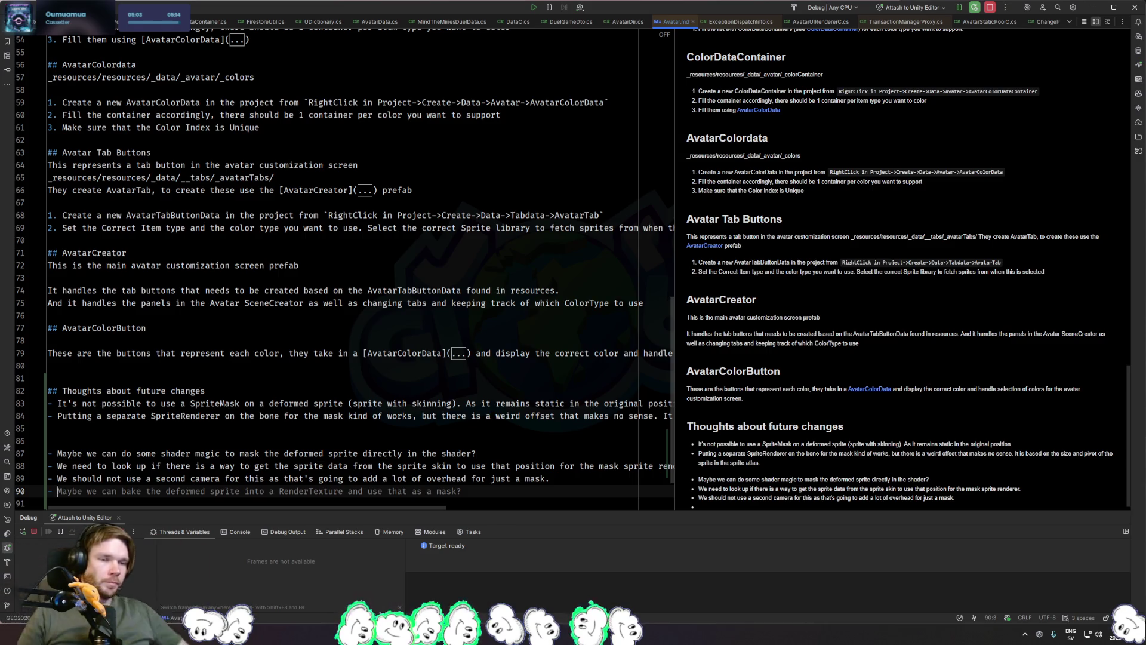
pyautogui.click(384, 478)
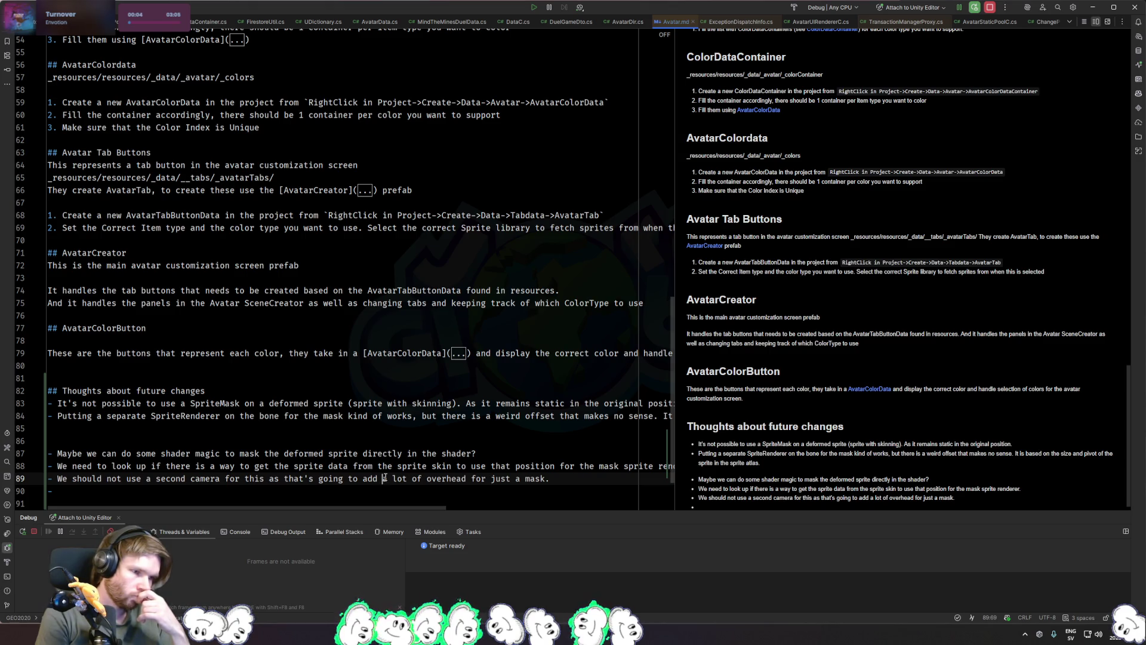
# Step: Move the 'It is based on the size and pivot...' sentence on line 84 onto its own line
pyautogui.click(661, 405)
pyautogui.click(664, 416)
pyautogui.press('Return')
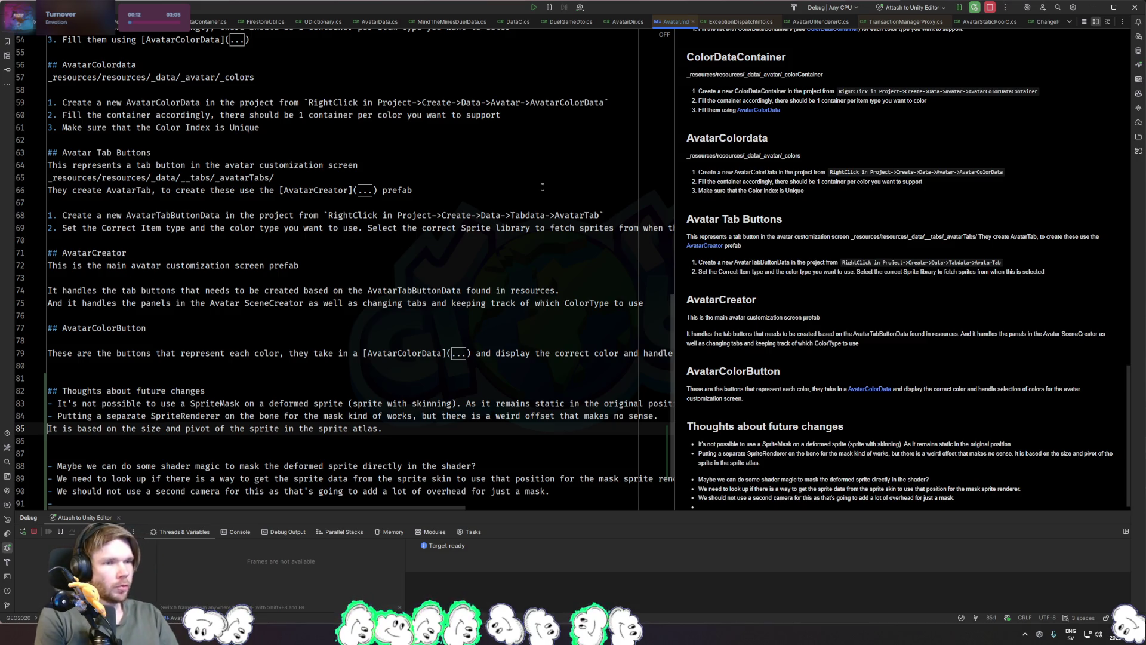
# Step: Close the Avatar.md, ExceptionDispatchInfo.cs and TransactionManagerProxy.cs tabs
pyautogui.middleClick(674, 21)
pyautogui.middleClick(686, 22)
pyautogui.middleClick(743, 21)
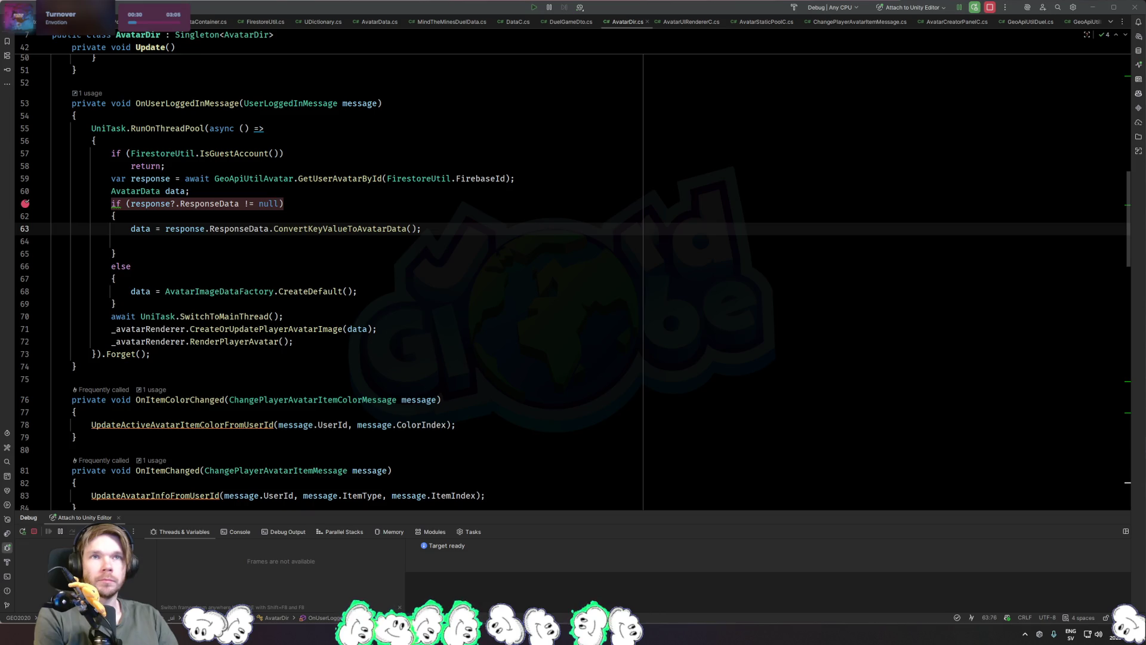
# Step: Open AvatarCreatorPanelC.cs and delete its unused 'using System.Linq' line
pyautogui.click(550, 289)
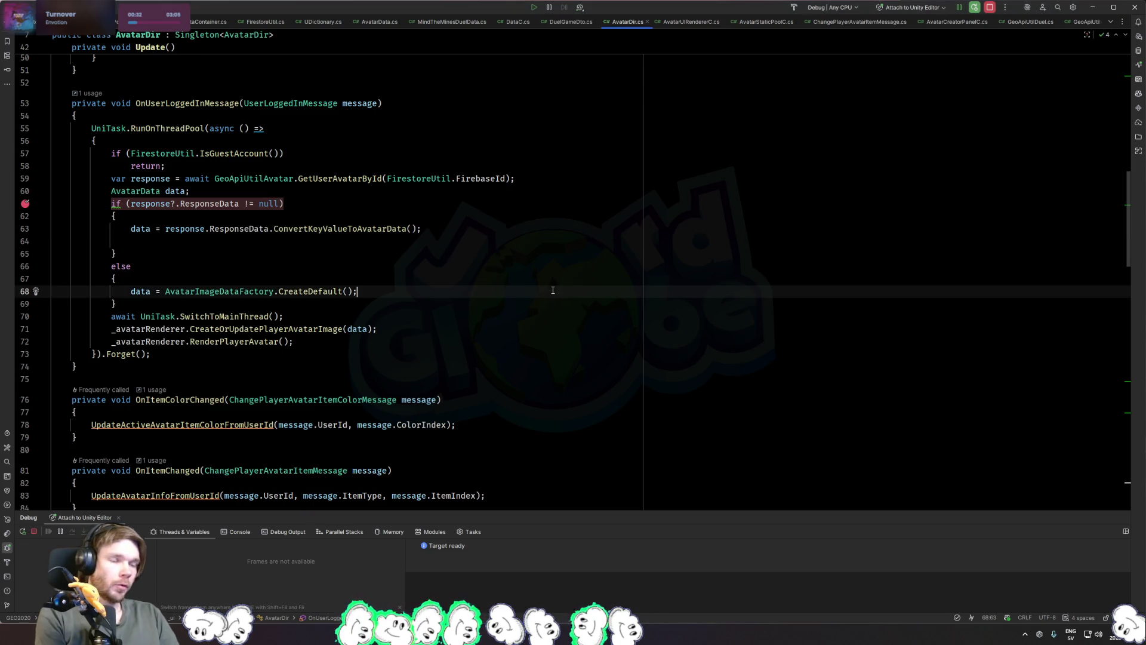
pyautogui.hotkey('ctrl', 'shift', 'n')
pyautogui.write('avatarcerat')
pyautogui.press('Return')
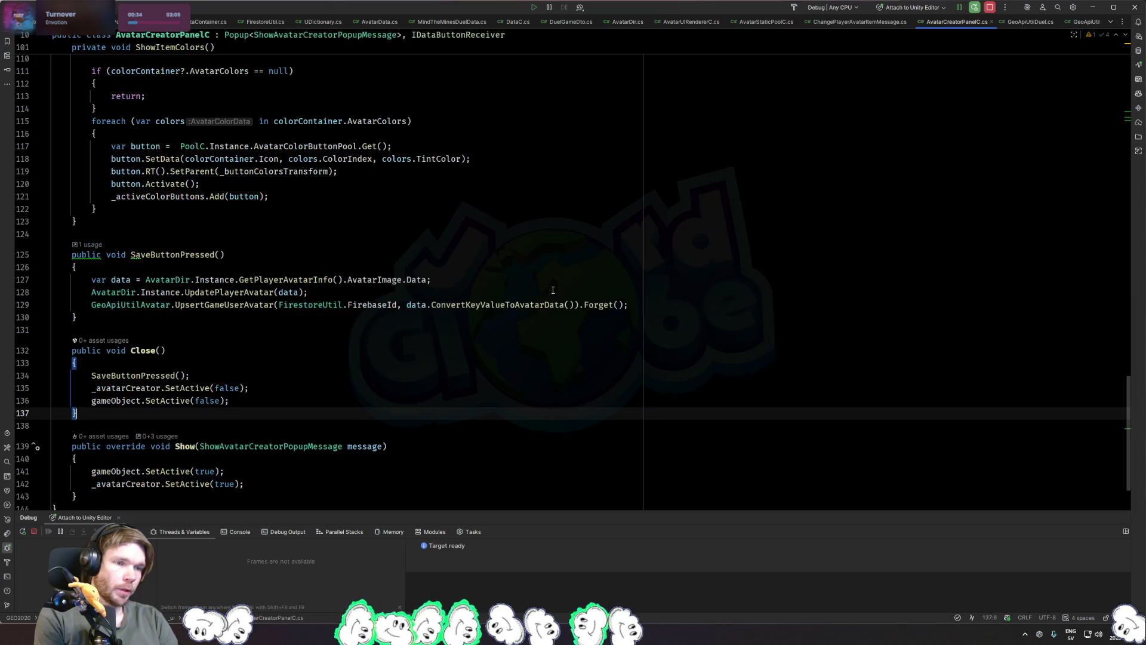
pyautogui.hotkey('ctrl', 'Home')
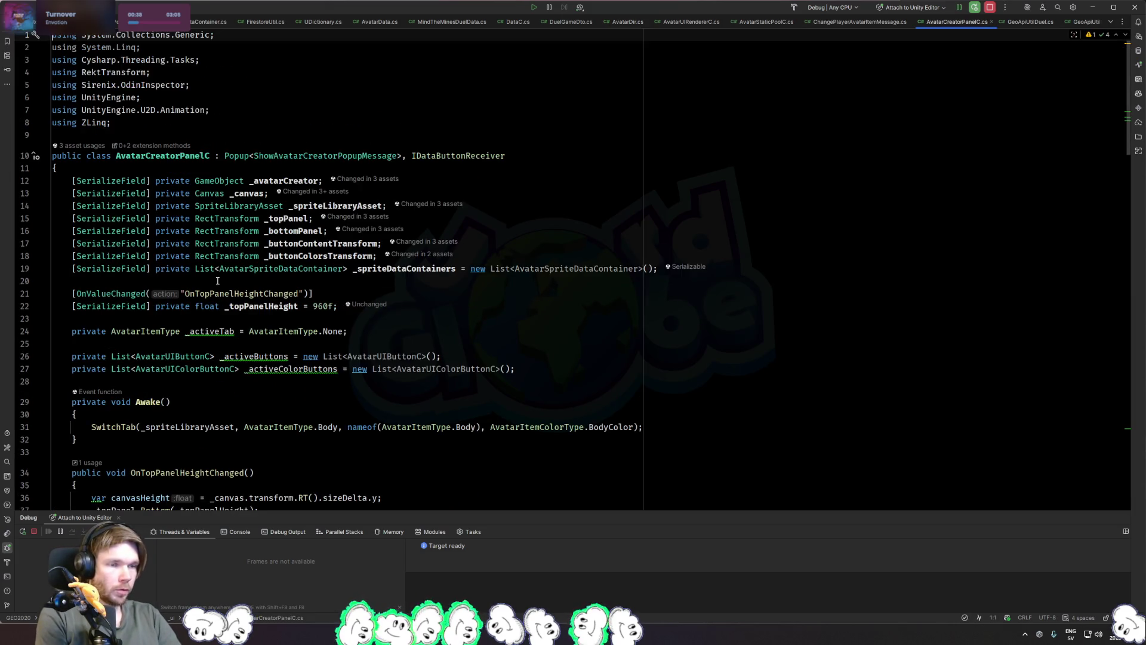
pyautogui.press('End')
pyautogui.hotkey('shift', 'Down')
pyautogui.press('Delete')
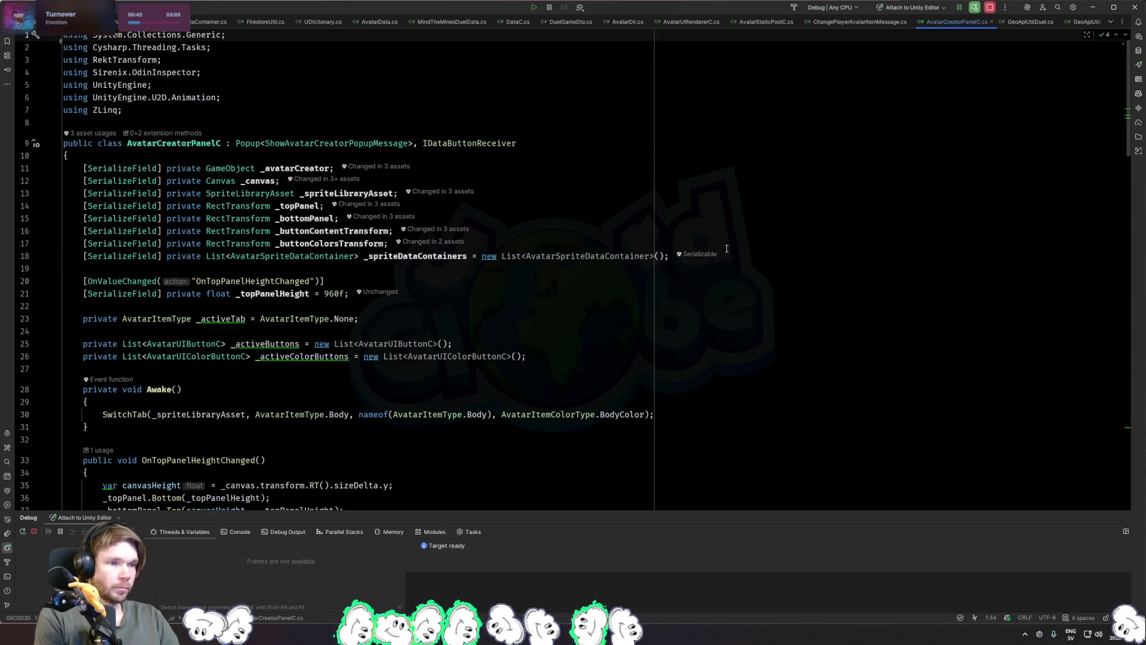
# Step: Look at AvatarTabCreatorC.cs, then return to AvatarCreatorPanelC.cs
pyautogui.click(791, 256)
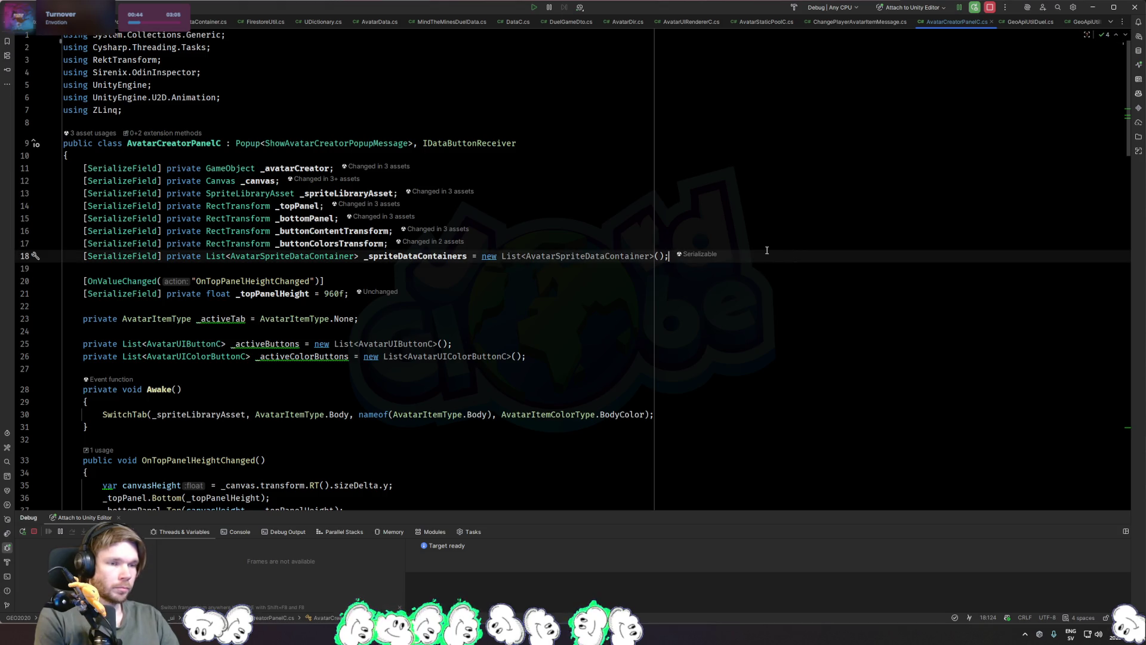
pyautogui.click(689, 310)
pyautogui.hotkey('ctrl', 'shift', 'n')
pyautogui.write('avatartab')
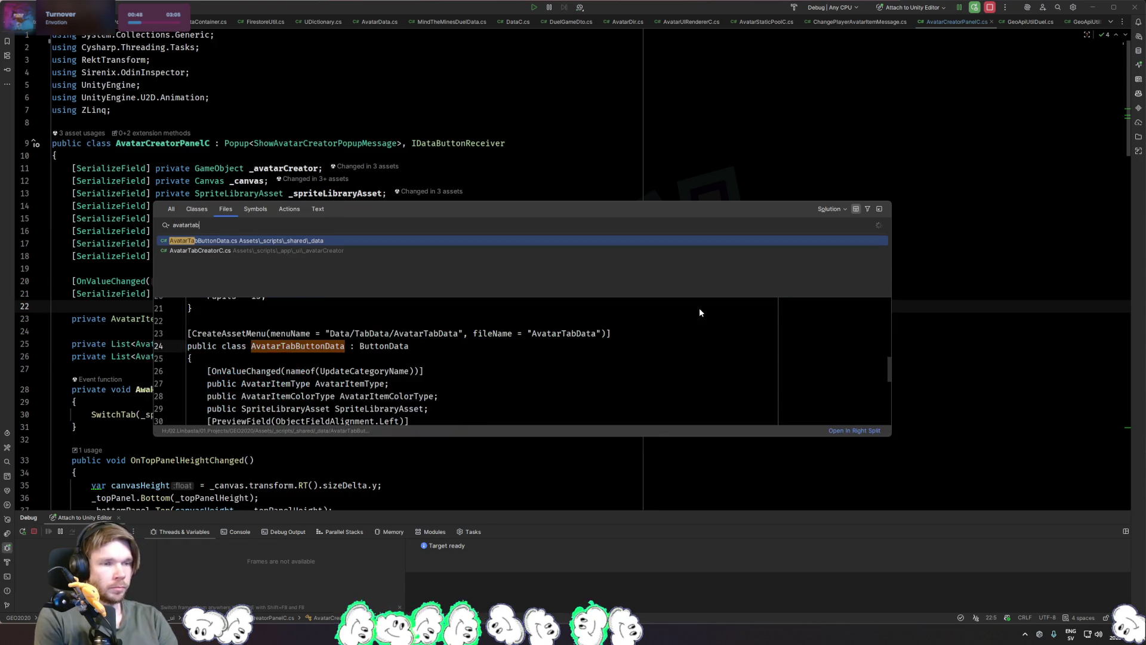
pyautogui.press('Down')
pyautogui.press('Return')
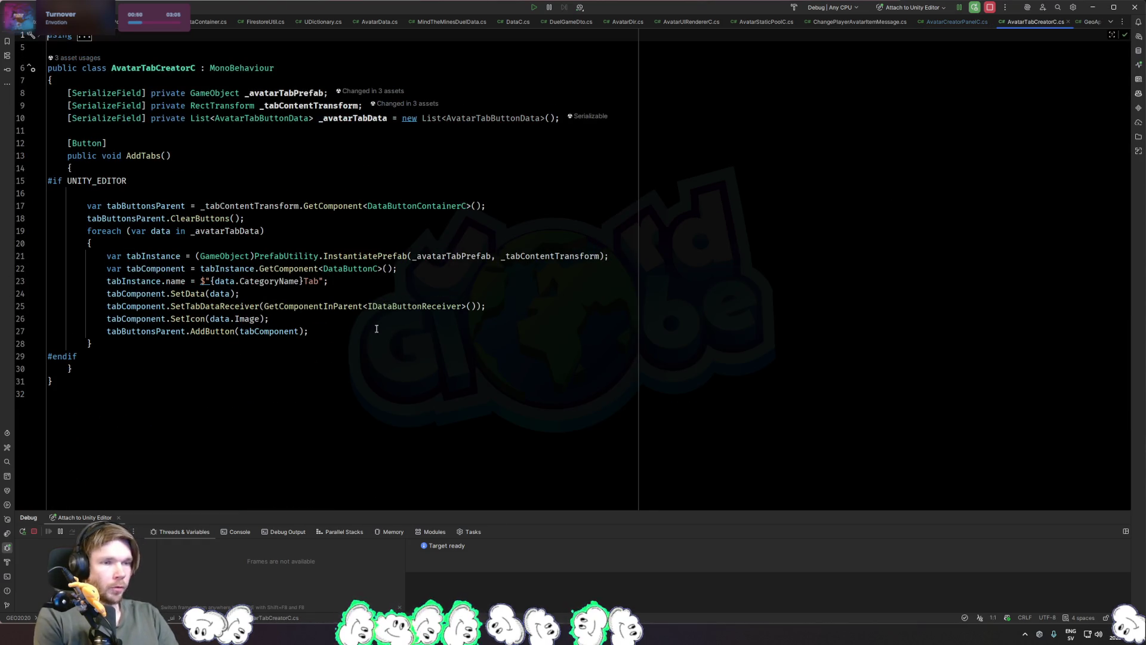
pyautogui.hotkey('ctrl', 'Tab')
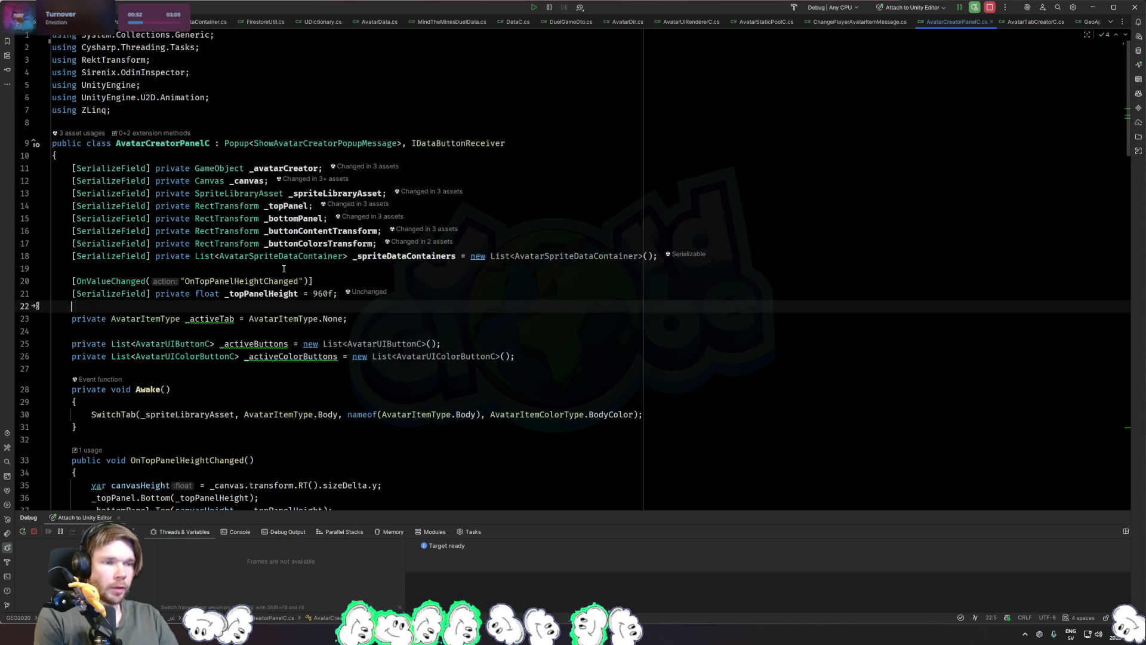
# Step: Duplicate the _buttonColorsTransform field declaration twice
pyautogui.click(274, 268)
pyautogui.press('Up')
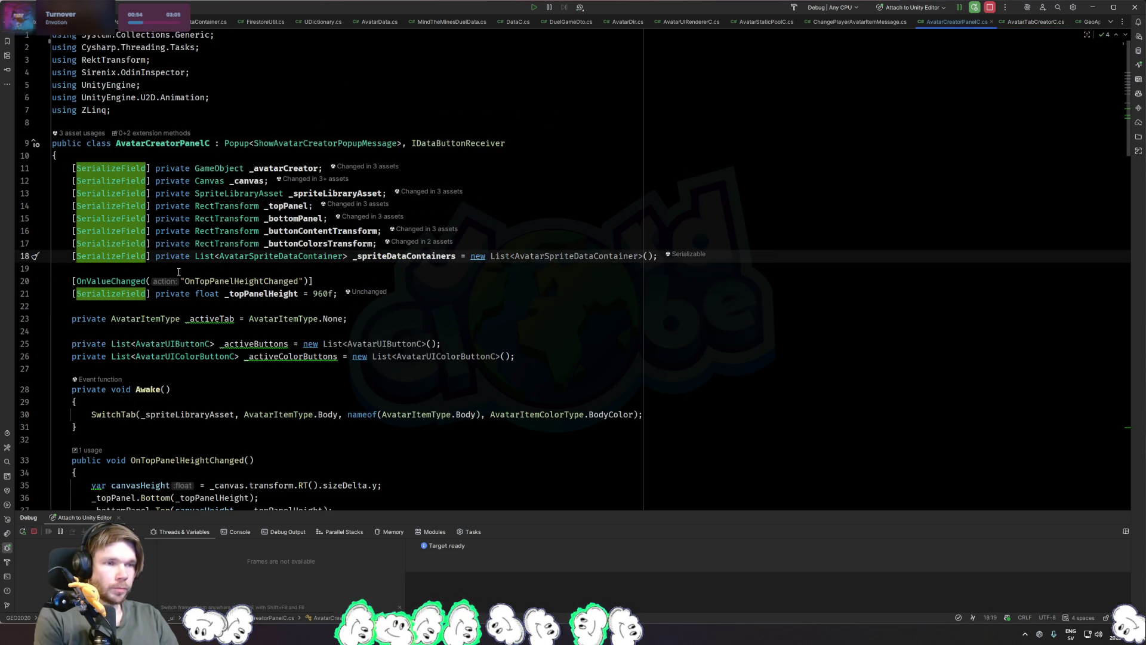
pyautogui.hotkey('ctrl', 'w')
pyautogui.hotkey('ctrl', 'w')
pyautogui.hotkey('ctrl', 'w')
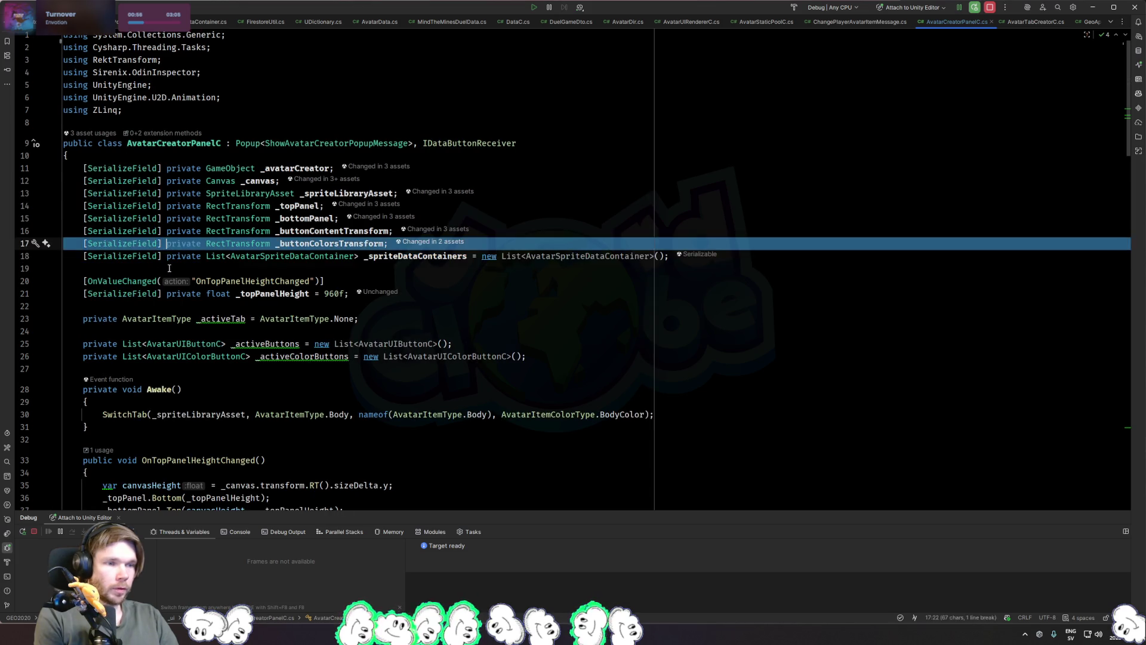
pyautogui.click(284, 268)
pyautogui.hotkey('ctrl', 'v')
pyautogui.hotkey('ctrl', 'v')
# Step: Turn the first copy into a ScrollRect field named _itemTabs, importing UnityEngine.UI
pyautogui.click(671, 232)
pyautogui.press('Return')
pyautogui.hotkey('ctrl', 'Right')
pyautogui.hotkey('ctrl', 'Right')
pyautogui.hotkey('ctrl', 'Right')
pyautogui.hotkey('ctrl', 'w')
pyautogui.write('ScrollRect')
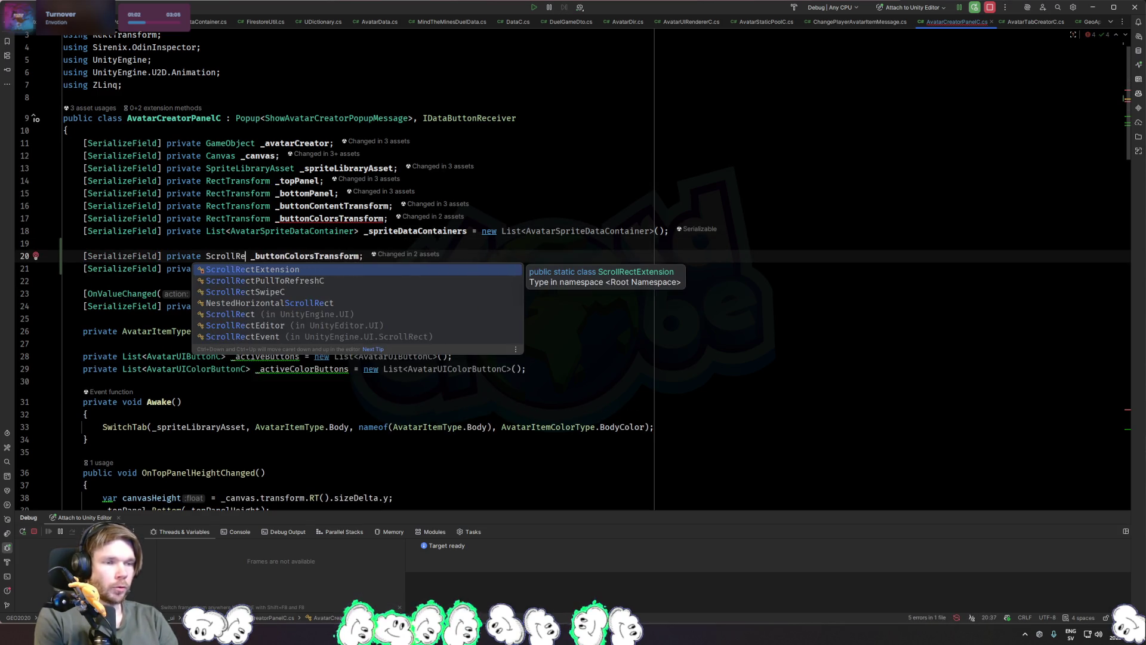
pyautogui.press('Return')
pyautogui.hotkey('ctrl', 'Right')
pyautogui.hotkey('ctrl', 'w')
pyautogui.write('_')
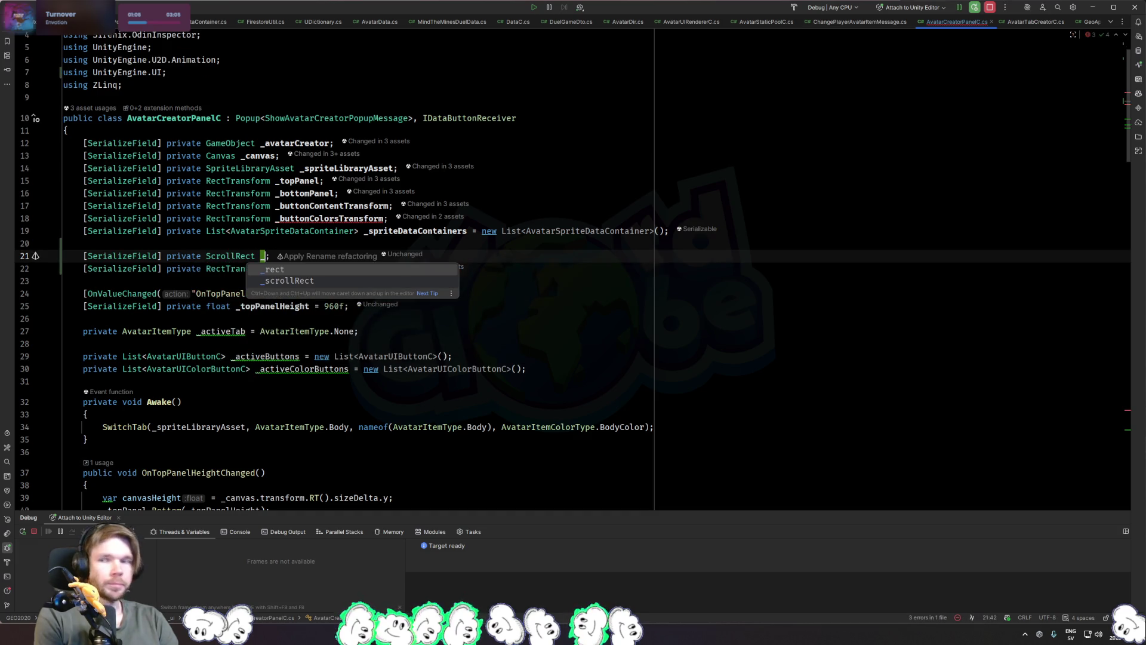
pyautogui.press('Escape')
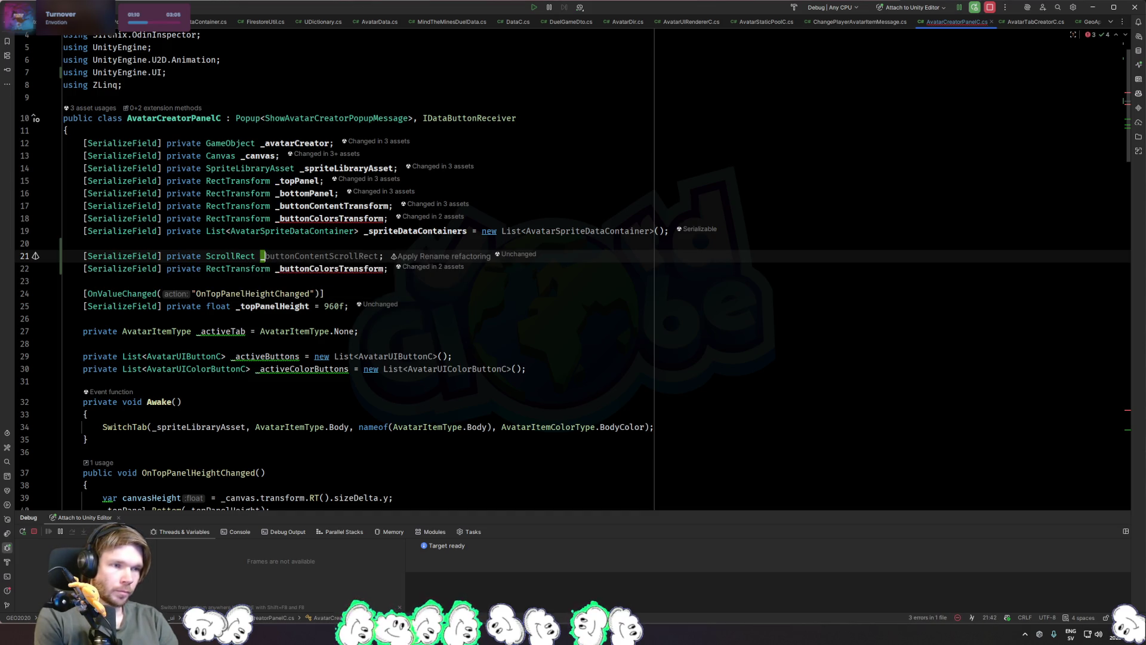
pyautogui.write('itemTabs')
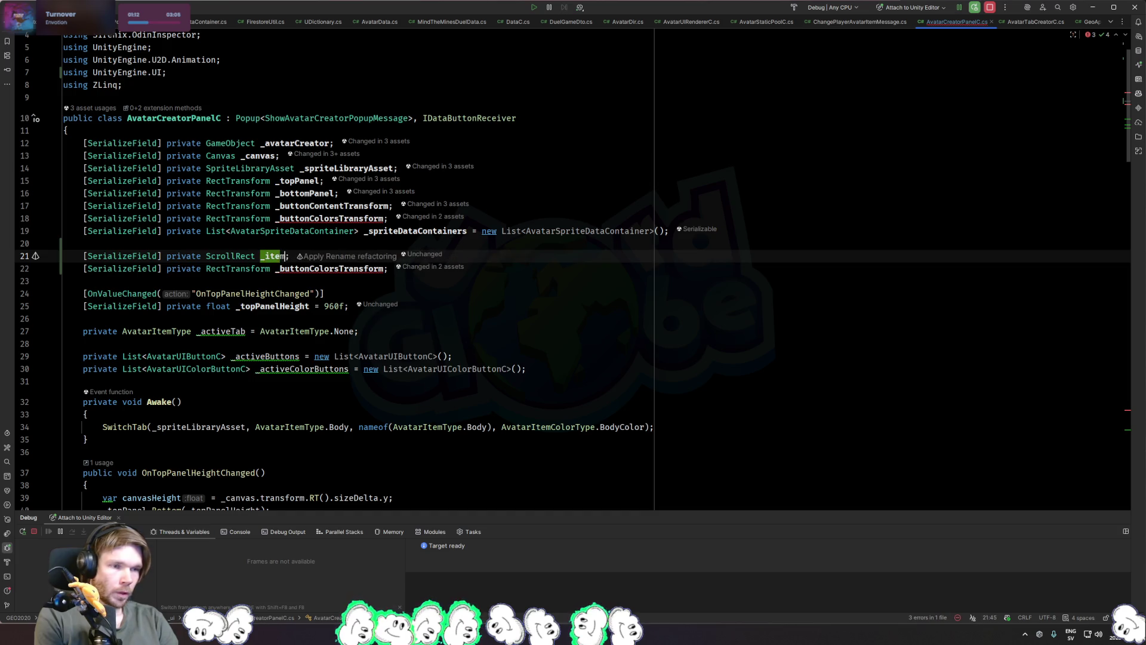
# Step: Turn the second copy into a ScrollRect field named _colorTabs, then add space below Awake
pyautogui.press('Down')
pyautogui.hotkey('ctrl', 'w')
pyautogui.write('_colorTabs')
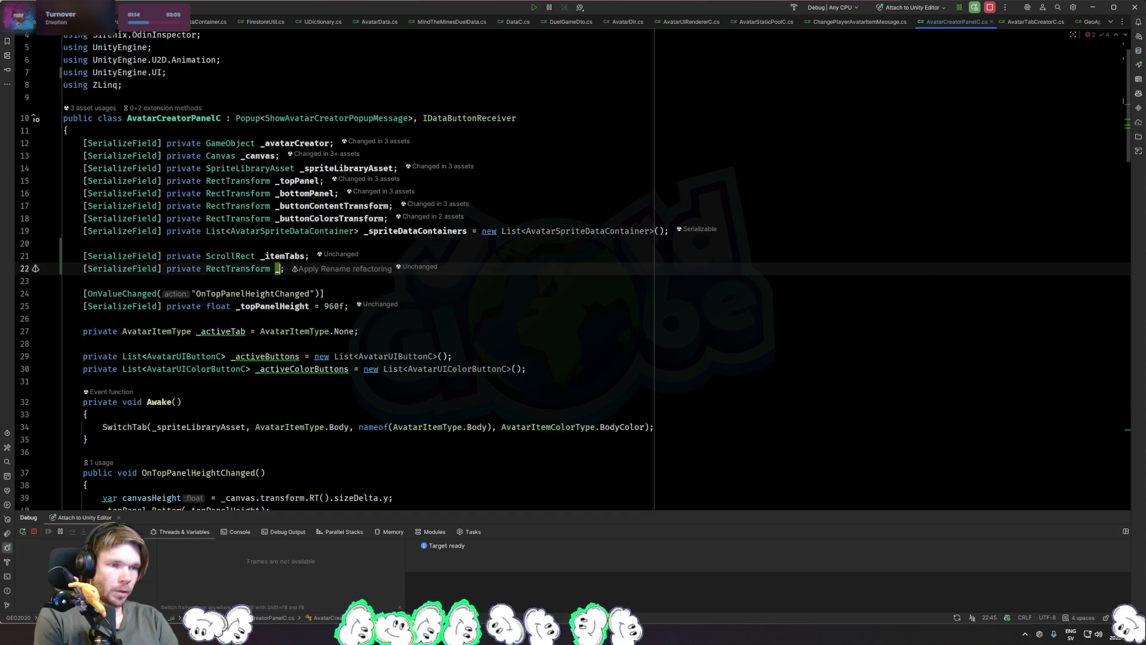
pyautogui.hotkey('ctrl', 'BackSpace')
pyautogui.write('ScrollR')
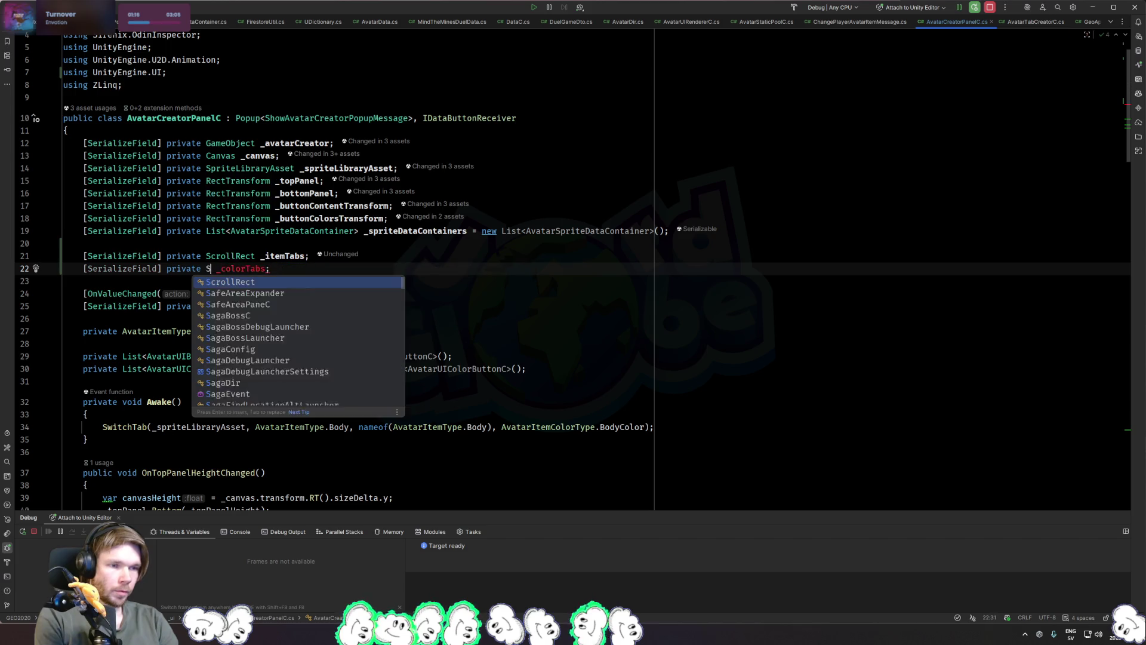
pyautogui.press('Return')
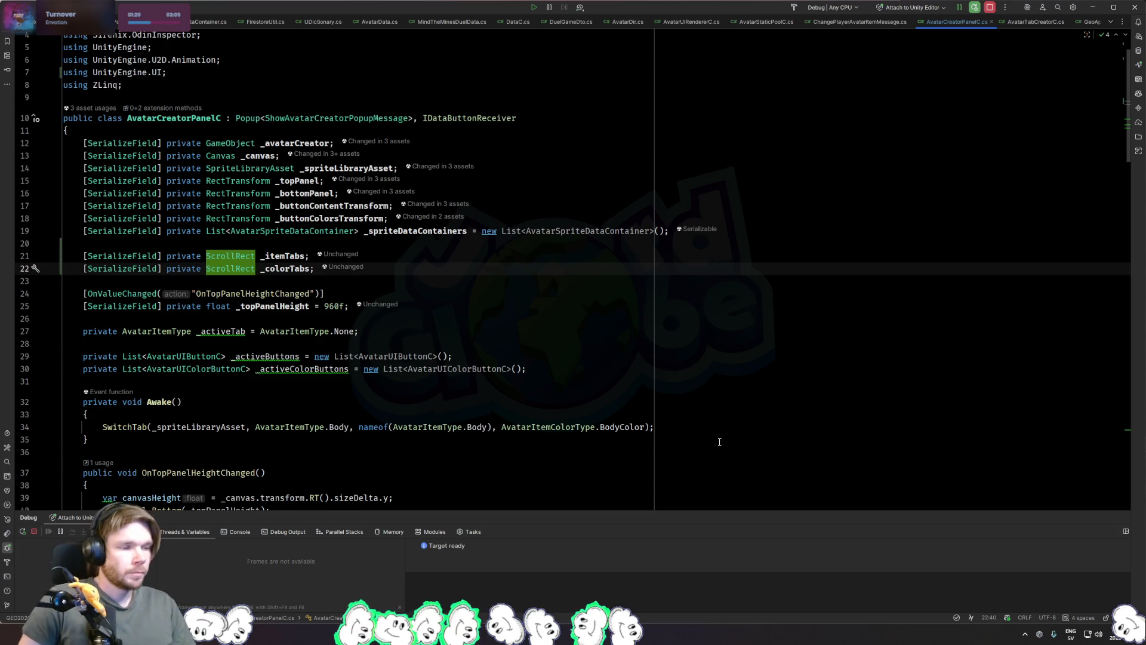
pyautogui.click(638, 444)
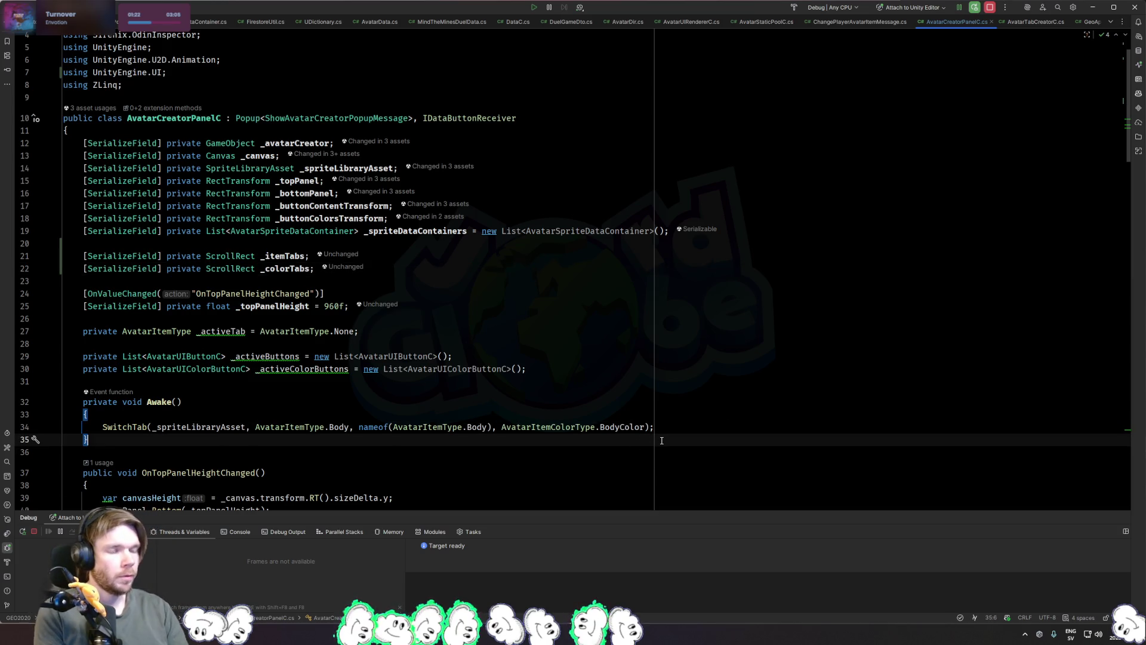
pyautogui.press('Return')
pyautogui.press('Return')
# Step: Add an OnEnable method and move the SwitchTab call from Awake into it
pyautogui.write('OnEn')
pyautogui.press('Return')
pyautogui.click(206, 418)
pyautogui.hotkey('ctrl', 'c')
pyautogui.click(208, 464)
pyautogui.press('Return')
pyautogui.hotkey('ctrl', 'v')
pyautogui.hotkey('ctrl', 'x')
pyautogui.press('Up')
pyautogui.press('Up')
pyautogui.press('Up')
pyautogui.hotkey('ctrl', 'x')
pyautogui.press('Down')
pyautogui.press('Down')
pyautogui.press('Down')
pyautogui.press('Down')
pyautogui.press('End')
pyautogui.press('Return')
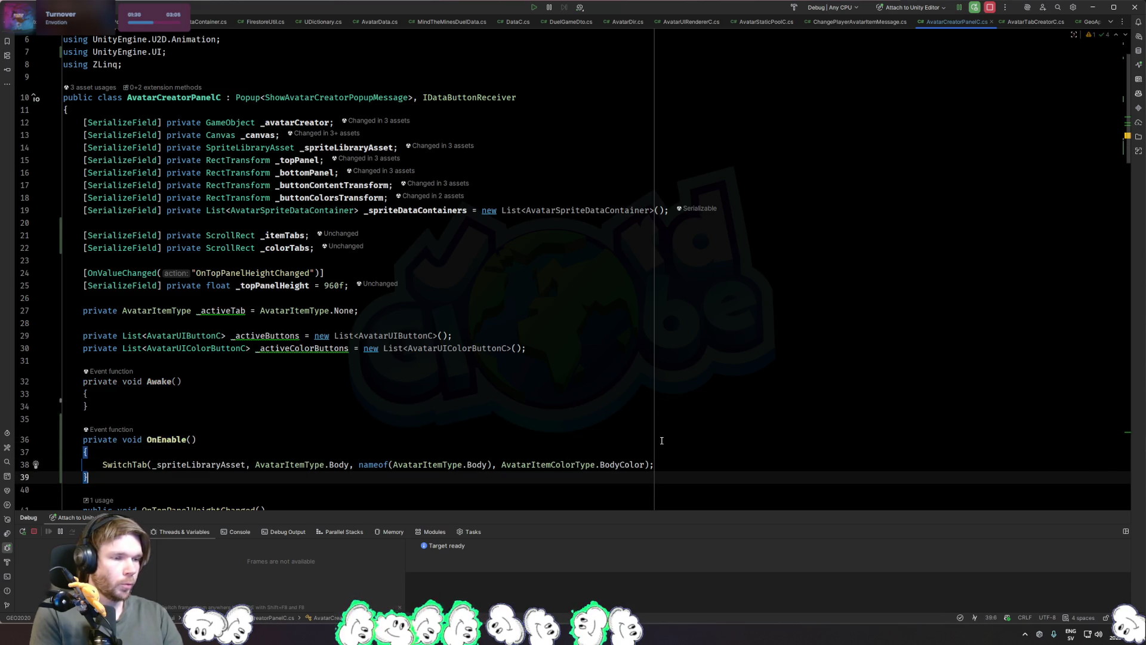
# Step: In OnEnable, set _itemTabs.verticalNormalizedPosition and _colorTabs.horizontalNormalizedPosition to 0
pyautogui.scroll(-2, 774, 395)
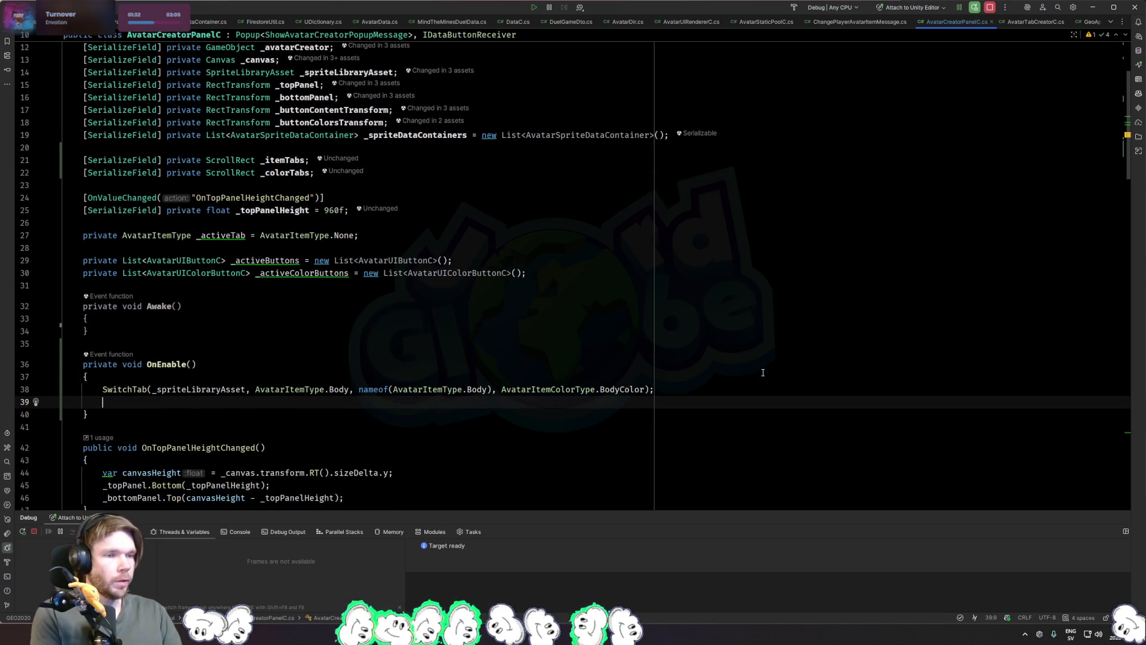
pyautogui.write('_item')
pyautogui.press('Return')
pyautogui.write('.')
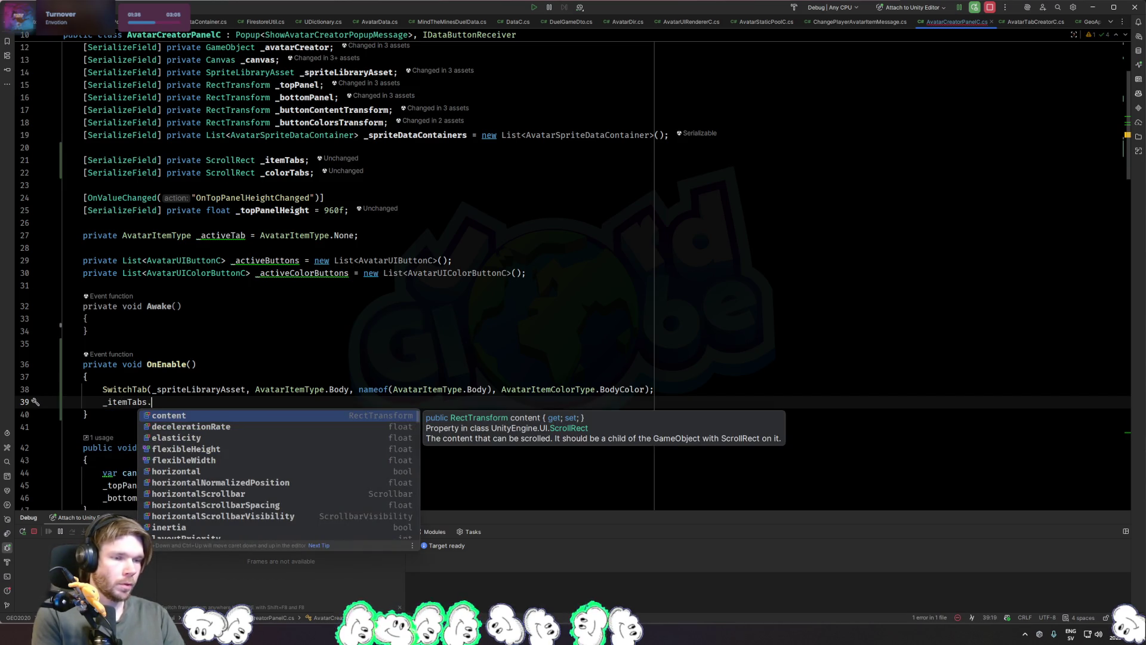
pyautogui.write('verti')
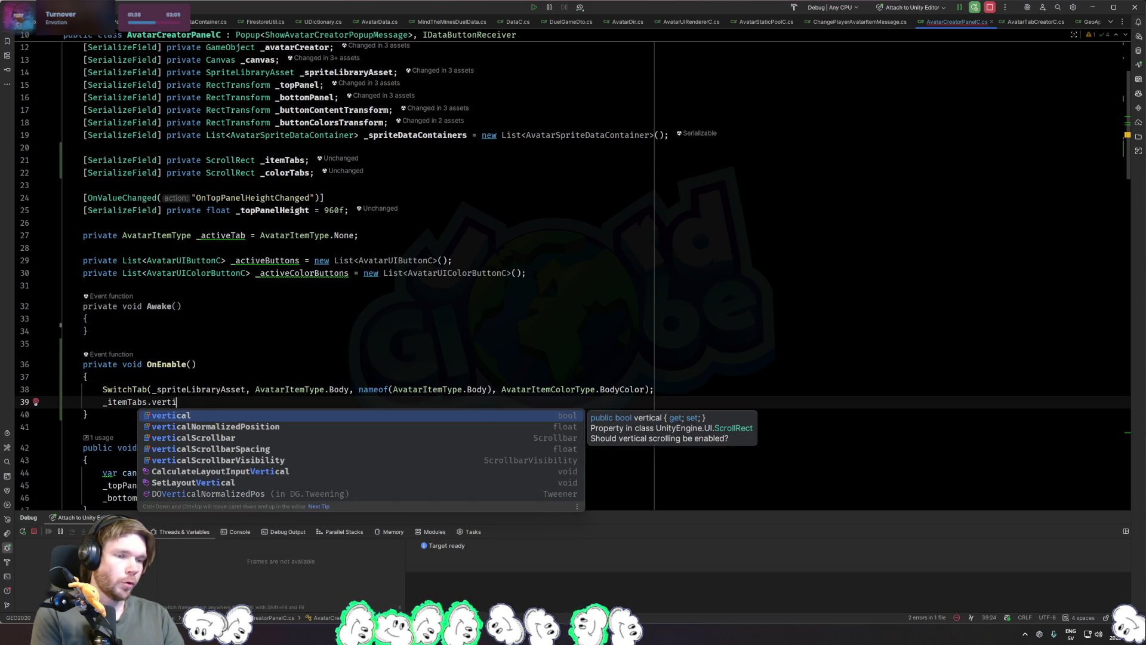
pyautogui.press('Down')
pyautogui.press('Return')
pyautogui.write('= 0;')
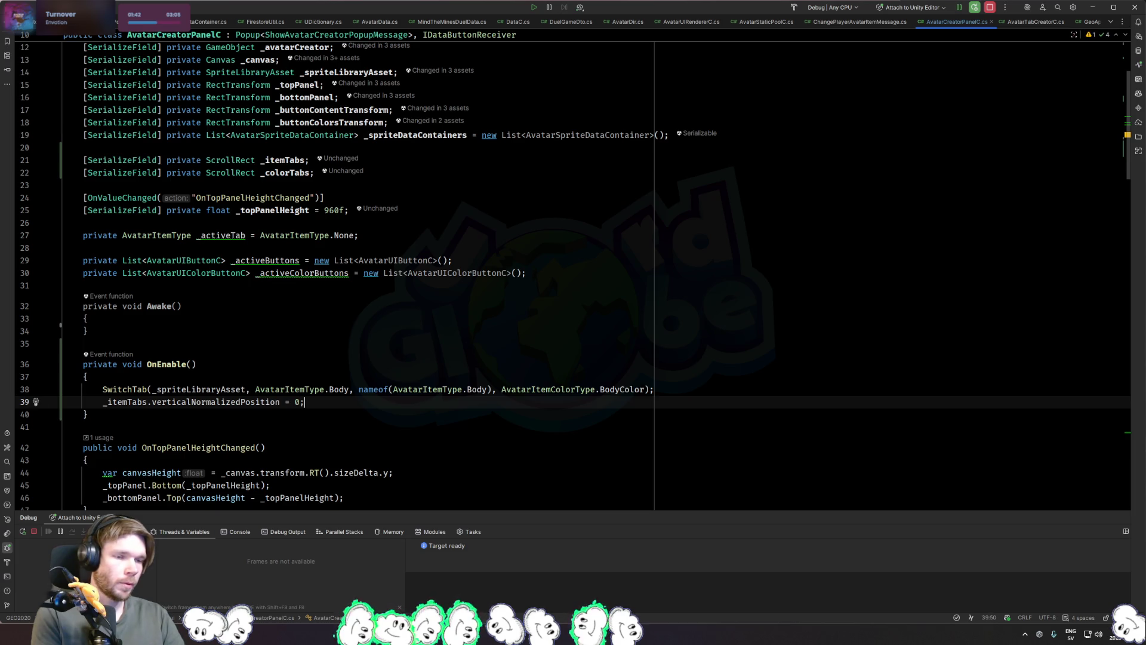
pyautogui.press('Return')
pyautogui.write('_co')
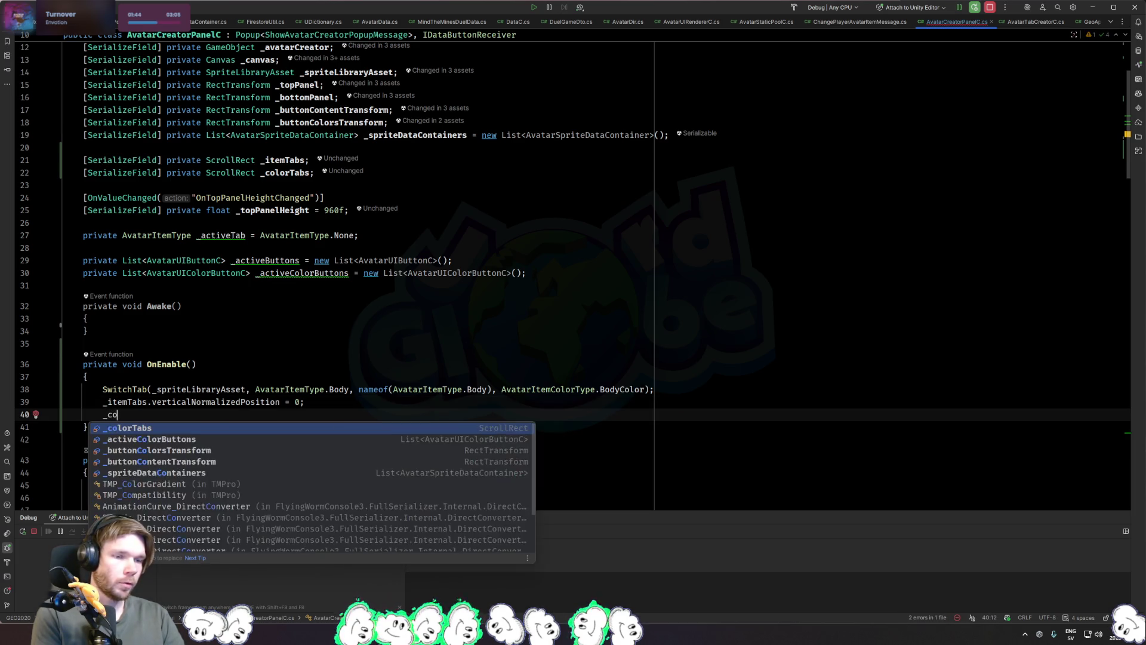
pyautogui.press('Return')
pyautogui.write('.h')
pyautogui.press('Return')
pyautogui.write('= ')
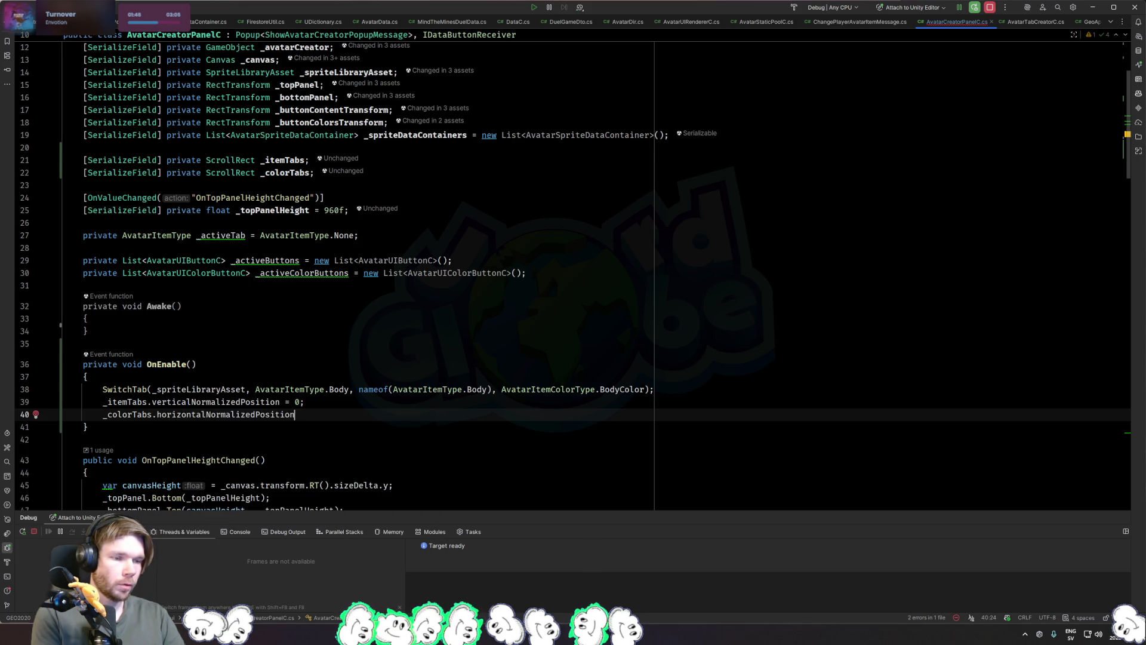
pyautogui.write('0;')
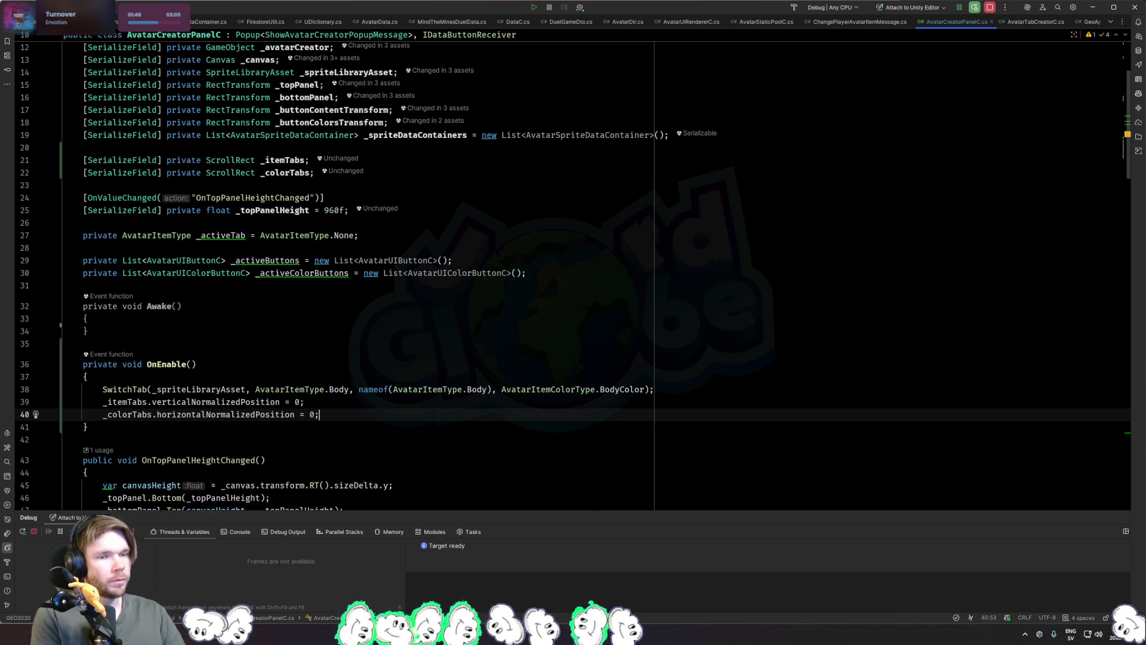
pyautogui.hotkey('alt', 'Tab')
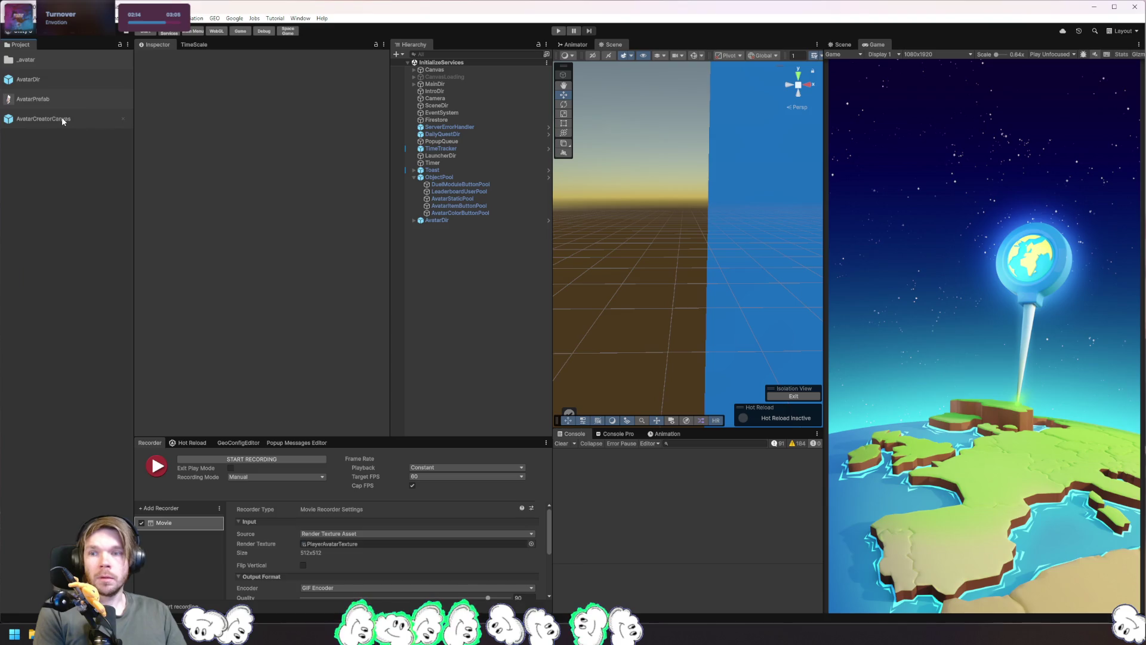
# Step: Open the AvatarCreatorCanvas prefab and drag tab scrollers into the Color Tabs and Item Tabs slots
pyautogui.doubleClick(62, 118)
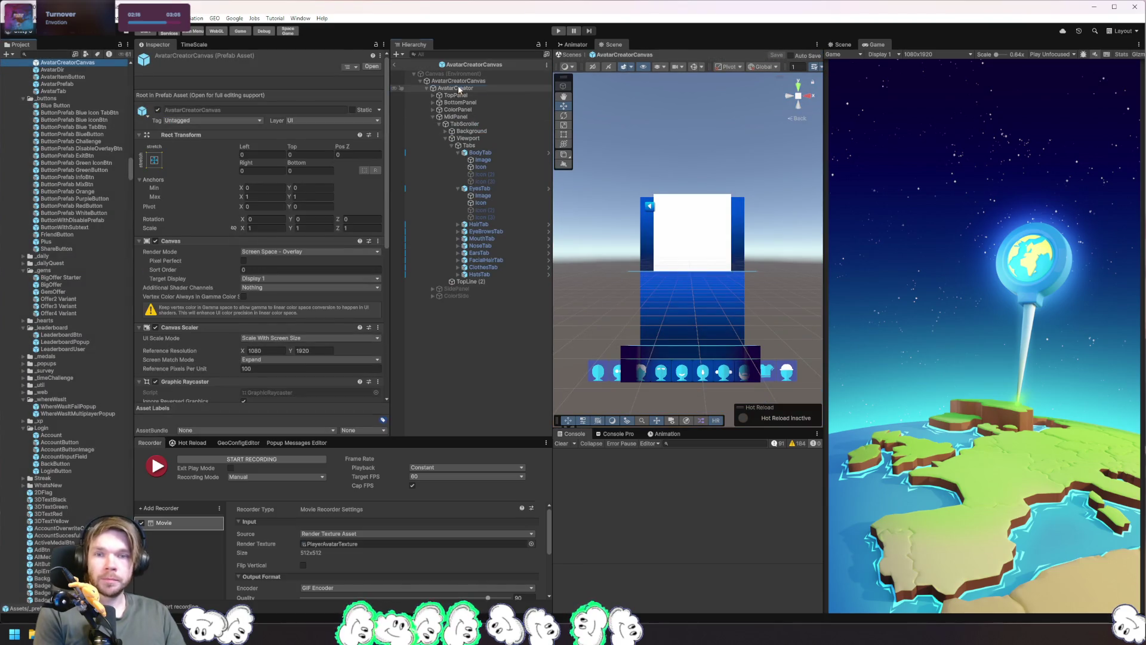
pyautogui.click(457, 81)
pyautogui.scroll(-5, 328, 243)
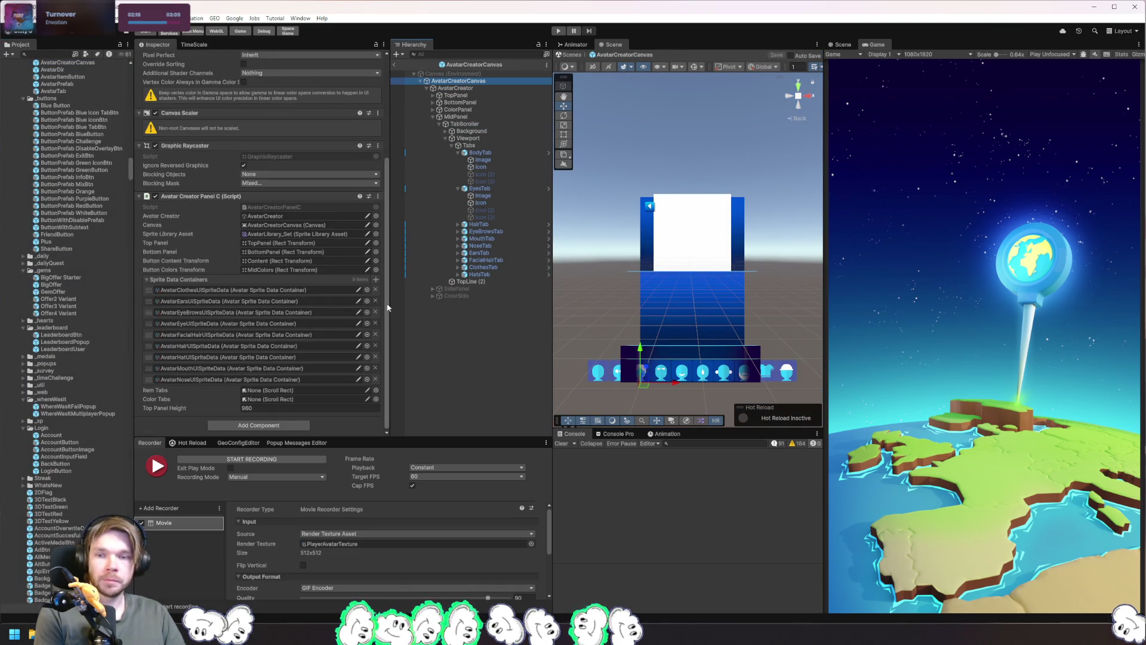
pyautogui.click(279, 270)
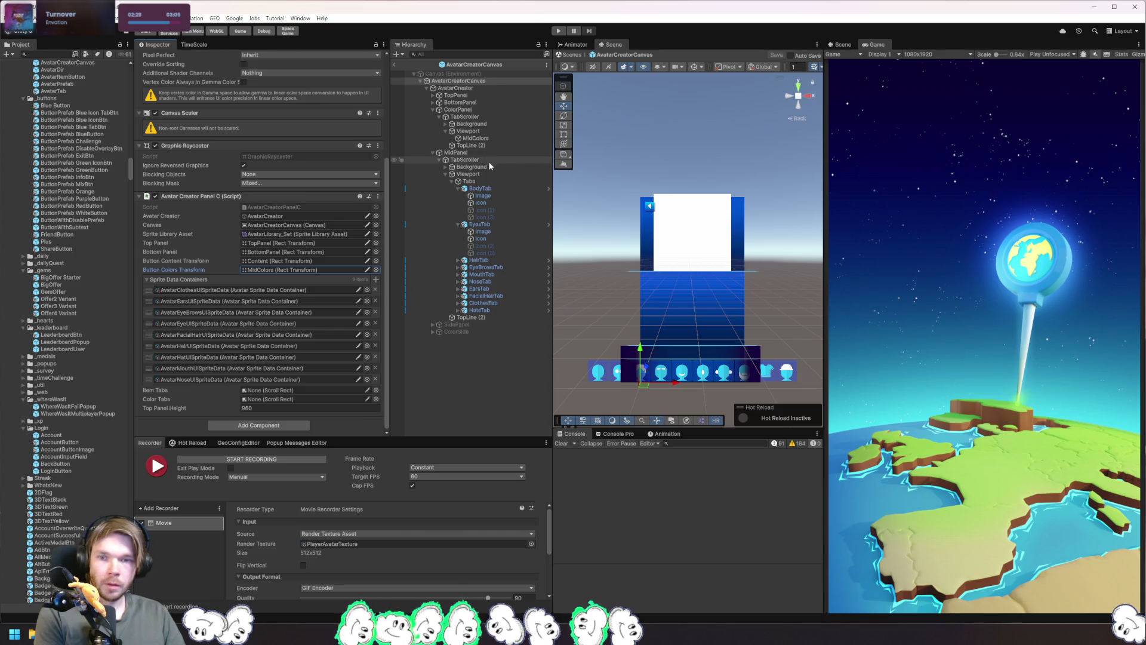
pyautogui.moveTo(465, 187)
pyautogui.mouseDown()
pyautogui.moveTo(430, 287)
pyautogui.moveTo(257, 402)
pyautogui.moveTo(490, 182)
pyautogui.mouseUp()
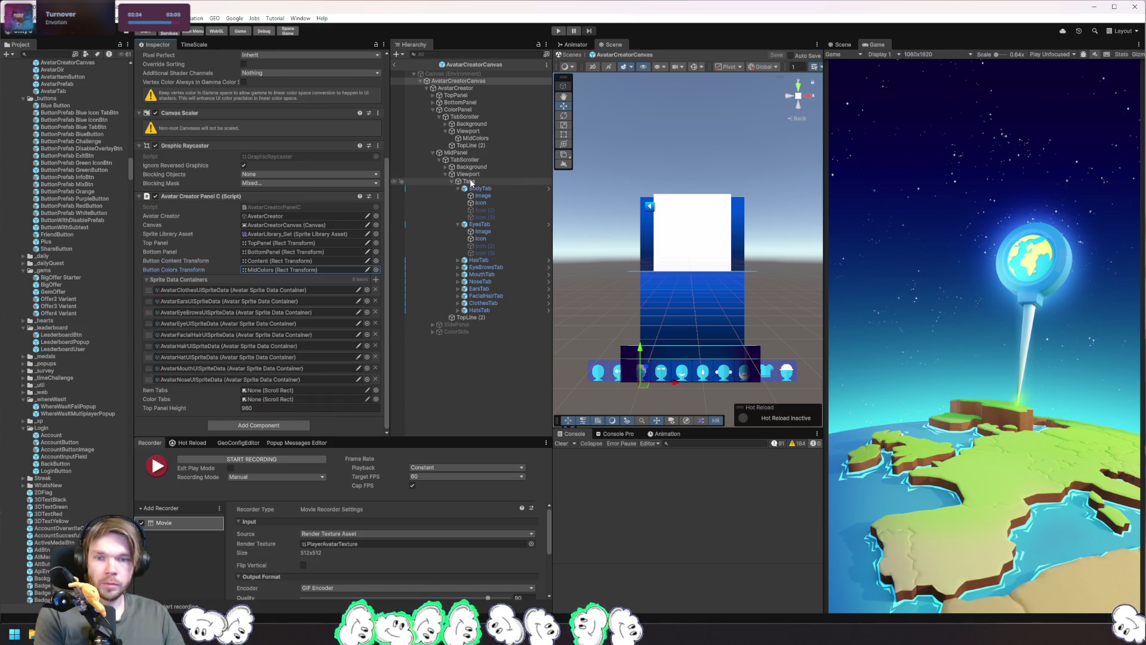
pyautogui.moveTo(467, 160)
pyautogui.mouseDown()
pyautogui.moveTo(288, 394)
pyautogui.moveTo(273, 403)
pyautogui.moveTo(272, 391)
pyautogui.mouseUp()
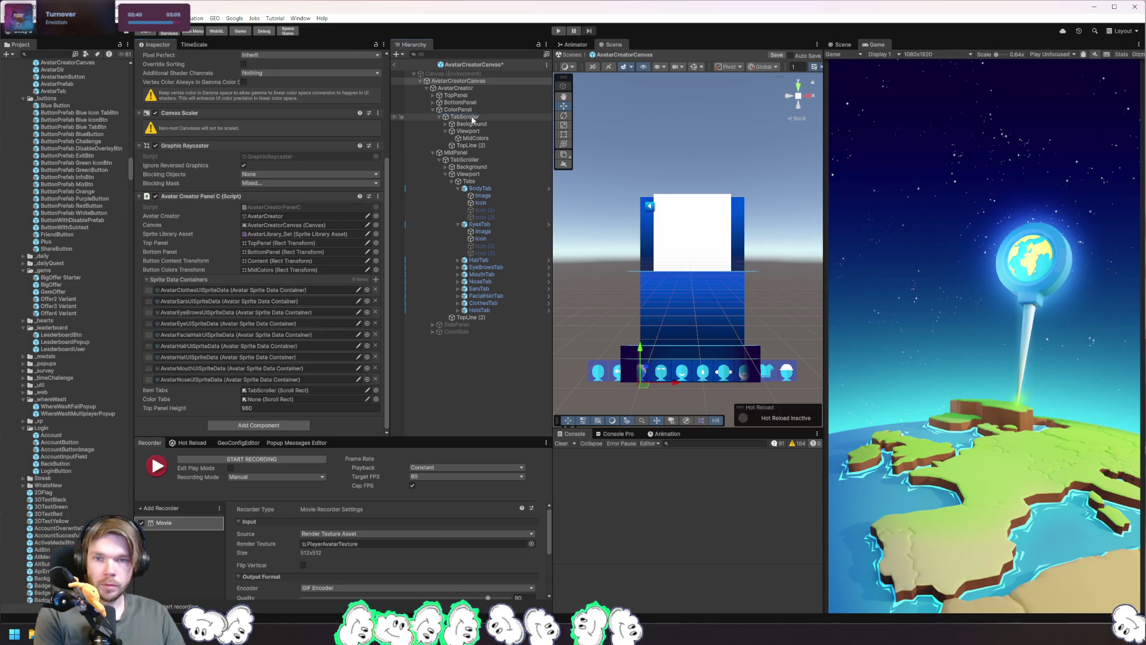
# Step: Rename the color panel's TabScroller to ColorScroller
pyautogui.click(471, 117)
pyautogui.press('F2')
pyautogui.write('Col')
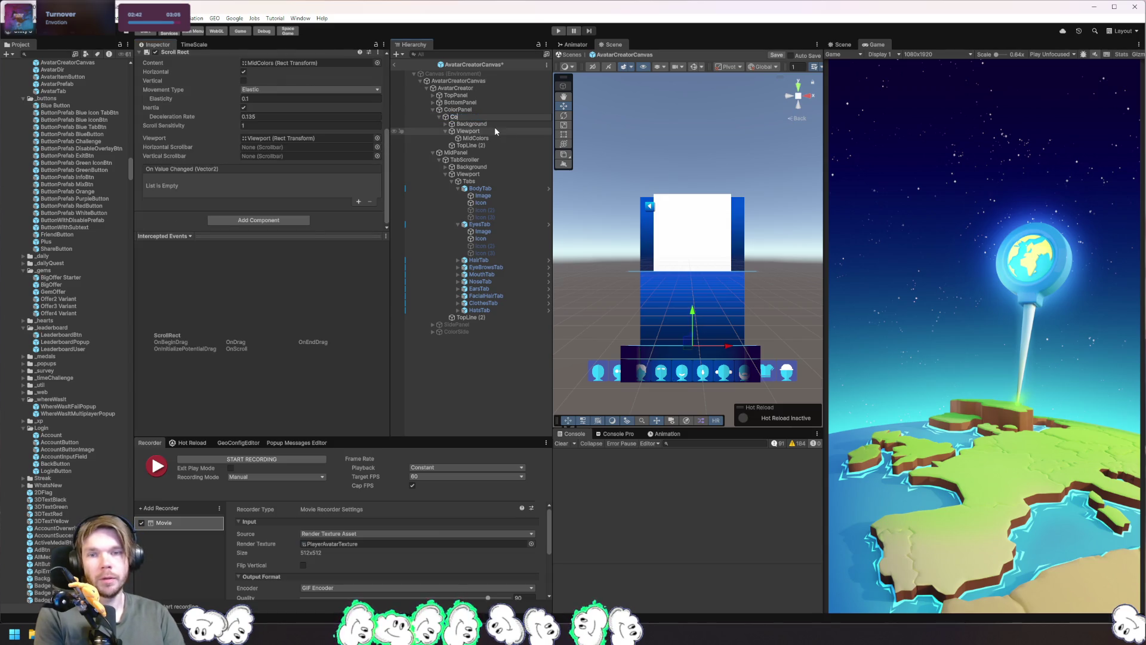
pyautogui.write('orScroller')
pyautogui.press('Return')
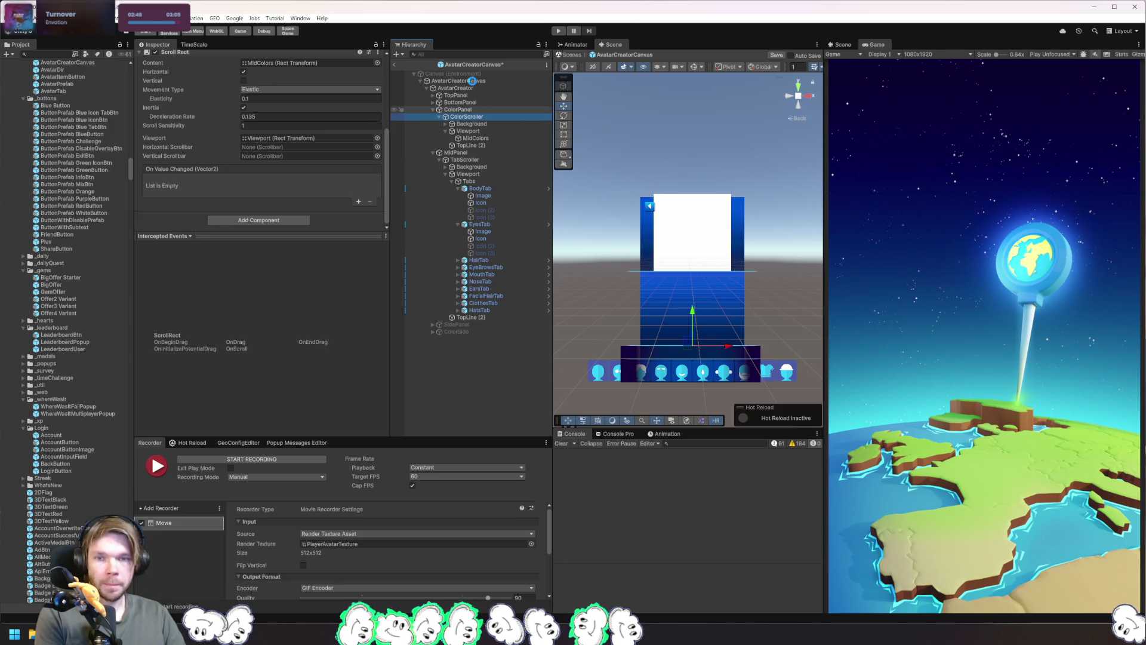
# Step: Assign ColorScroller to the panel's Color Tabs slot and enter Play mode
pyautogui.click(472, 81)
pyautogui.click(470, 89)
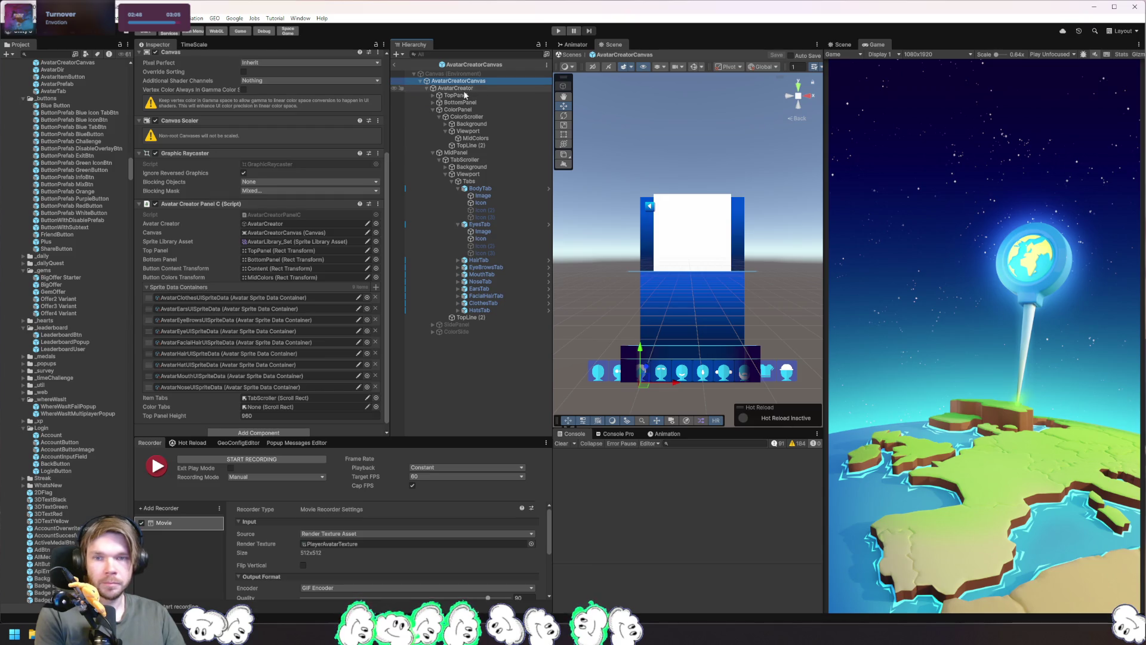
pyautogui.scroll(-5, 304, 204)
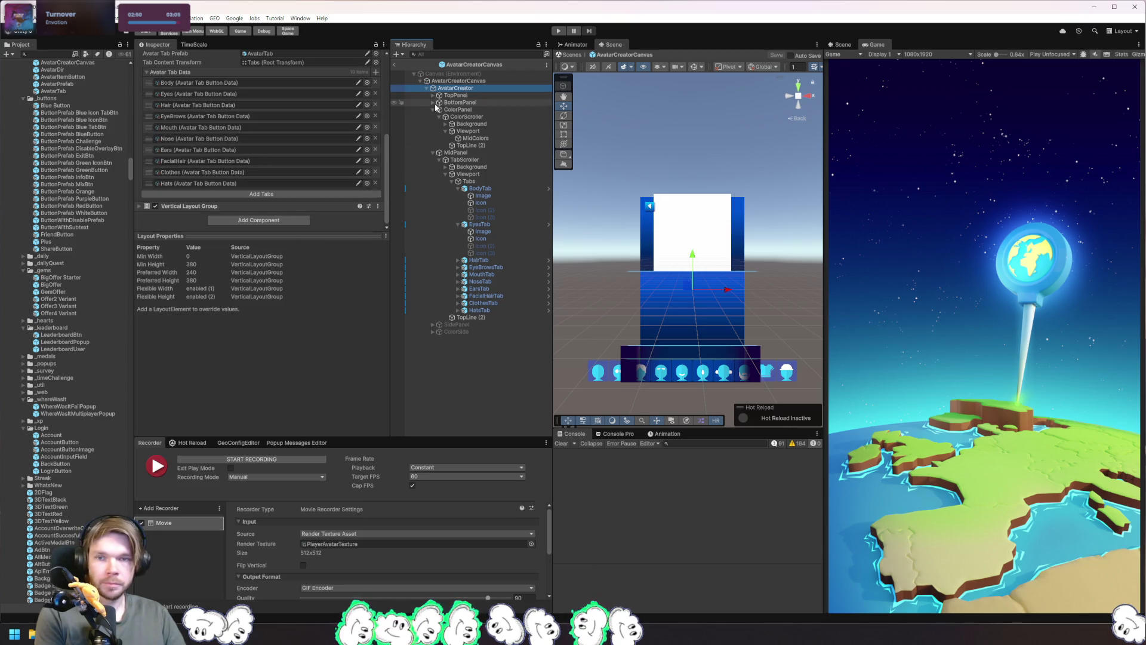
pyautogui.click(471, 81)
pyautogui.moveTo(466, 117); pyautogui.dragTo(280, 400)
pyautogui.click(559, 31)
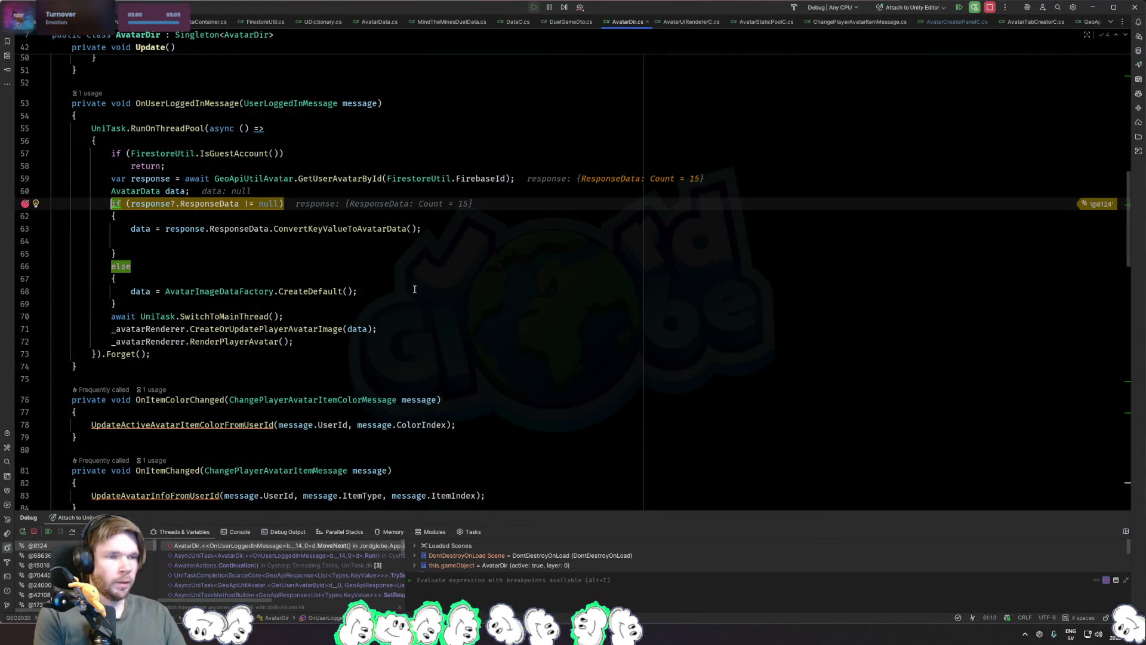
# Step: Resume past the breakpoint, try the avatar creator's mouth tab, then stop Play and return to Rider
pyautogui.press('F9')
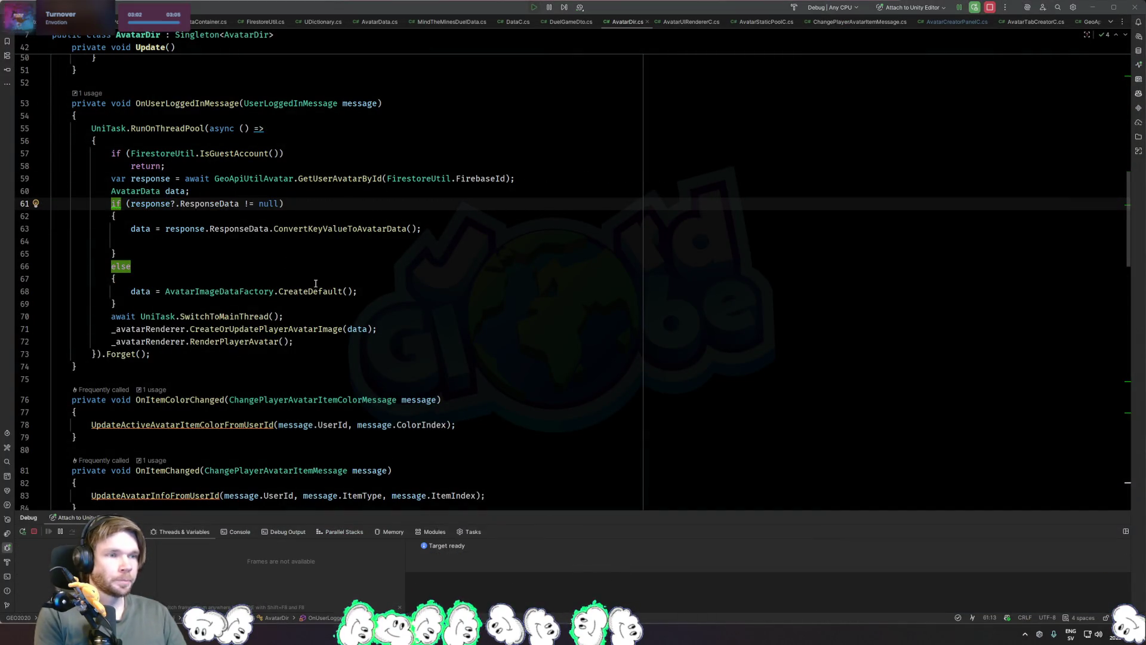
pyautogui.hotkey('alt', 'Tab')
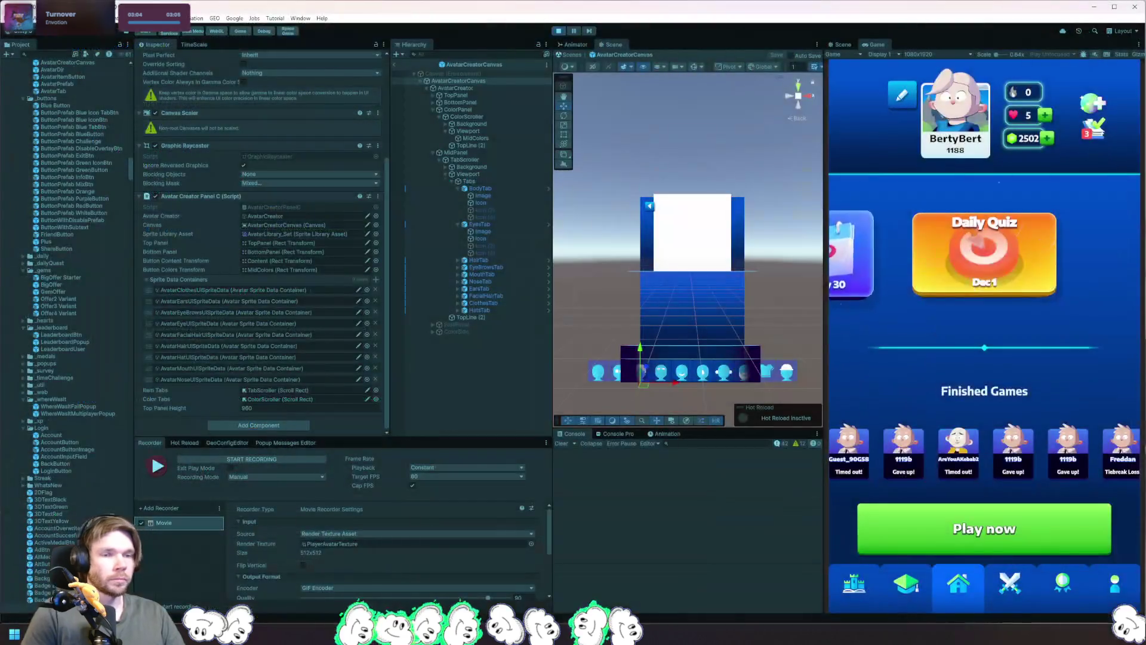
pyautogui.click(973, 123)
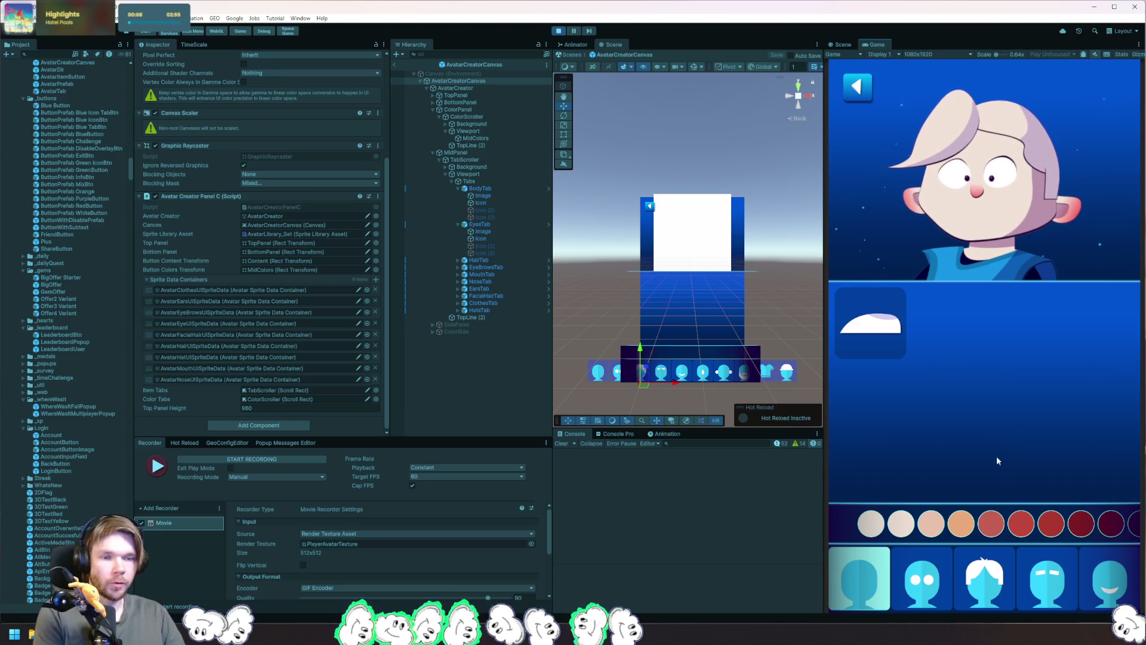
pyautogui.click(1093, 608)
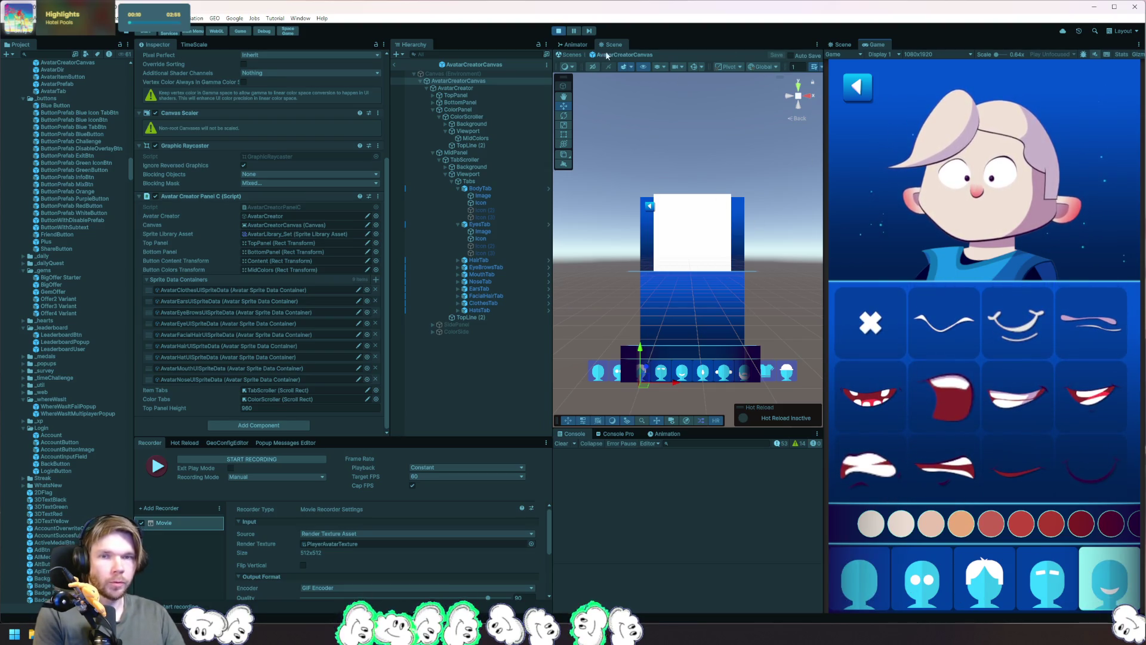
pyautogui.click(558, 31)
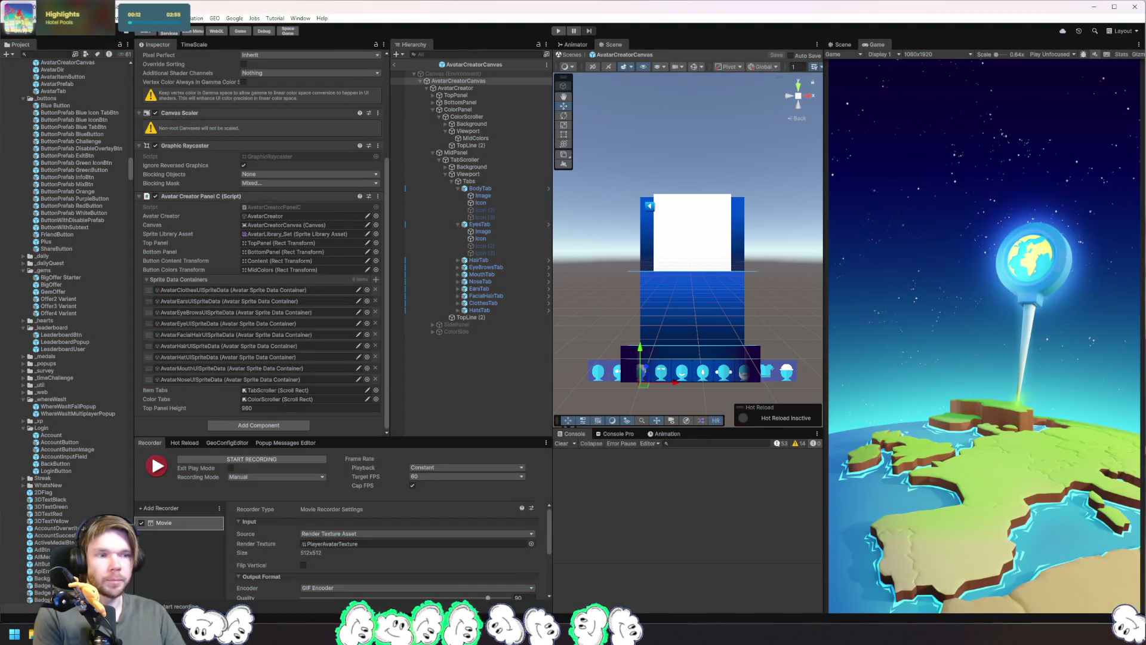
pyautogui.hotkey('alt', 'Tab')
pyautogui.click(491, 170)
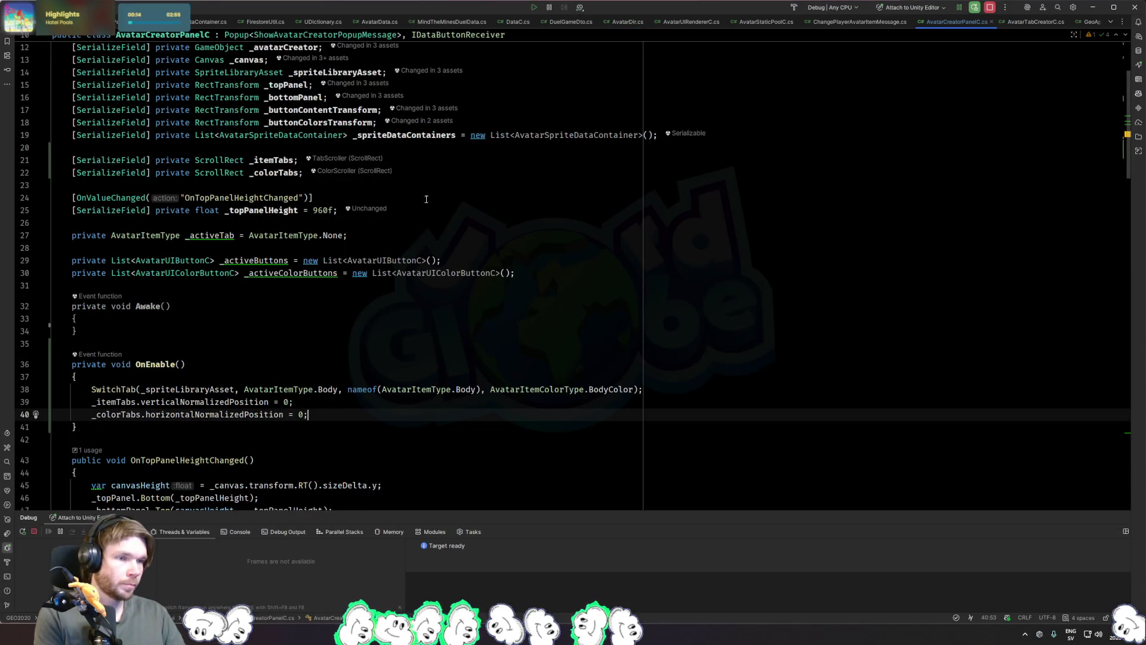
# Step: Add an _itemButtonsScrollRect field and give all three scroll rect fields a ScrollRect suffix
pyautogui.press('Up')
pyautogui.hotkey('ctrl', 'd')
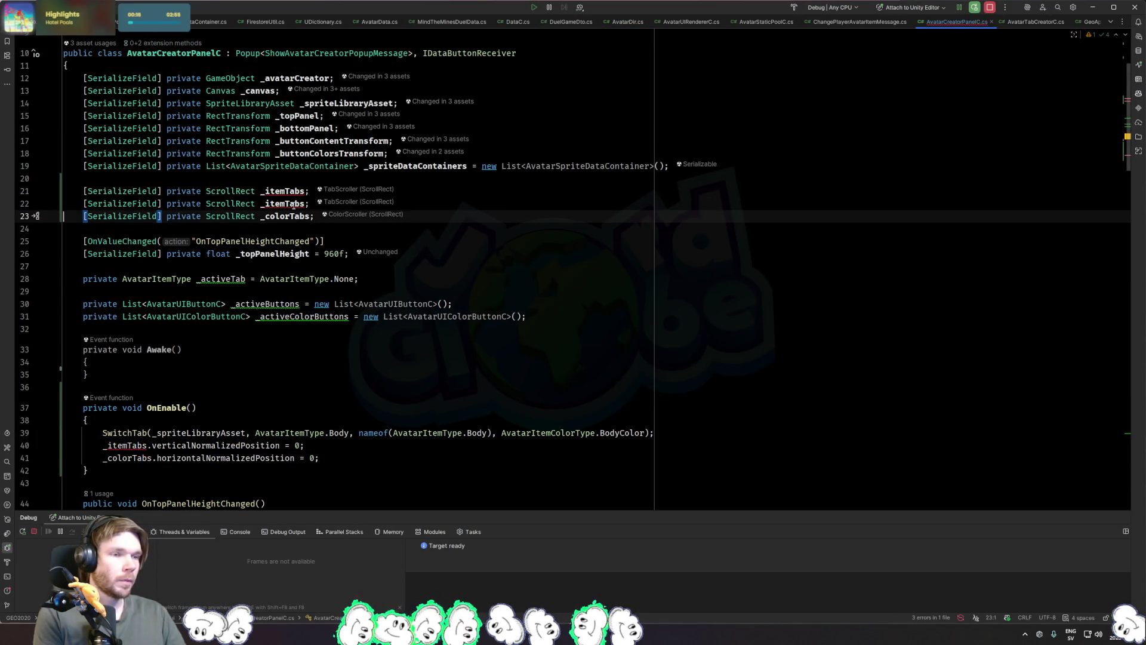
pyautogui.hotkey('ctrl', 'w')
pyautogui.write('_itemButtons')
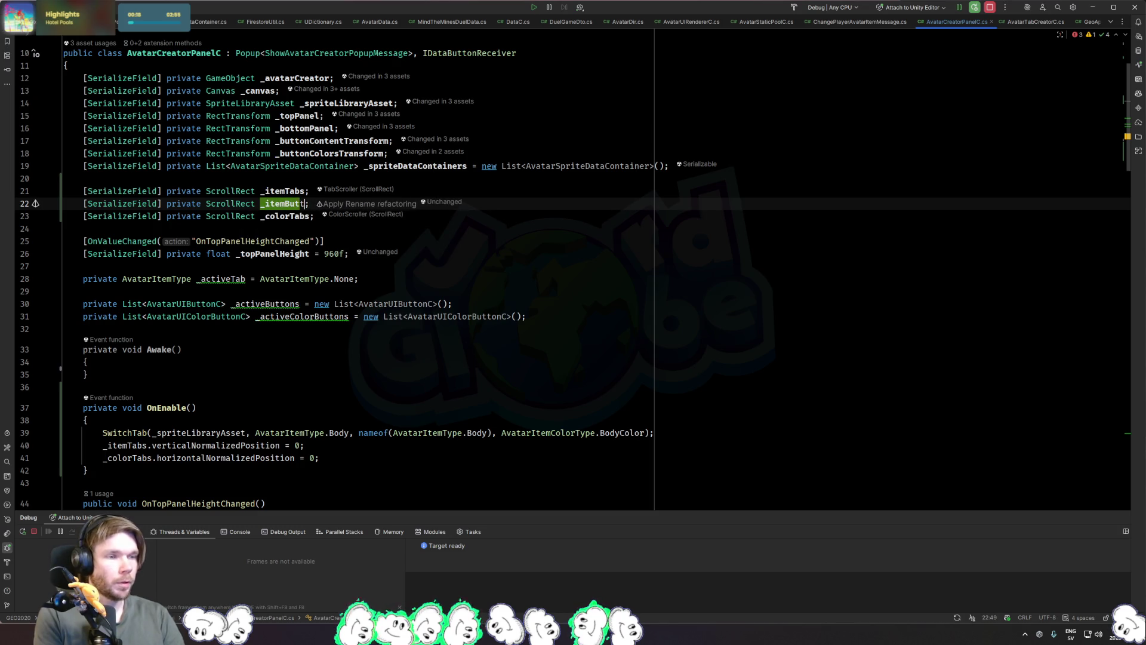
pyautogui.click(306, 191)
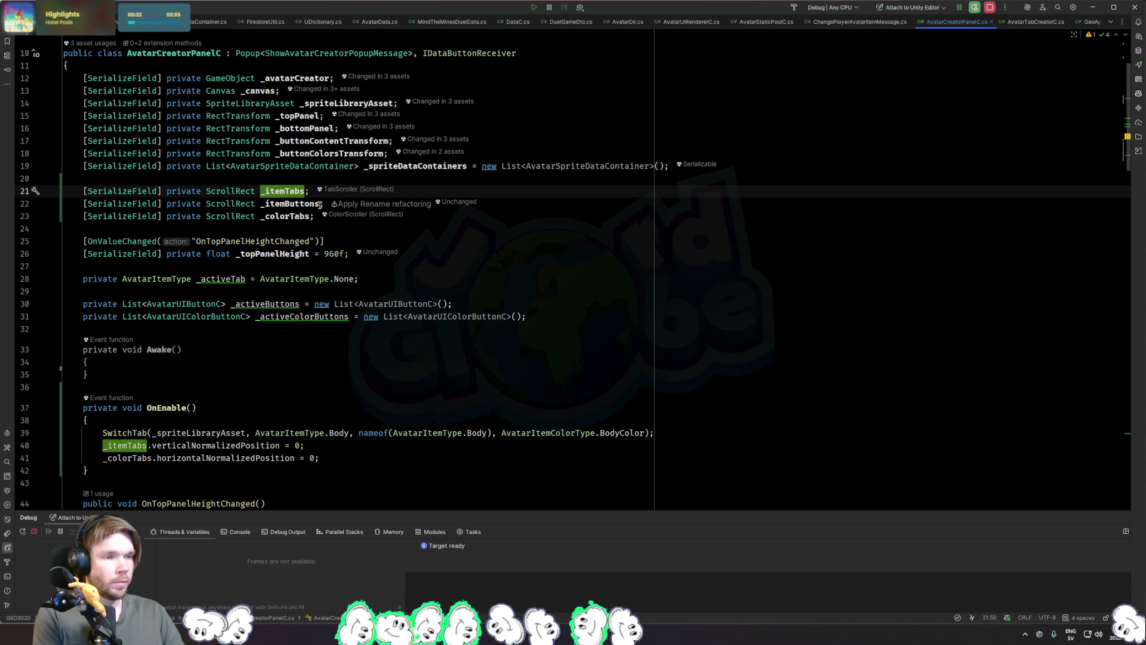
pyautogui.press('Down')
pyautogui.write('ScrollRect')
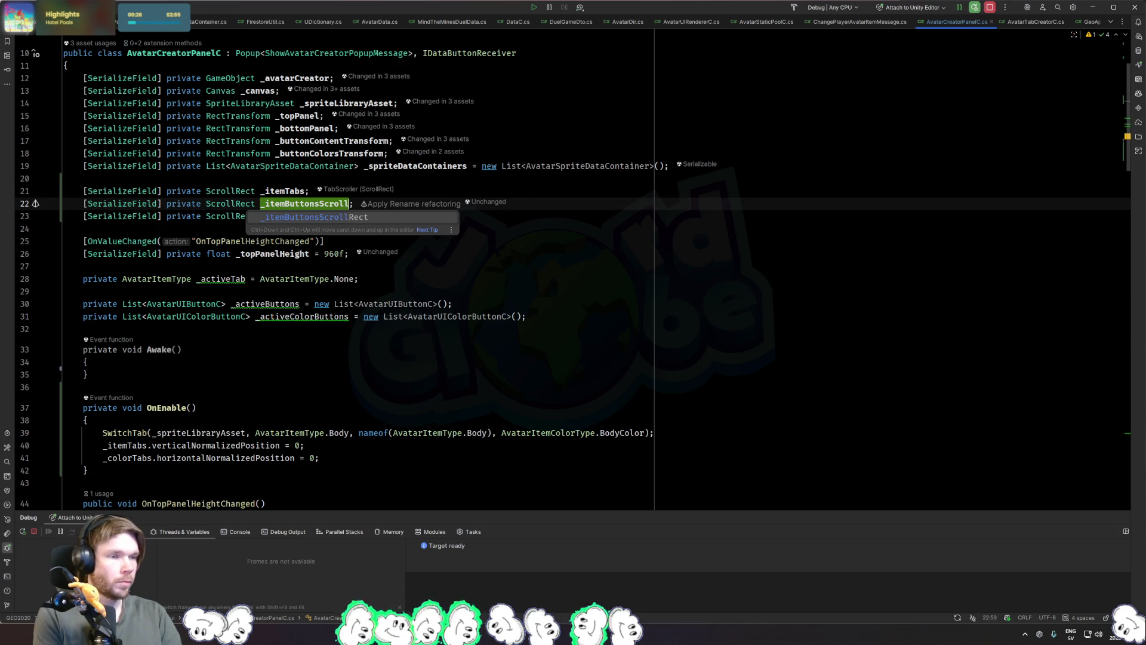
pyautogui.press('Up')
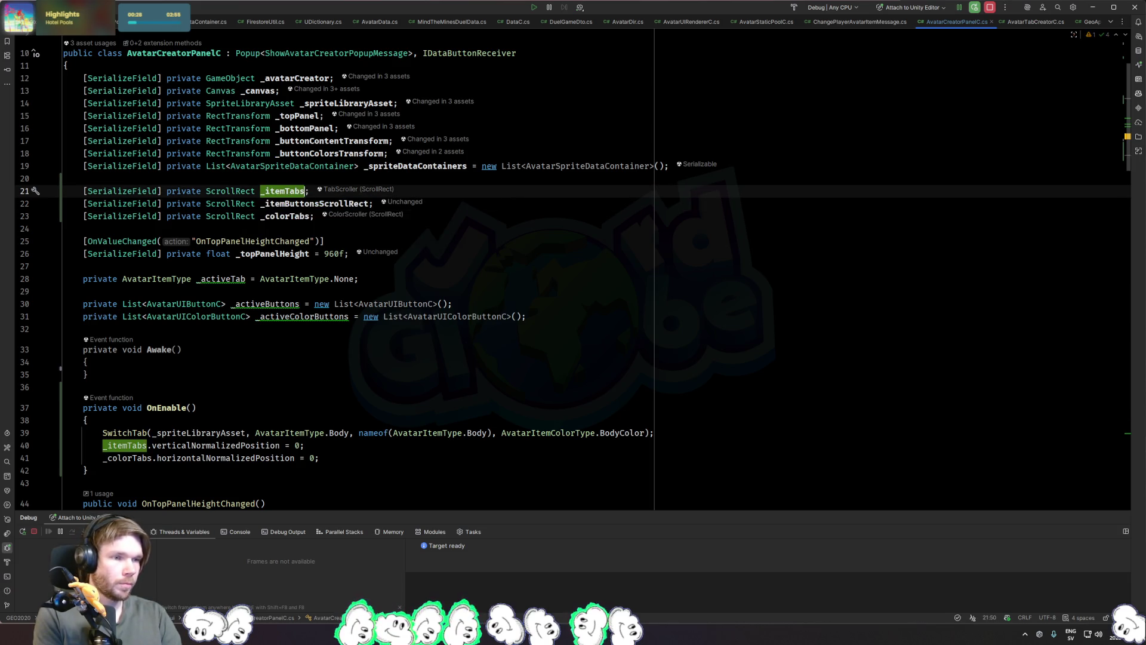
pyautogui.write('ScrollRect')
pyautogui.press('Down')
pyautogui.press('Down')
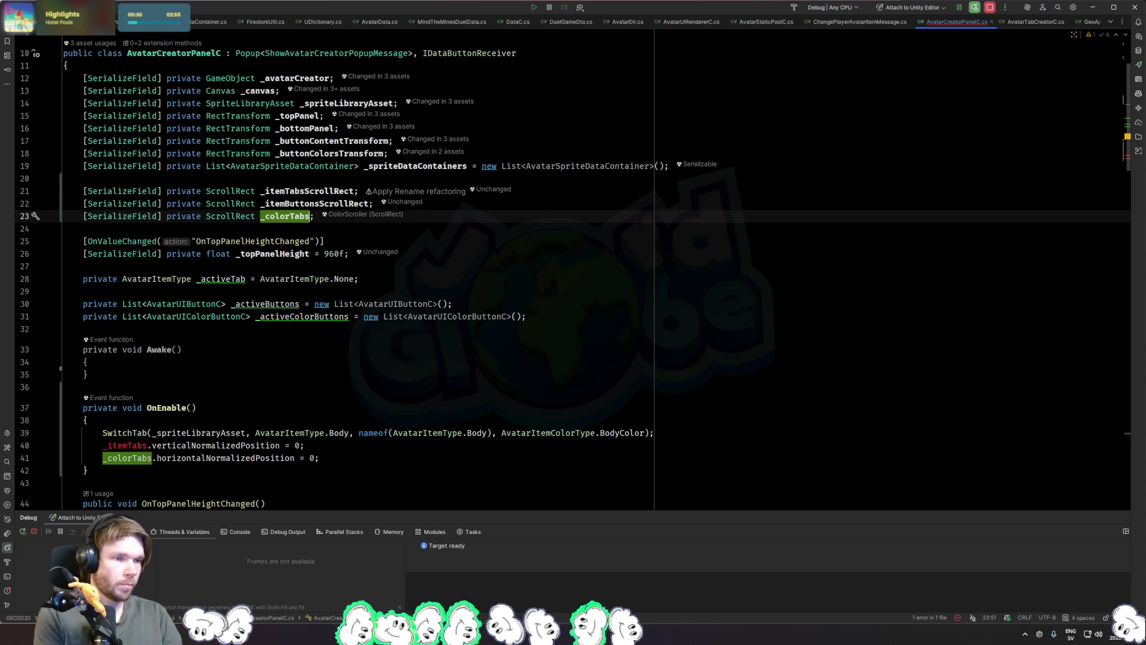
pyautogui.write('ScrollRect')
pyautogui.click(181, 349)
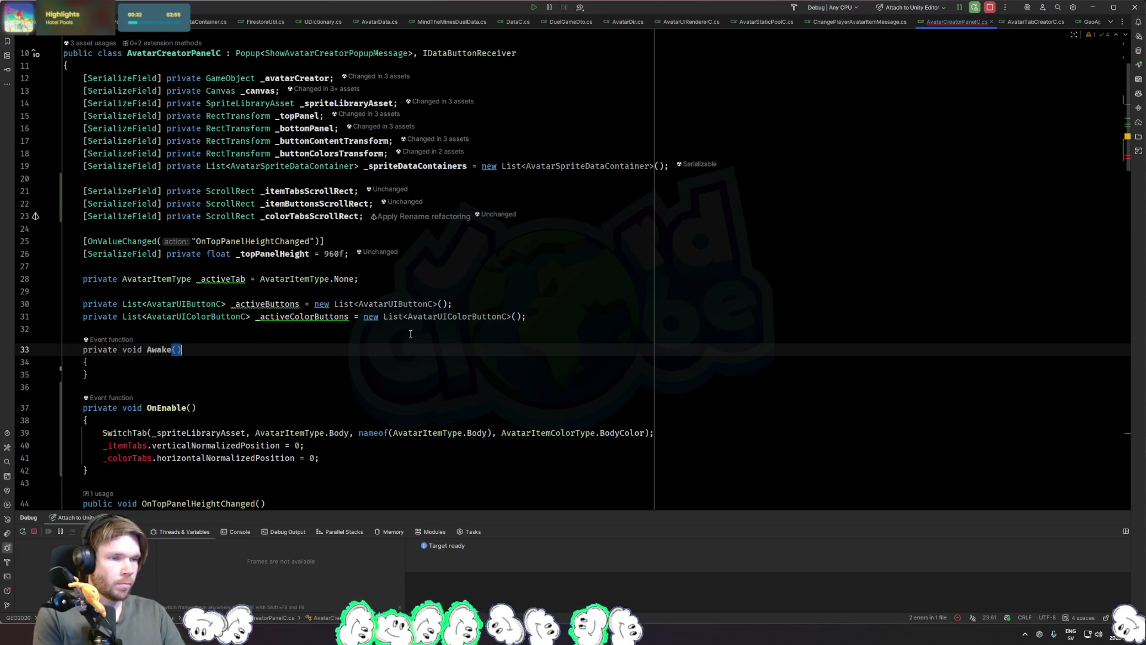
# Step: Update OnEnable to reset _itemTabsScrollRect and _colorTabsScrollRect
pyautogui.doubleClick(306, 192)
pyautogui.hotkey('ctrl', 'c')
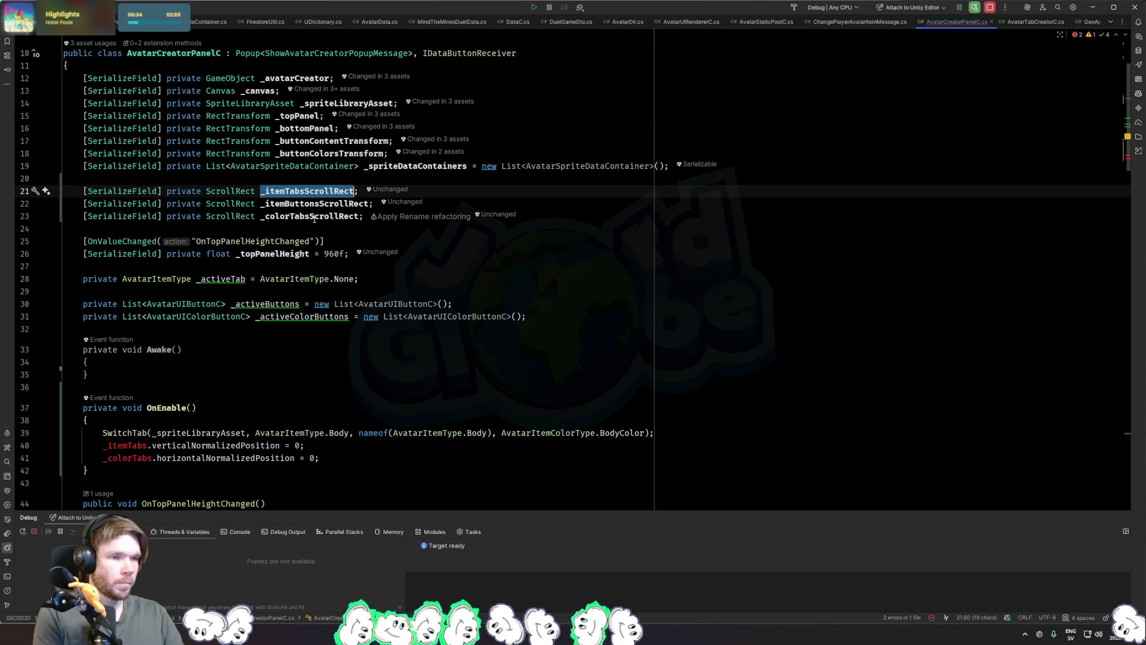
pyautogui.doubleClick(124, 445)
pyautogui.hotkey('ctrl', 'v')
pyautogui.doubleClick(126, 458)
pyautogui.hotkey('ctrl', 'v')
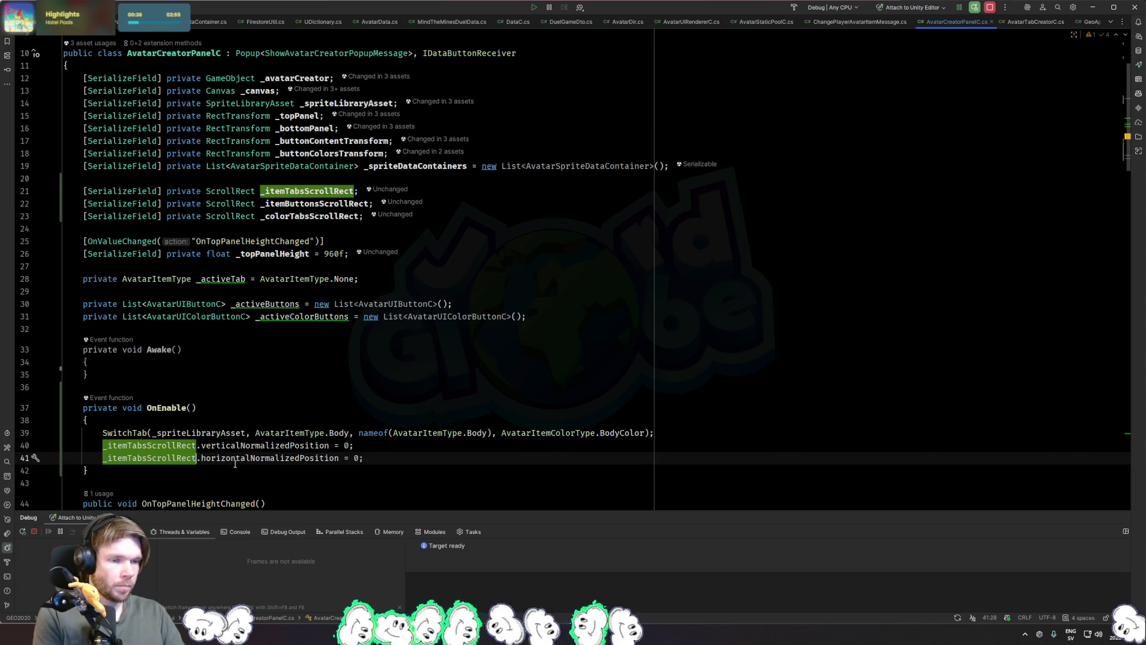
pyautogui.doubleClick(310, 216)
pyautogui.hotkey('ctrl', 'c')
pyautogui.doubleClick(166, 458)
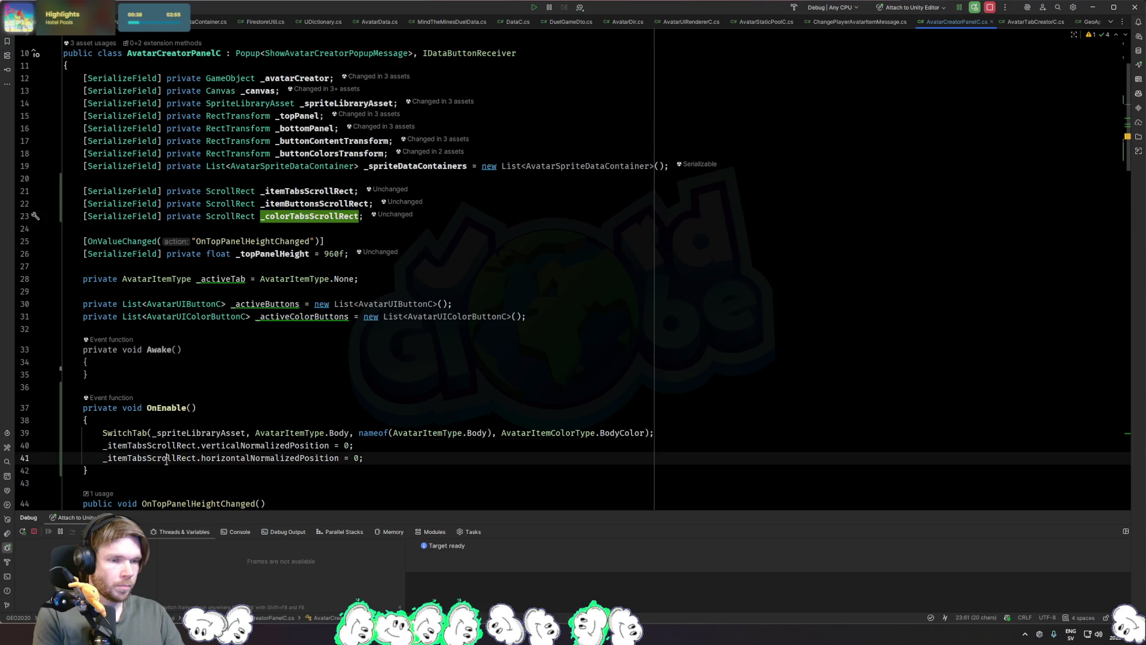
pyautogui.hotkey('ctrl', 'v')
# Step: Add a third reset line so OnEnable also resets _itemButtonsScrollRect to 0
pyautogui.tripleClick(431, 455)
pyautogui.hotkey('ctrl', 'd')
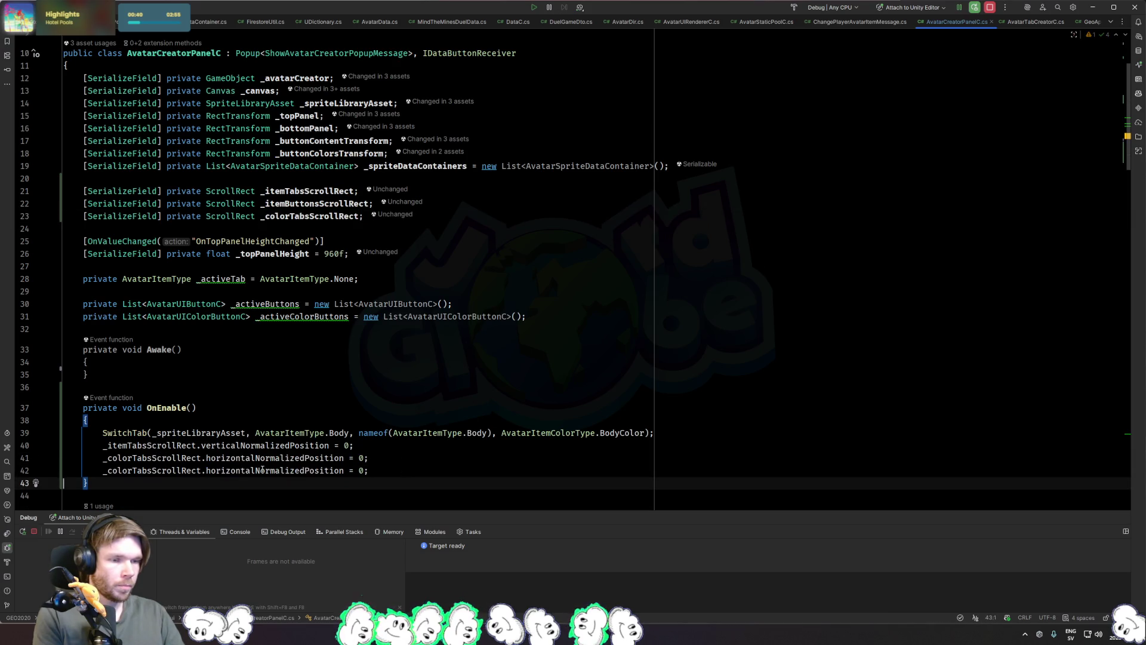
pyautogui.doubleClick(315, 203)
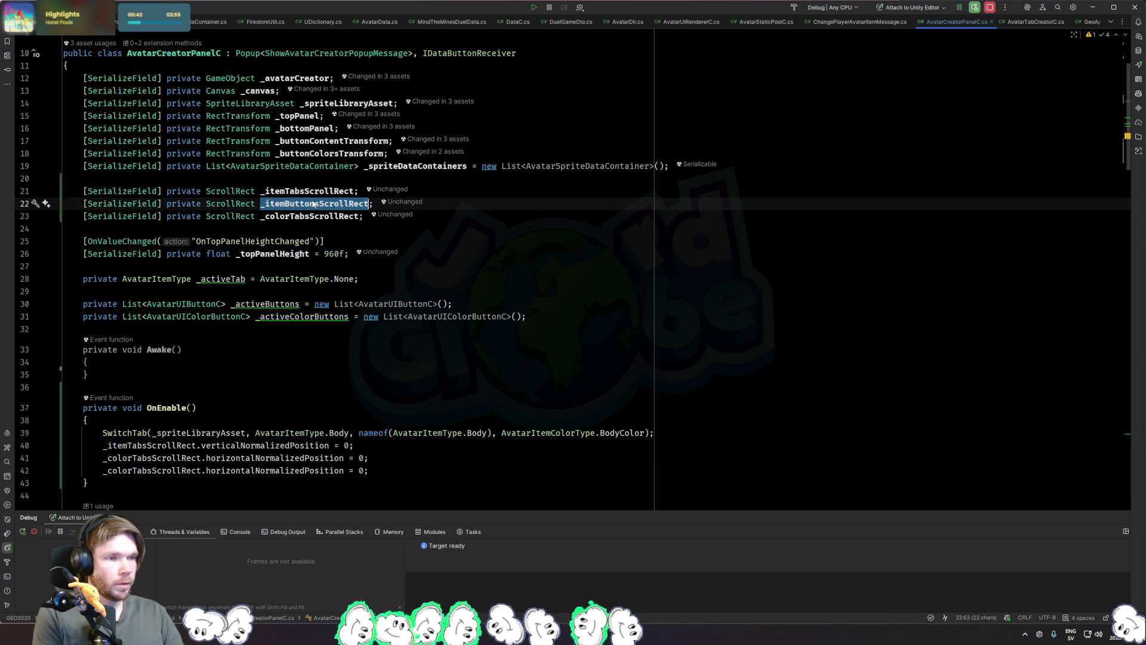
pyautogui.doubleClick(321, 190)
pyautogui.doubleClick(306, 204)
pyautogui.hotkey('ctrl', 'c')
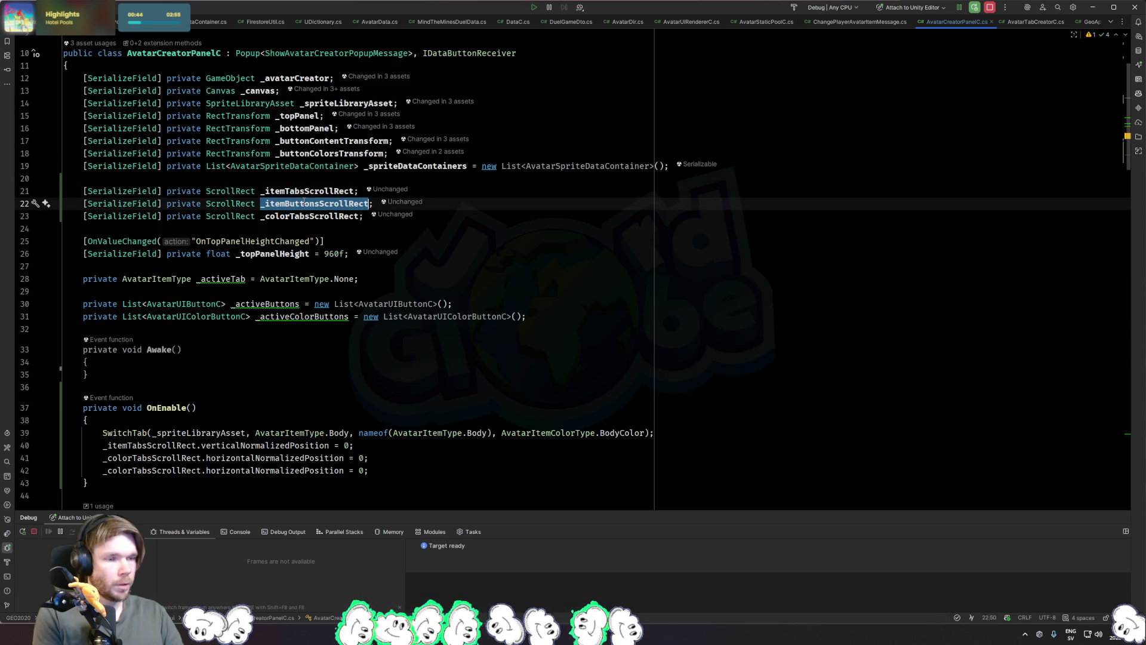
pyautogui.doubleClick(149, 446)
pyautogui.hotkey('ctrl', 'v')
pyautogui.click(344, 228)
pyautogui.doubleClick(334, 204)
pyautogui.doubleClick(307, 191)
pyautogui.hotkey('ctrl', 'c')
pyautogui.doubleClick(149, 471)
pyautogui.hotkey('ctrl', 'v')
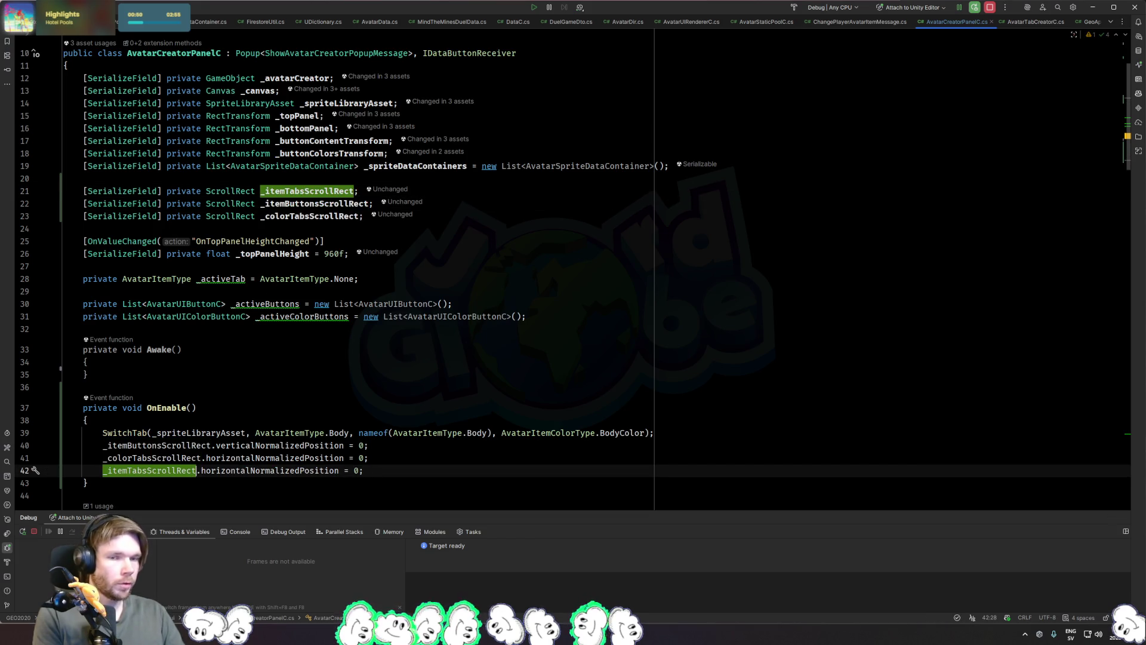
pyautogui.hotkey('alt', 'Tab')
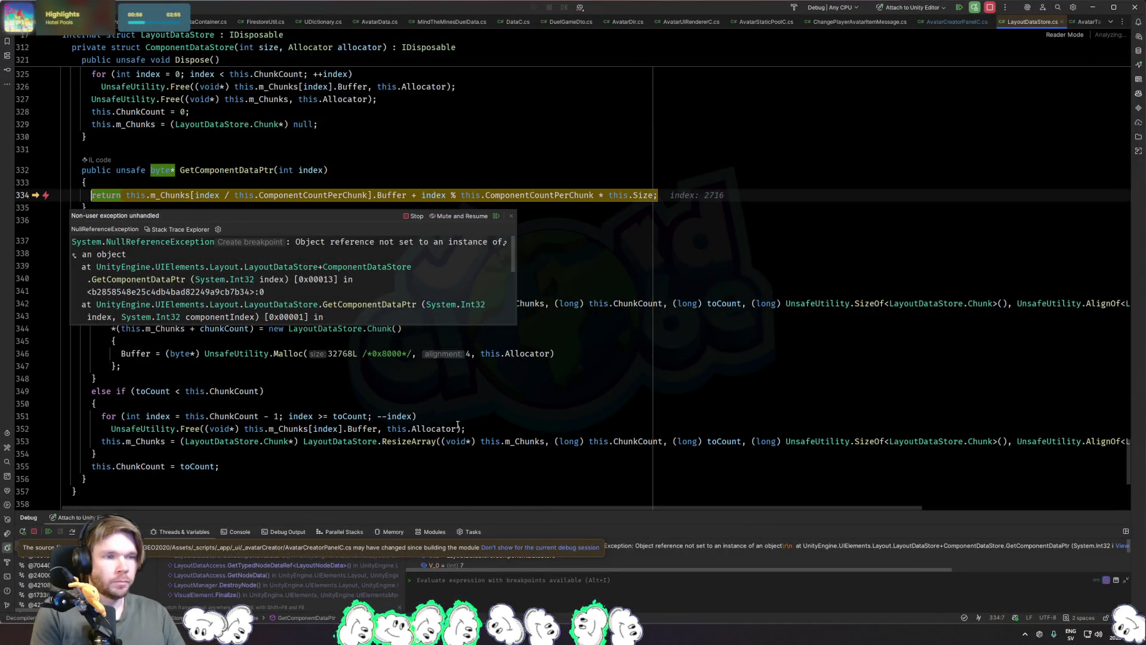
# Step: Dismiss the debugger exception and resume execution with F5
pyautogui.click(562, 390)
pyautogui.press('F5')
pyautogui.hotkey('alt', 'Tab')
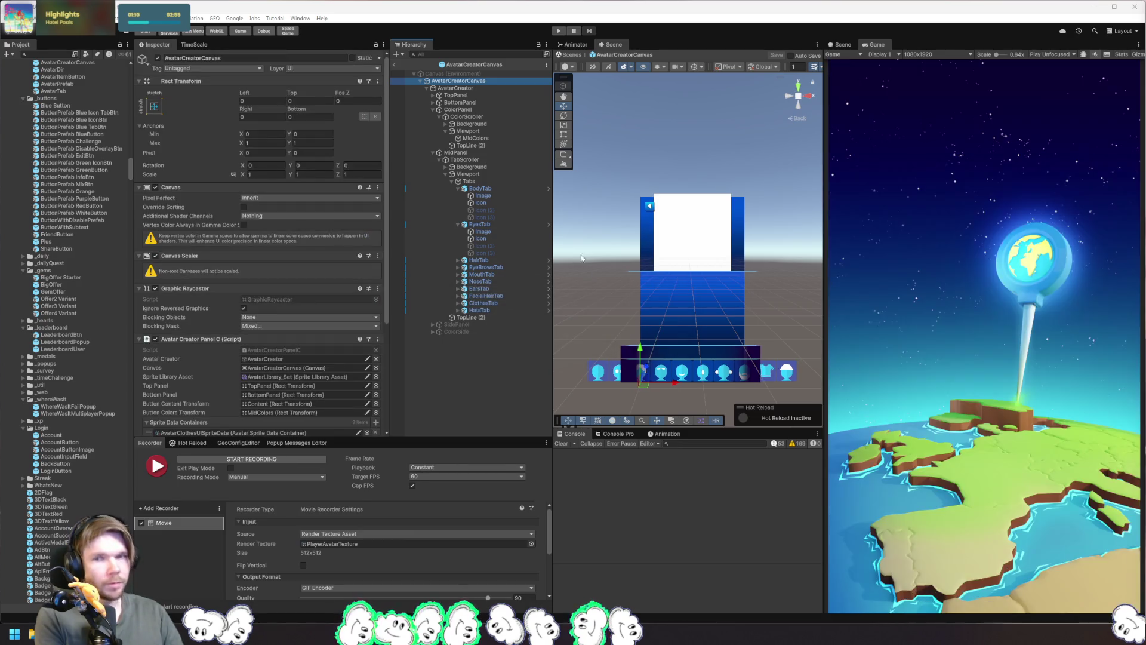
# Step: Link TabScroller, ColorScroller and ContentScrollView to the item tabs, color tabs and item buttons scroll rect slots
pyautogui.scroll(-5, 330, 331)
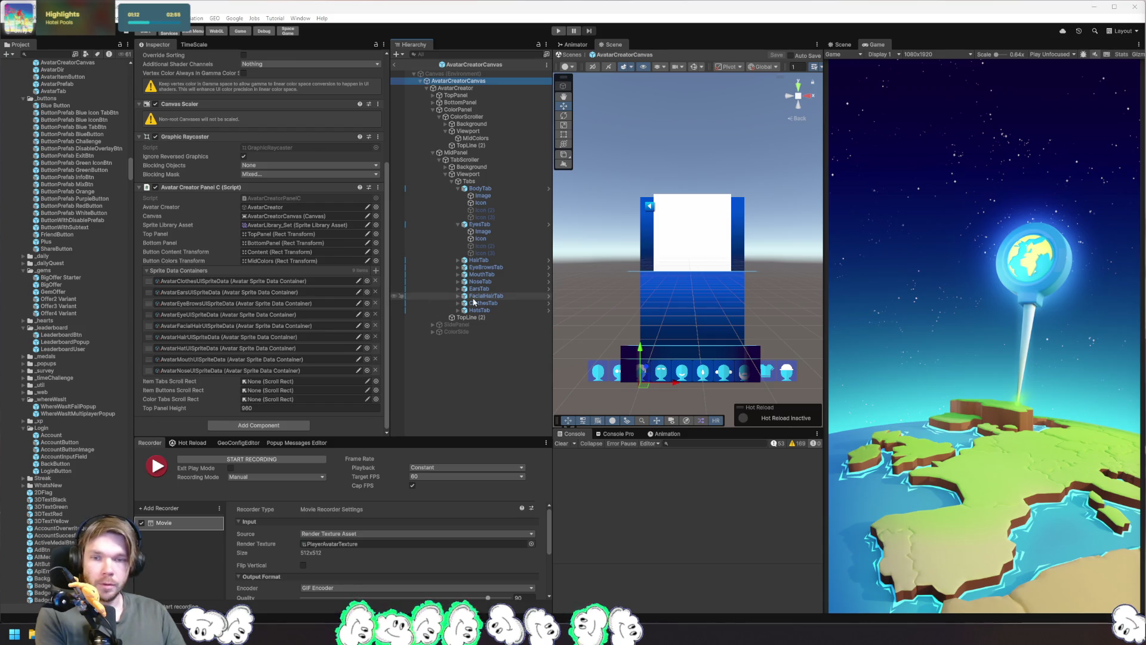
pyautogui.moveTo(467, 183)
pyautogui.mouseDown()
pyautogui.moveTo(445, 332)
pyautogui.moveTo(251, 400)
pyautogui.moveTo(269, 380)
pyautogui.mouseUp()
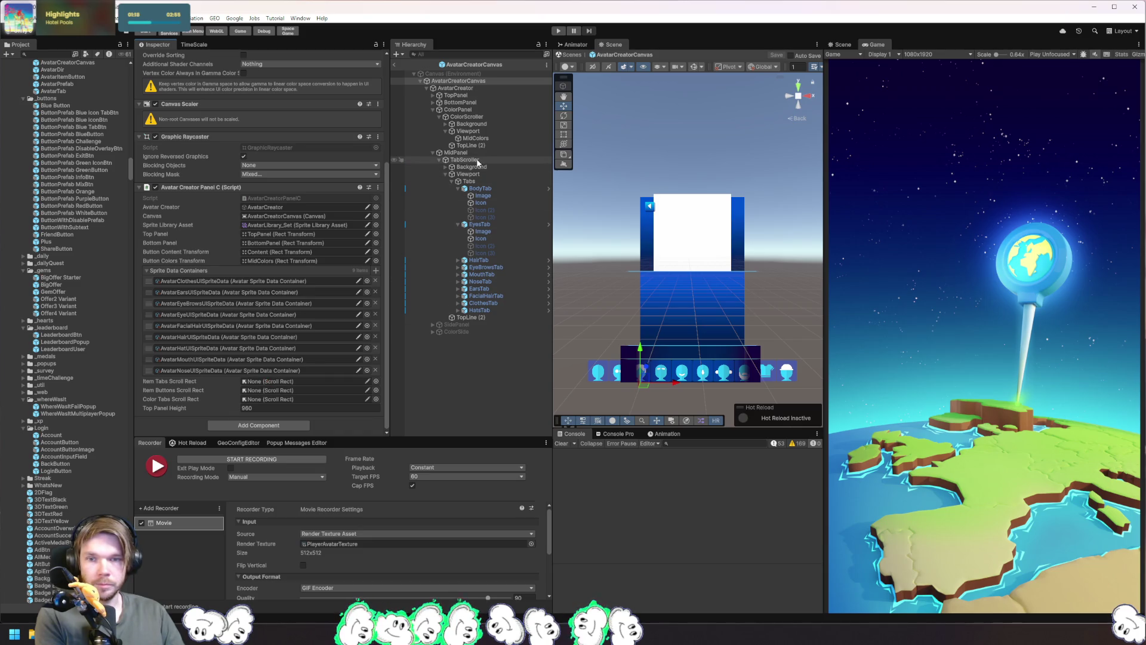
pyautogui.moveTo(478, 162)
pyautogui.mouseDown()
pyautogui.moveTo(267, 408)
pyautogui.moveTo(266, 385)
pyautogui.mouseUp()
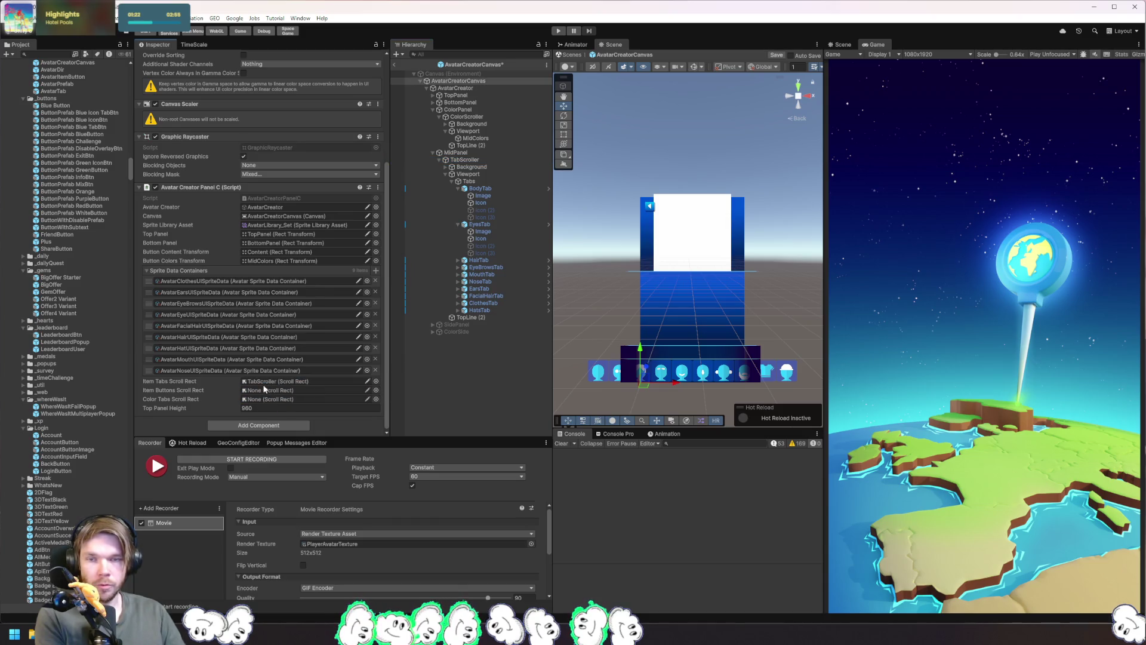
pyautogui.moveTo(466, 117); pyautogui.dragTo(286, 401)
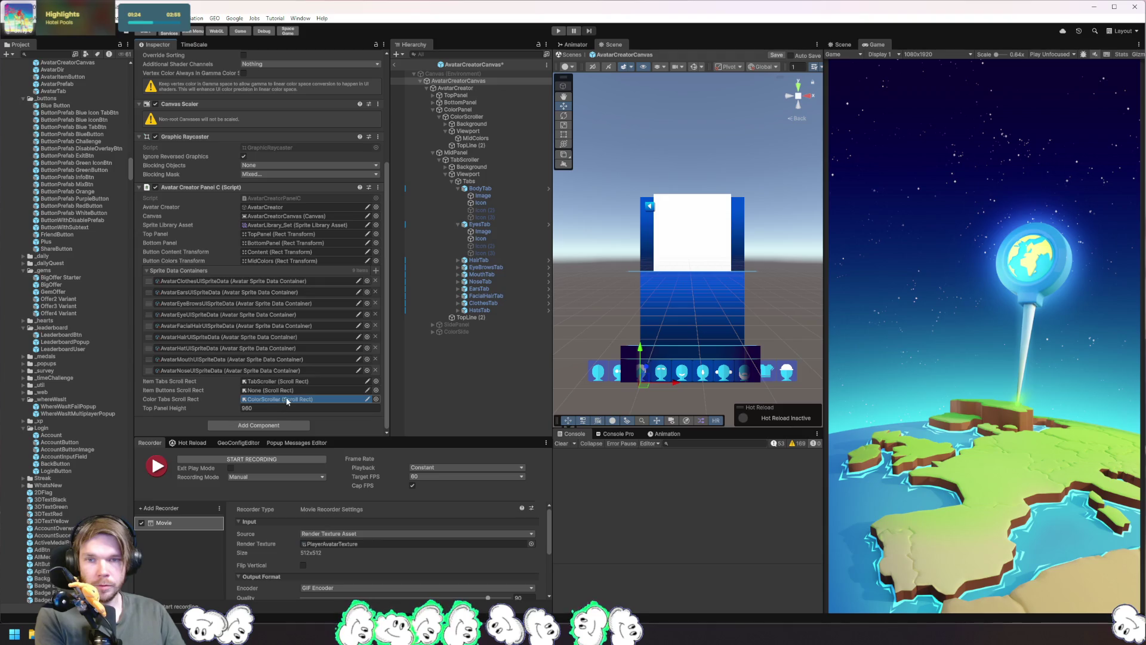
pyautogui.click(433, 102)
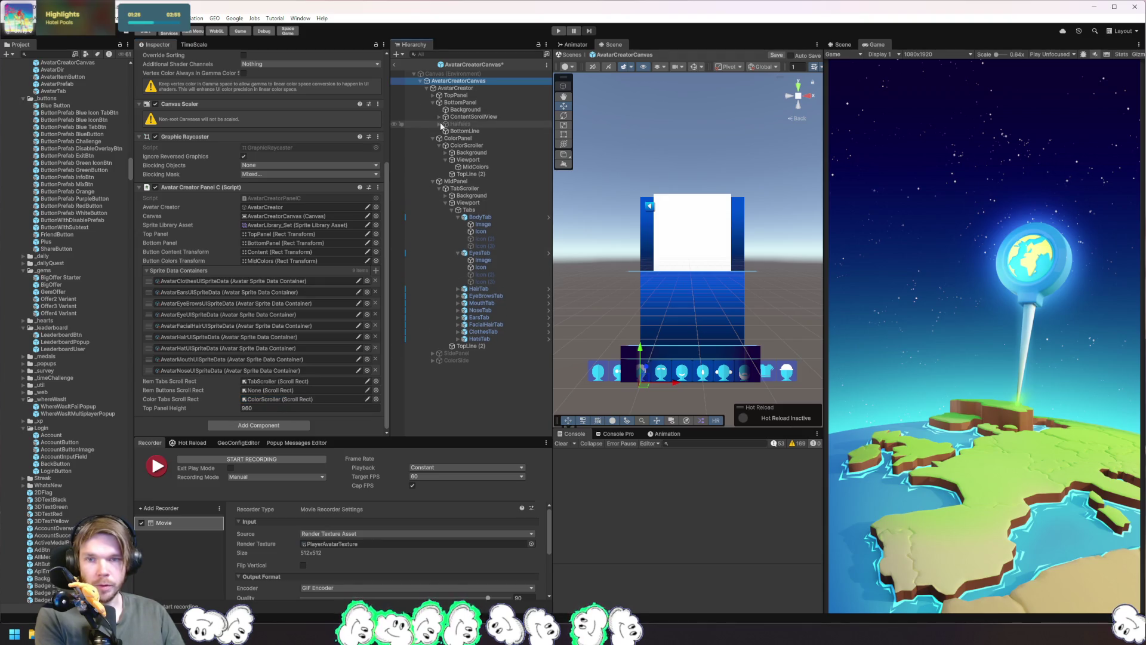
pyautogui.moveTo(456, 120)
pyautogui.mouseDown()
pyautogui.moveTo(460, 152)
pyautogui.moveTo(268, 409)
pyautogui.moveTo(278, 394)
pyautogui.mouseUp()
pyautogui.click(448, 117)
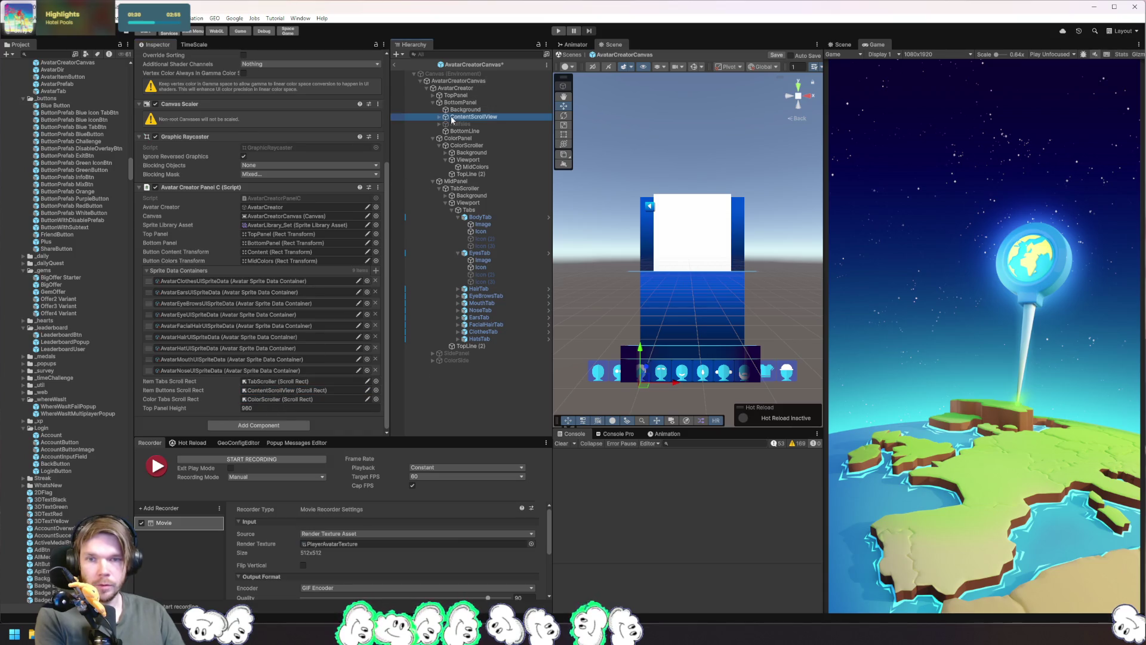
pyautogui.click(694, 263)
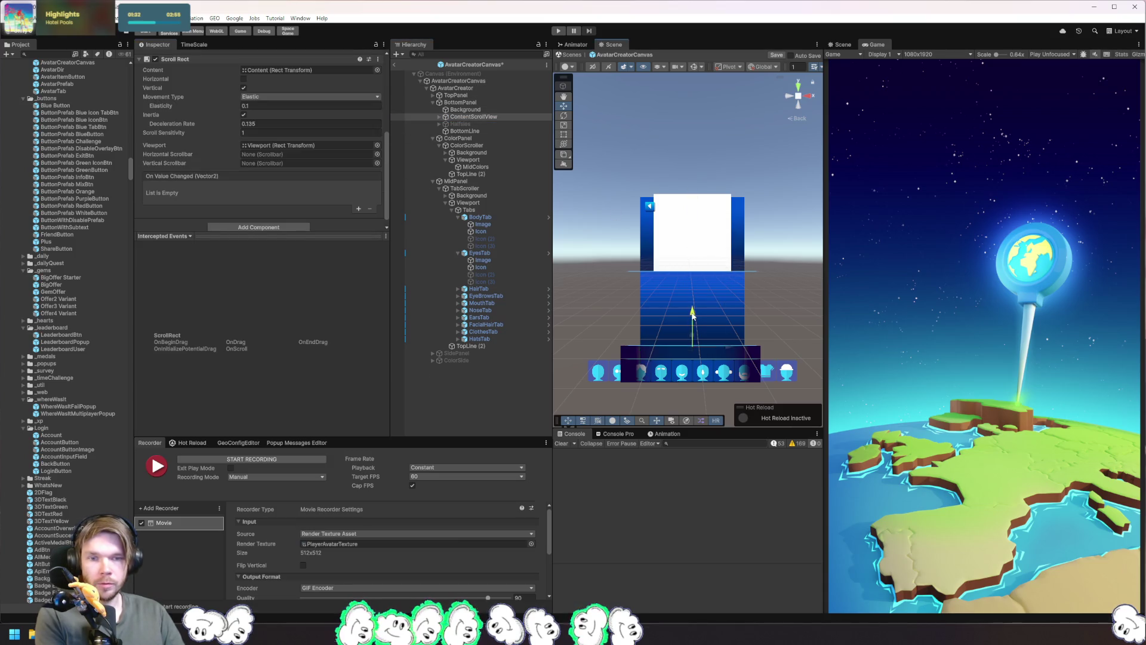
pyautogui.click(558, 31)
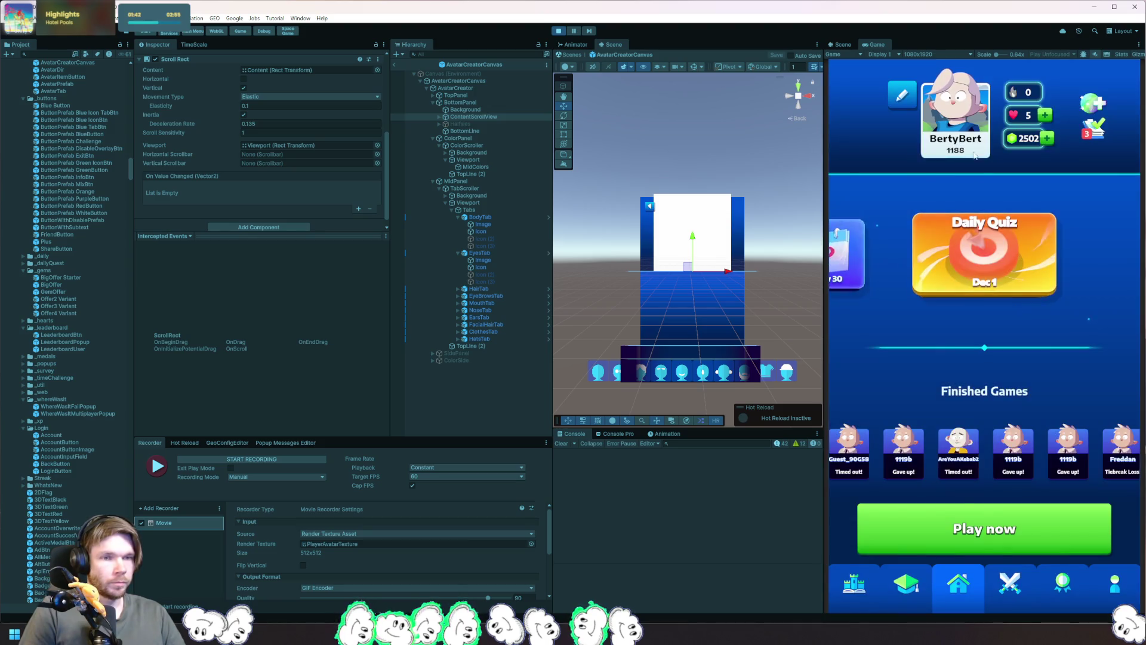
pyautogui.click(944, 152)
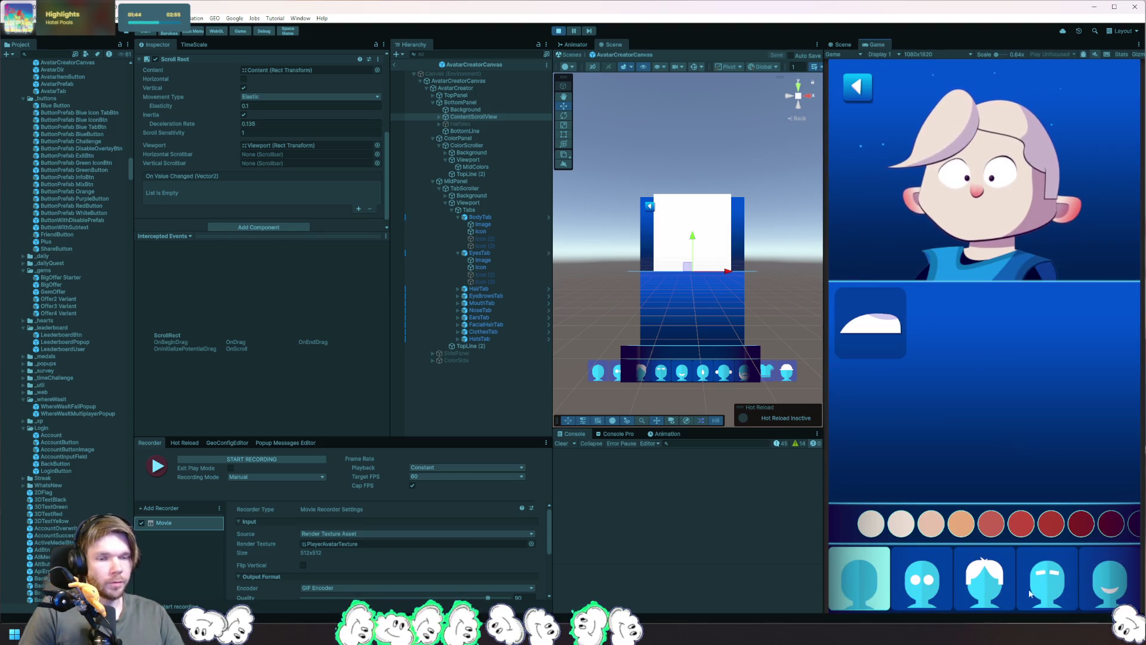
pyautogui.moveTo(1062, 582)
pyautogui.mouseDown()
pyautogui.moveTo(1121, 595)
pyautogui.moveTo(926, 579)
pyautogui.moveTo(1105, 579)
pyautogui.mouseUp()
pyautogui.click(557, 31)
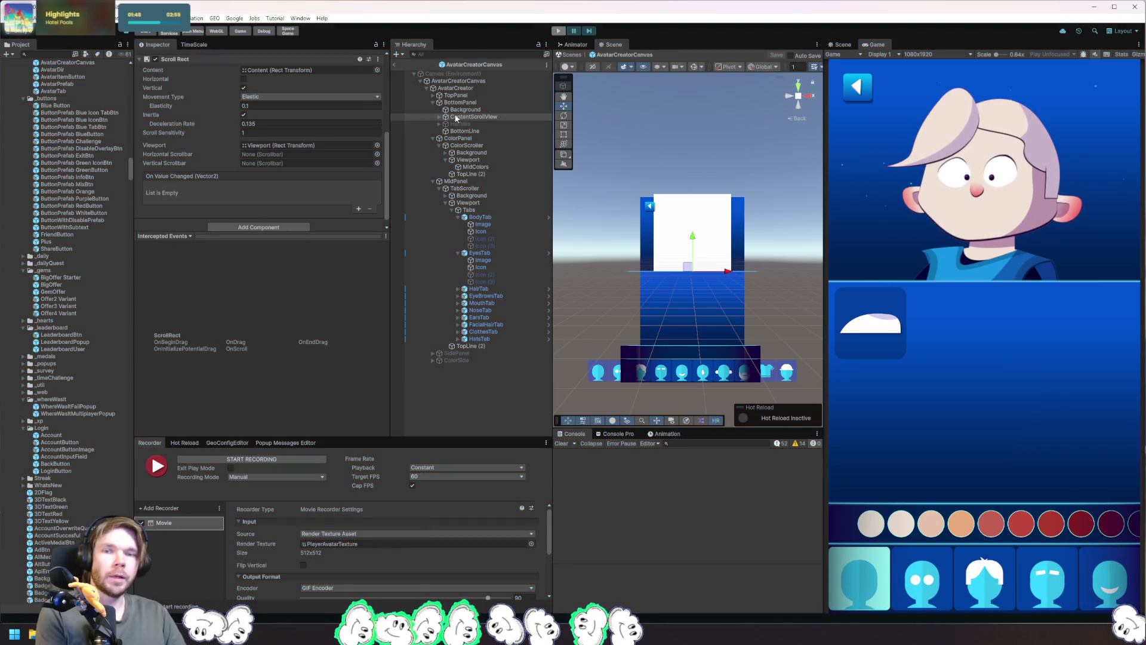
pyautogui.click(440, 116)
# Step: Give Viewport > Content a Content Size Fitter with Vertical Fit set to Preferred Size
pyautogui.click(443, 124)
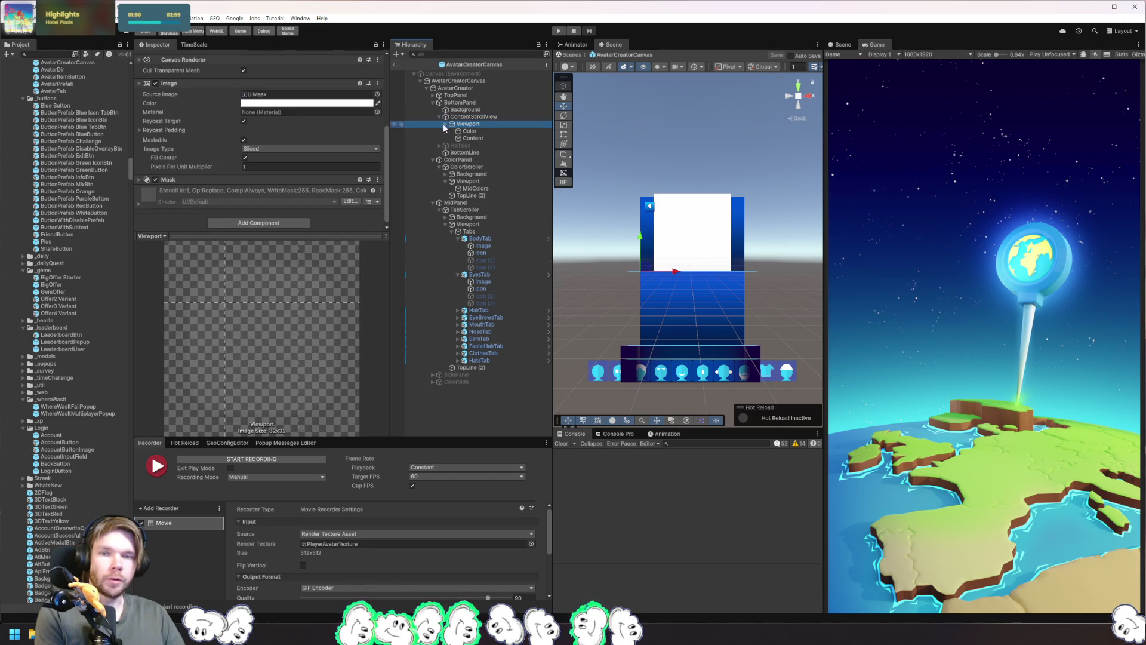
pyautogui.click(460, 138)
pyautogui.click(305, 220)
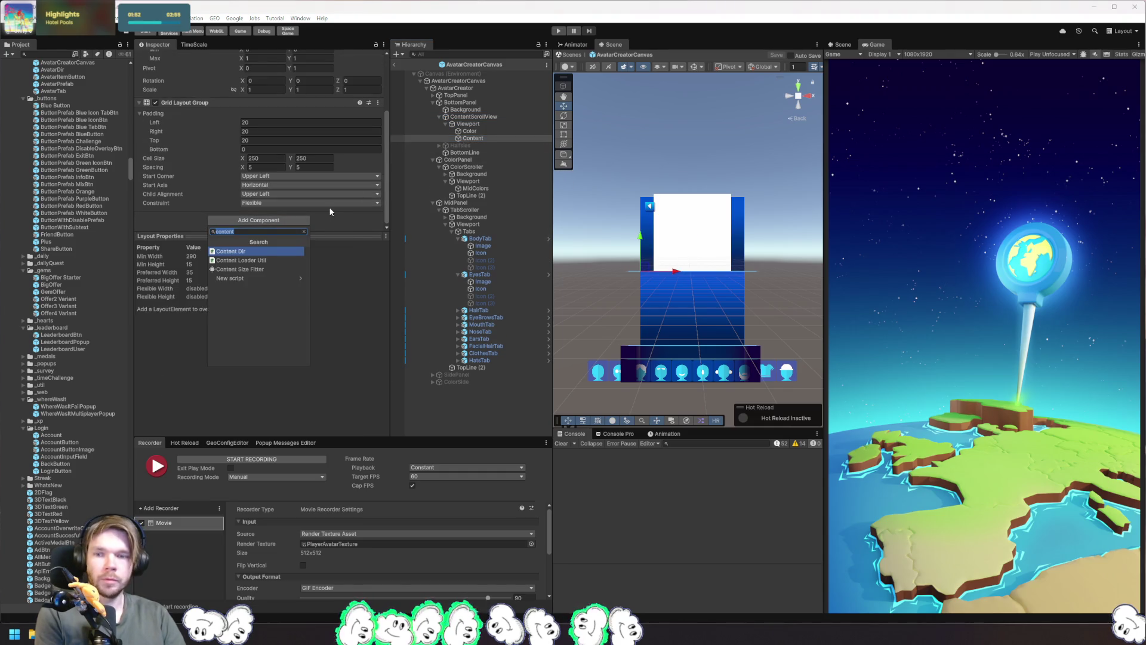
pyautogui.press('Escape')
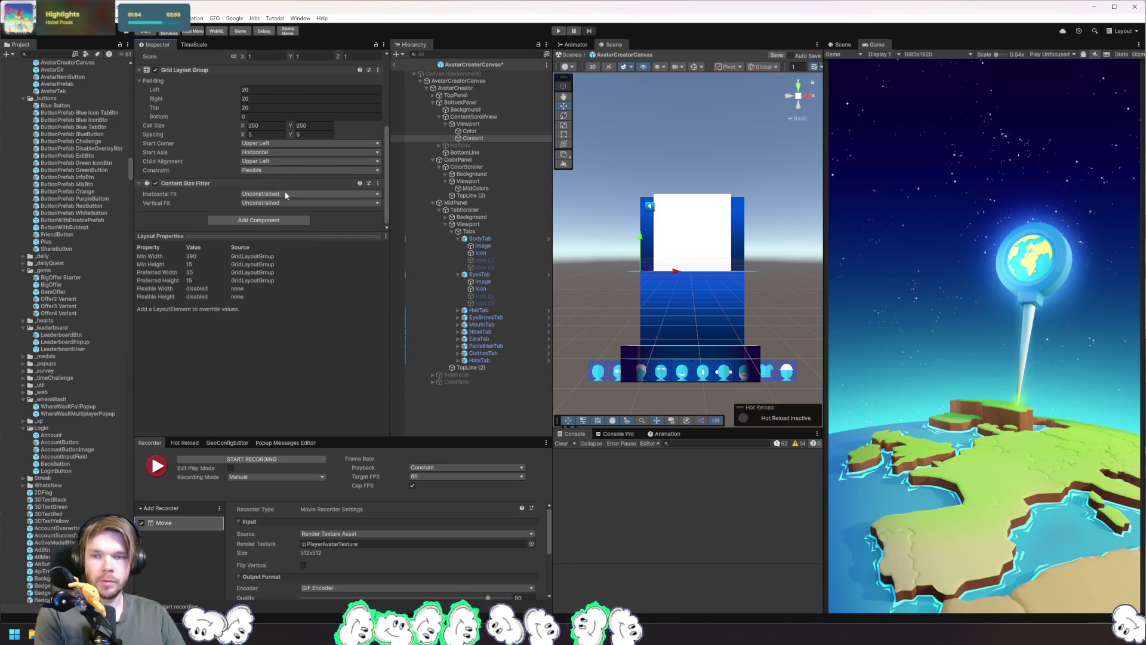
pyautogui.click(287, 203)
pyautogui.click(285, 233)
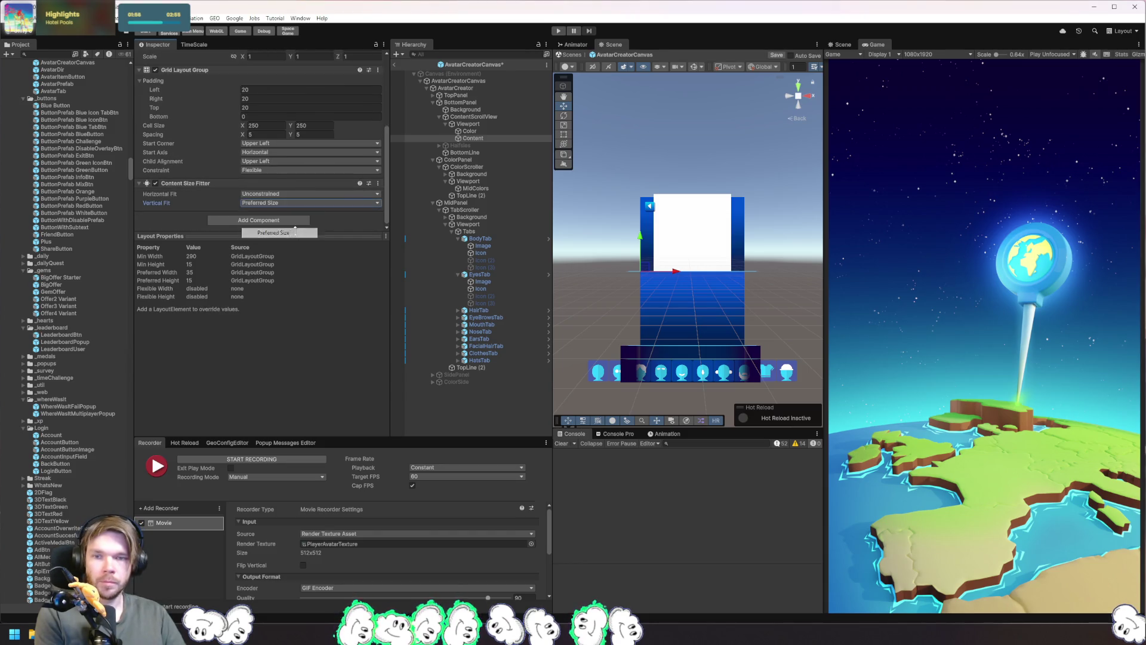
# Step: In Play mode, give the avatar an open frown mouth and bun hair
pyautogui.click(558, 31)
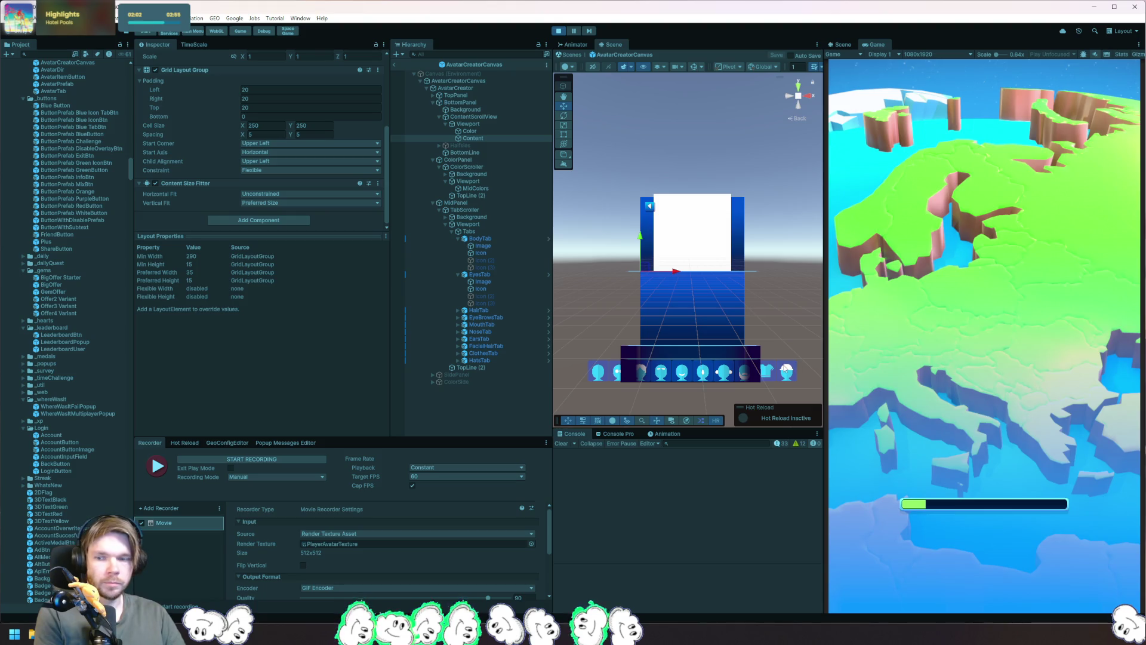
pyautogui.click(964, 126)
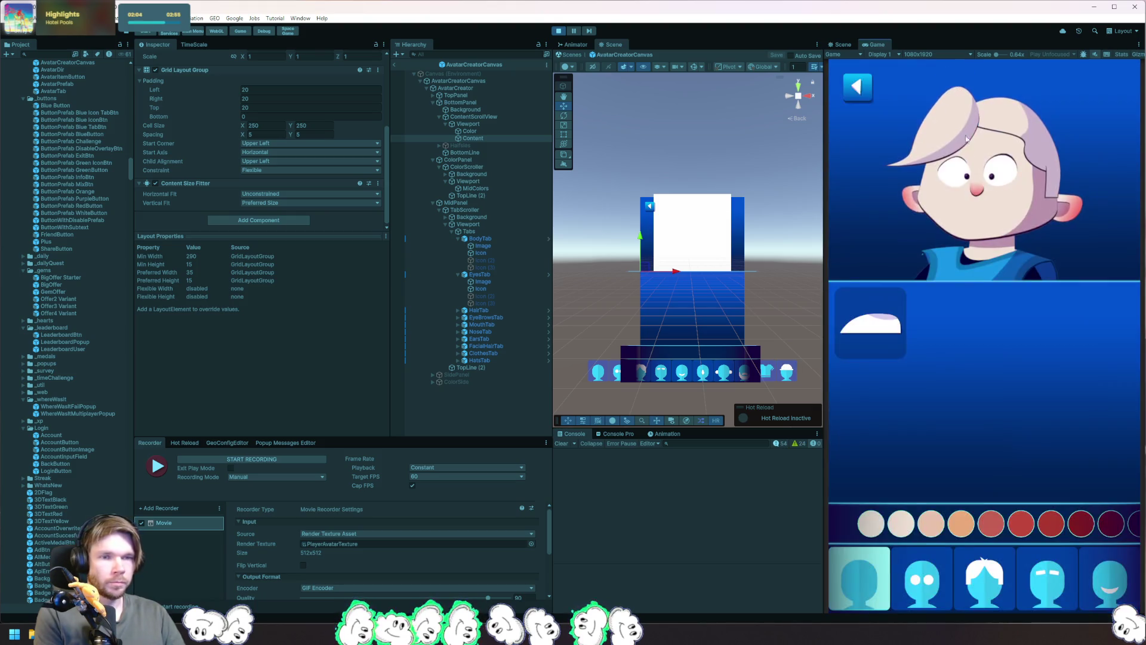
pyautogui.click(1068, 578)
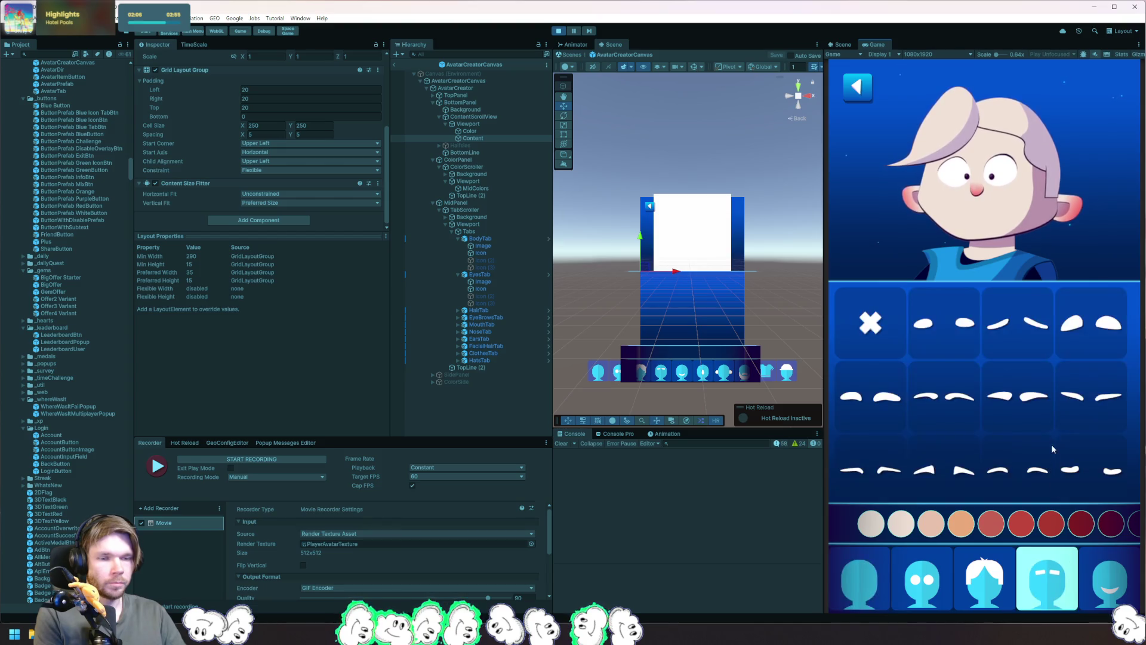
pyautogui.click(1093, 559)
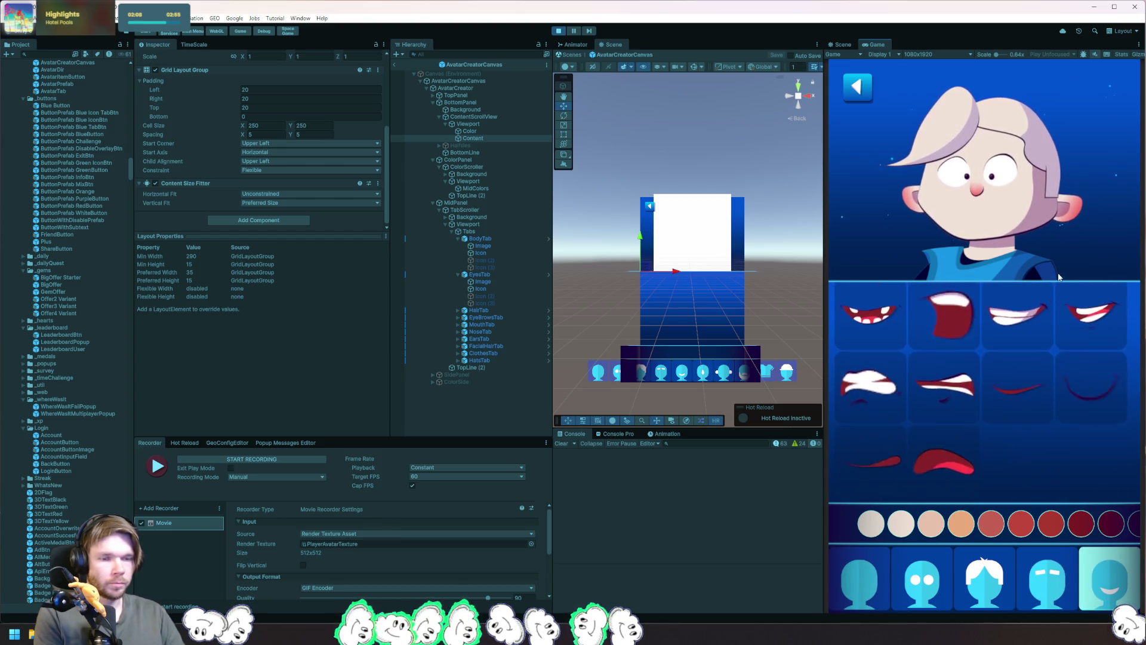
pyautogui.click(947, 469)
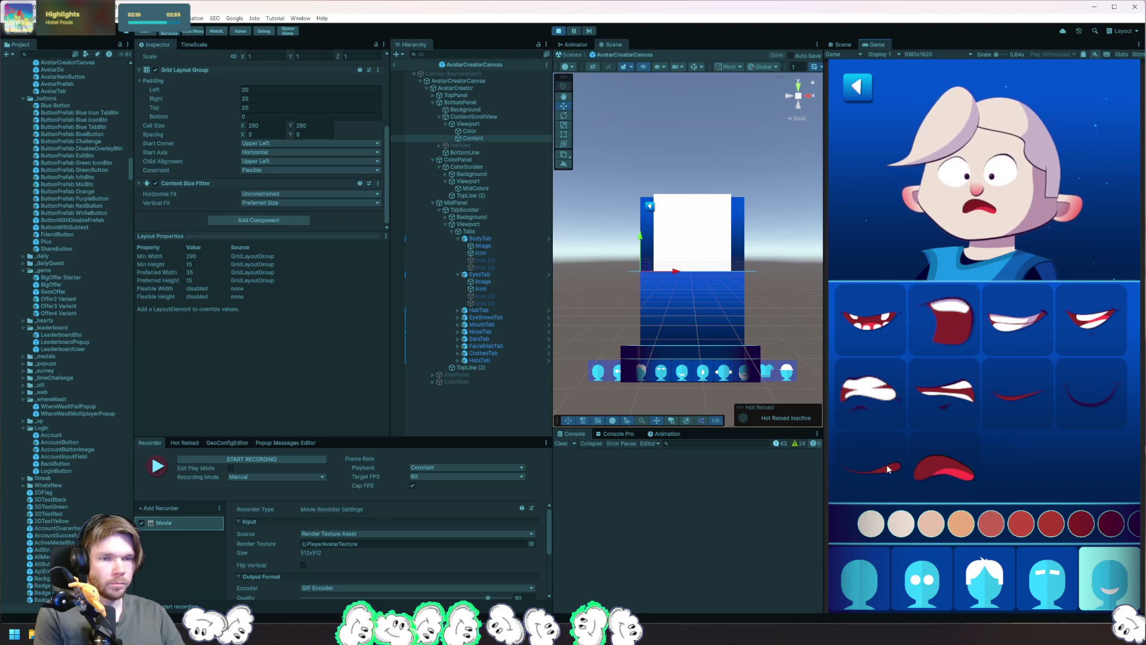
pyautogui.scroll(-3, 1031, 583)
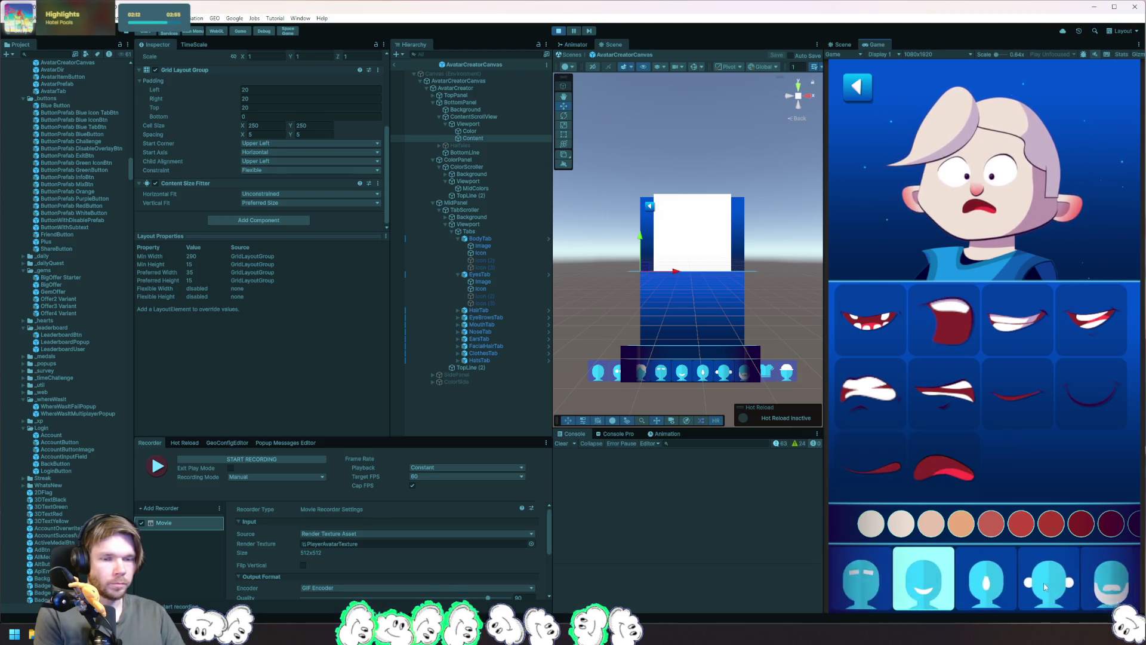
pyautogui.click(962, 583)
pyautogui.click(869, 466)
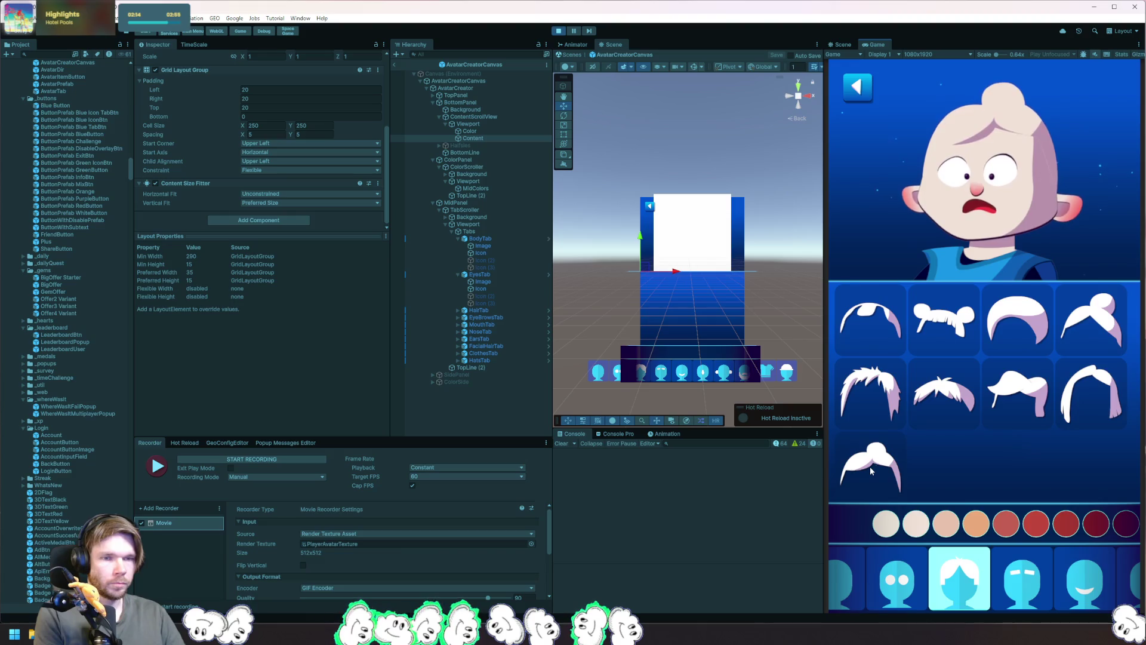
# Step: Try dark red, bright red and green hair colours, settling on near-black
pyautogui.click(1096, 525)
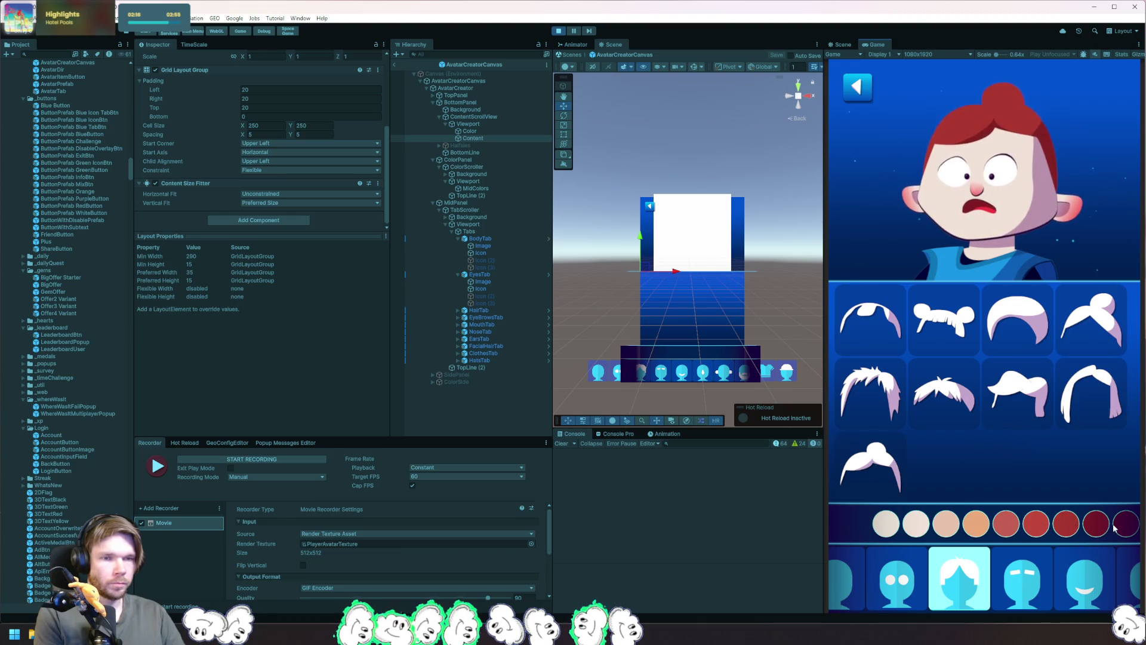
pyautogui.scroll(-3, 1128, 527)
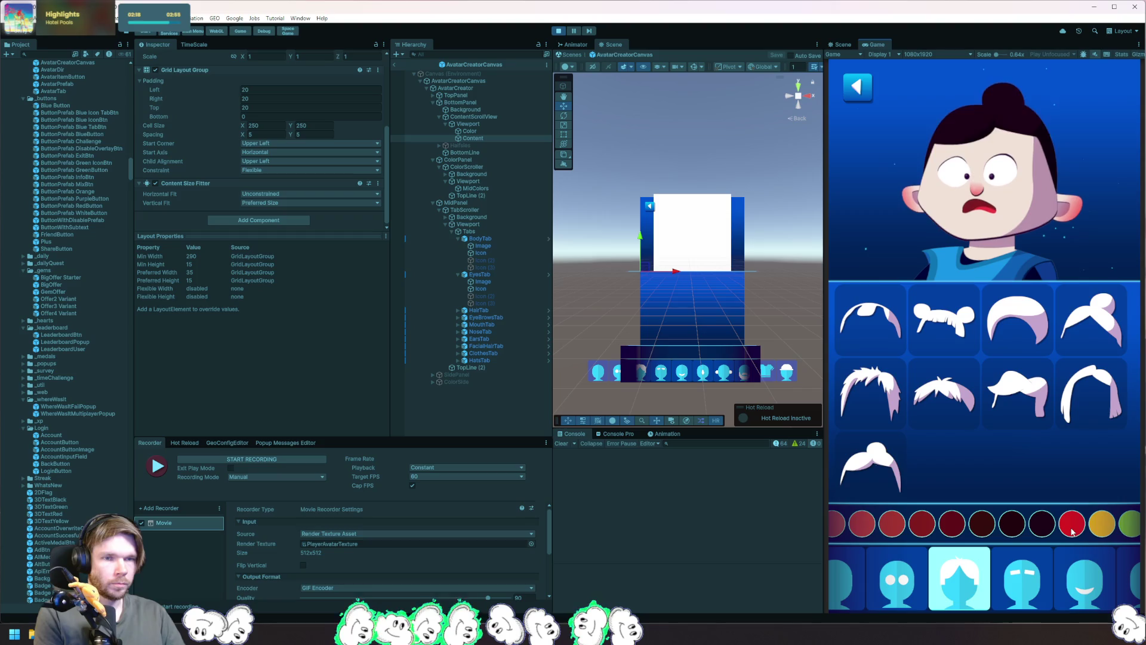
pyautogui.click(1060, 531)
pyautogui.scroll(-3, 1062, 536)
pyautogui.click(1031, 525)
pyautogui.click(884, 526)
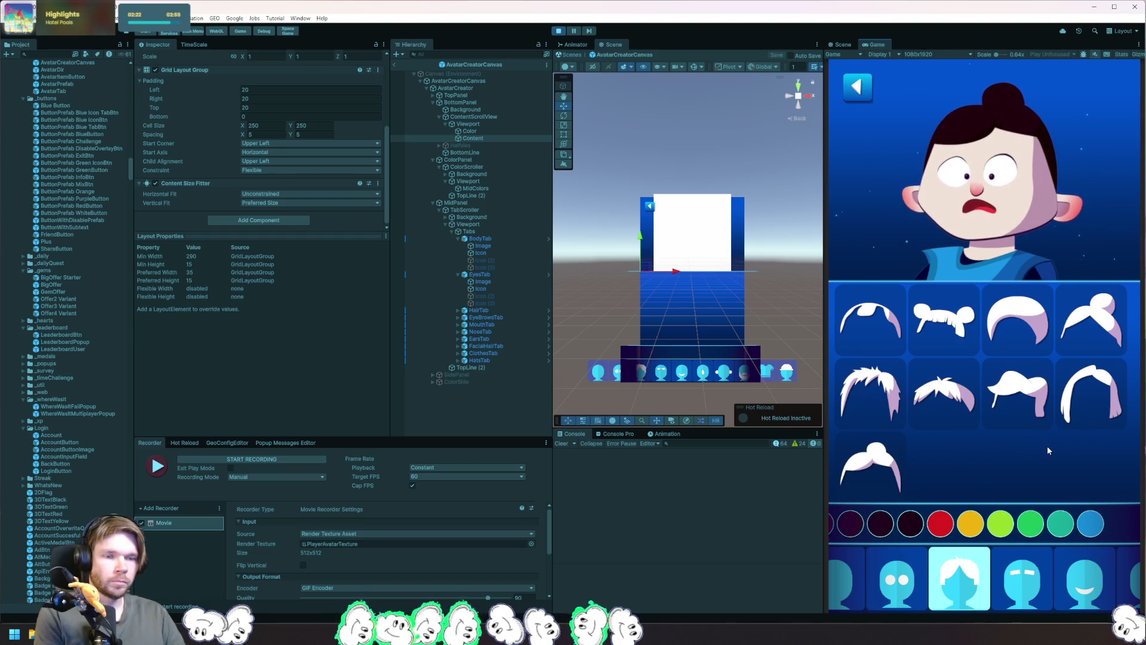
# Step: Switch to round eyes, try several tops ending with a blue jacket, then return home
pyautogui.click(897, 578)
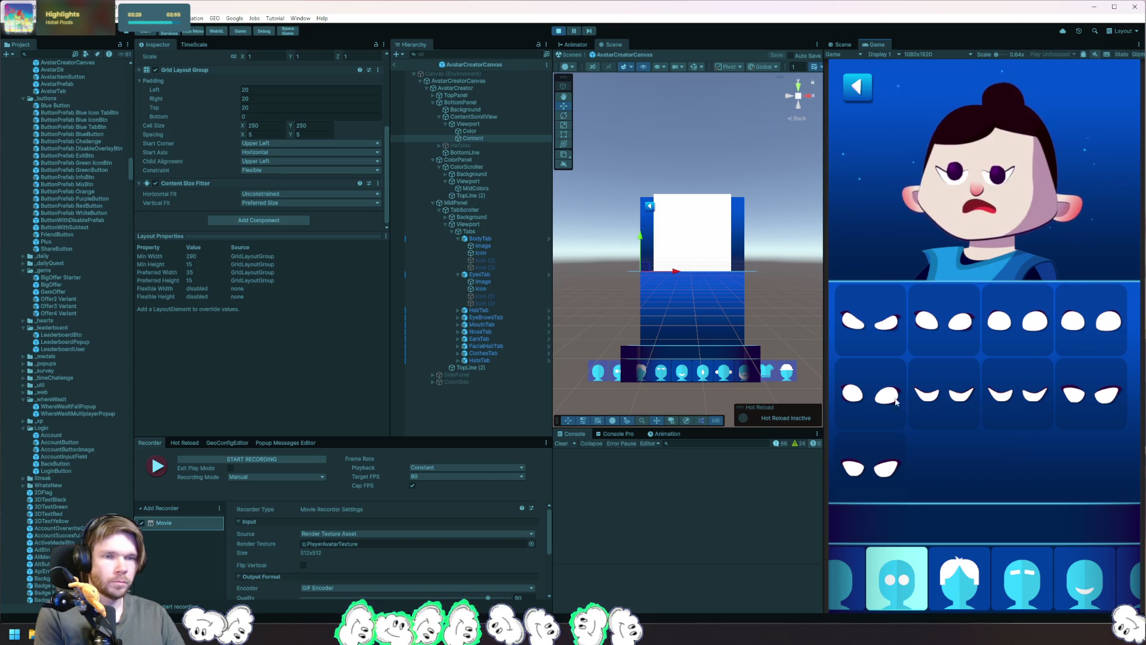
pyautogui.click(869, 398)
pyautogui.scroll(-1, 1072, 594)
pyautogui.scroll(-3, 1072, 594)
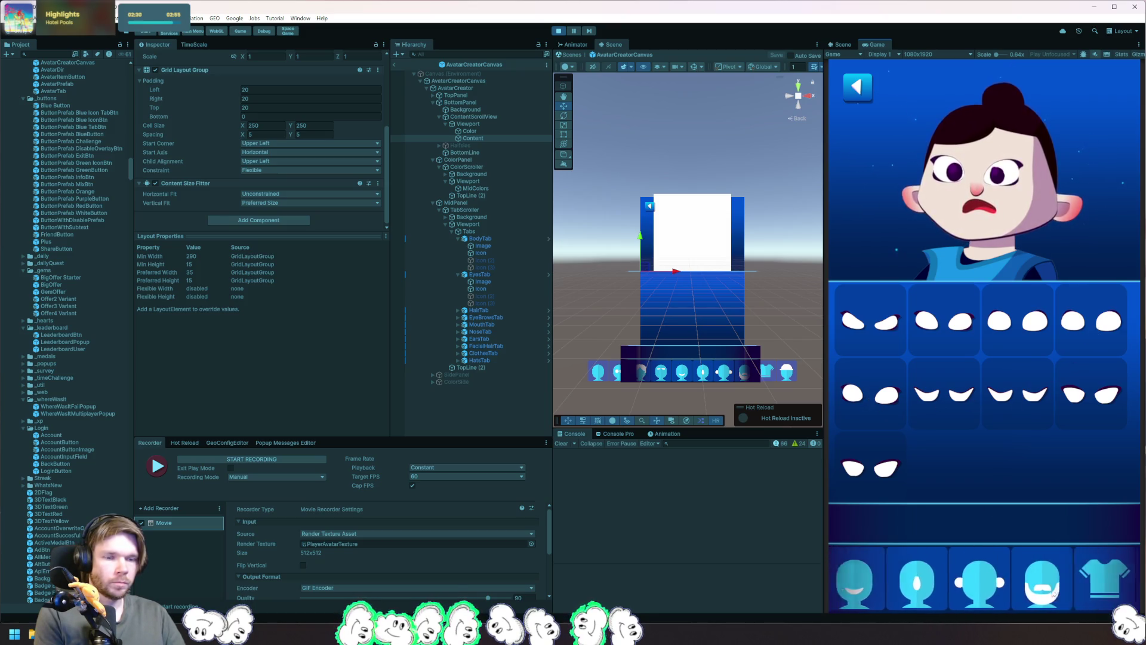
pyautogui.click(1071, 588)
pyautogui.scroll(-1, 1023, 597)
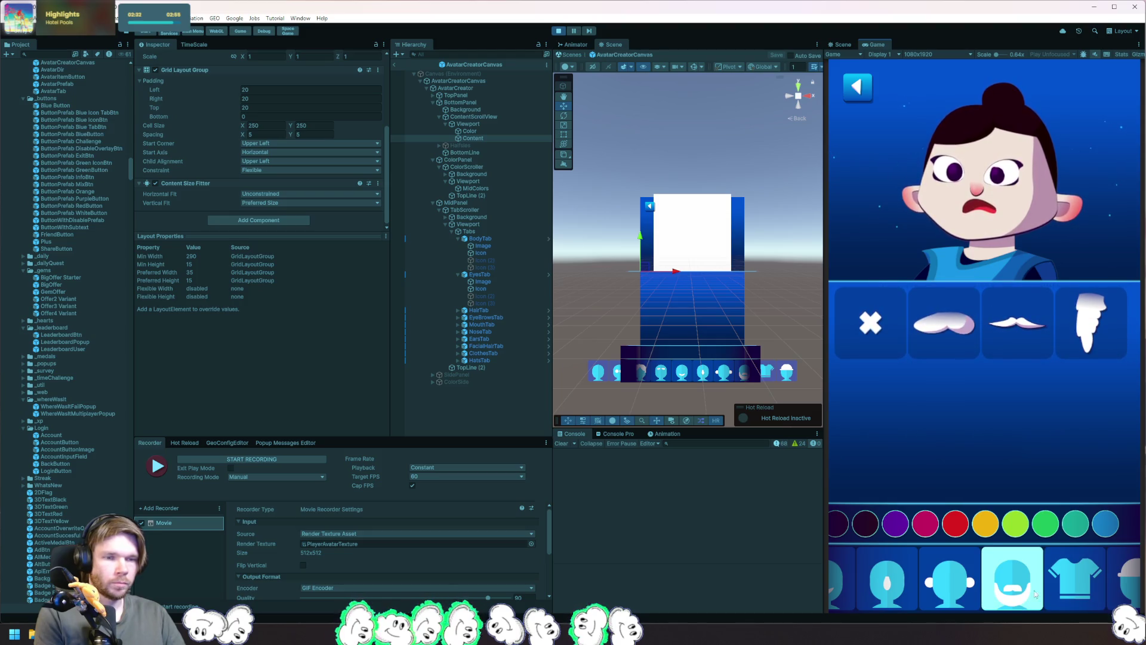
pyautogui.click(1075, 576)
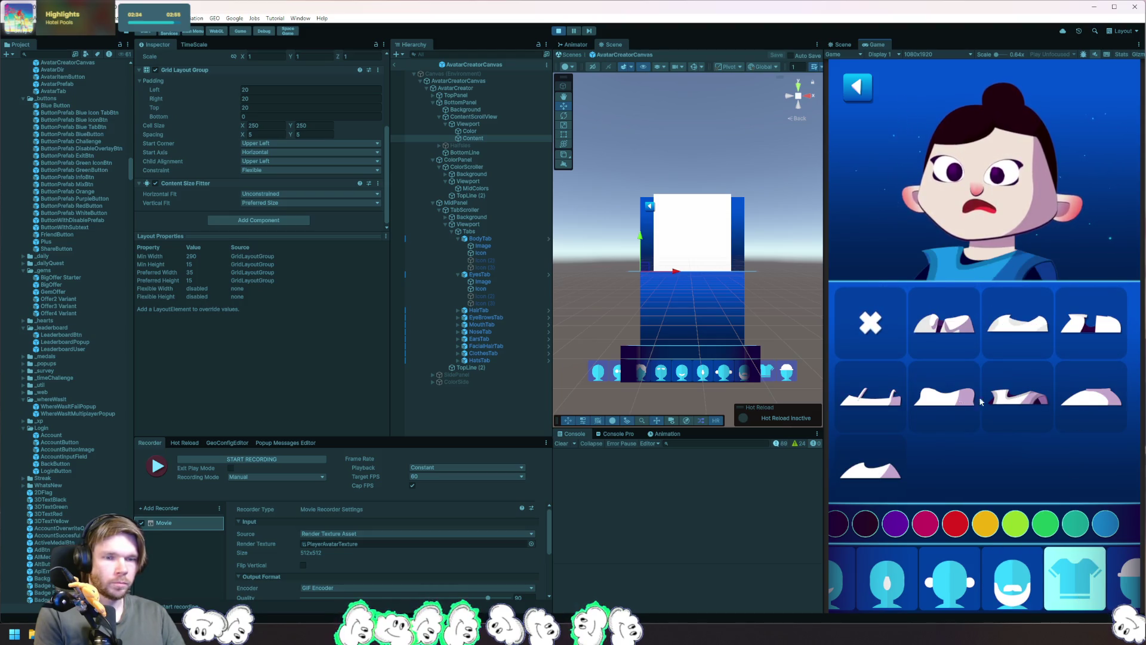
pyautogui.click(887, 402)
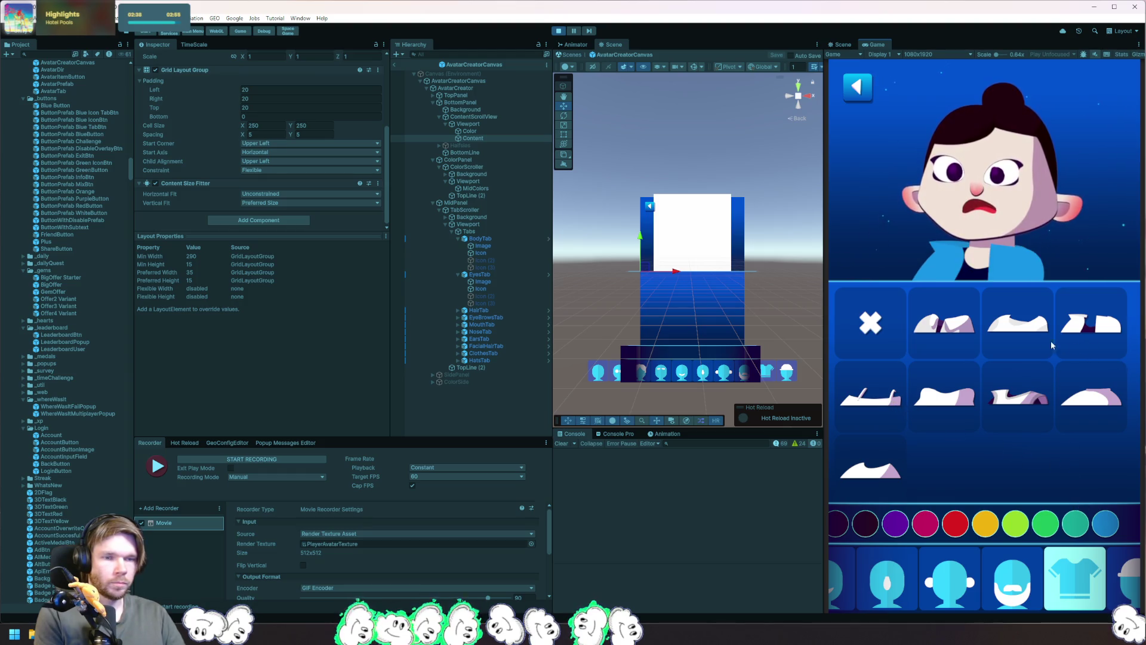
pyautogui.click(943, 403)
pyautogui.click(1018, 399)
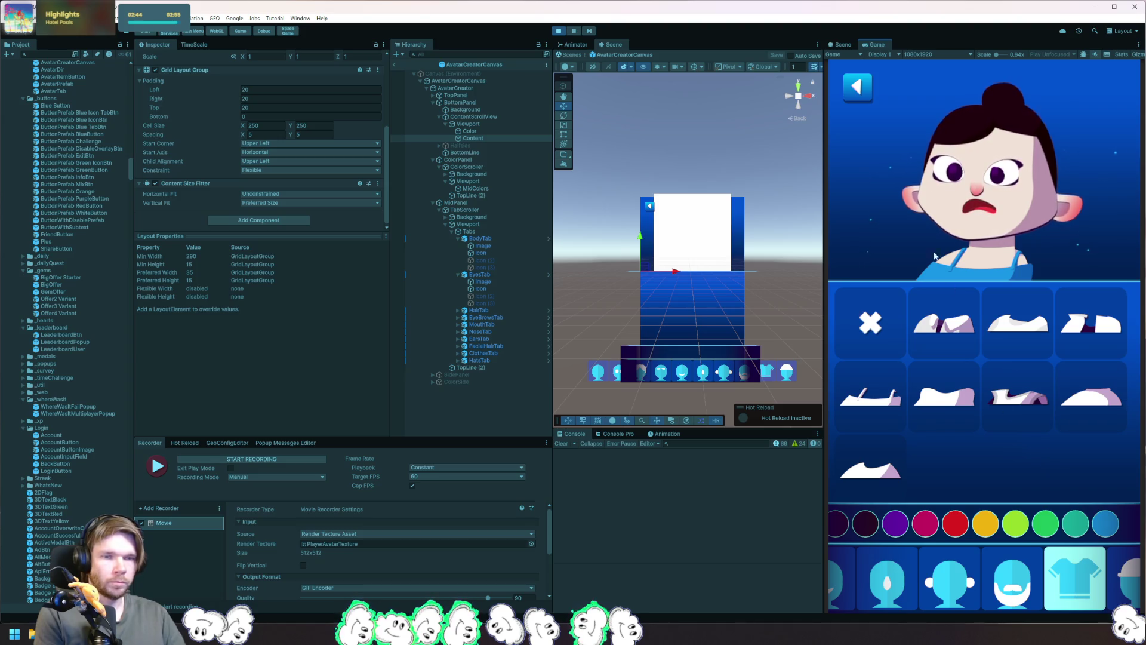
pyautogui.click(961, 337)
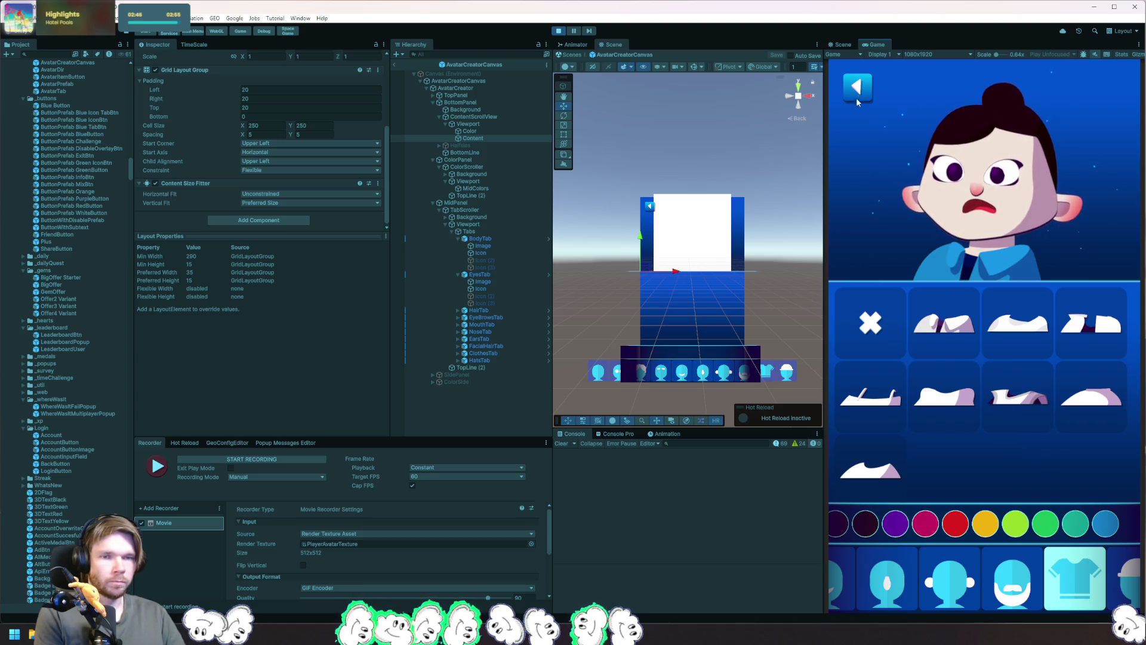
pyautogui.click(856, 94)
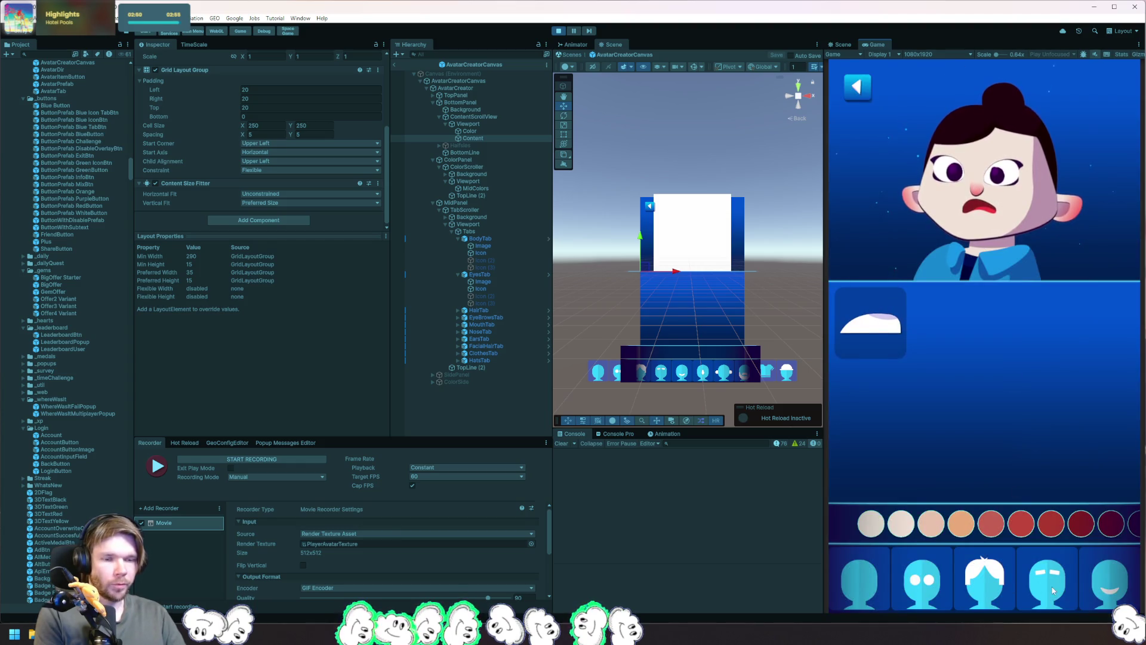
# Step: Try angry, rounded and slanted eyebrow shapes on the avatar
pyautogui.click(1047, 576)
pyautogui.moveTo(1109, 534); pyautogui.dragTo(1042, 533)
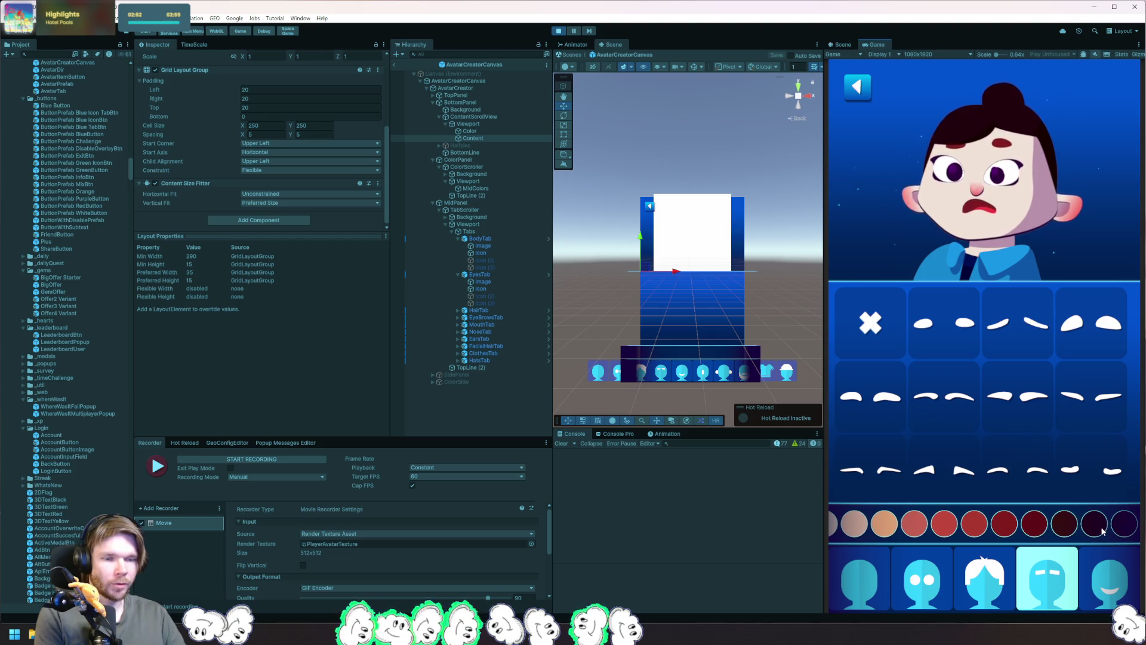
pyautogui.click(1064, 472)
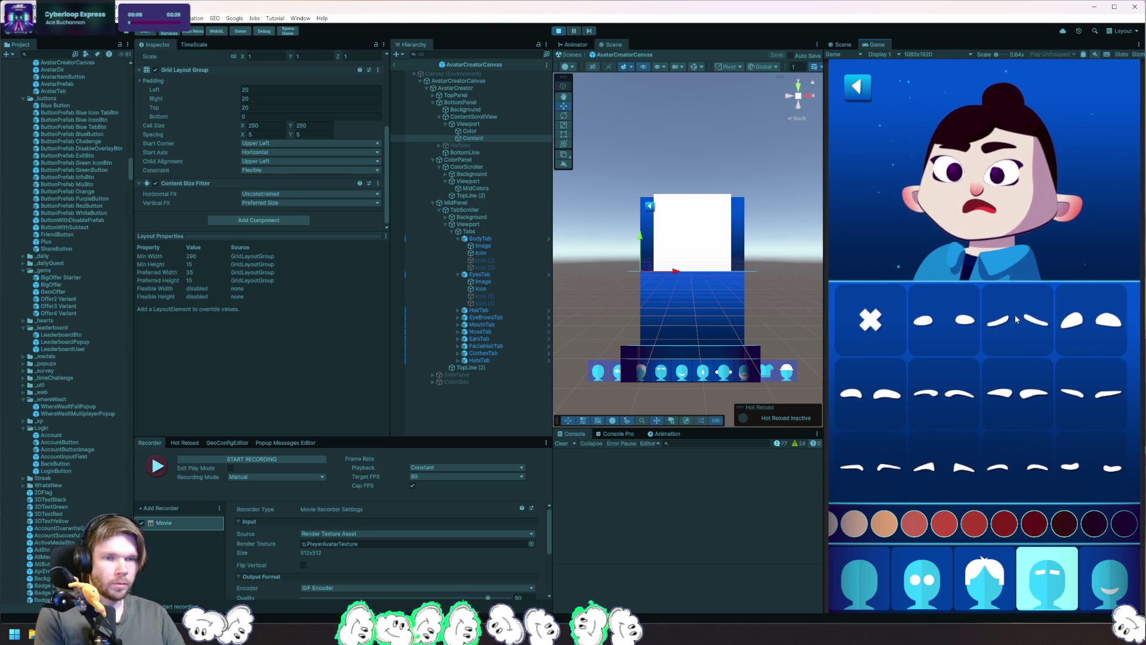
pyautogui.click(955, 323)
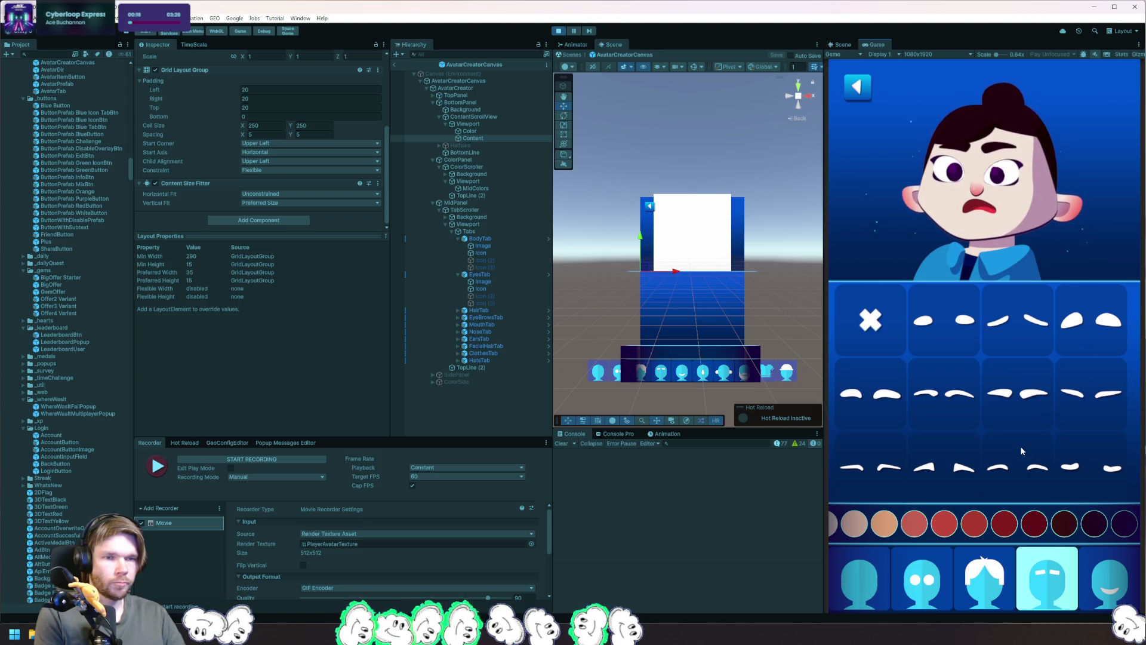
pyautogui.click(1084, 400)
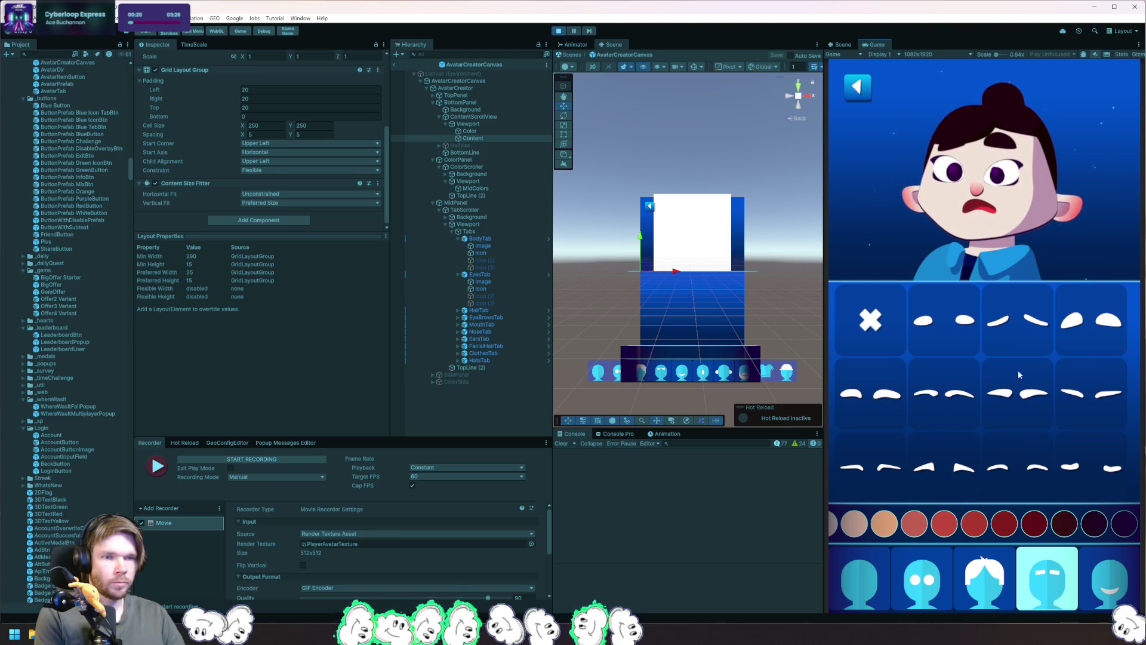
# Step: Colour the eyebrows yellow-green, then tan, and go back to the main menu
pyautogui.moveTo(1086, 524); pyautogui.dragTo(967, 524)
pyautogui.click(1054, 528)
pyautogui.scroll(3, 1015, 525)
pyautogui.click(974, 532)
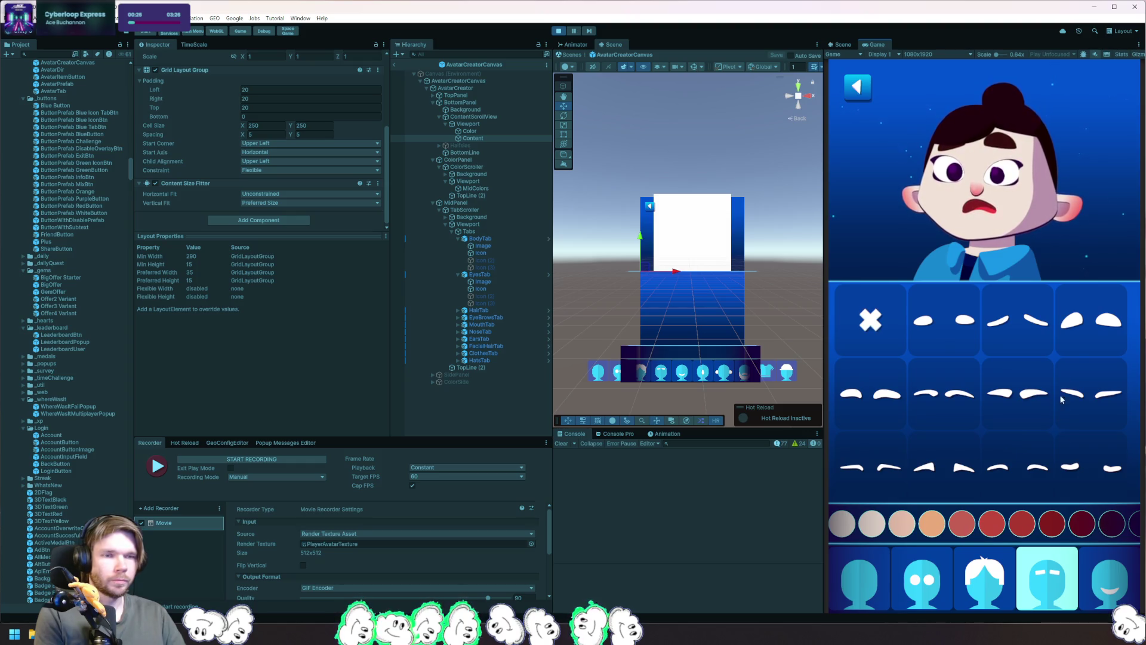
pyautogui.click(857, 87)
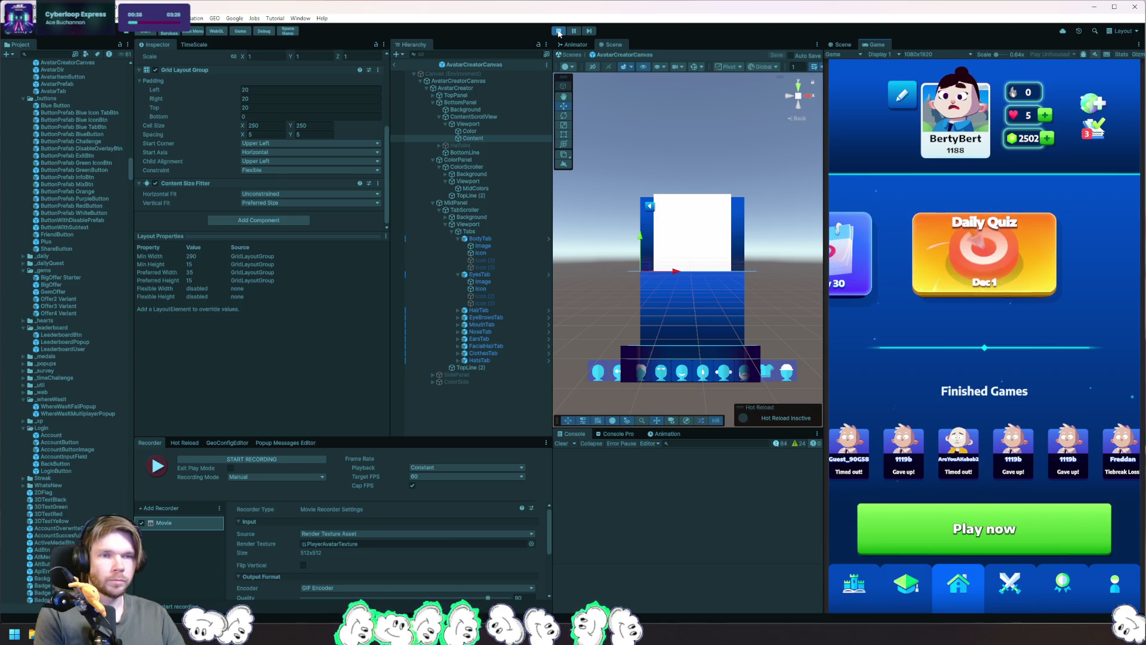
# Step: Reopen and close the avatar creator several times, switching part categories once in between
pyautogui.click(902, 95)
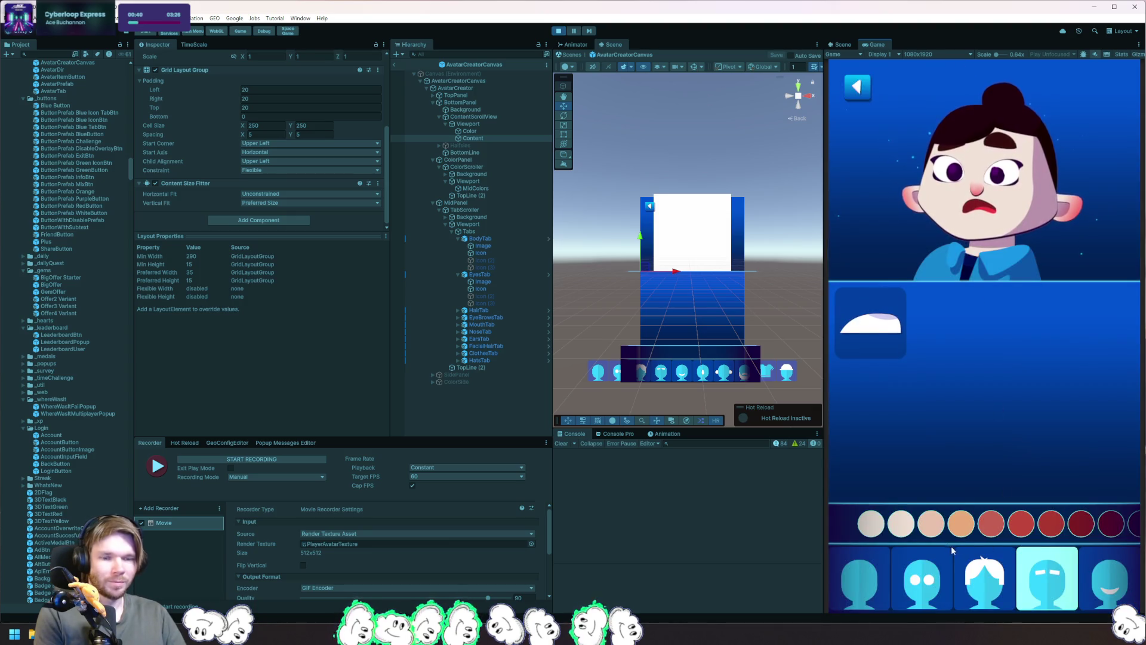
pyautogui.click(854, 92)
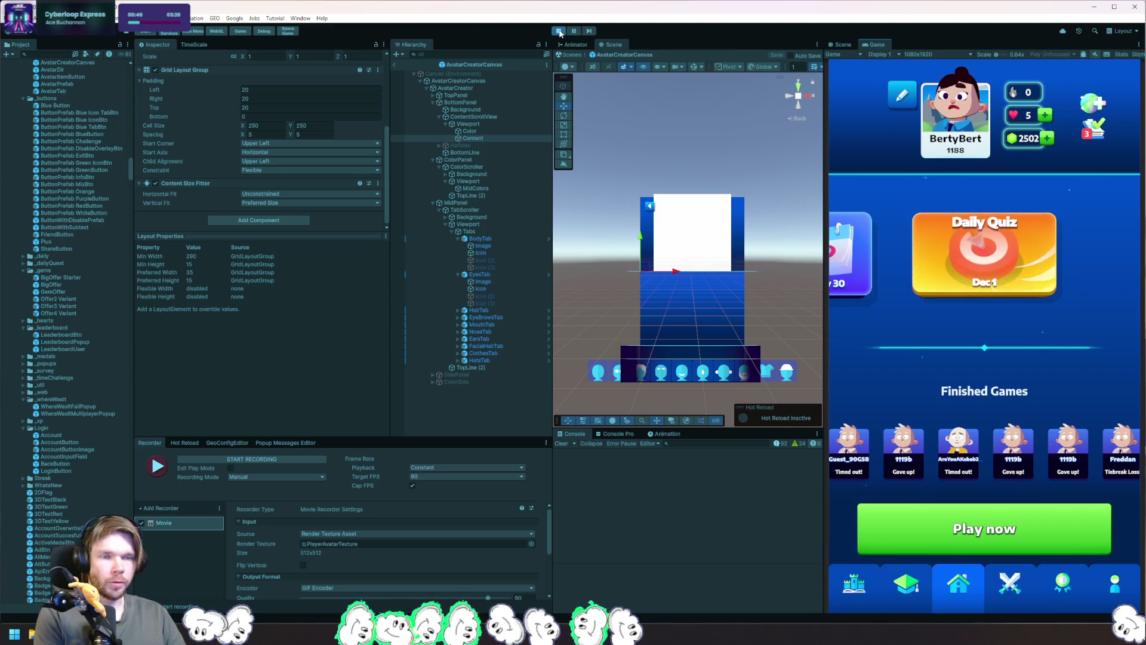
pyautogui.click(967, 123)
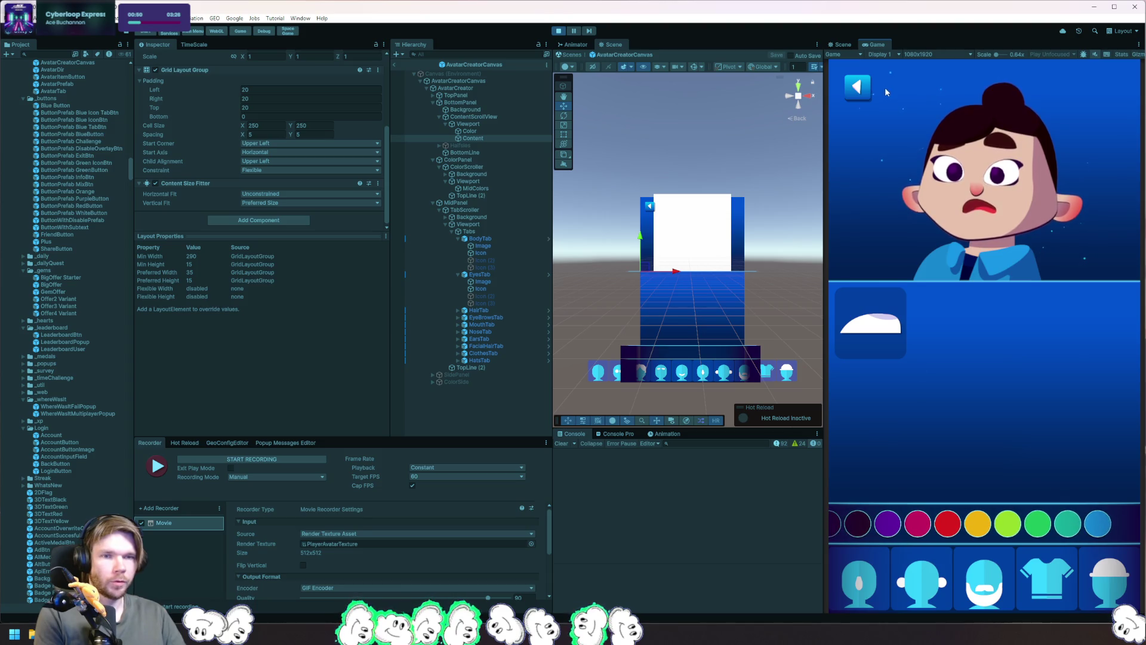
pyautogui.click(858, 87)
pyautogui.click(955, 116)
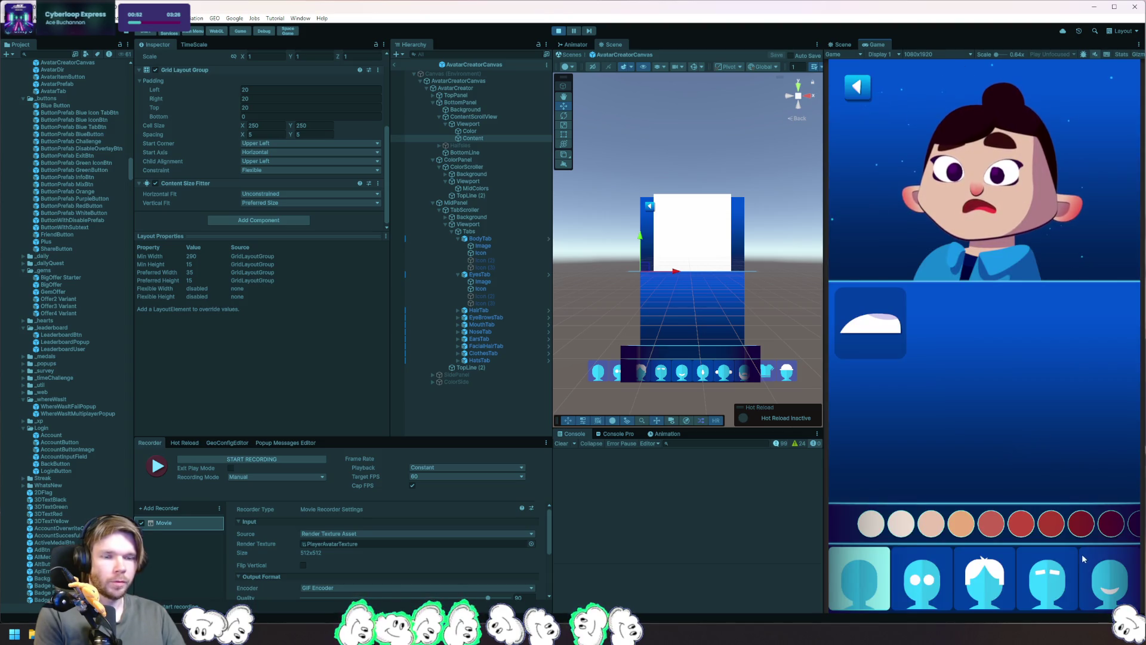
pyautogui.click(1009, 570)
pyautogui.click(866, 99)
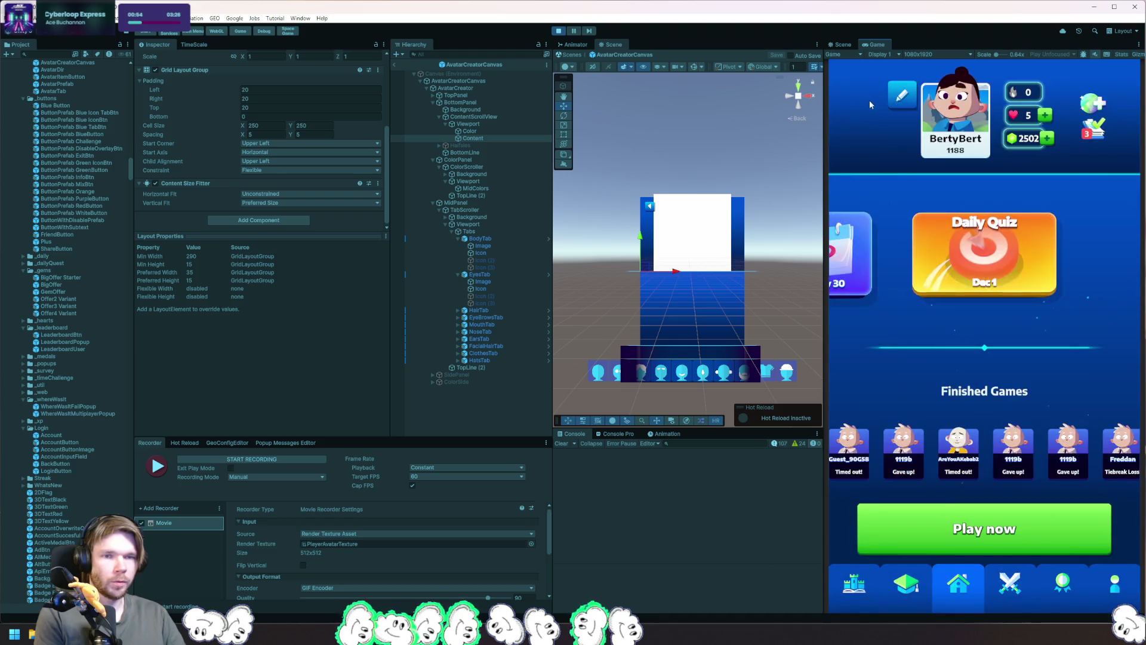
# Step: Reopen the avatar creator once more, then stop Play mode and return to Rider
pyautogui.click(926, 107)
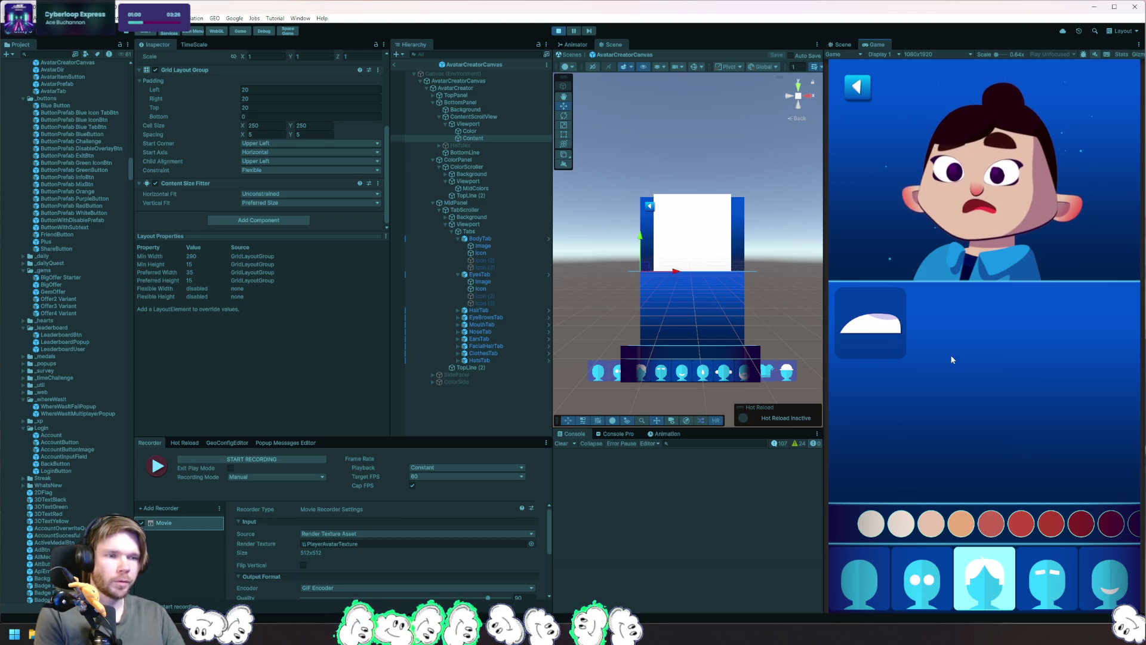
pyautogui.click(558, 30)
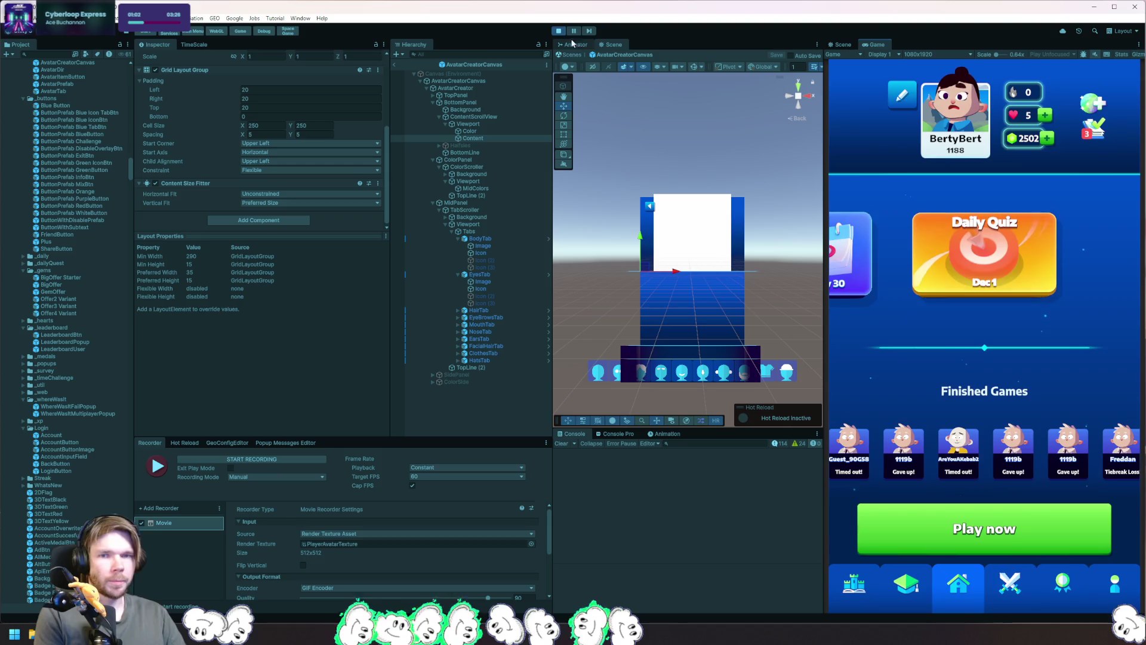
pyautogui.hotkey('alt', 'Tab')
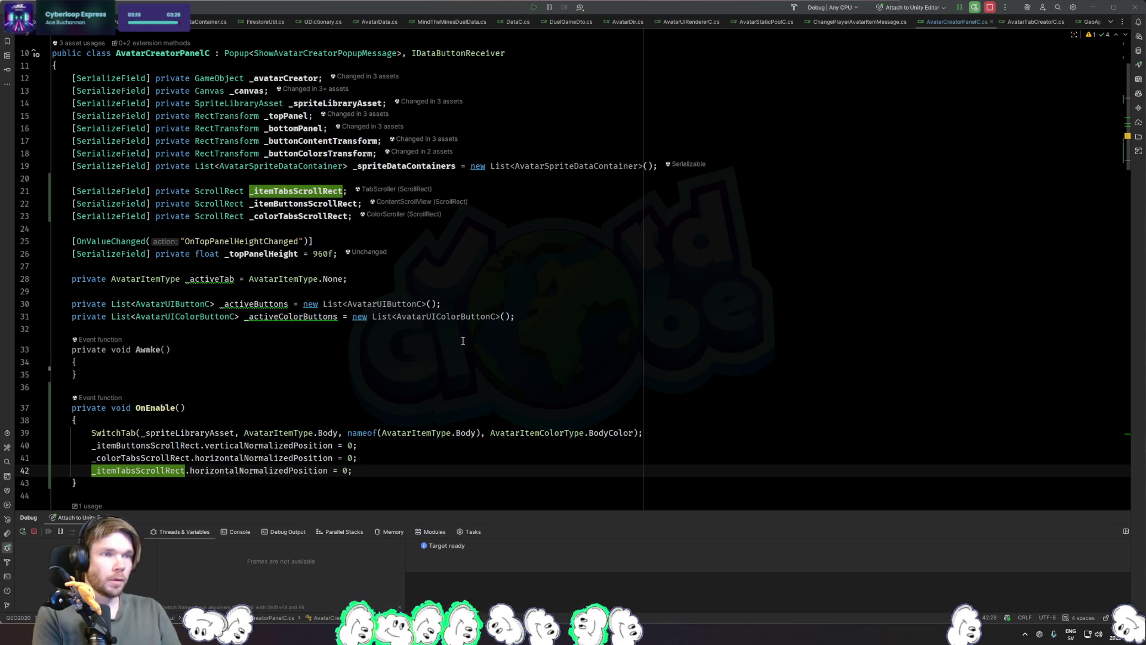
# Step: Make AvatarCreatorPanelC.OnEnable reset the item buttons, colour tabs and item tabs scroll rects to 0
pyautogui.click(442, 349)
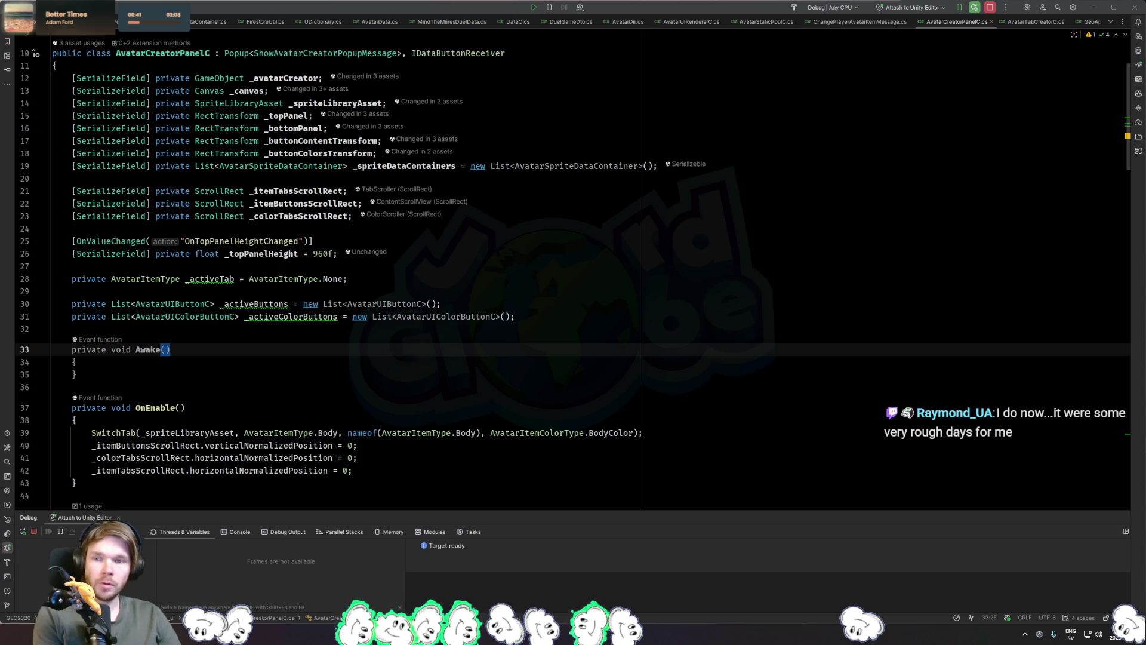
pyautogui.hotkey('alt', 'Tab')
# Step: Select MidPanel > TabScroller > Tabs and remove HatsTab and FacialHairTab from Data Button Container C
pyautogui.click(483, 239)
pyautogui.click(481, 210)
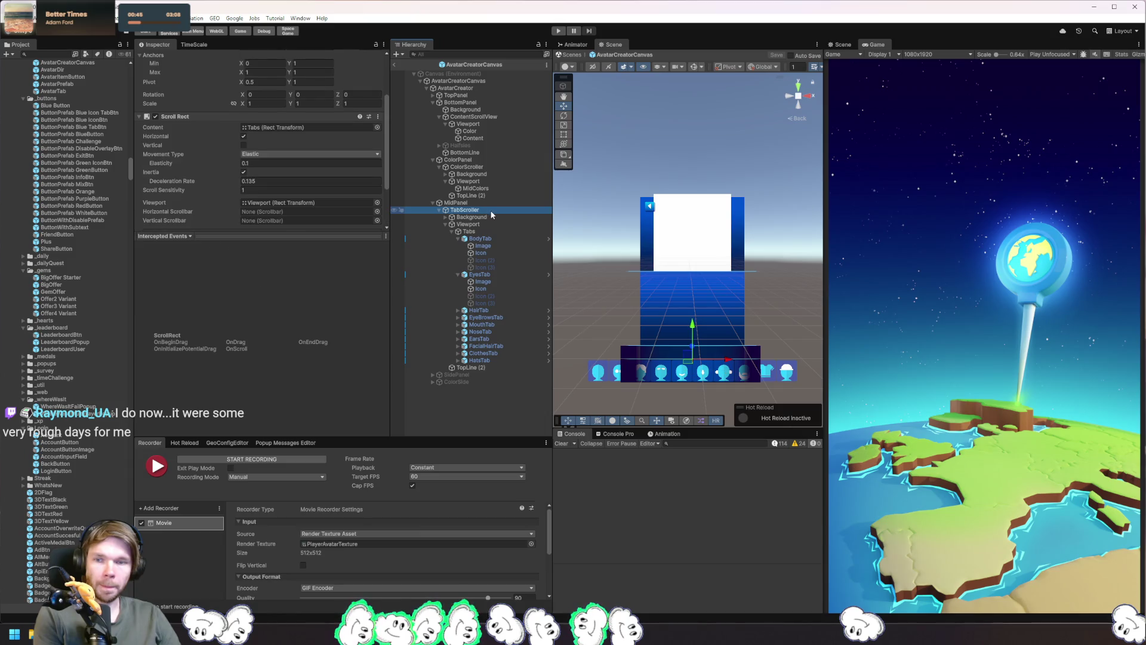
pyautogui.click(485, 231)
pyautogui.scroll(-5, 315, 205)
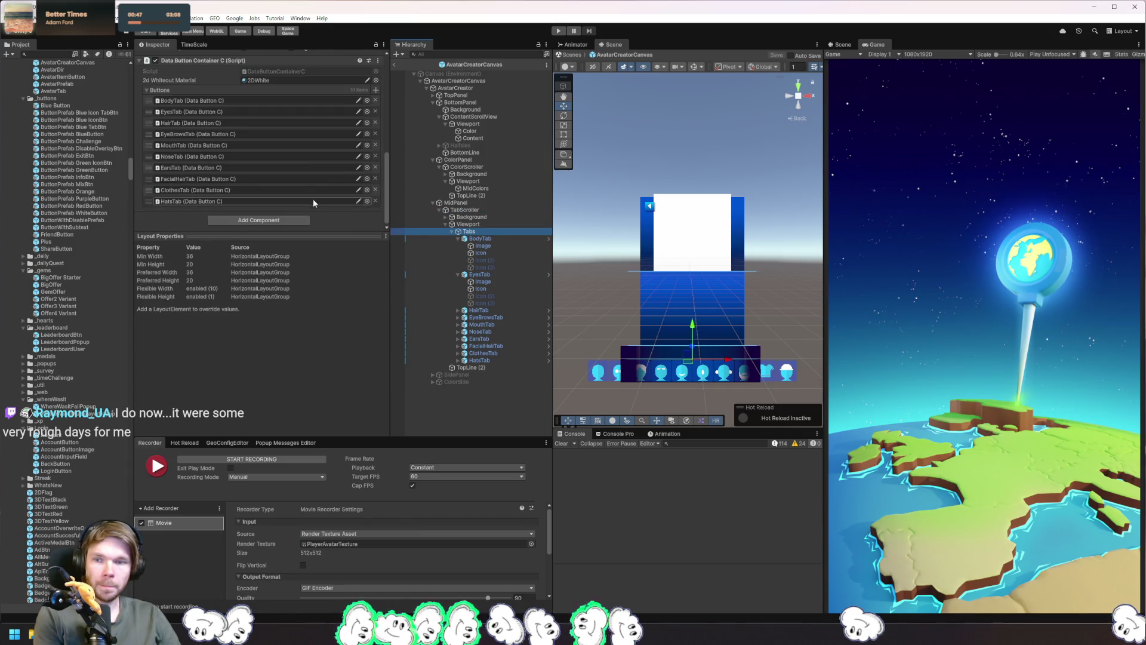
pyautogui.moveTo(336, 301); pyautogui.dragTo(333, 418)
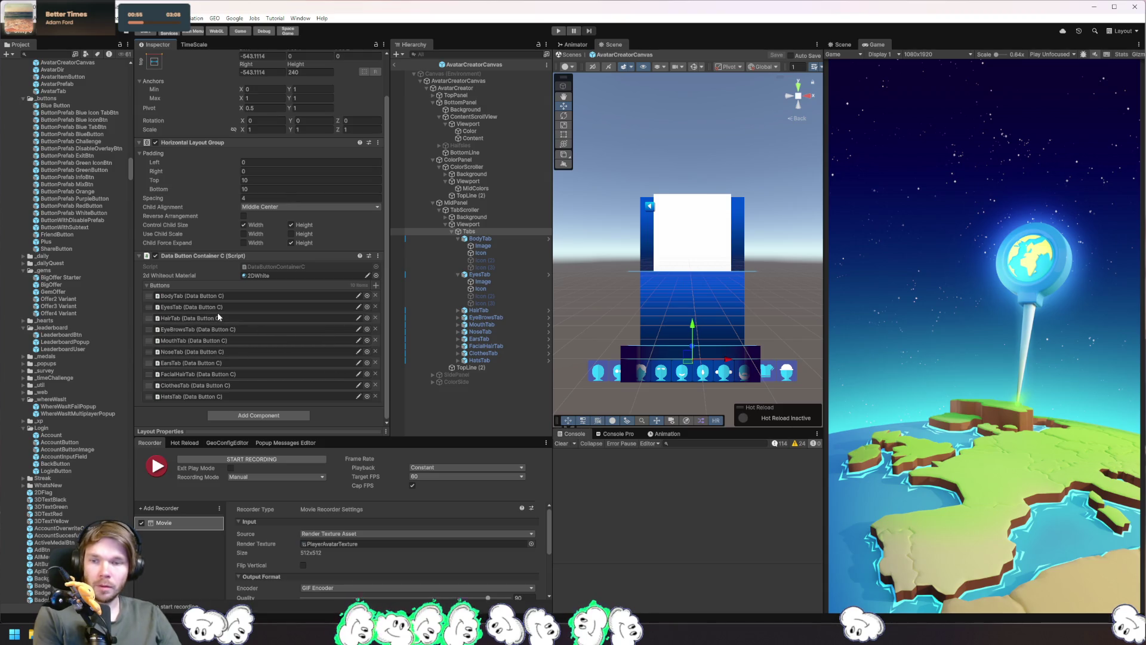
pyautogui.click(375, 396)
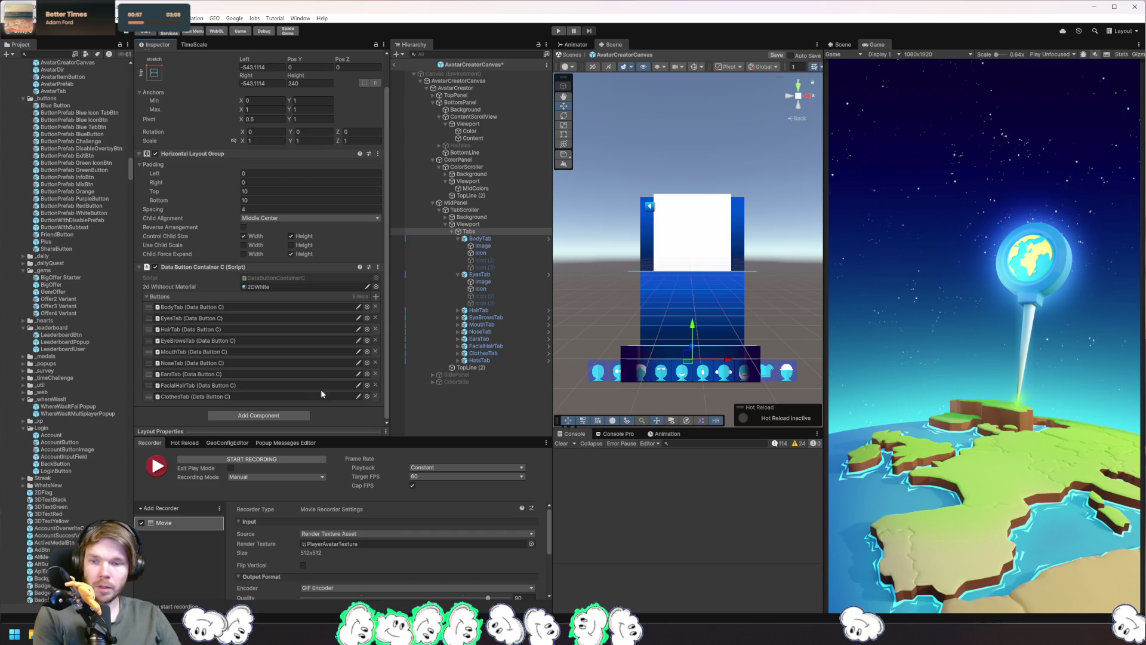
pyautogui.click(375, 385)
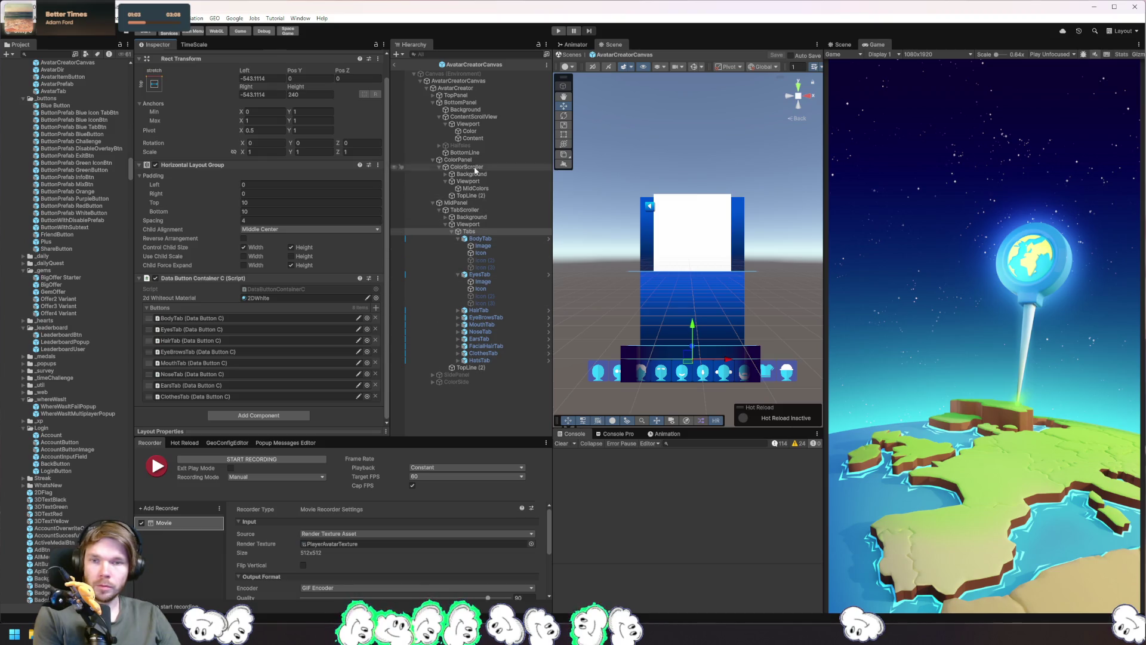
# Step: Remove Hats and FacialHair from AvatarCreator's tab data, regenerate the tabs, and start Play mode
pyautogui.click(465, 90)
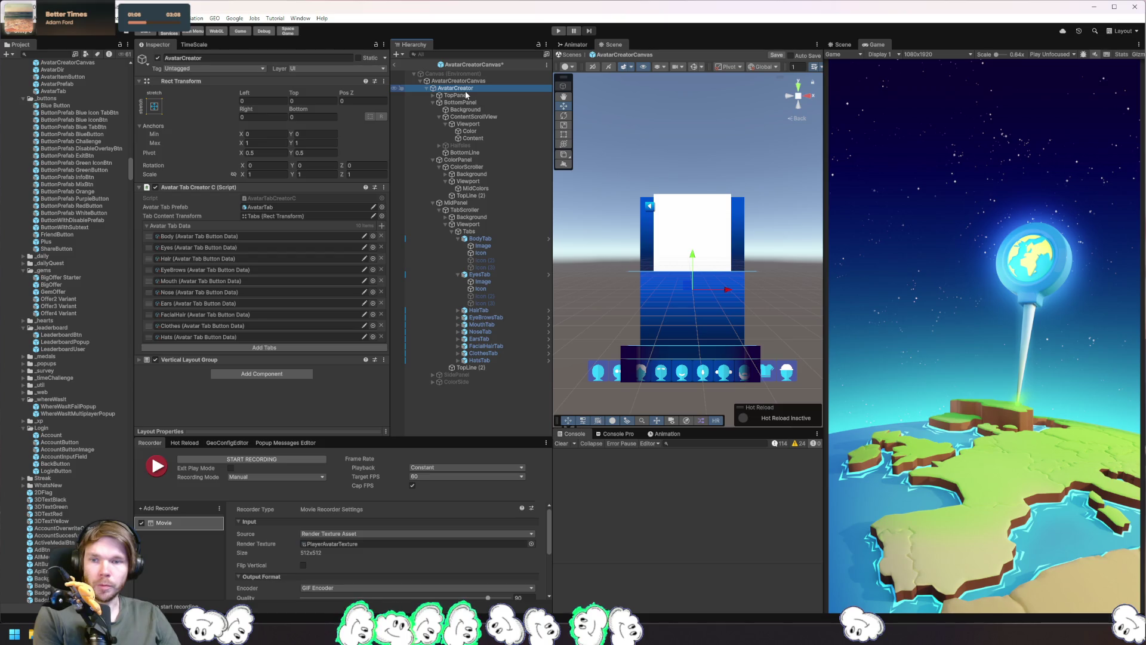
pyautogui.click(382, 337)
pyautogui.click(382, 311)
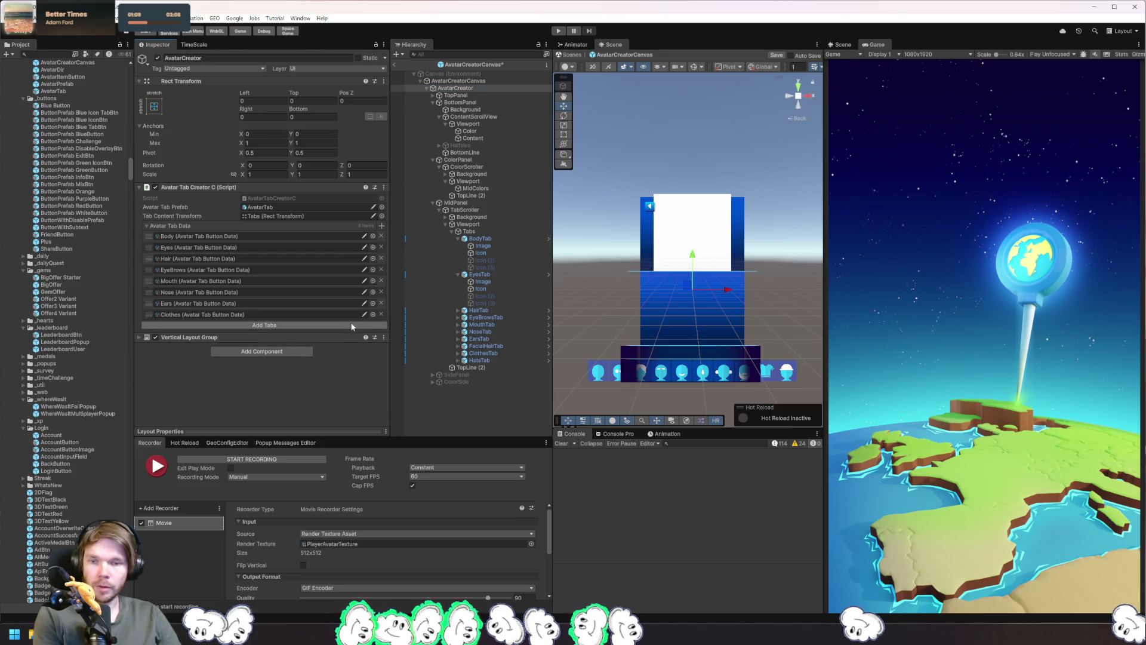
pyautogui.click(351, 322)
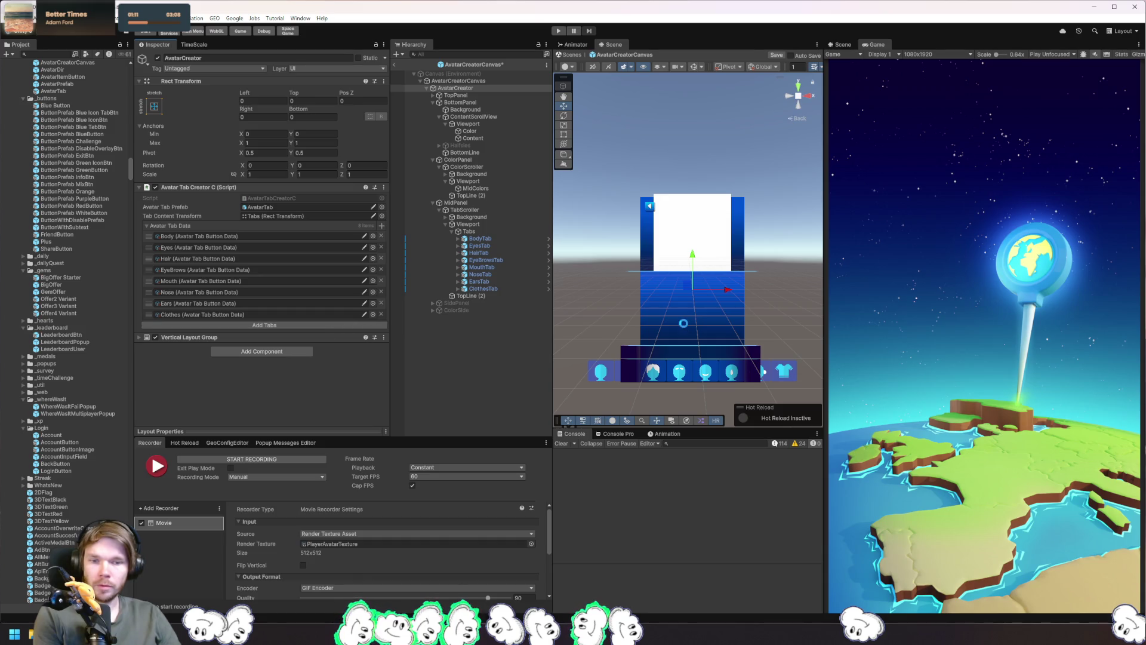
pyautogui.click(557, 31)
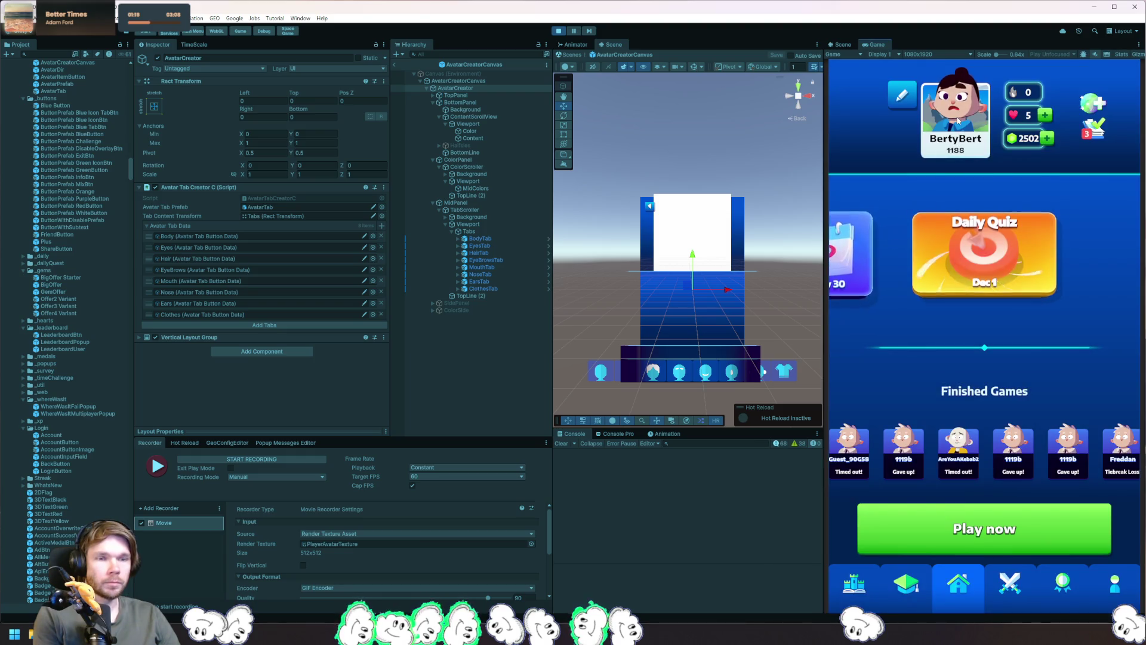
# Step: Scroll the tab strip, view the Eyes options, return to the main menu and stop the game
pyautogui.moveTo(1122, 576)
pyautogui.mouseDown()
pyautogui.moveTo(1051, 571)
pyautogui.moveTo(1118, 578)
pyautogui.mouseUp()
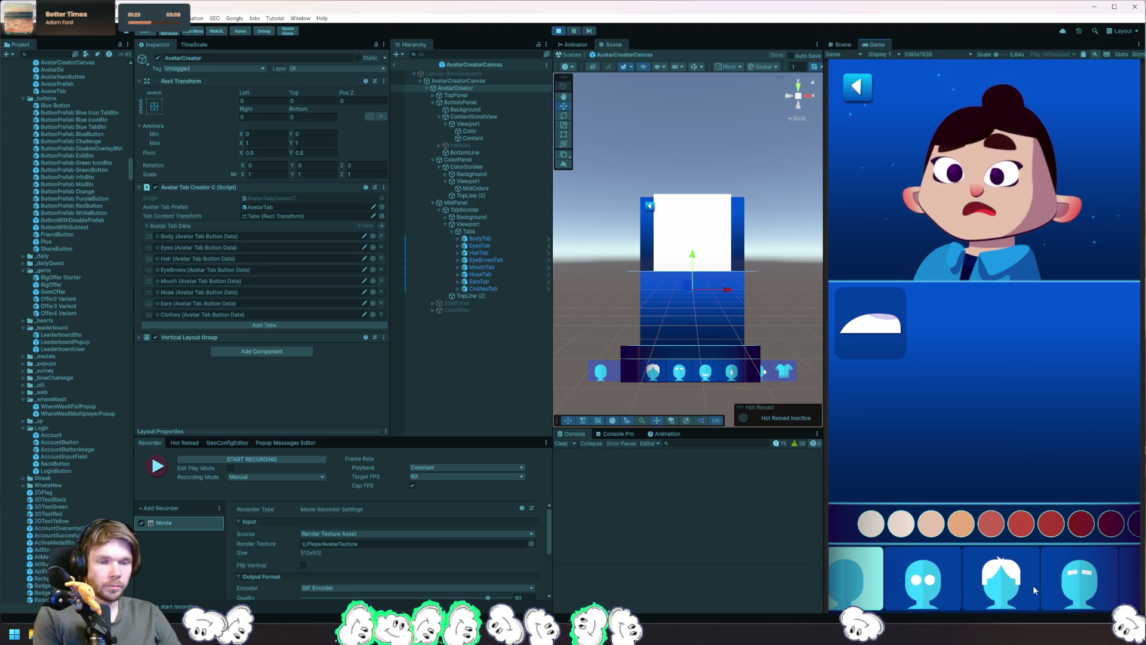
pyautogui.click(938, 585)
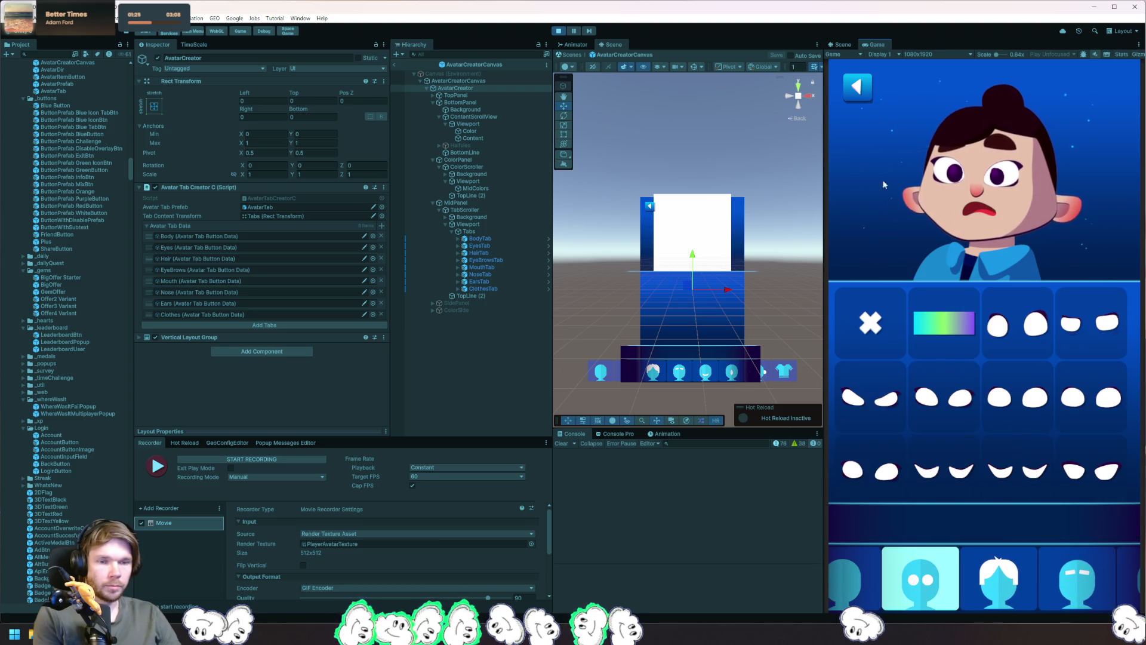
pyautogui.click(858, 87)
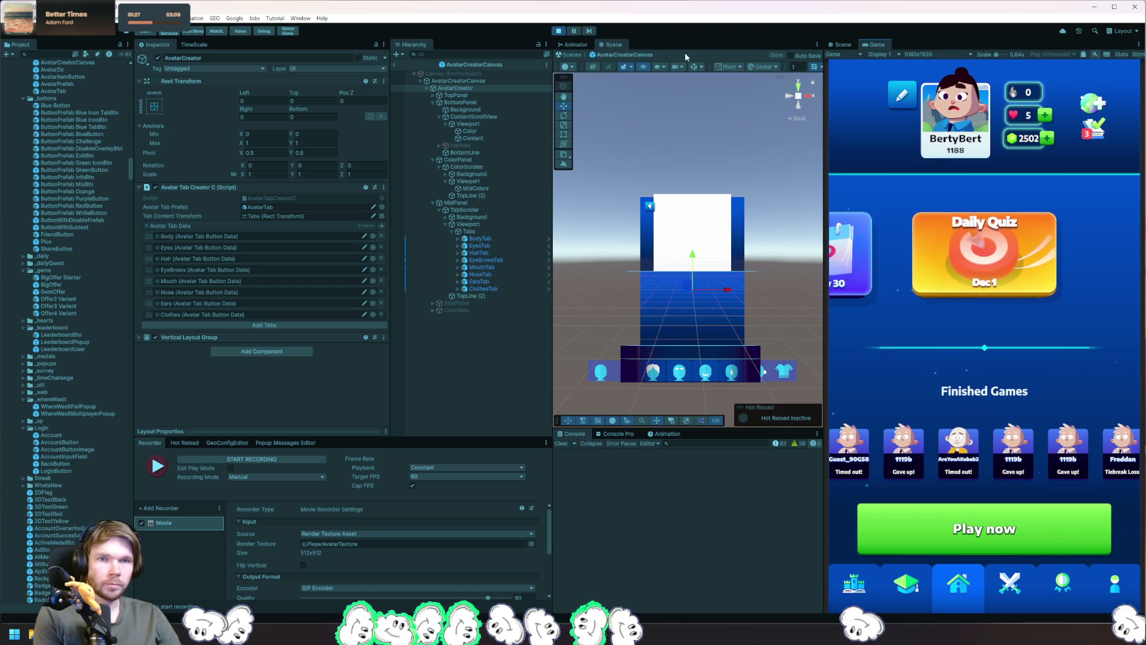
pyautogui.hotkey('ctrl', 'p')
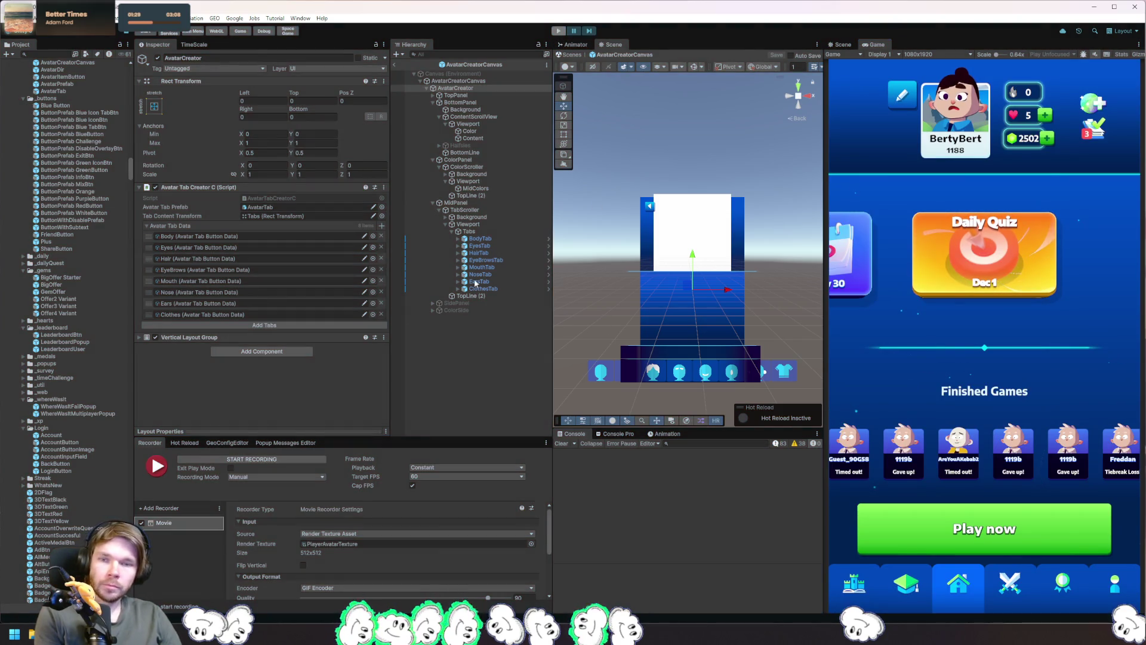